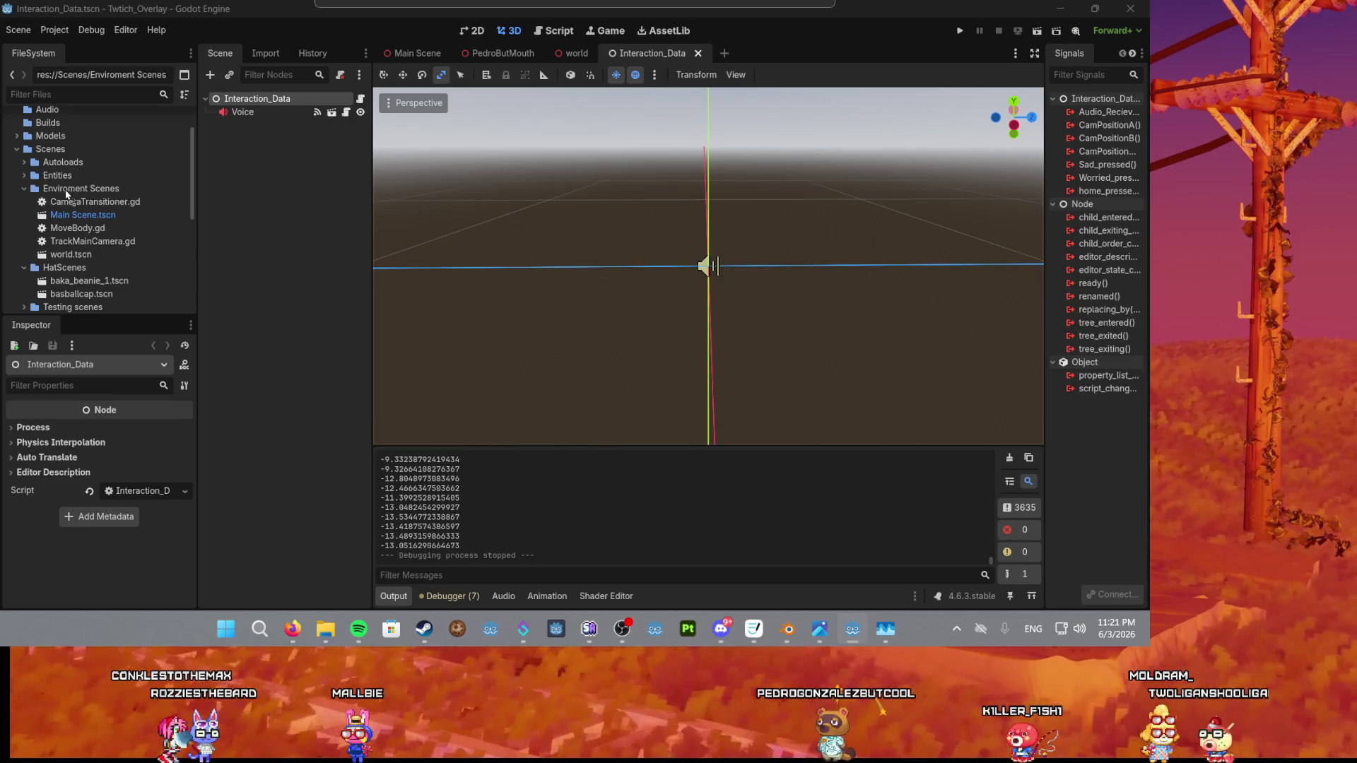
# Expand the Models folder in FileSystem and select star base.fbx.
pyautogui.scroll(3, 66, 194)
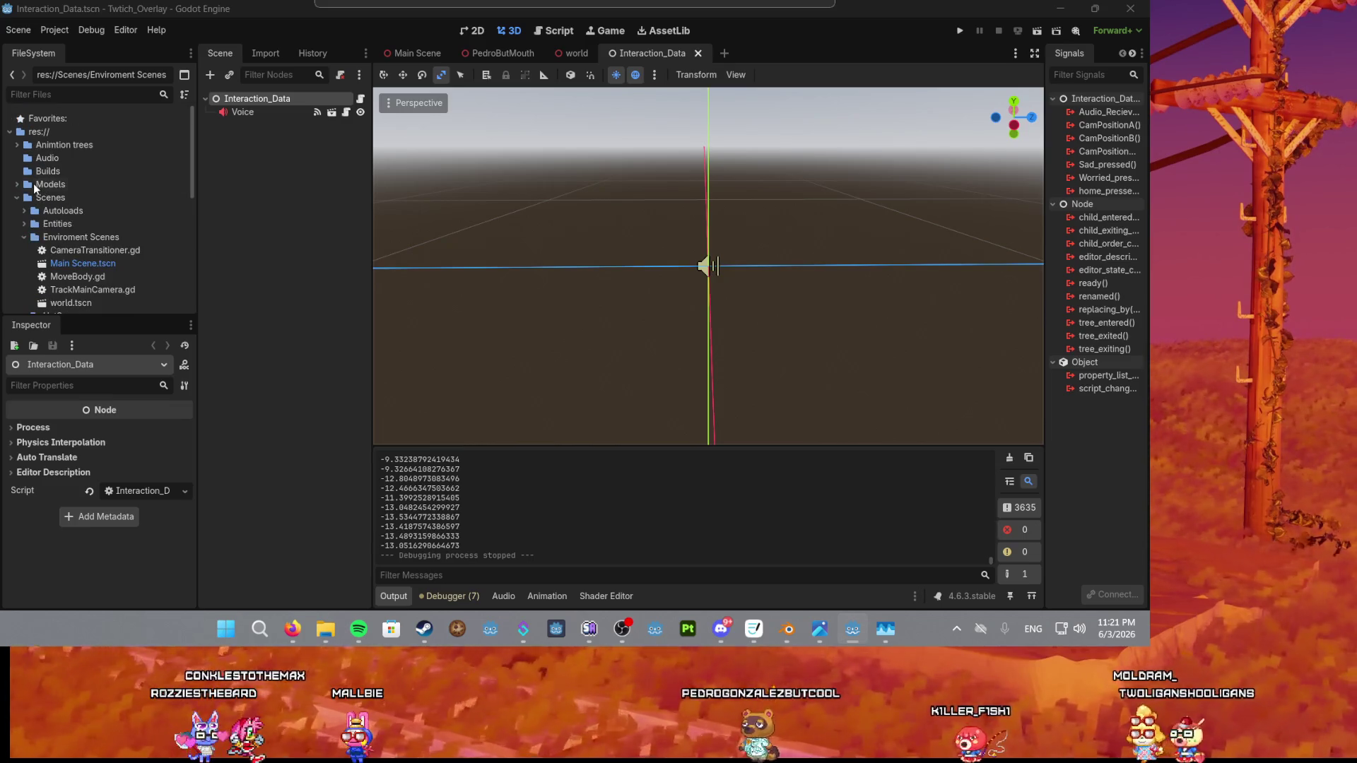
pyautogui.click(26, 185)
pyautogui.click(17, 184)
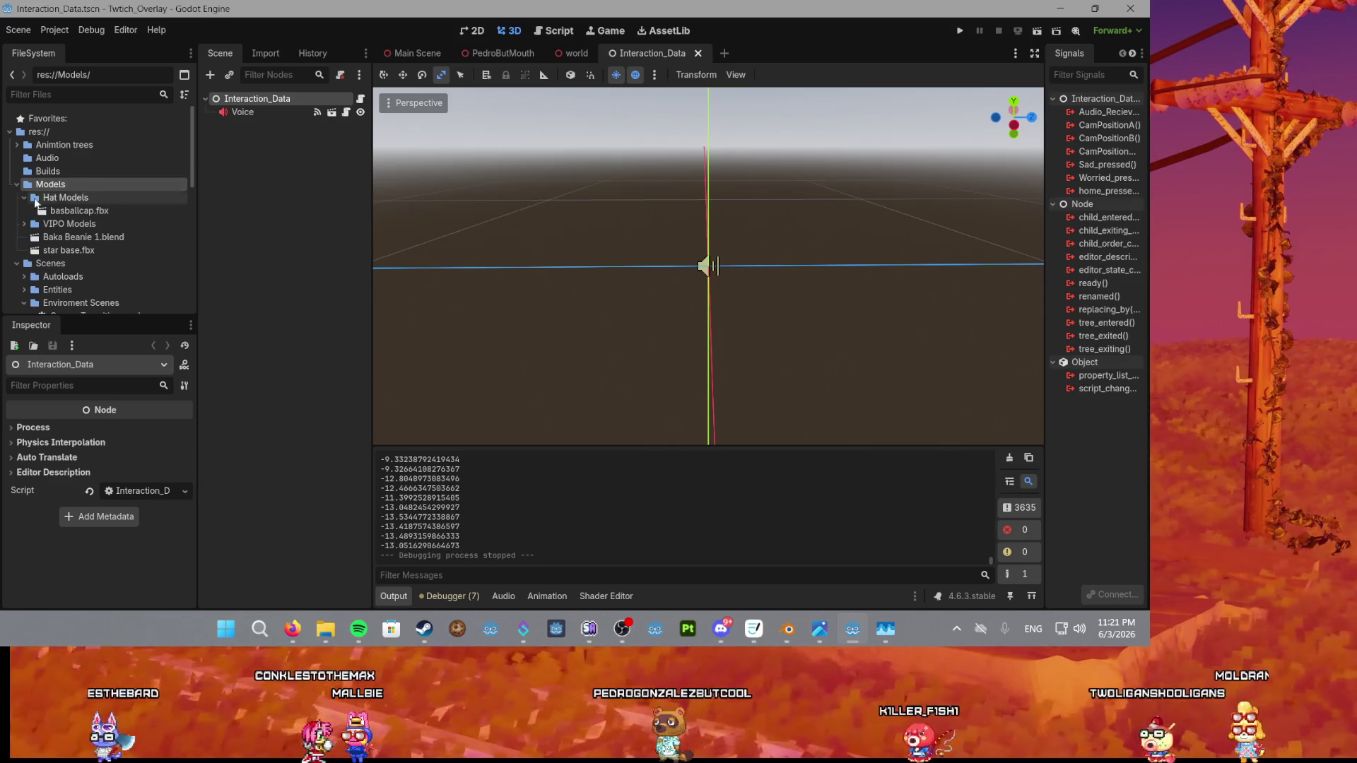
pyautogui.click(57, 250)
# Create a New Inherited Scene from star base.fbx, then select the solid Icosphere in Blender.
pyautogui.rightClick(58, 244)
pyautogui.click(45, 249)
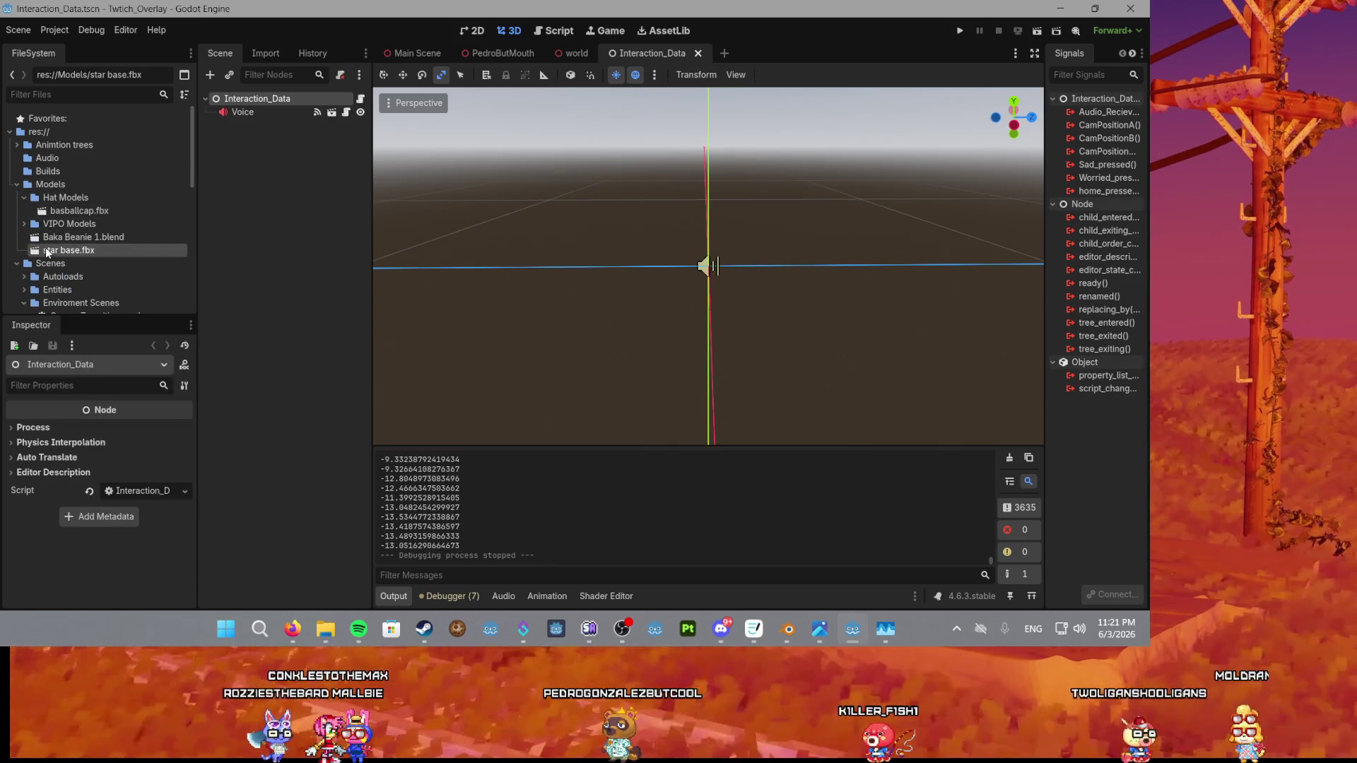
pyautogui.rightClick(46, 248)
pyautogui.click(86, 274)
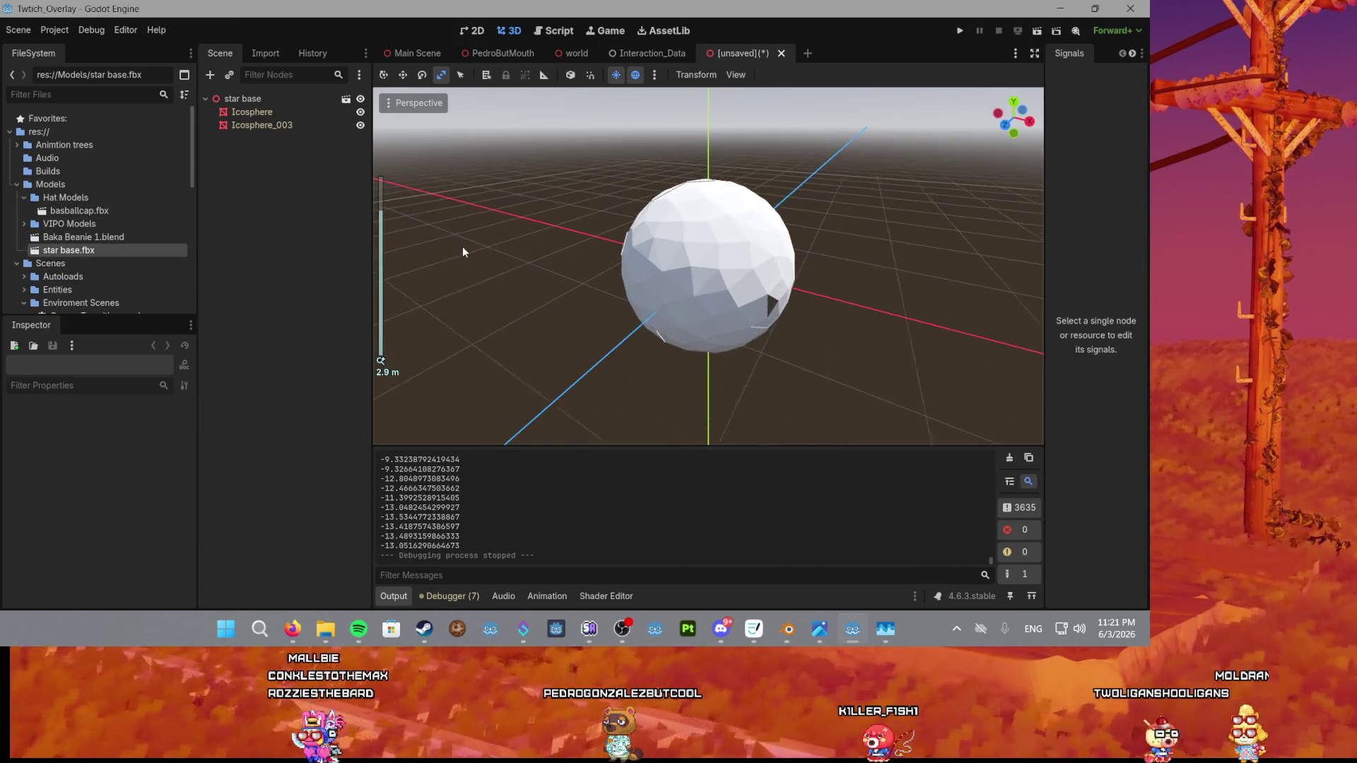
pyautogui.click(784, 625)
pyautogui.click(1027, 99)
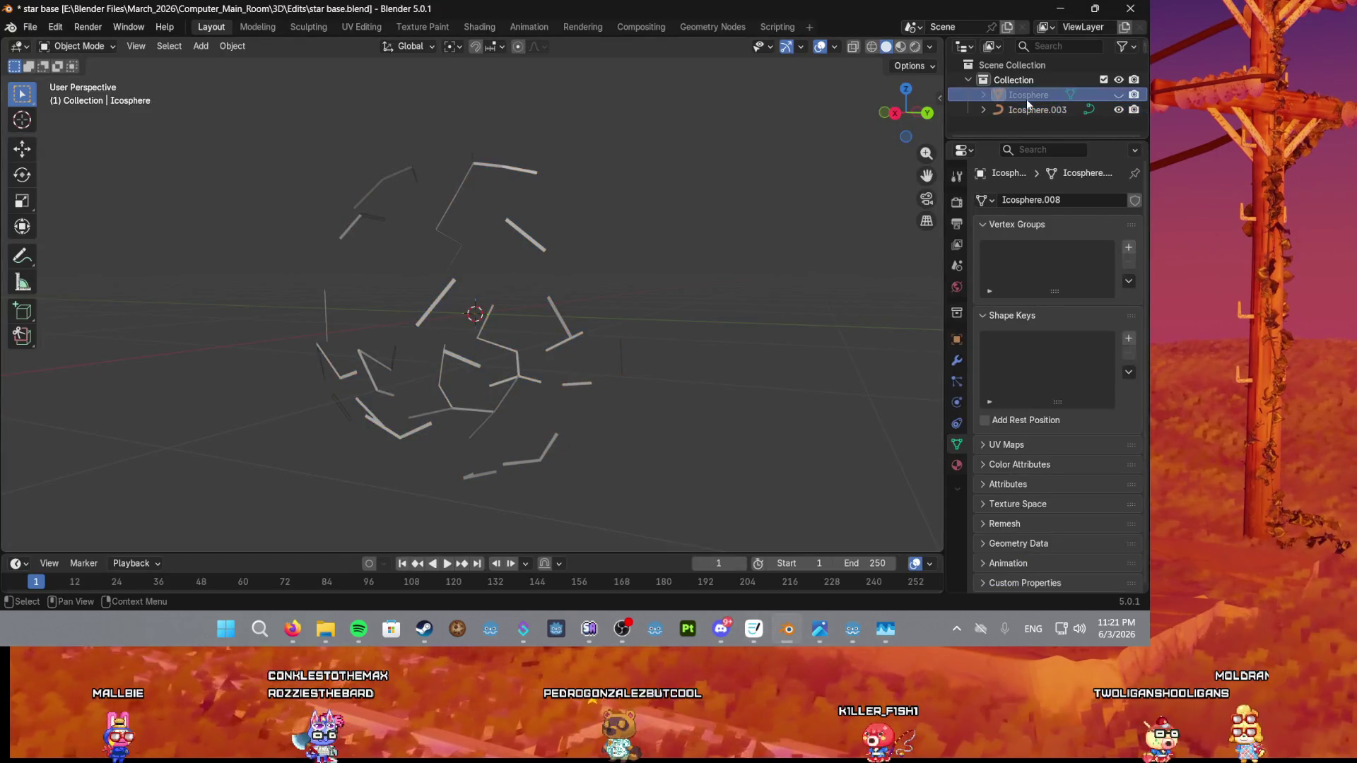
# Delete the solid Icosphere and export the remaining line pieces as a renamed FBX file.
pyautogui.press('Delete')
pyautogui.click(30, 27)
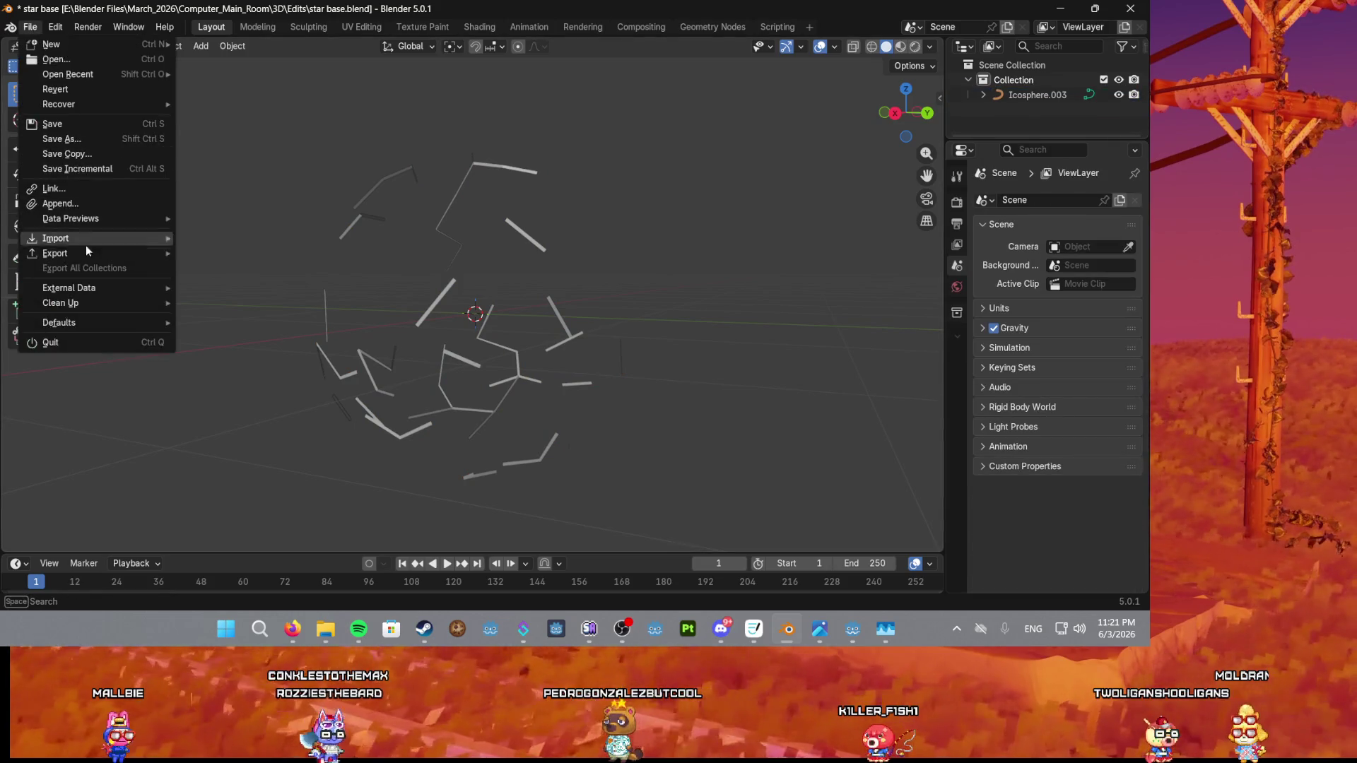
pyautogui.moveTo(99, 248)
pyautogui.click(248, 368)
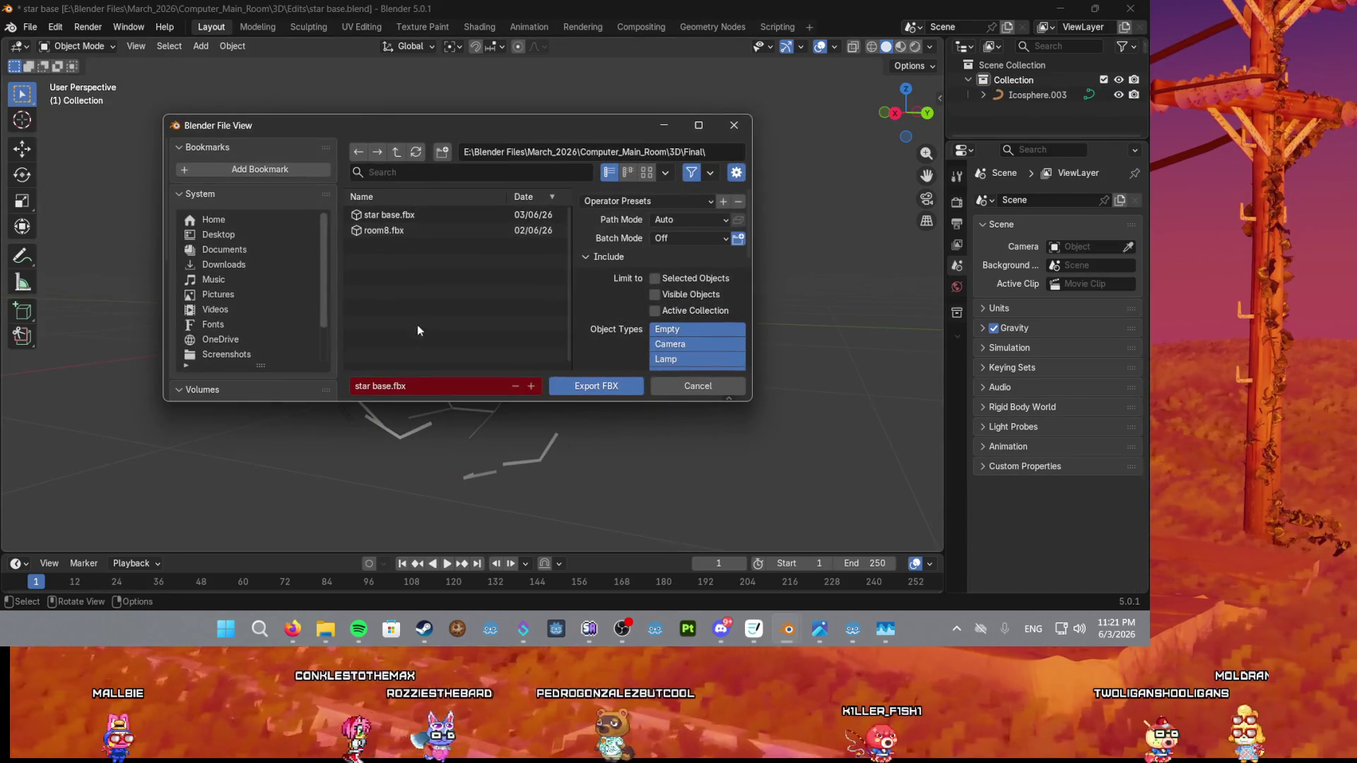
pyautogui.click(391, 382)
pyautogui.write('2')
pyautogui.click(575, 388)
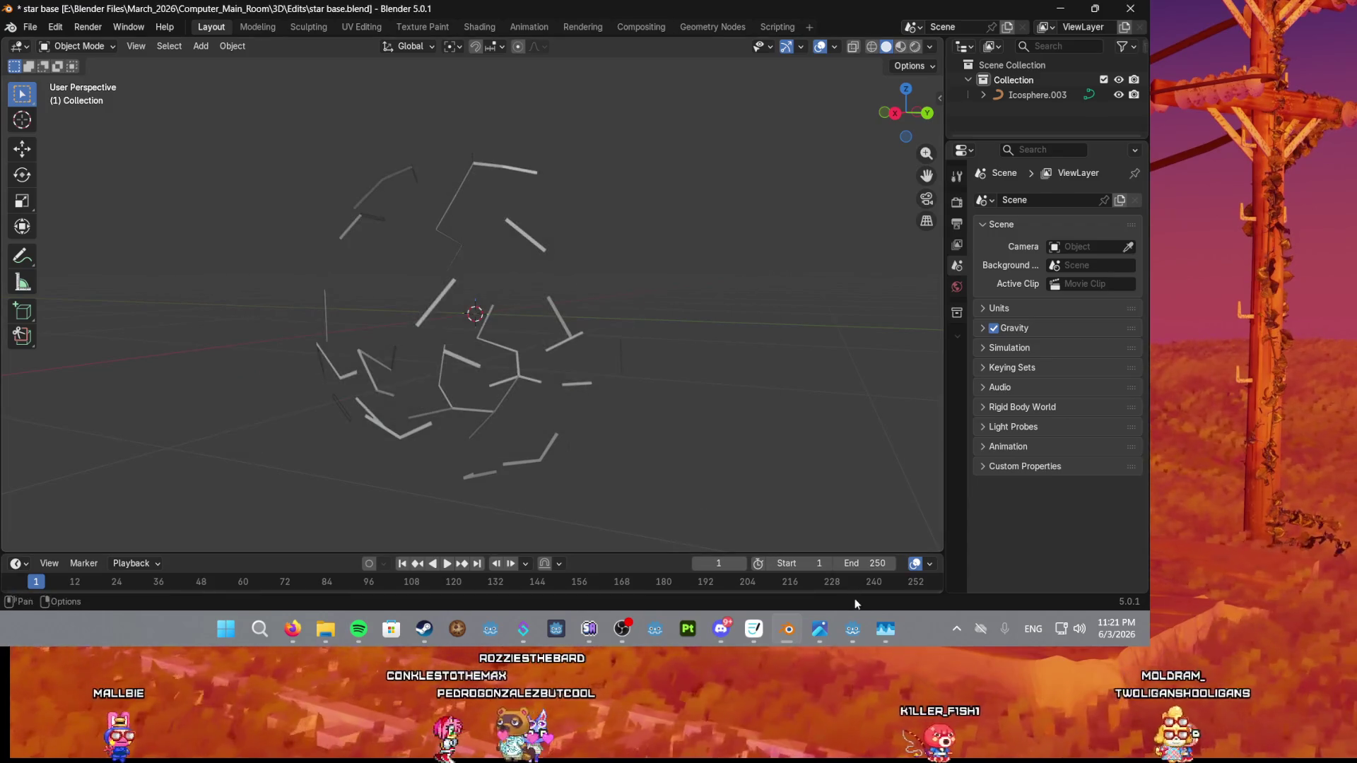
pyautogui.click(852, 629)
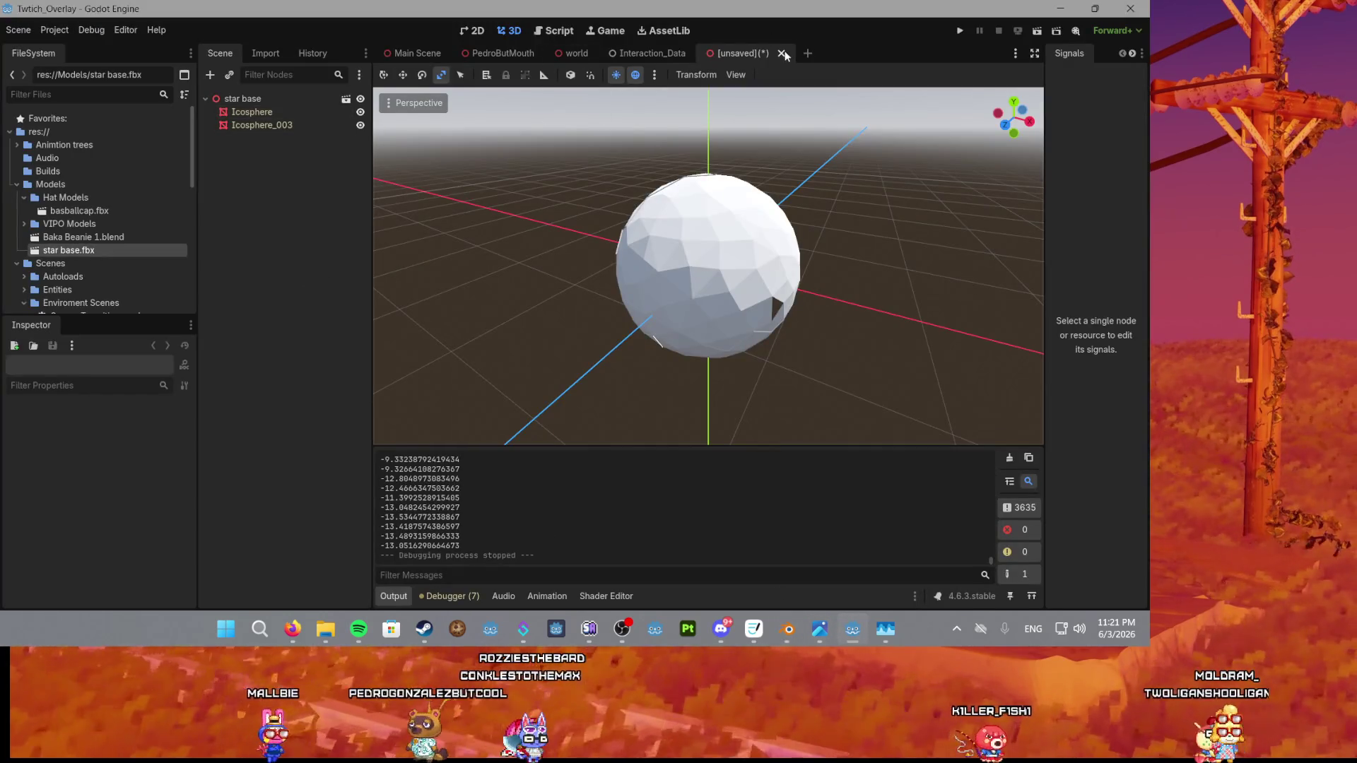
# Close the star base scene without saving and delete the old star base.fbx.
pyautogui.click(781, 53)
pyautogui.click(626, 346)
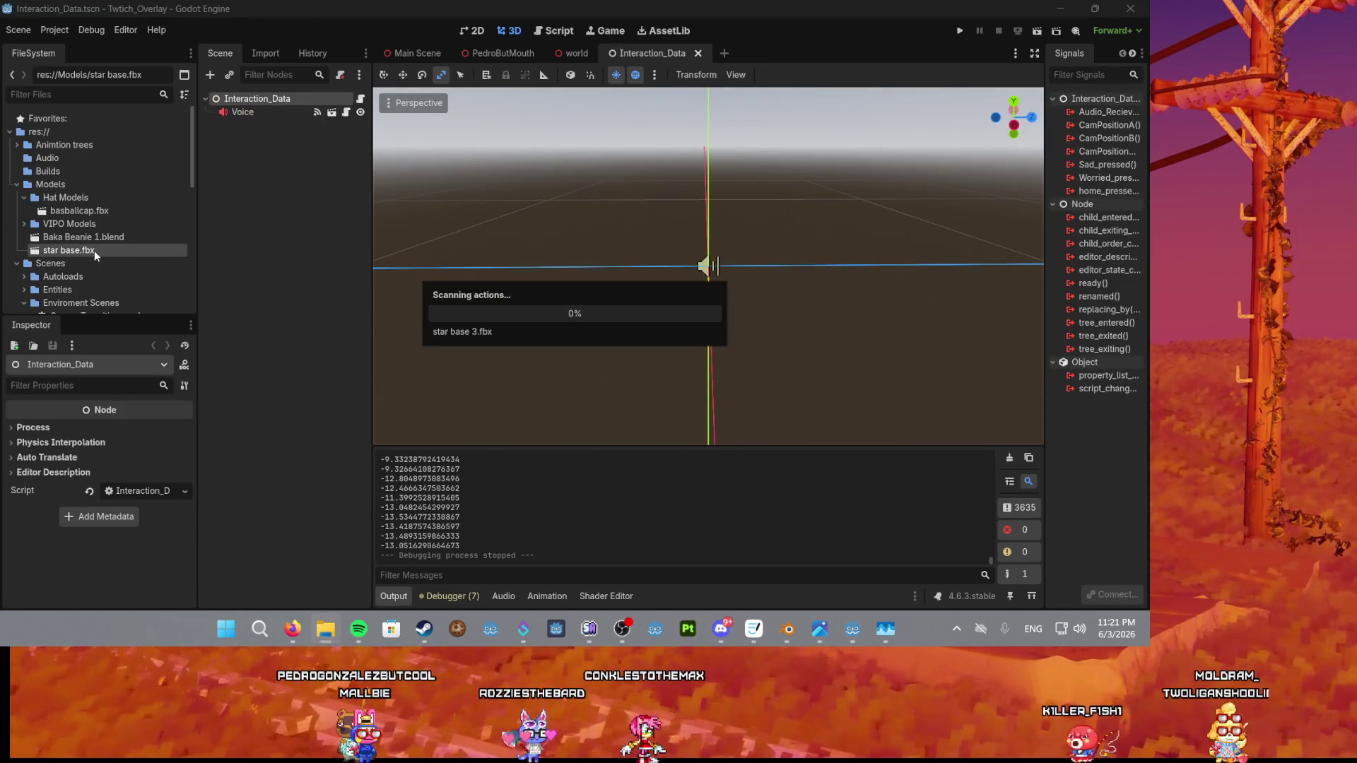
pyautogui.press('Delete')
pyautogui.press('Return')
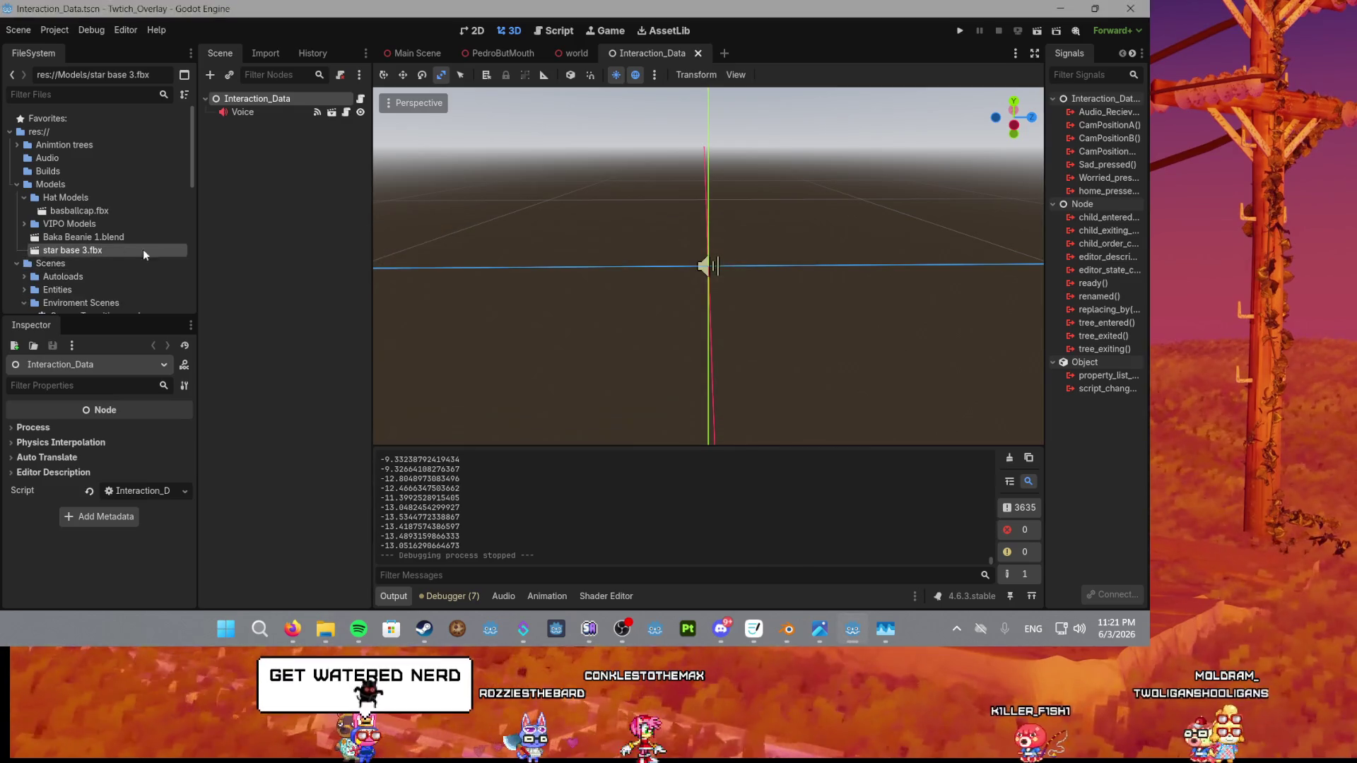
# Create a new inherited scene from star base 3.fbx and save it as star_base_3.tscn.
pyautogui.rightClick(63, 255)
pyautogui.click(106, 277)
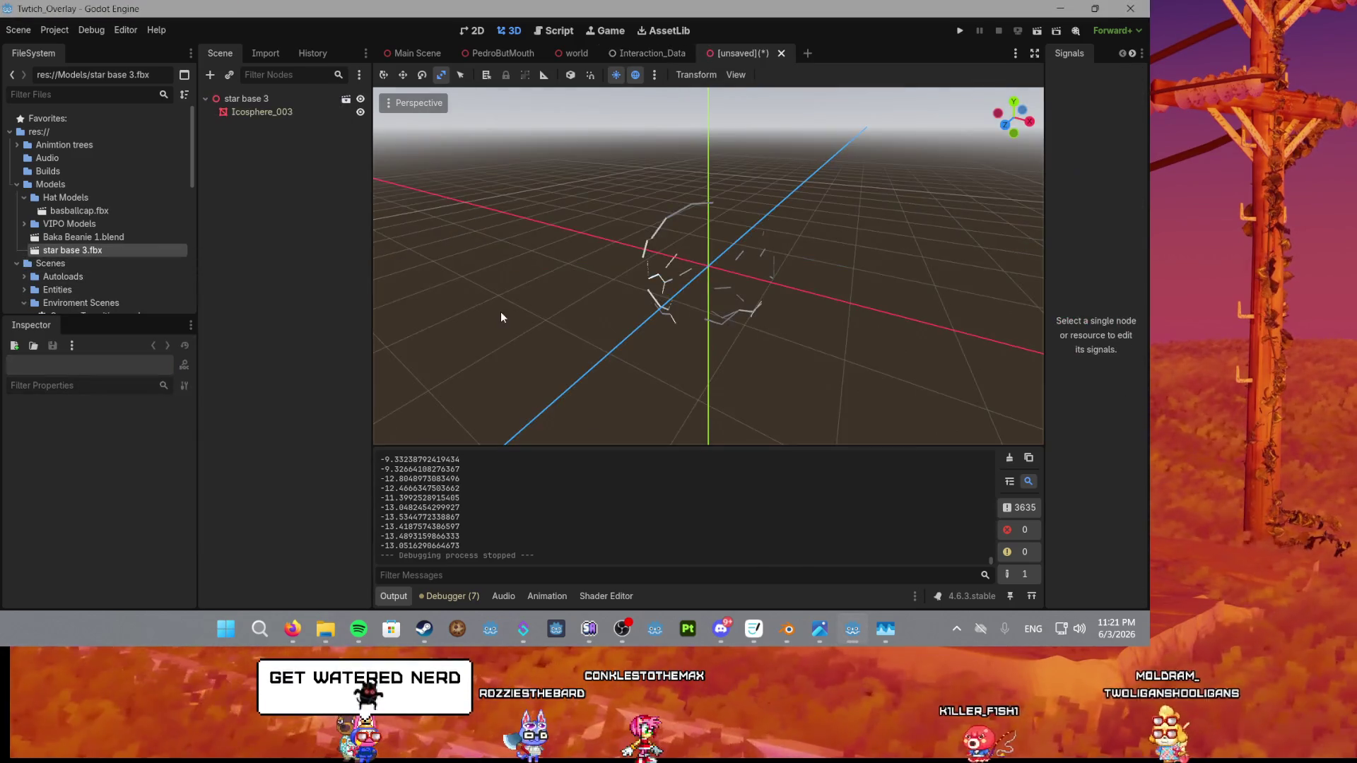
pyautogui.hotkey('ctrl', 's')
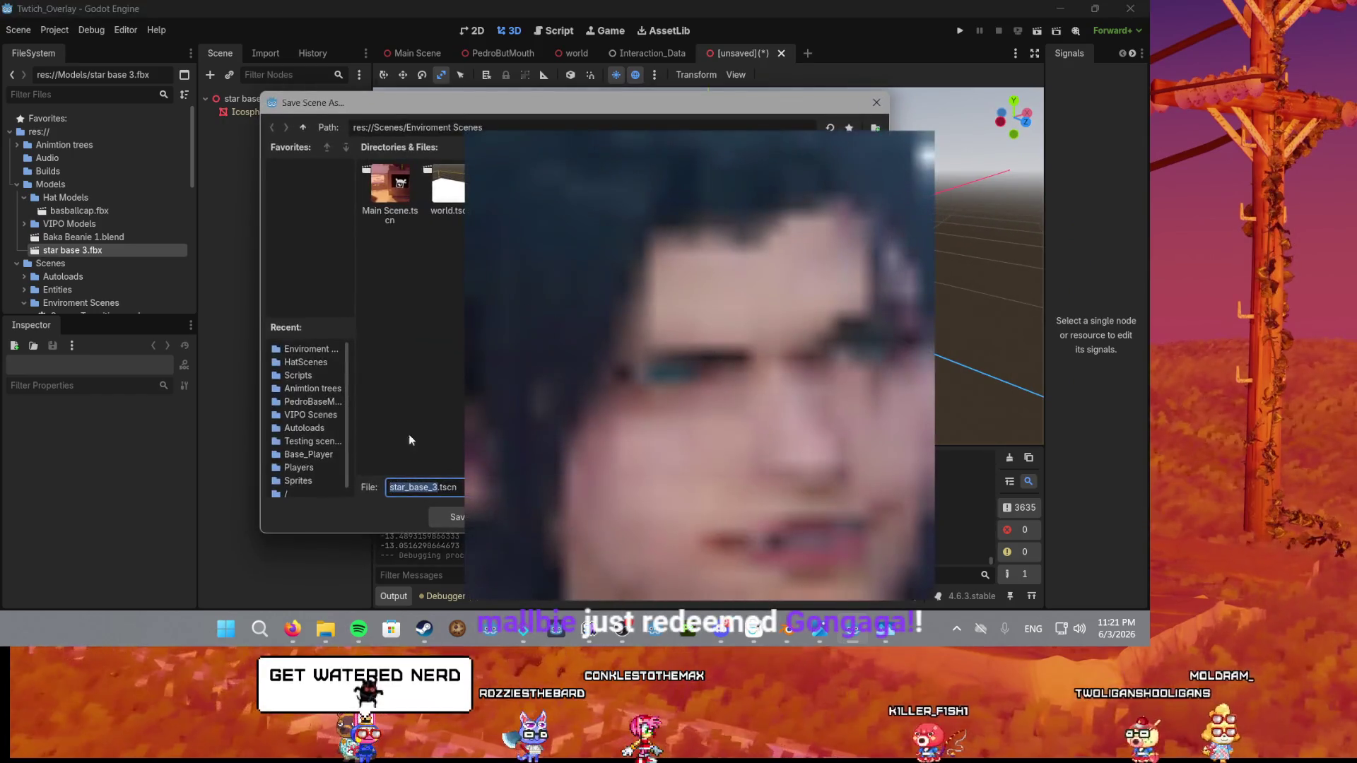
pyautogui.click(447, 516)
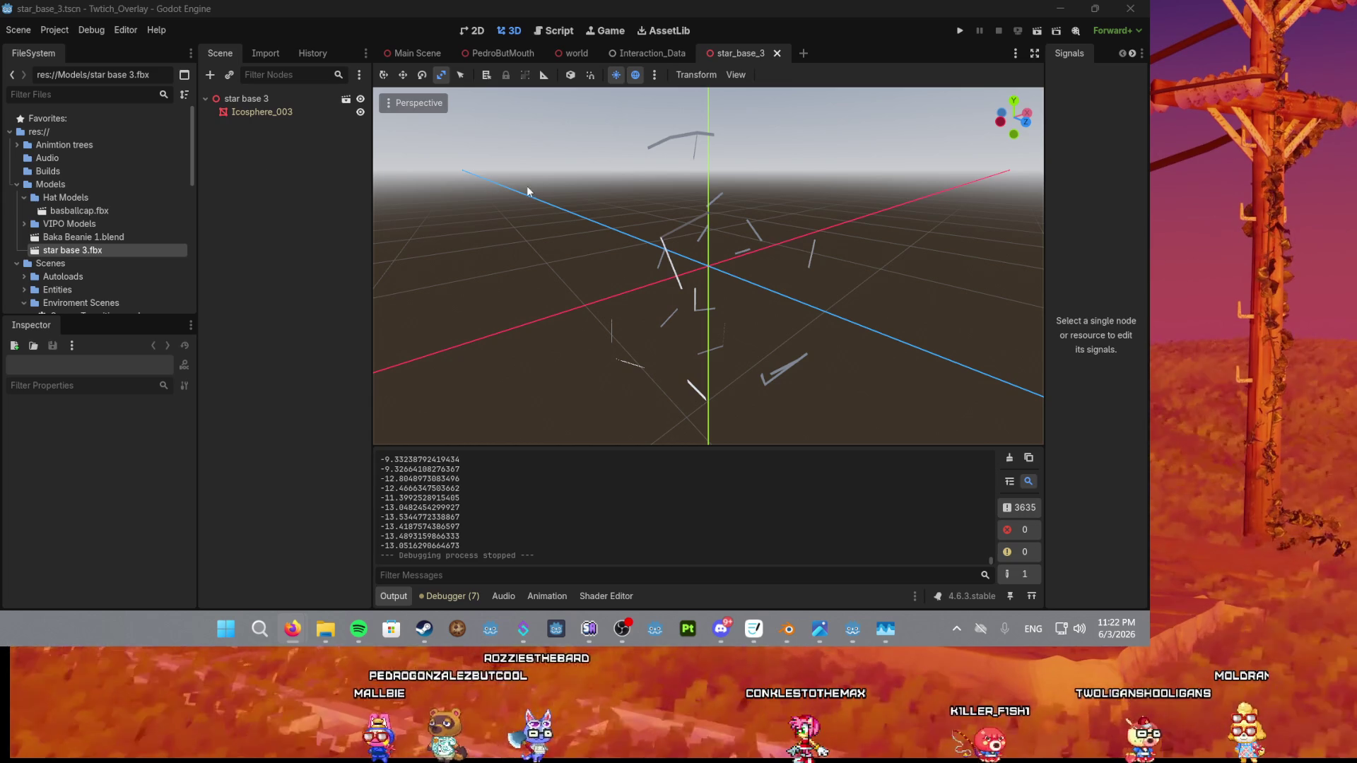
# Bring the Godot window back into focus after saving star_base_3.tscn.
pyautogui.click(670, 266)
# Save the scene, select Icosphere_003 and toggle one of its render layers.
pyautogui.moveTo(670, 266)
pyautogui.mouseDown()
pyautogui.moveTo(743, 286)
pyautogui.moveTo(762, 492)
pyautogui.moveTo(688, 385)
pyautogui.mouseUp()
pyautogui.hotkey('ctrl', 's')
pyautogui.click(262, 112)
pyautogui.scroll(-3, 18, 518)
pyautogui.click(31, 511)
# Set Icosphere_003's Geometry Material Override to a new StandardMaterial3D.
pyautogui.scroll(3, 34, 511)
pyautogui.click(41, 518)
pyautogui.click(134, 532)
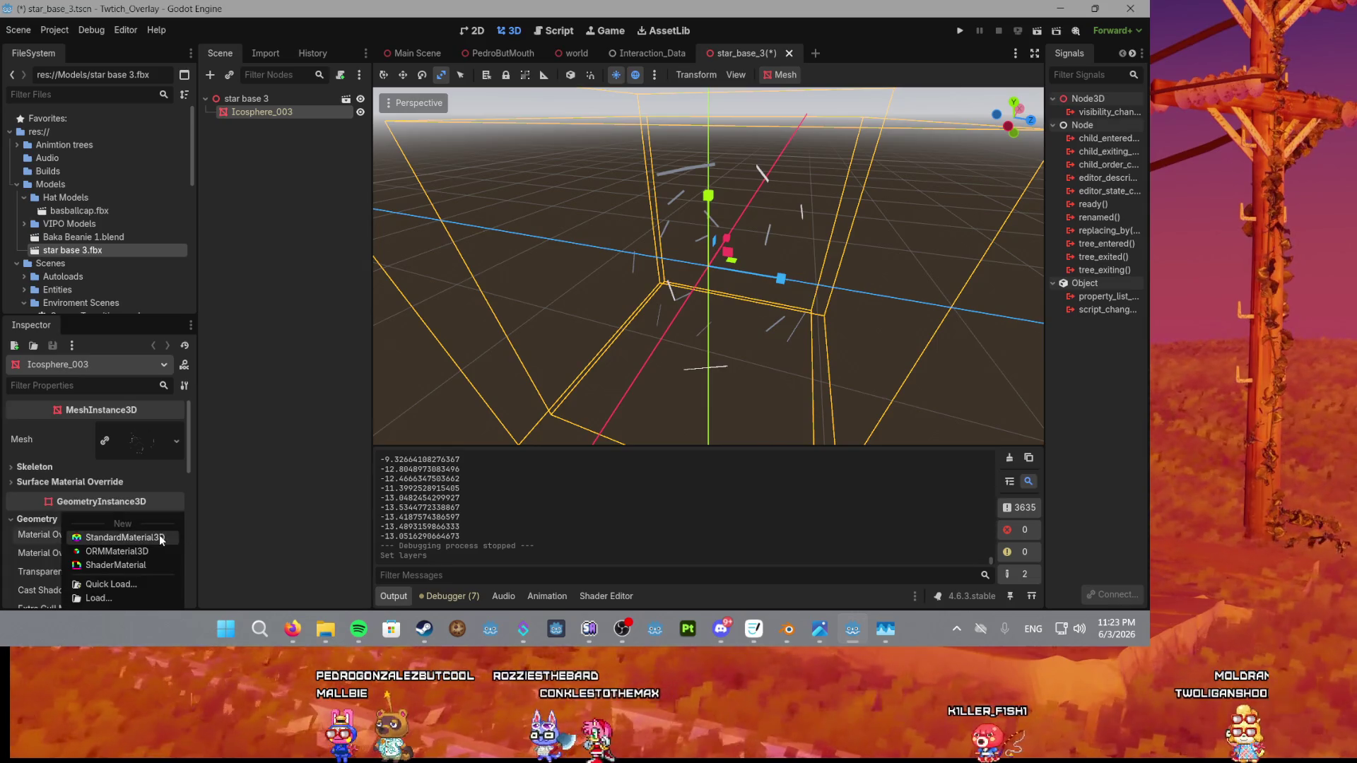
pyautogui.click(133, 538)
# Disable back-face culling on the new material's cull mode.
pyautogui.scroll(-2, 133, 531)
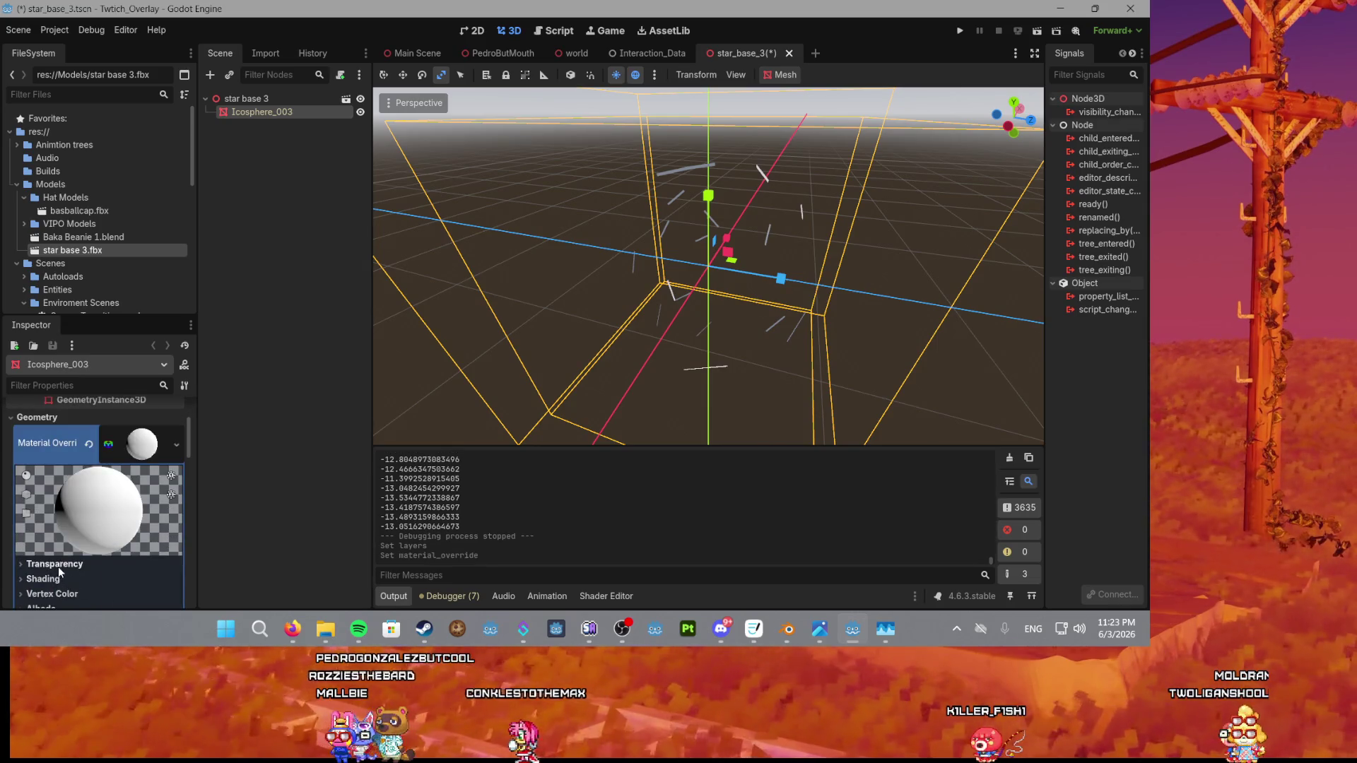
pyautogui.click(57, 565)
pyautogui.scroll(-1, 133, 515)
pyautogui.click(140, 540)
pyautogui.click(136, 584)
pyautogui.scroll(-4, 53, 520)
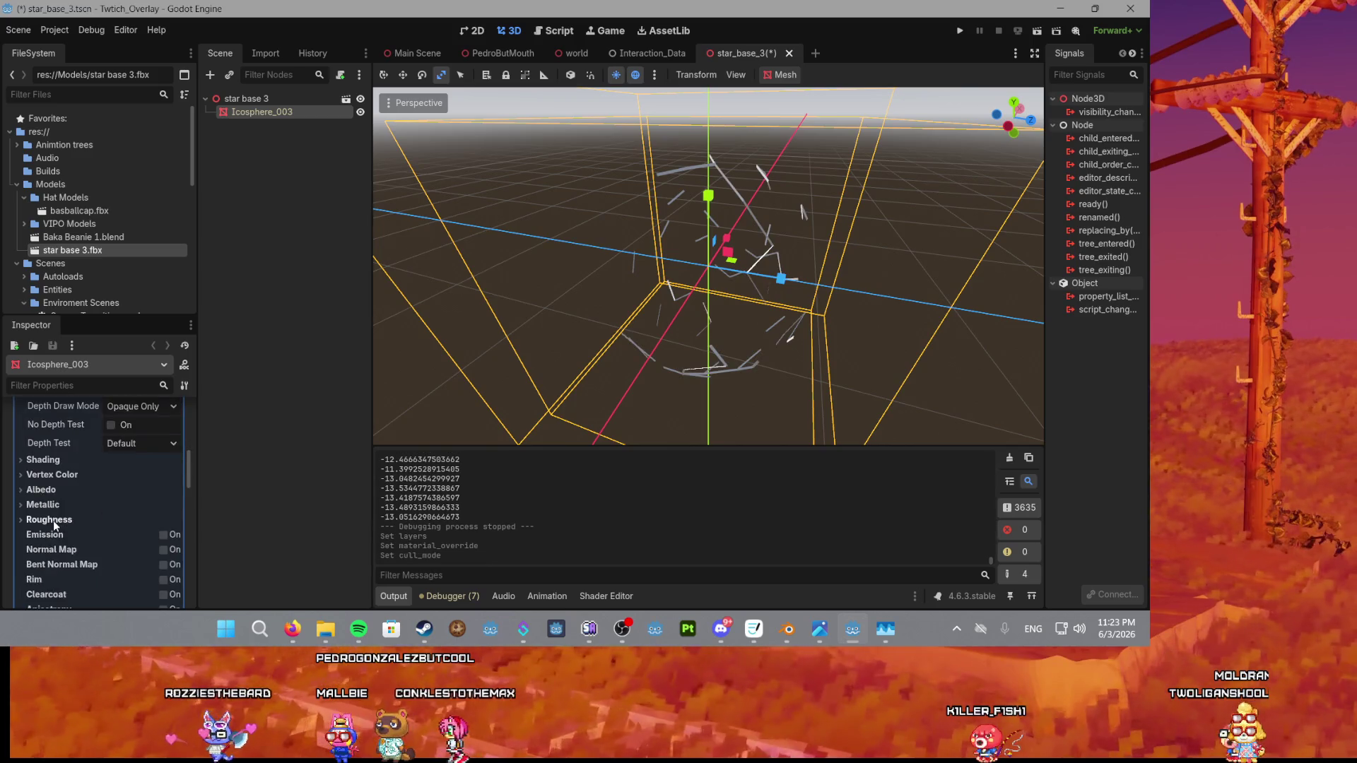
# Set the material's shading mode to Unshaded and save the scene.
pyautogui.click(42, 460)
pyautogui.click(142, 475)
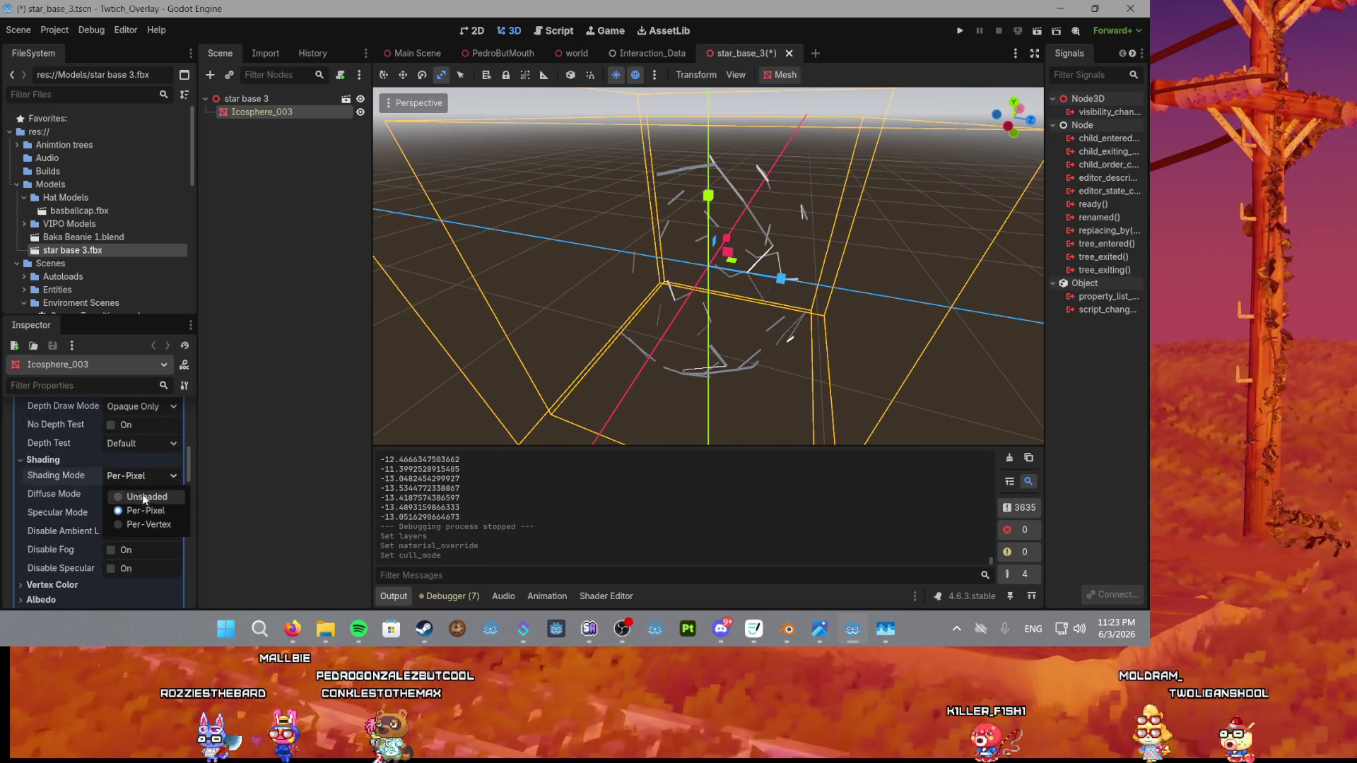
pyautogui.click(142, 492)
pyautogui.scroll(4, 765, 341)
pyautogui.scroll(5, 764, 341)
pyautogui.hotkey('ctrl', 's')
pyautogui.scroll(-7, 688, 306)
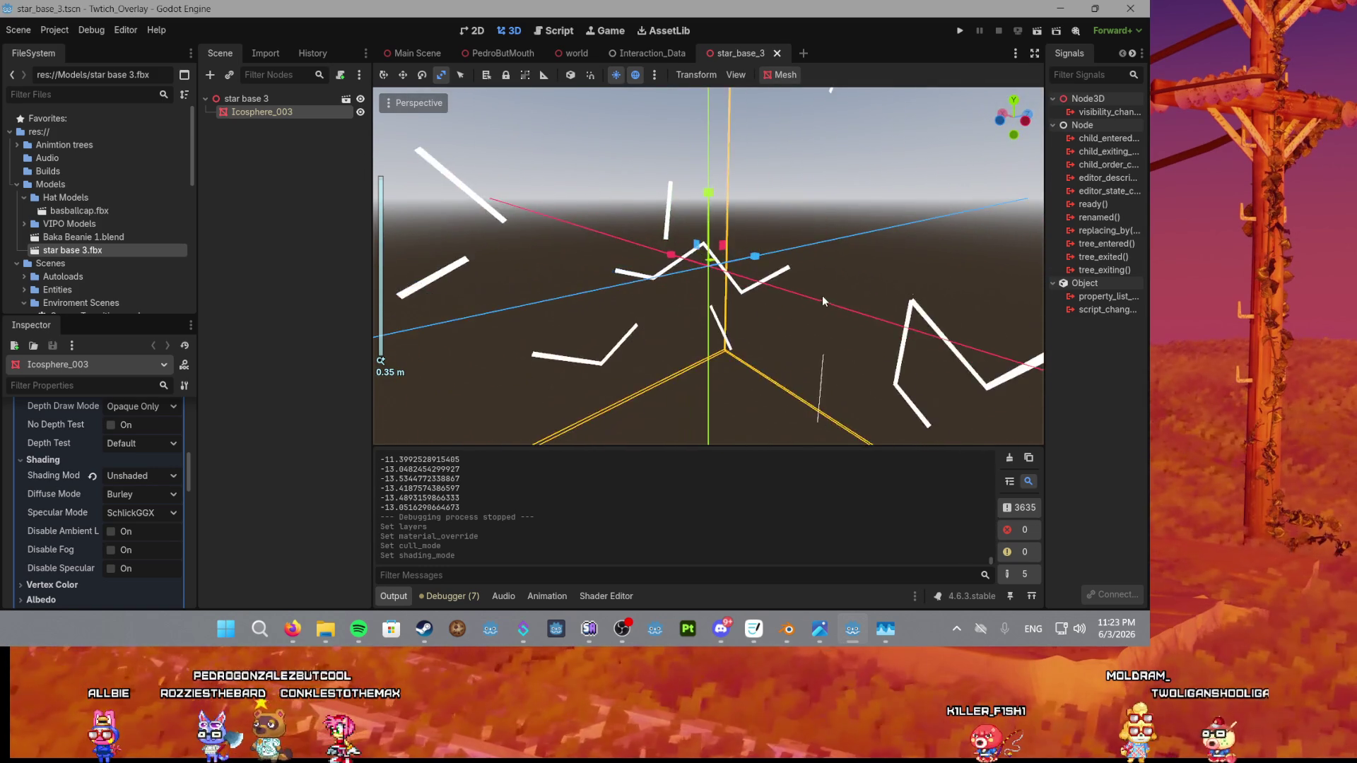
pyautogui.scroll(3, 733, 313)
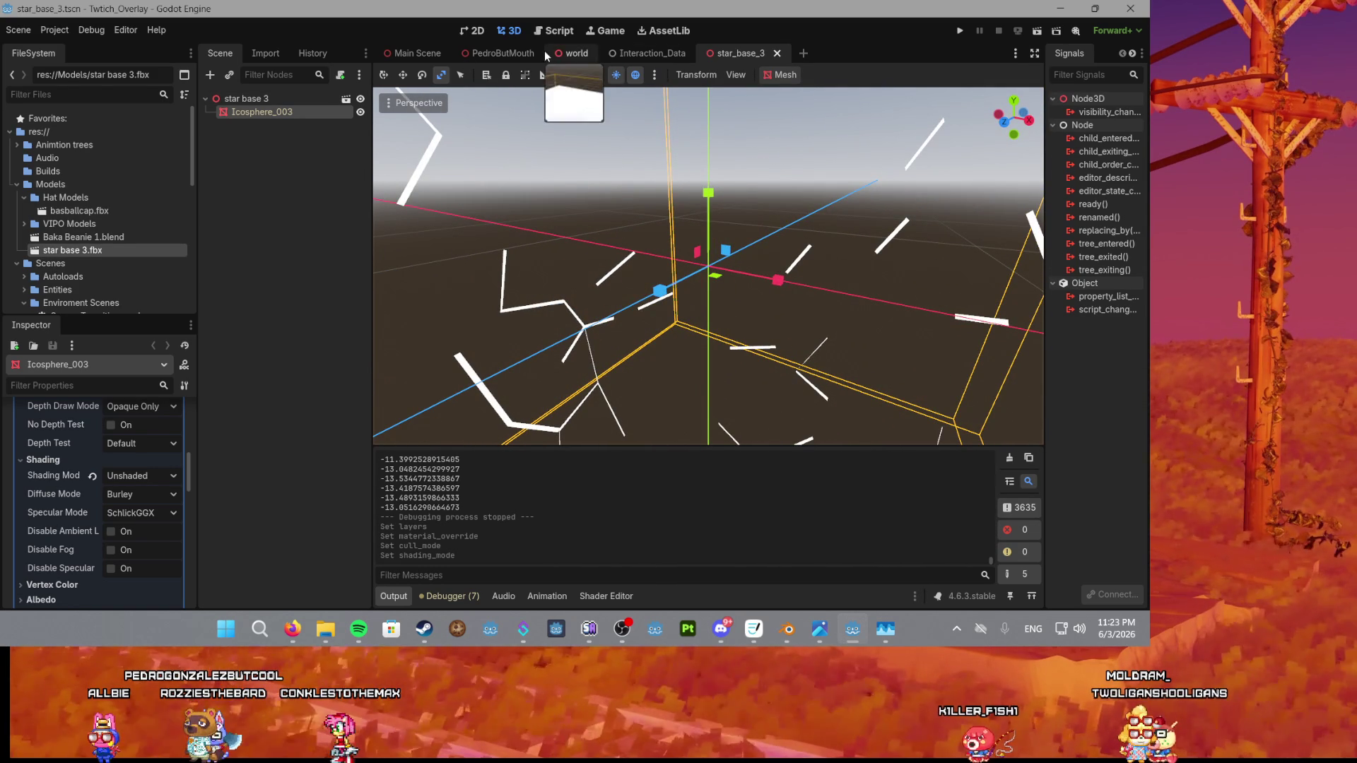
# Switch to the Main Scene, frame World, and zoom and pan onto the terrain.
pyautogui.click(413, 51)
pyautogui.press('f')
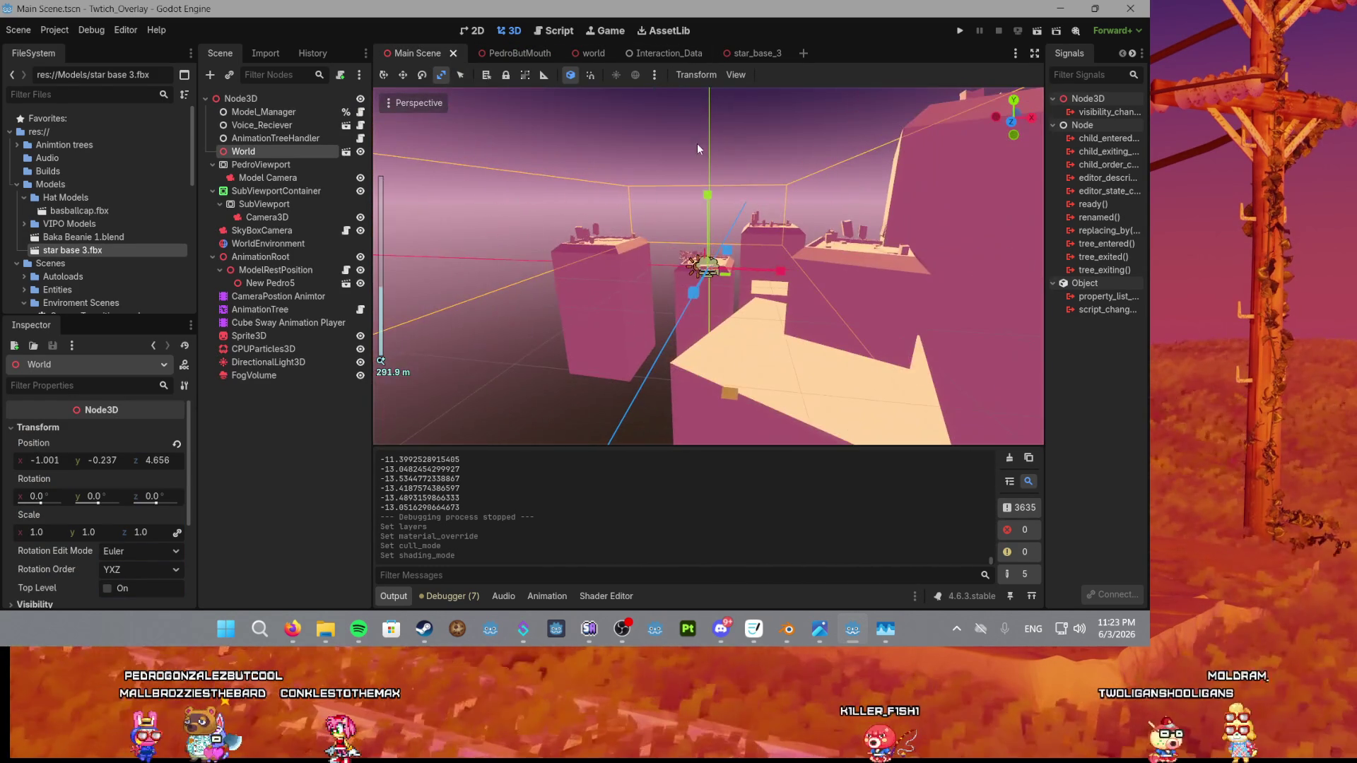
pyautogui.scroll(5, 588, 214)
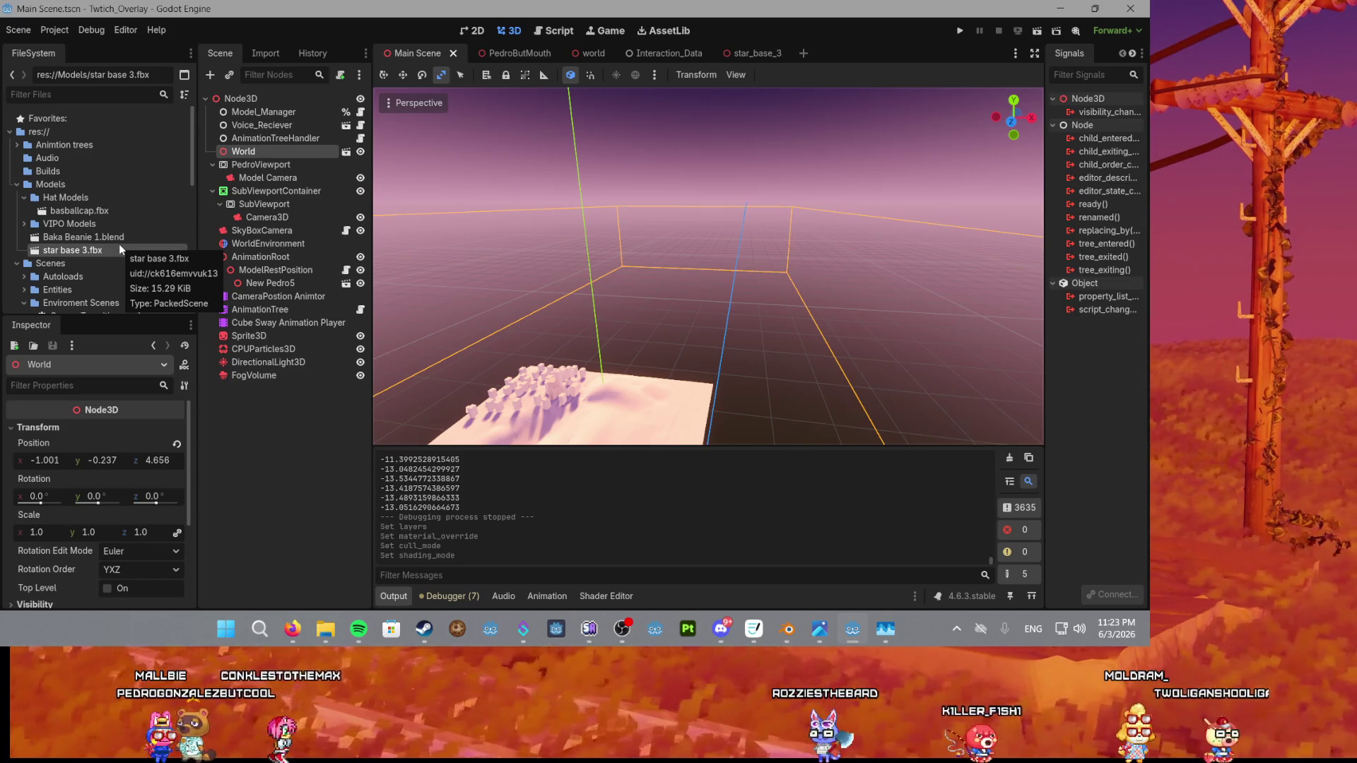
pyautogui.scroll(3, 604, 288)
pyautogui.moveTo(729, 242); pyautogui.dragTo(828, 390)
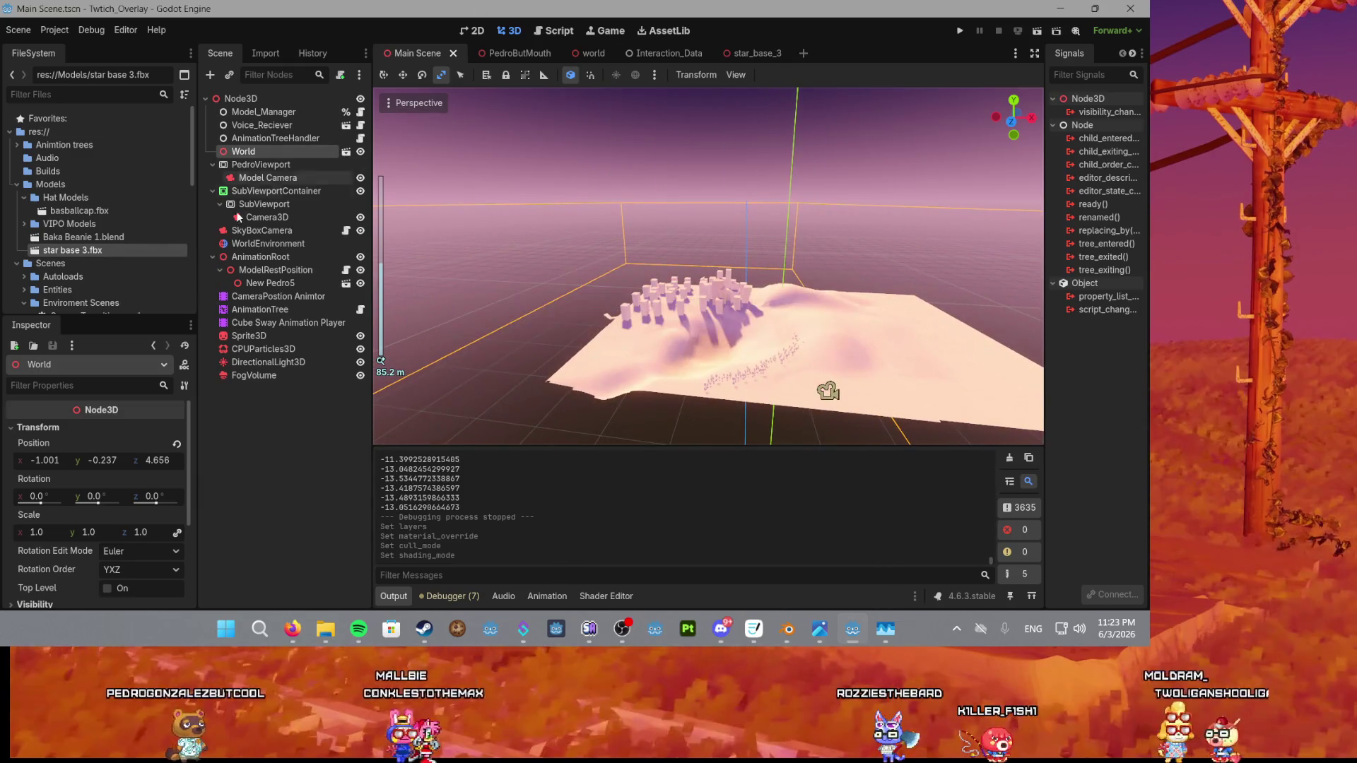
# Open the Hat Models folder, then check star_base_3 and return to Main Scene.
pyautogui.click(74, 211)
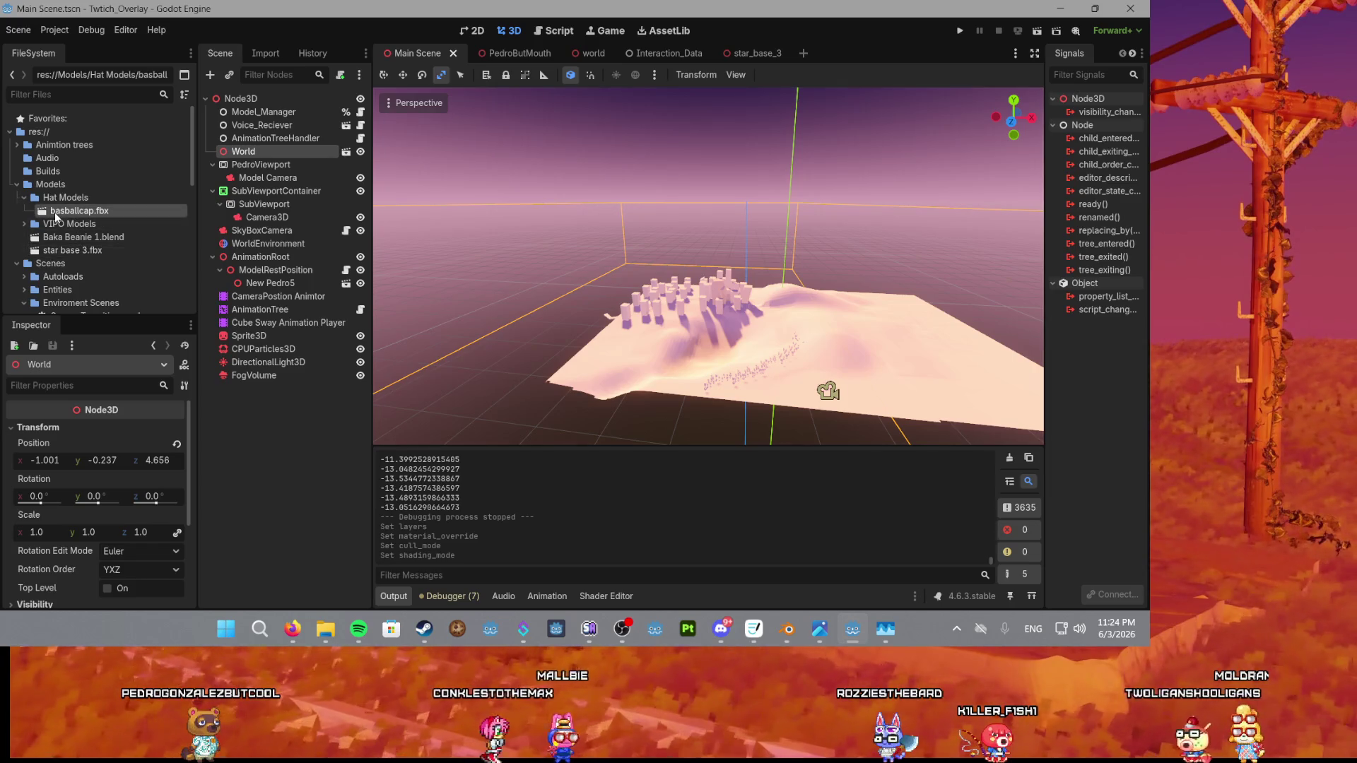
pyautogui.click(742, 53)
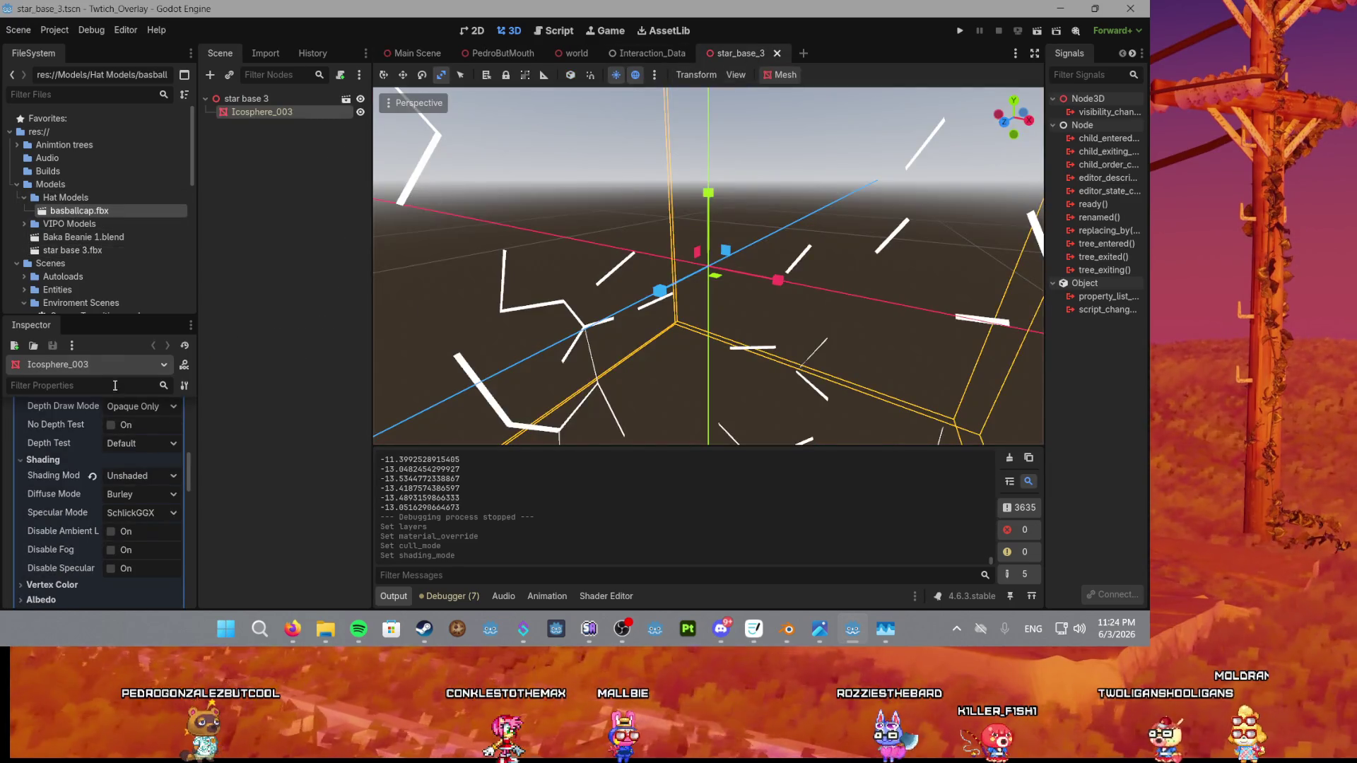
pyautogui.click(416, 53)
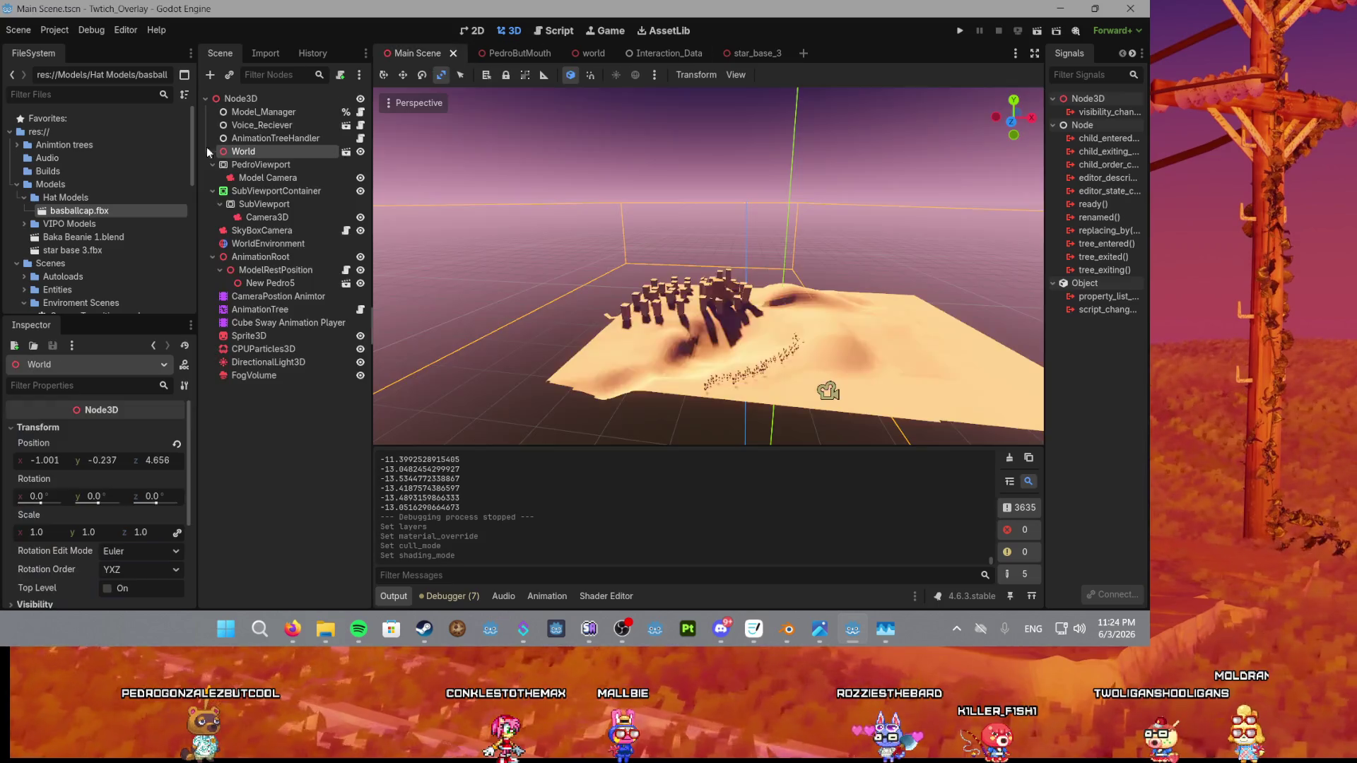
# Filter files by 'star' and instance star_base_3.tscn under SkyBoxCamera.
pyautogui.click(85, 96)
pyautogui.write('star')
pyautogui.moveTo(83, 197); pyautogui.dragTo(386, 340)
pyautogui.moveTo(316, 285)
pyautogui.mouseDown()
pyautogui.moveTo(425, 312)
pyautogui.moveTo(275, 219)
pyautogui.moveTo(273, 357)
pyautogui.moveTo(256, 150)
pyautogui.moveTo(247, 233)
pyautogui.mouseUp()
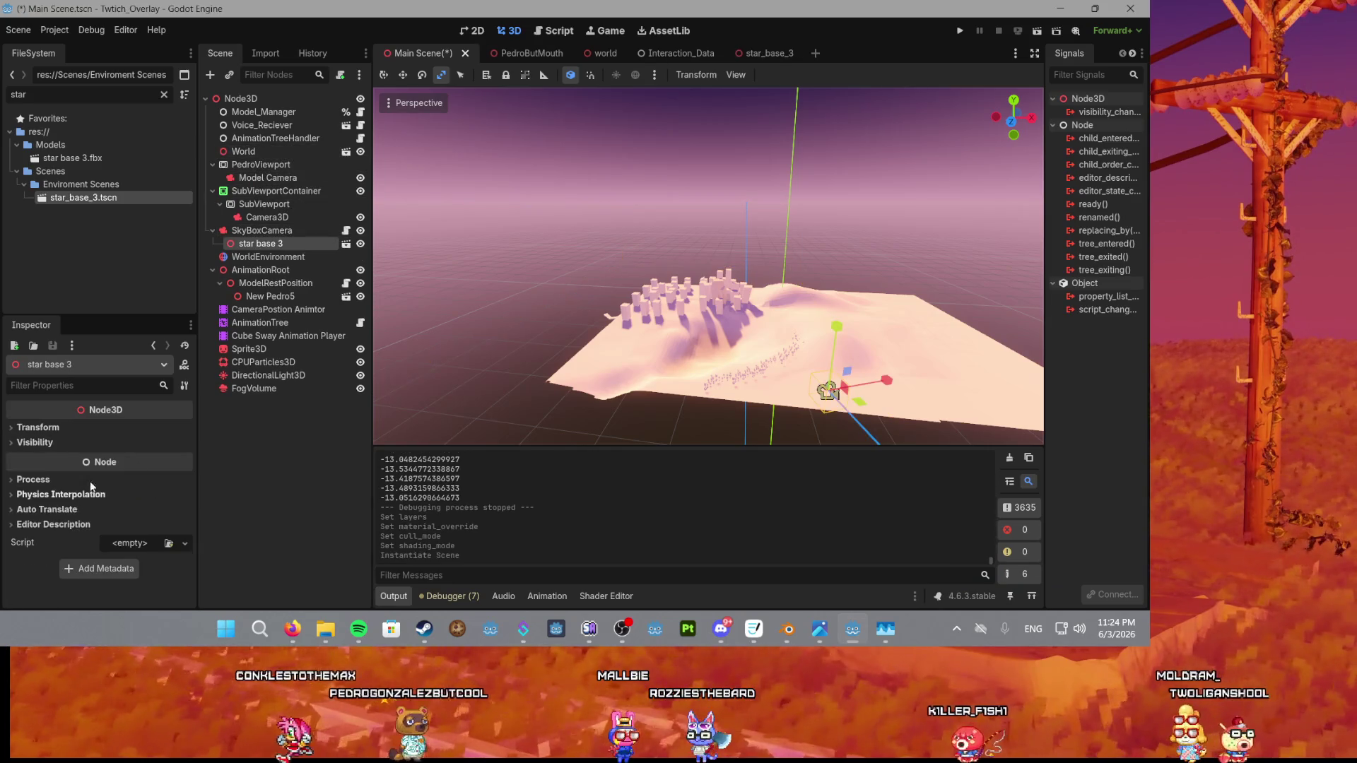
# Set the star base 3 instance's Transform scale to 30 on all axes.
pyautogui.scroll(5, 804, 369)
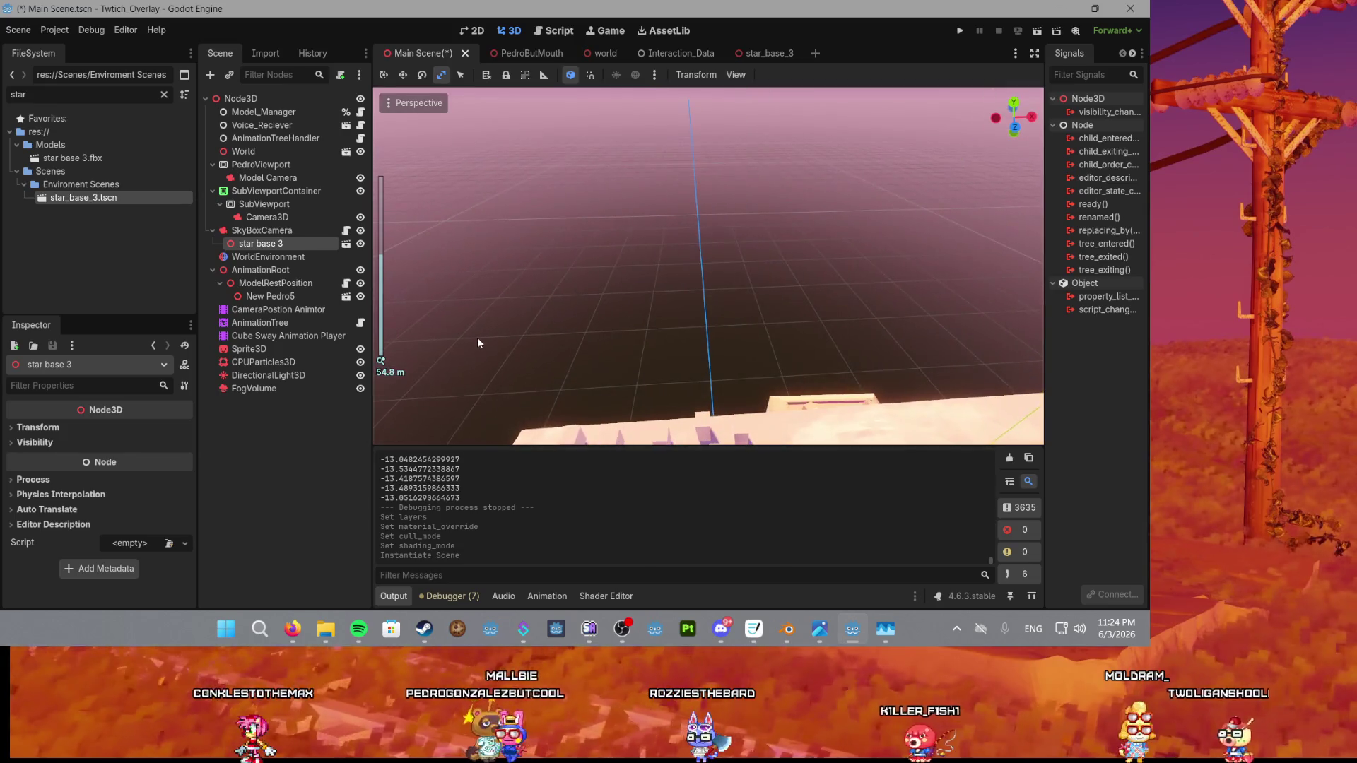
pyautogui.scroll(-6, 719, 277)
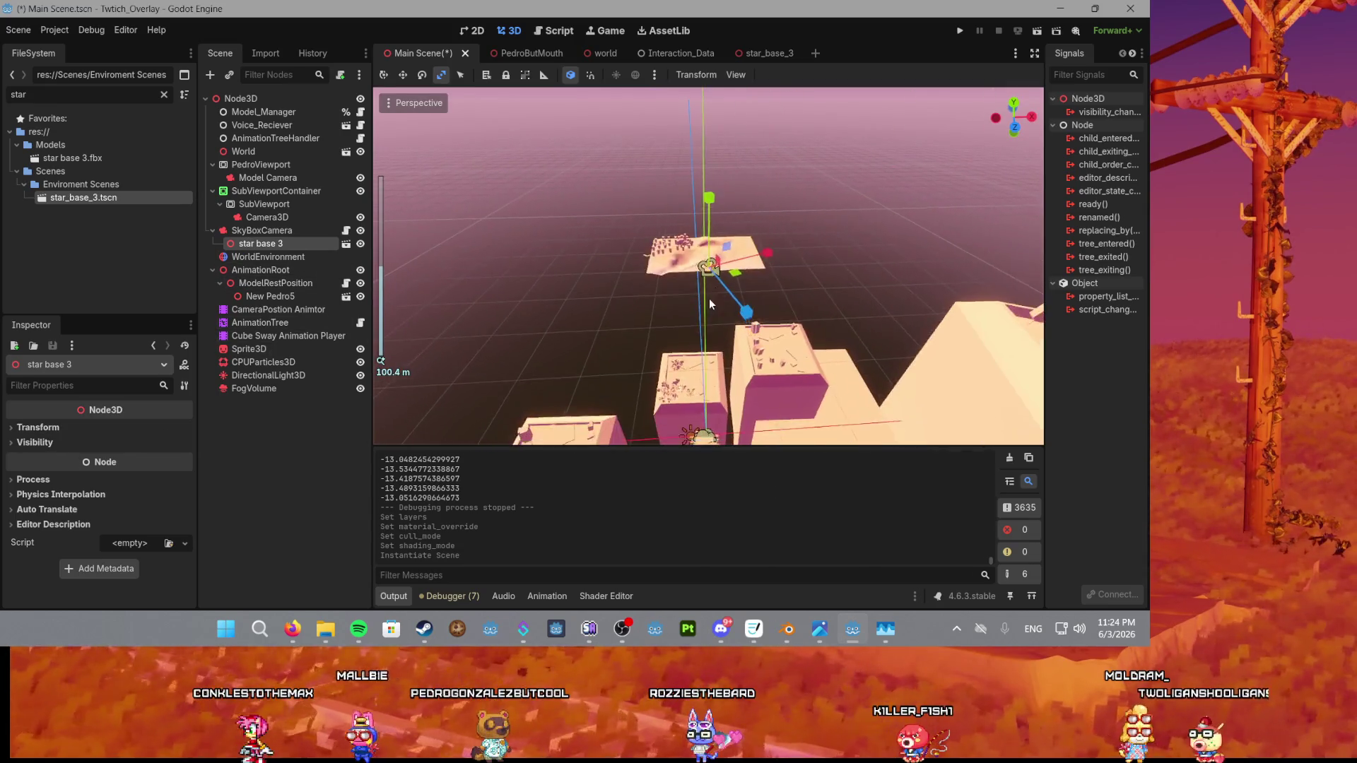
pyautogui.scroll(15, 714, 301)
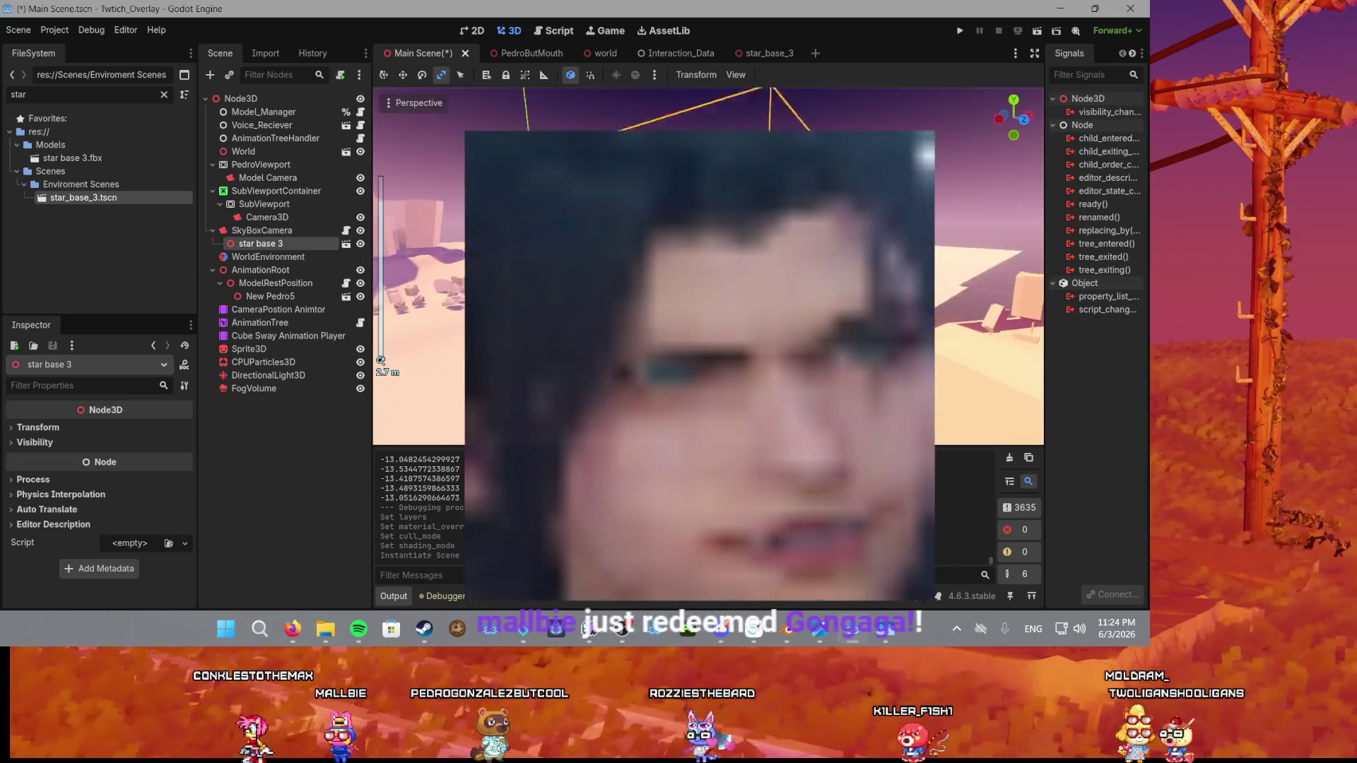
pyautogui.scroll(-4, 714, 302)
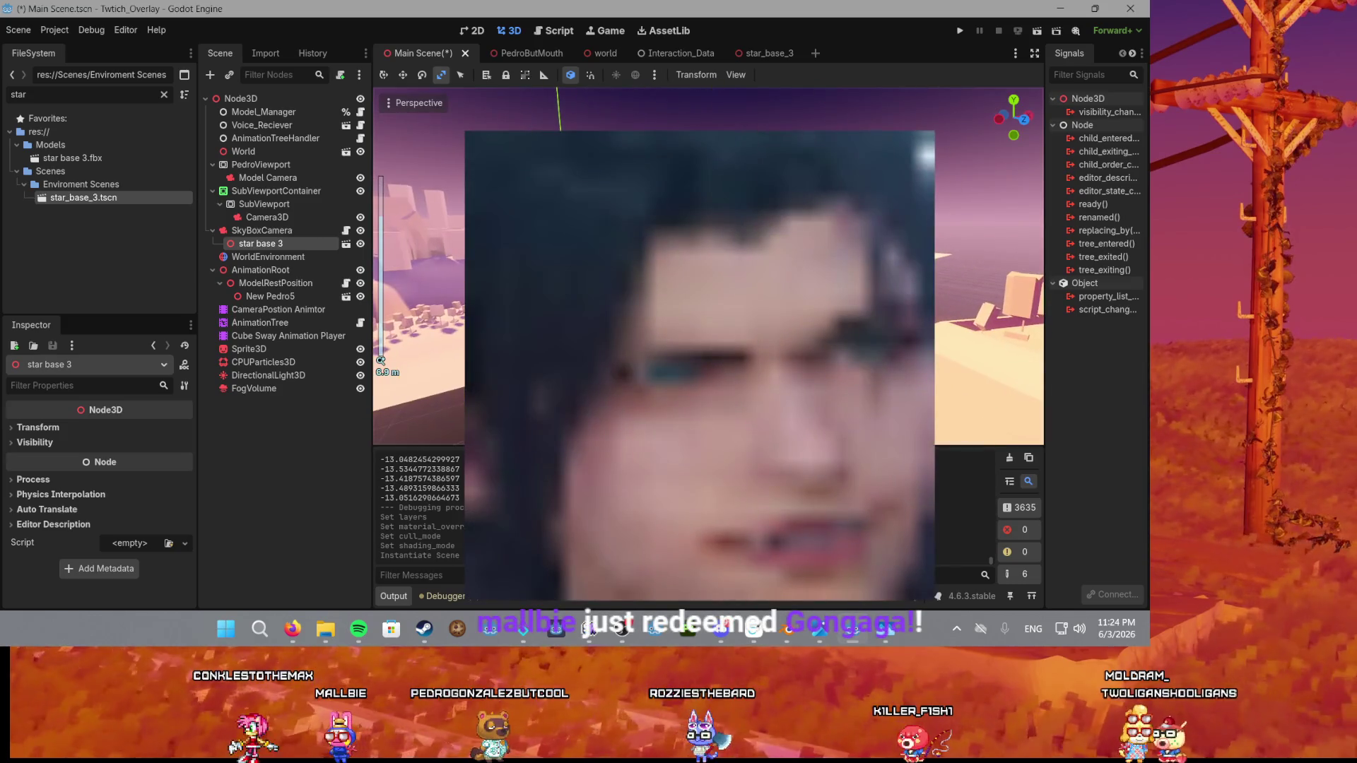
pyautogui.click(31, 427)
pyautogui.scroll(-2, 96, 456)
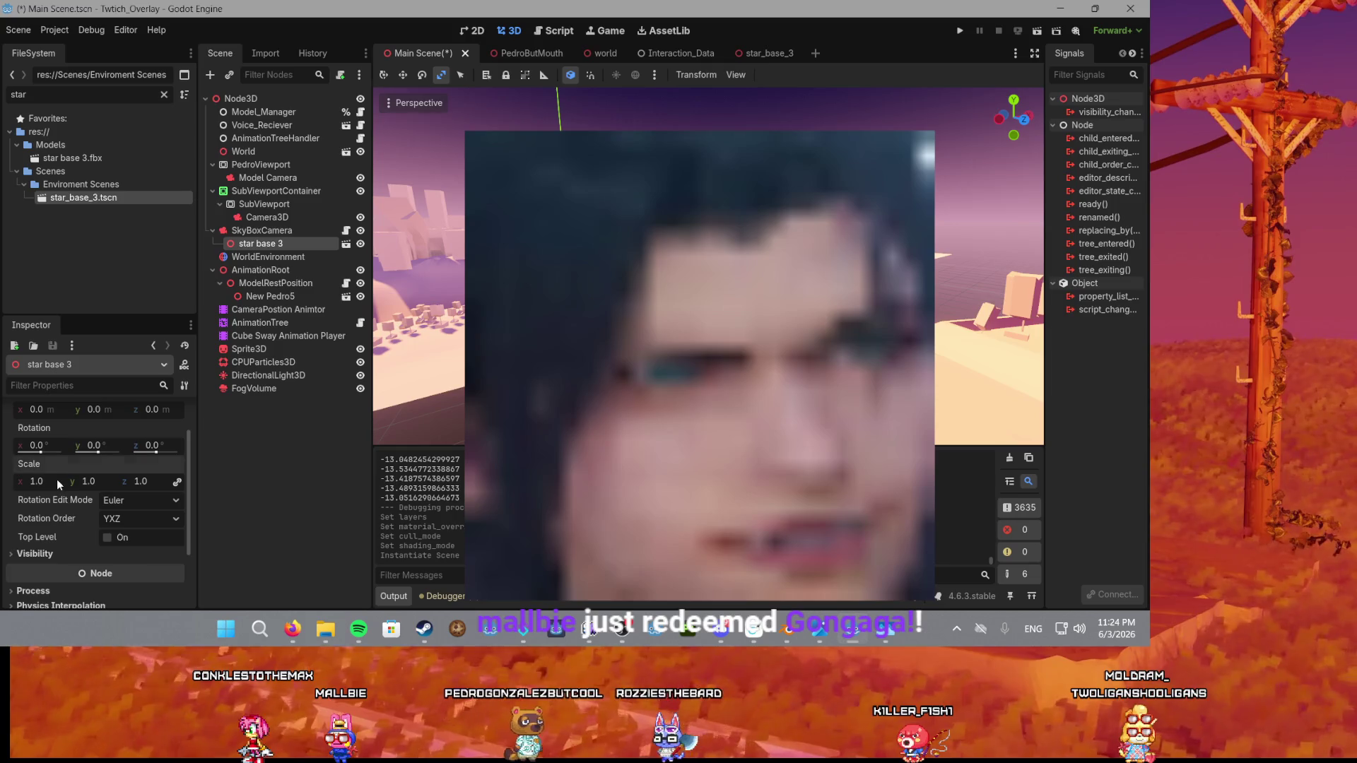
pyautogui.write('30')
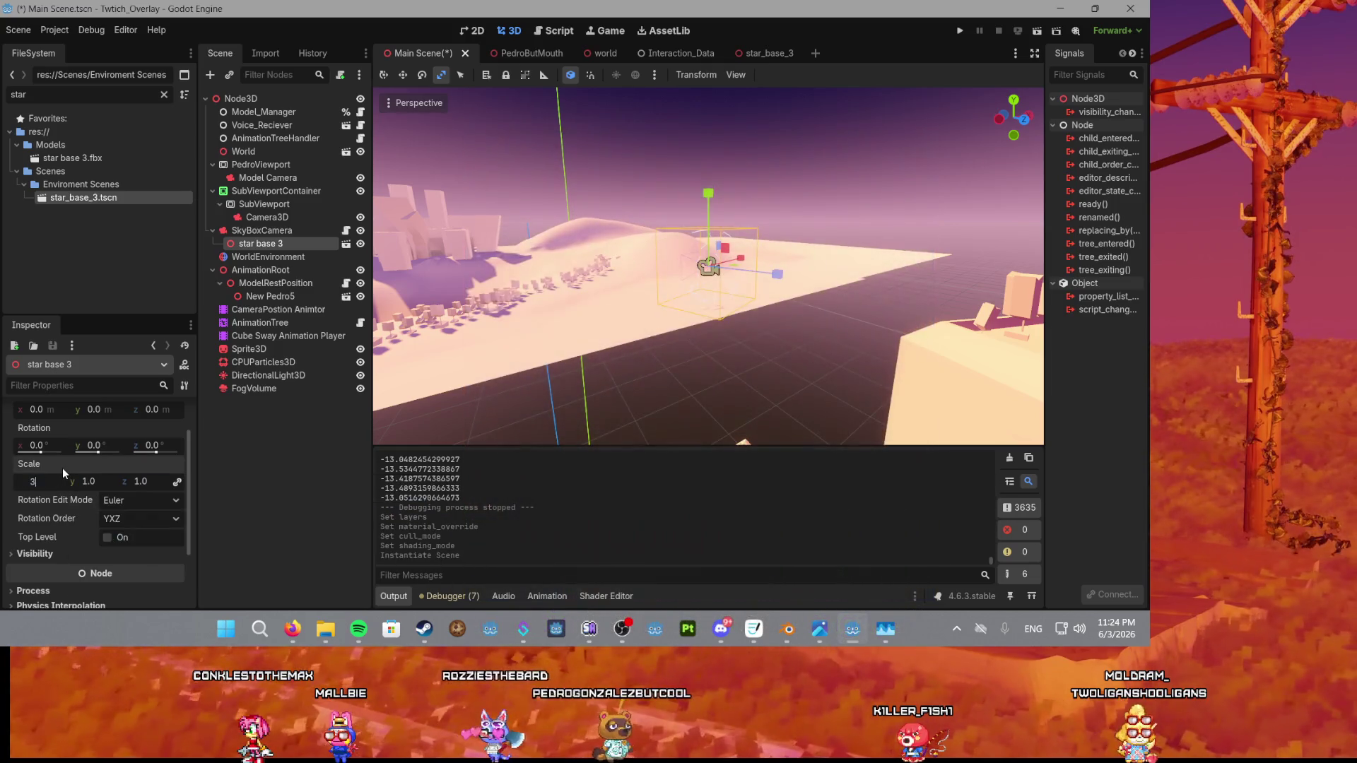
pyautogui.press('Tab')
pyautogui.scroll(-10, 627, 415)
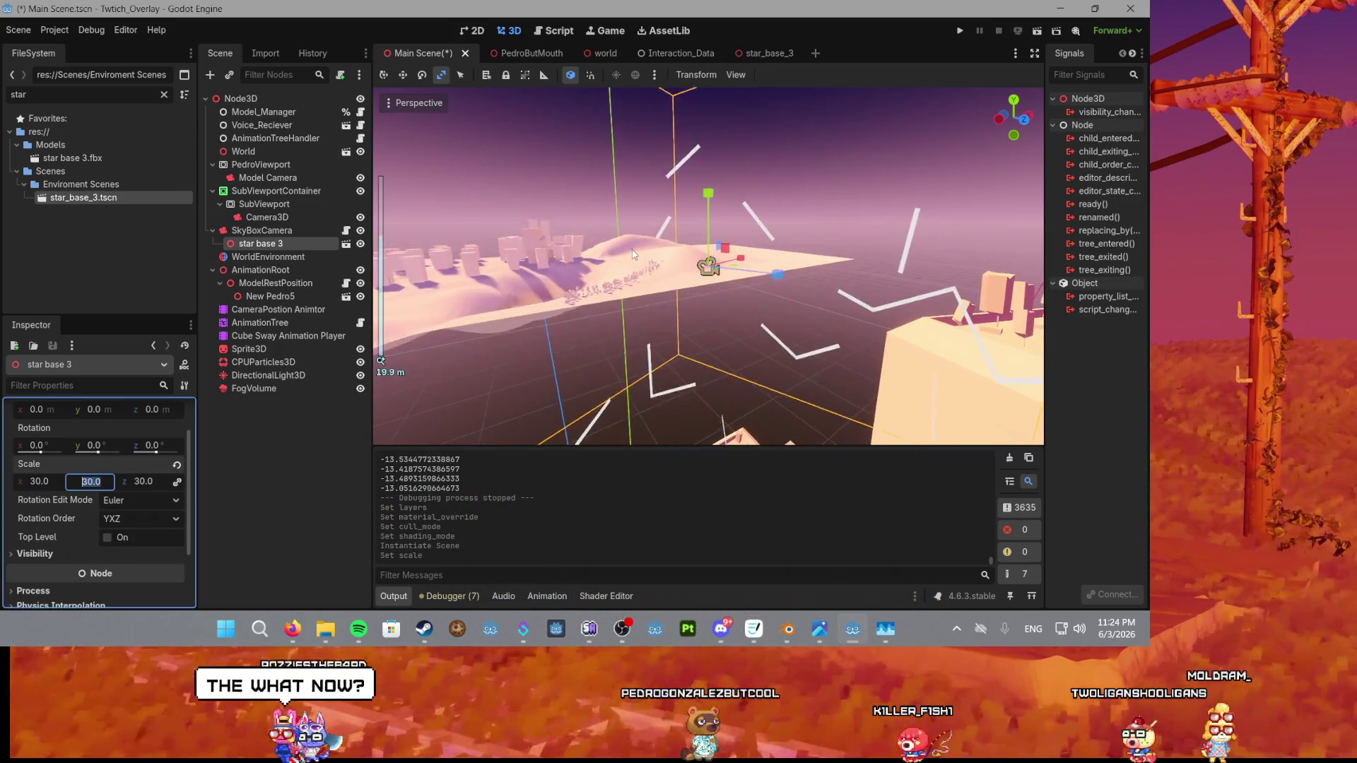
pyautogui.scroll(-5, 704, 238)
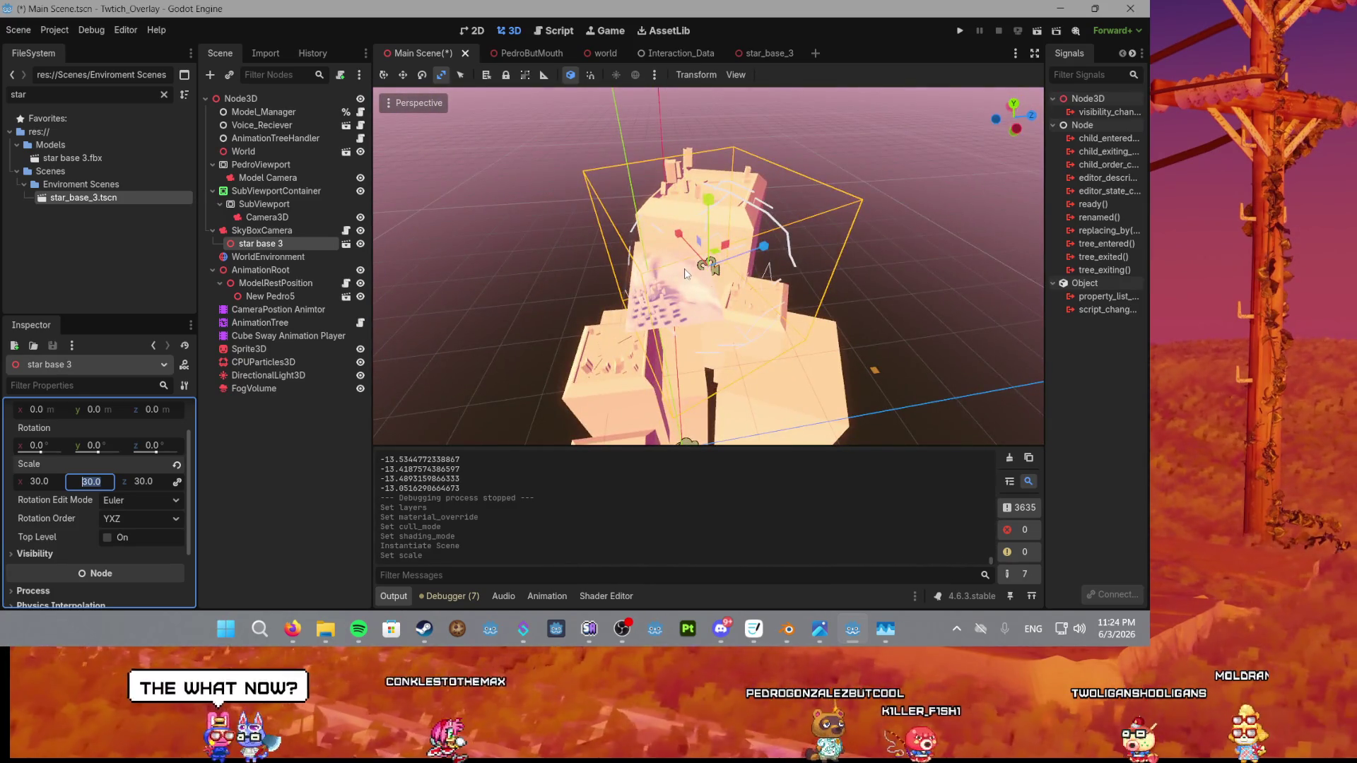
pyautogui.press('super')
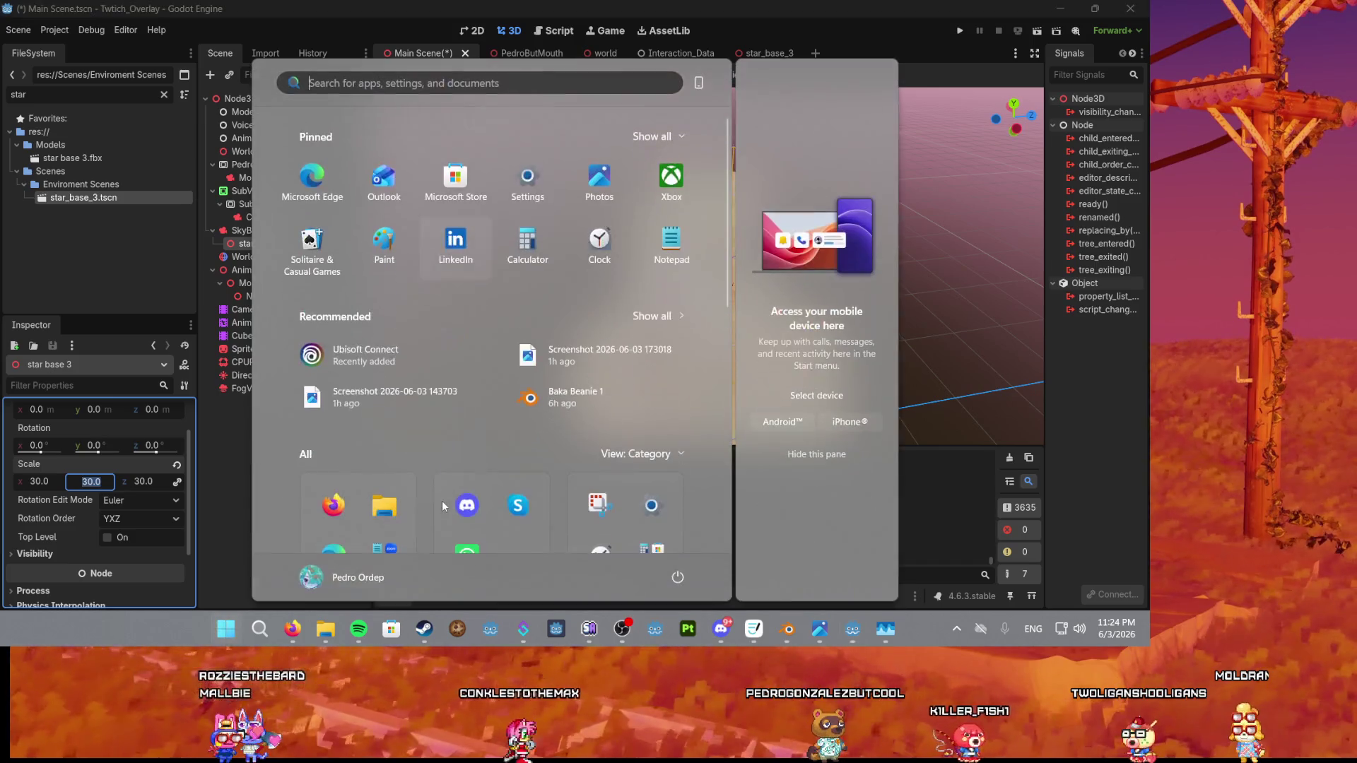
pyautogui.write('disc')
pyautogui.press('Return')
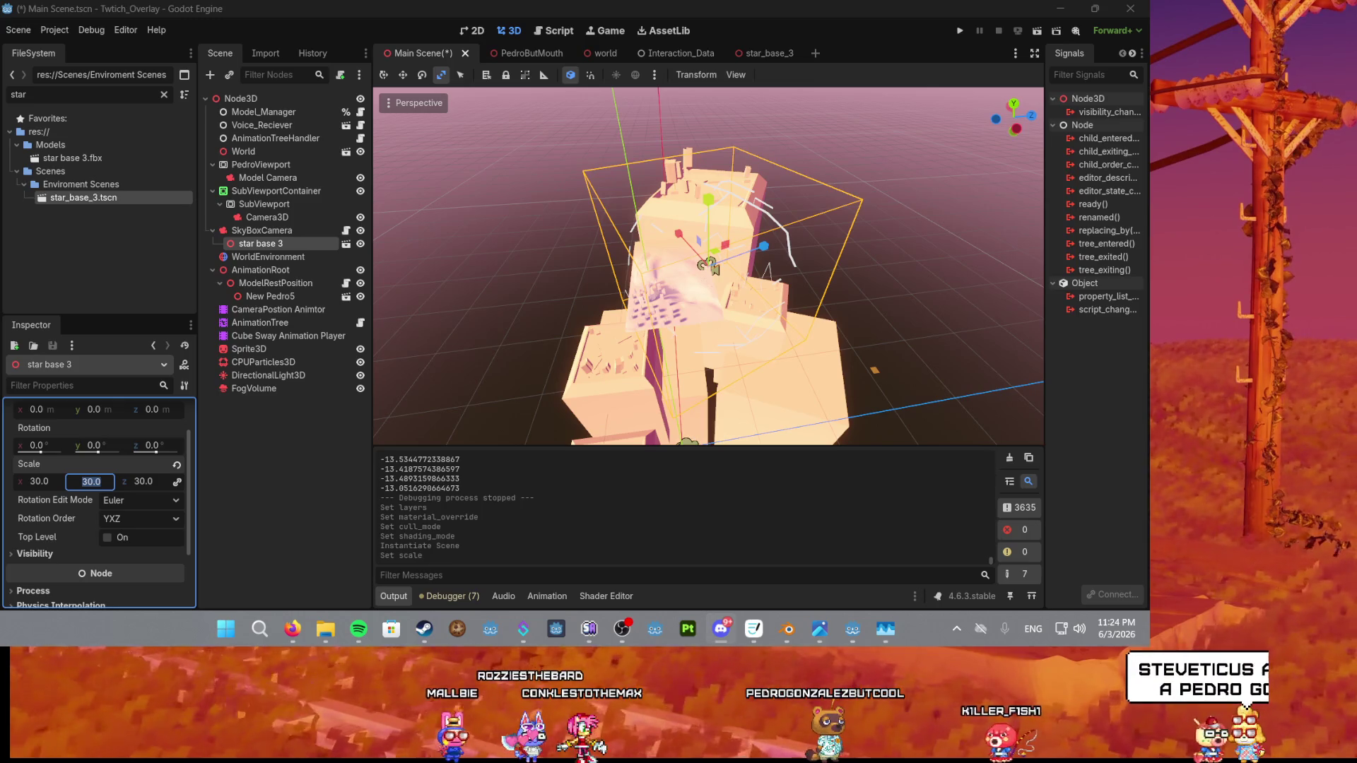
pyautogui.click(721, 628)
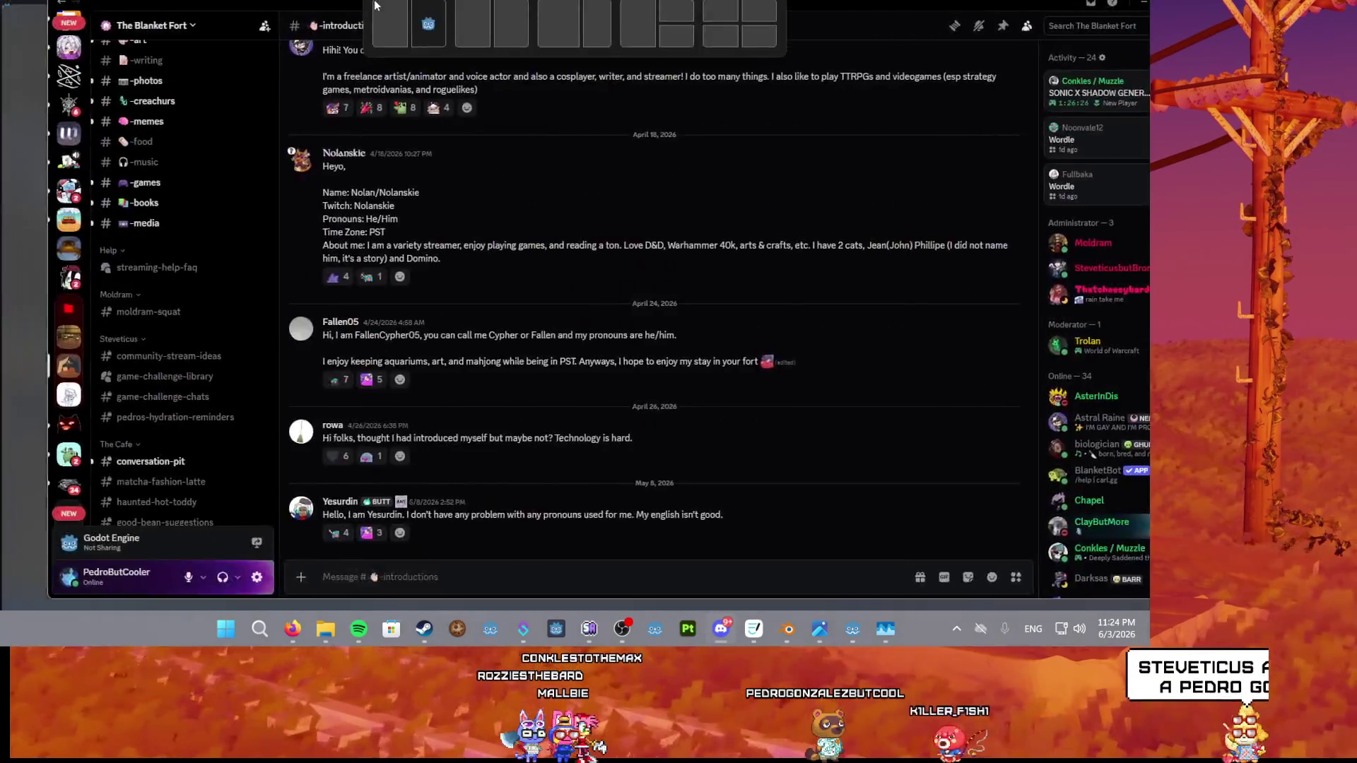
pyautogui.click(104, 426)
pyautogui.scroll(5, 440, 280)
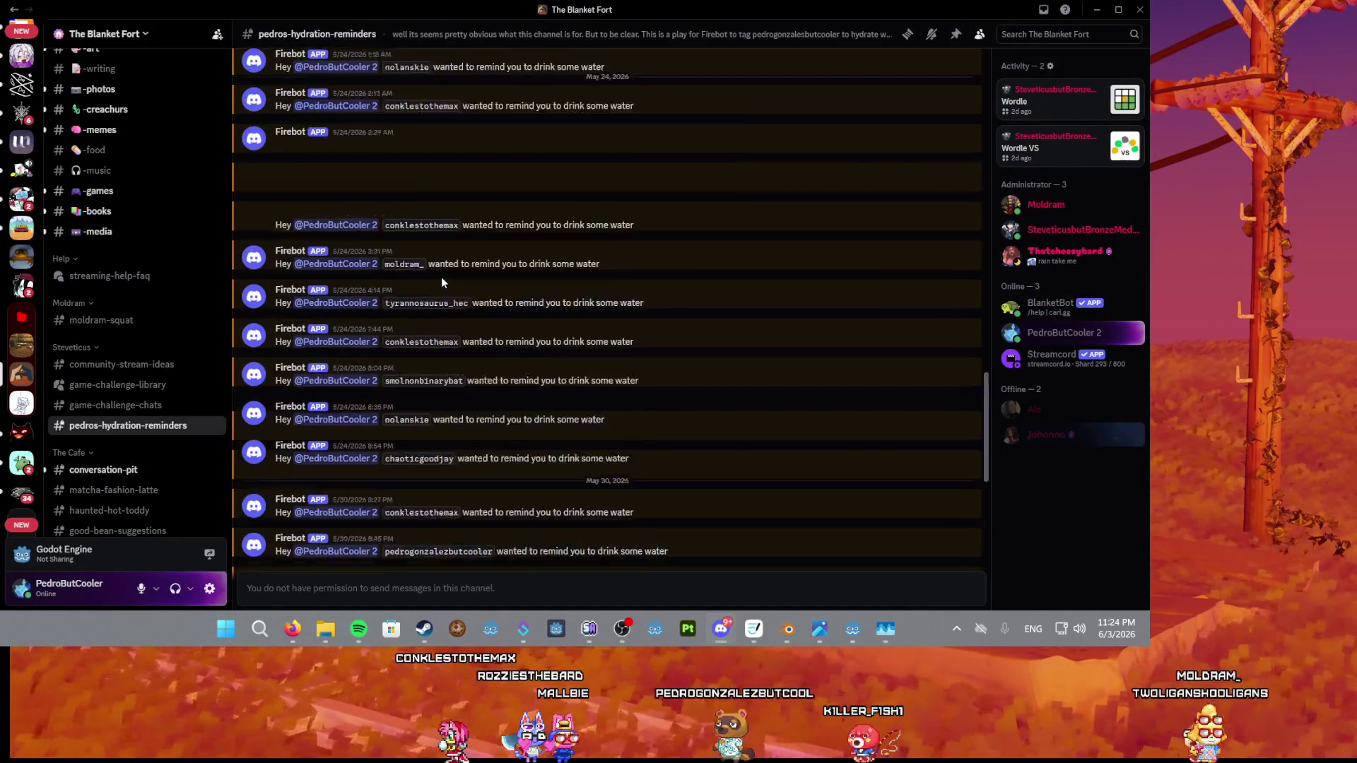
pyautogui.scroll(10, 439, 282)
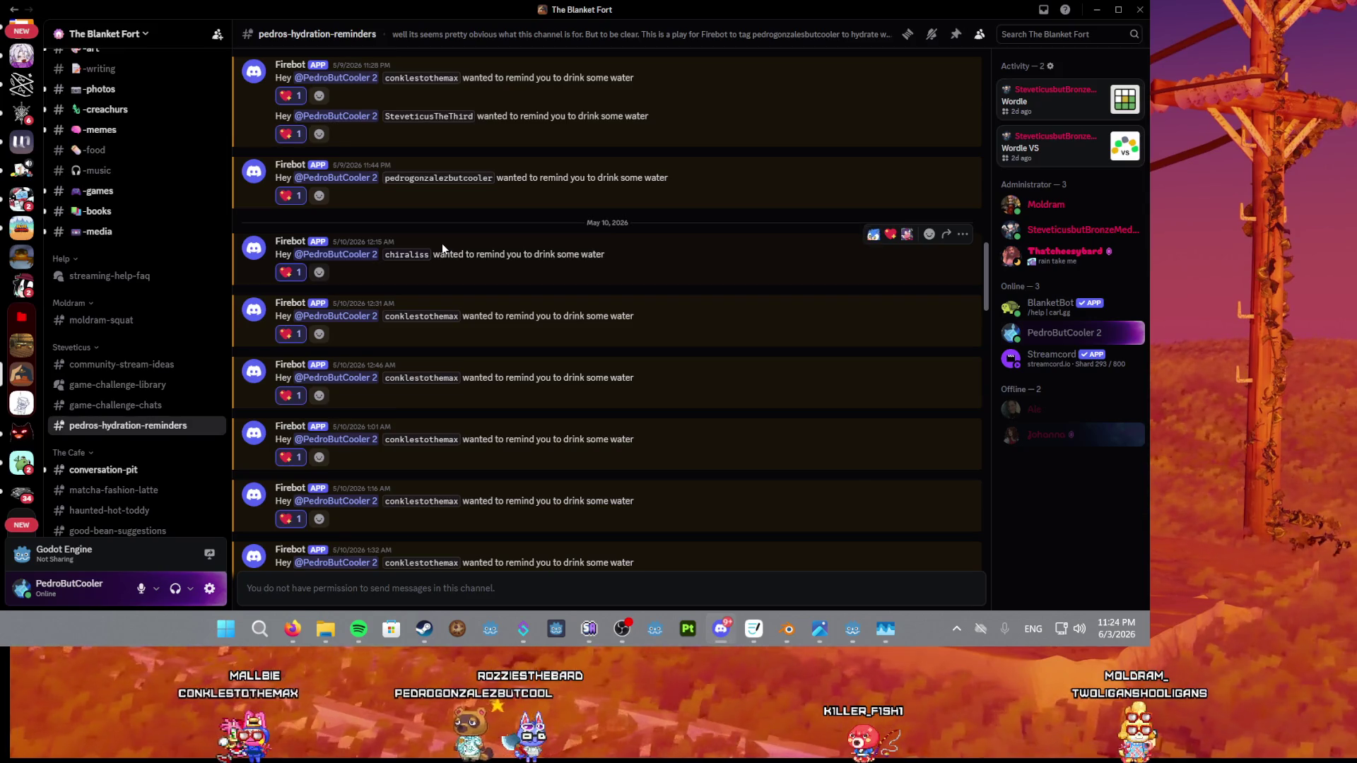
pyautogui.scroll(-10, 443, 243)
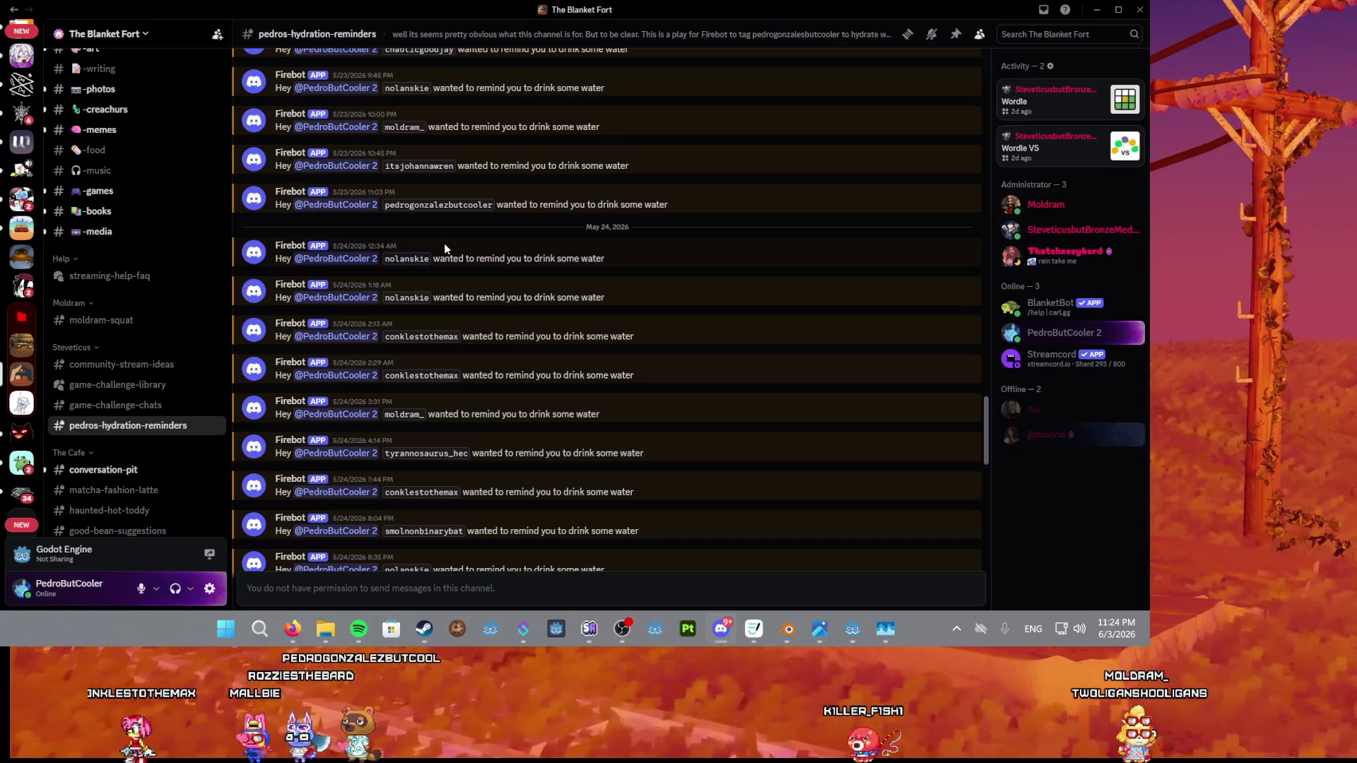
pyautogui.scroll(-10, 445, 244)
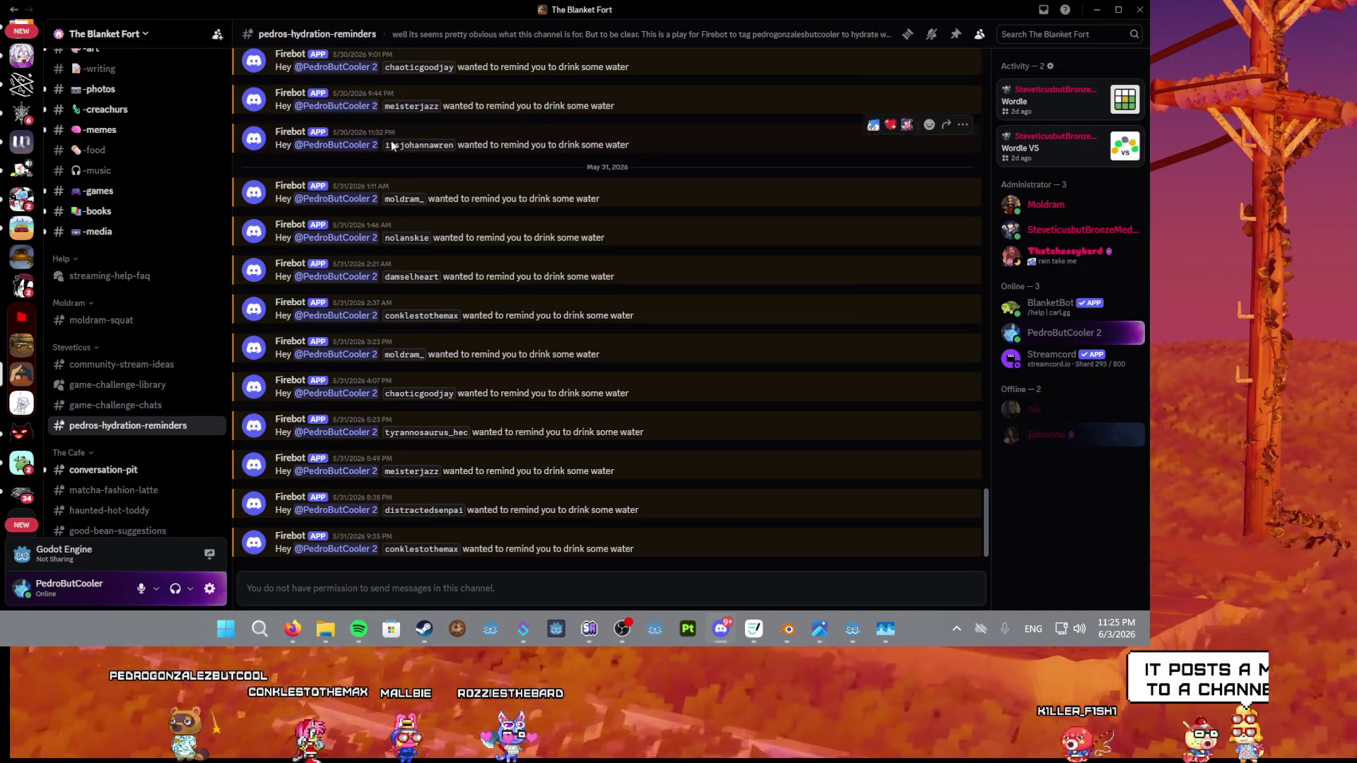
pyautogui.scroll(1, 683, 201)
pyautogui.scroll(15, 683, 201)
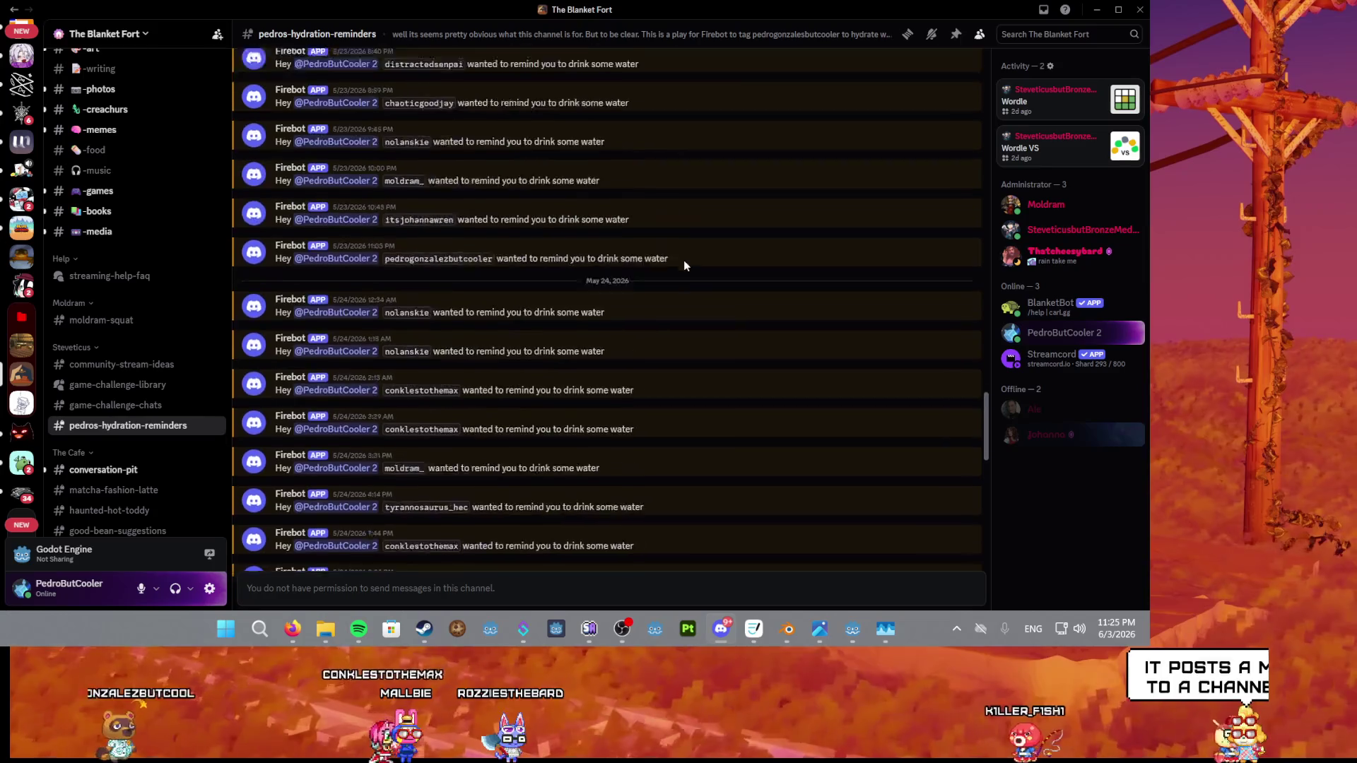
pyautogui.scroll(20, 533, 265)
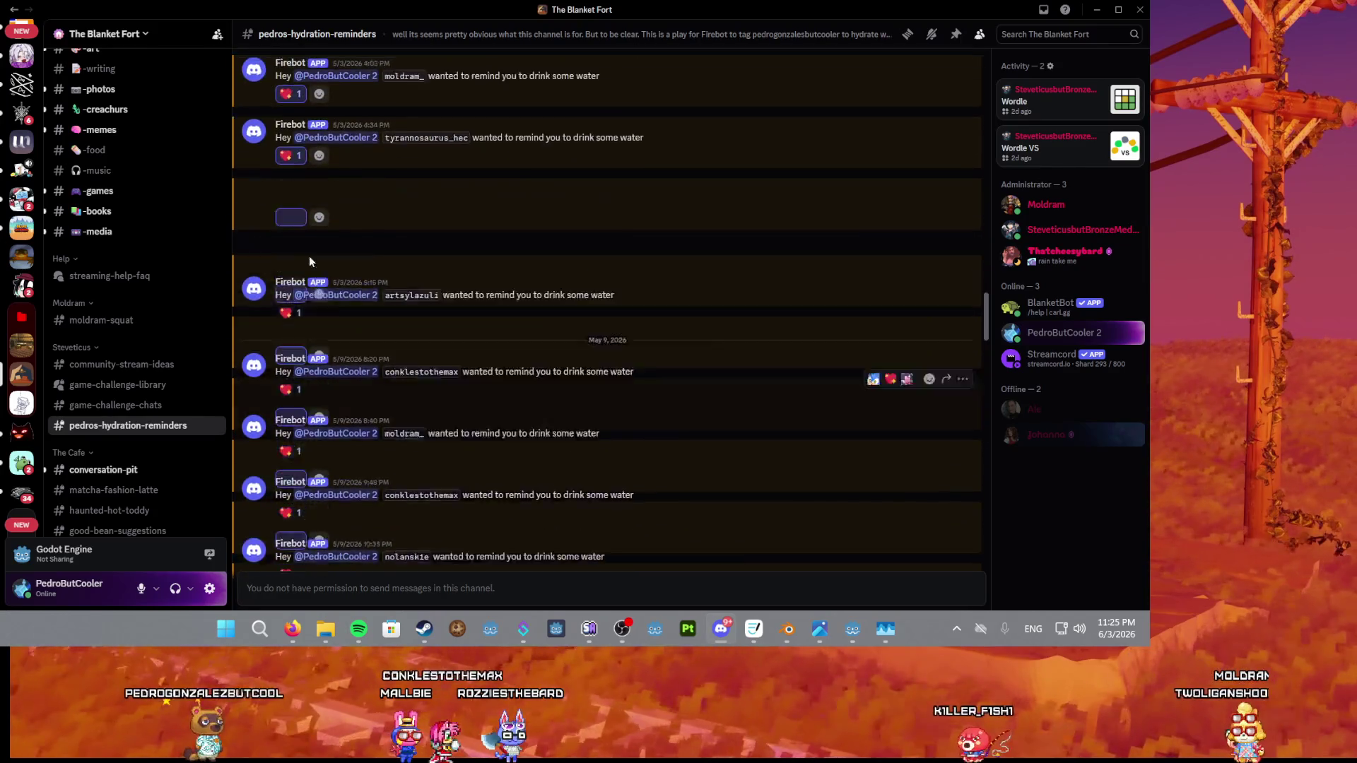
pyautogui.scroll(15, 291, 250)
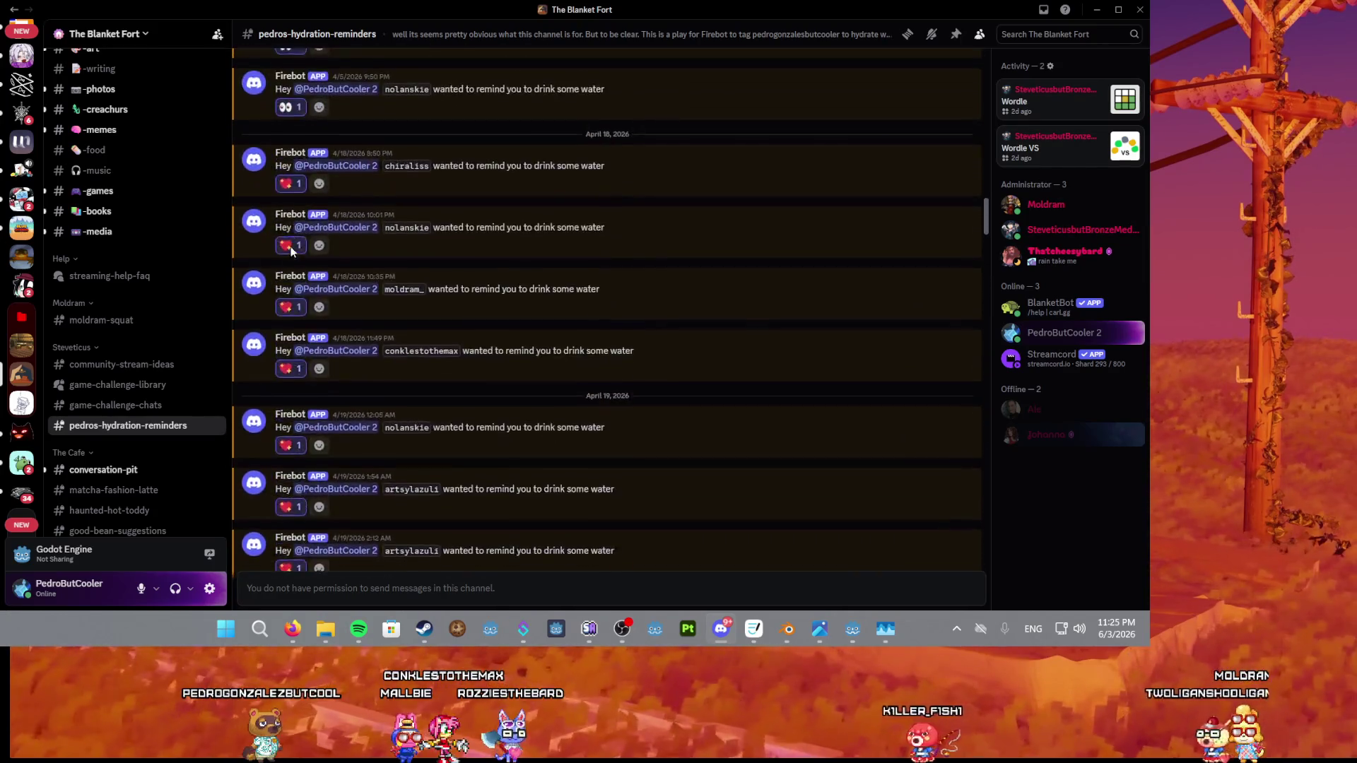
pyautogui.scroll(-20, 300, 303)
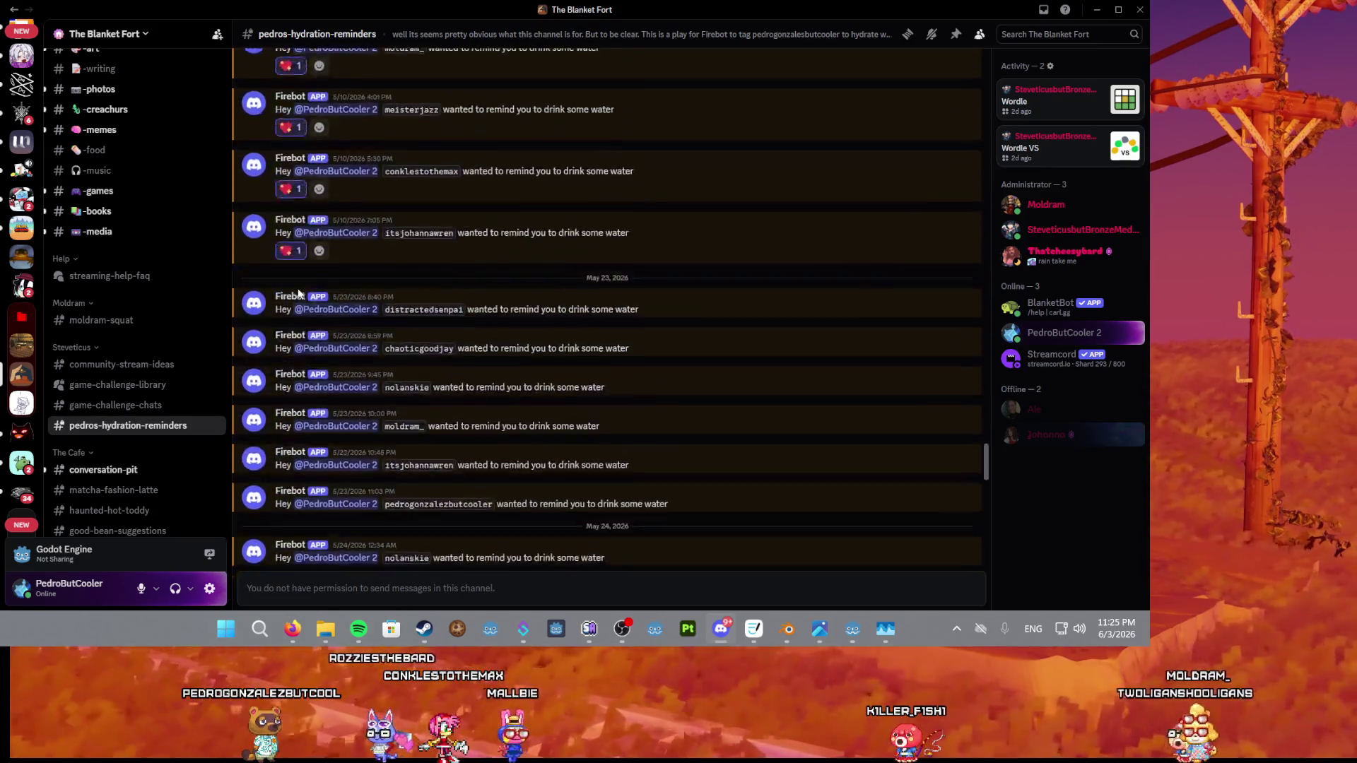
pyautogui.press('super+Down')
pyautogui.press('super+Down')
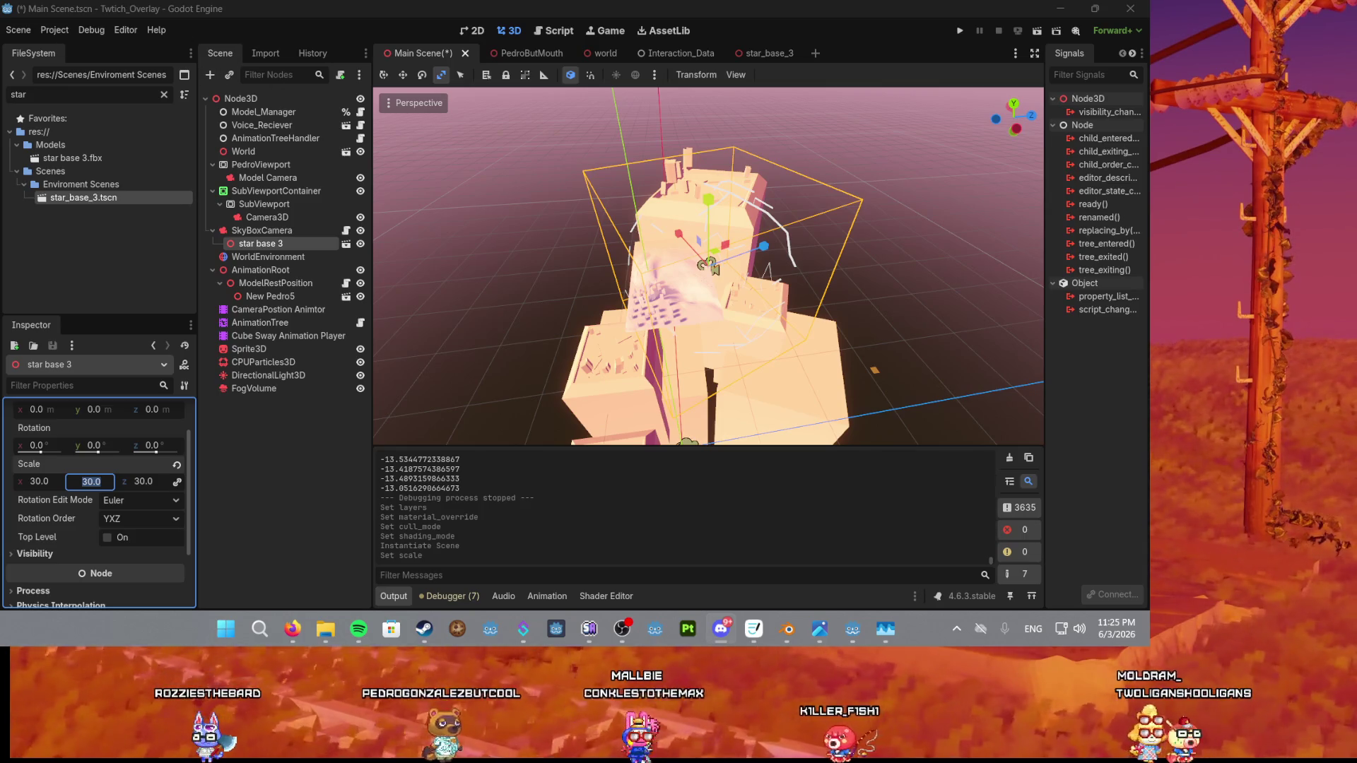
# Return to Godot, cancel an accidental Y-scale edit, and reselect star base 3.
pyautogui.hotkey('alt', 'Tab')
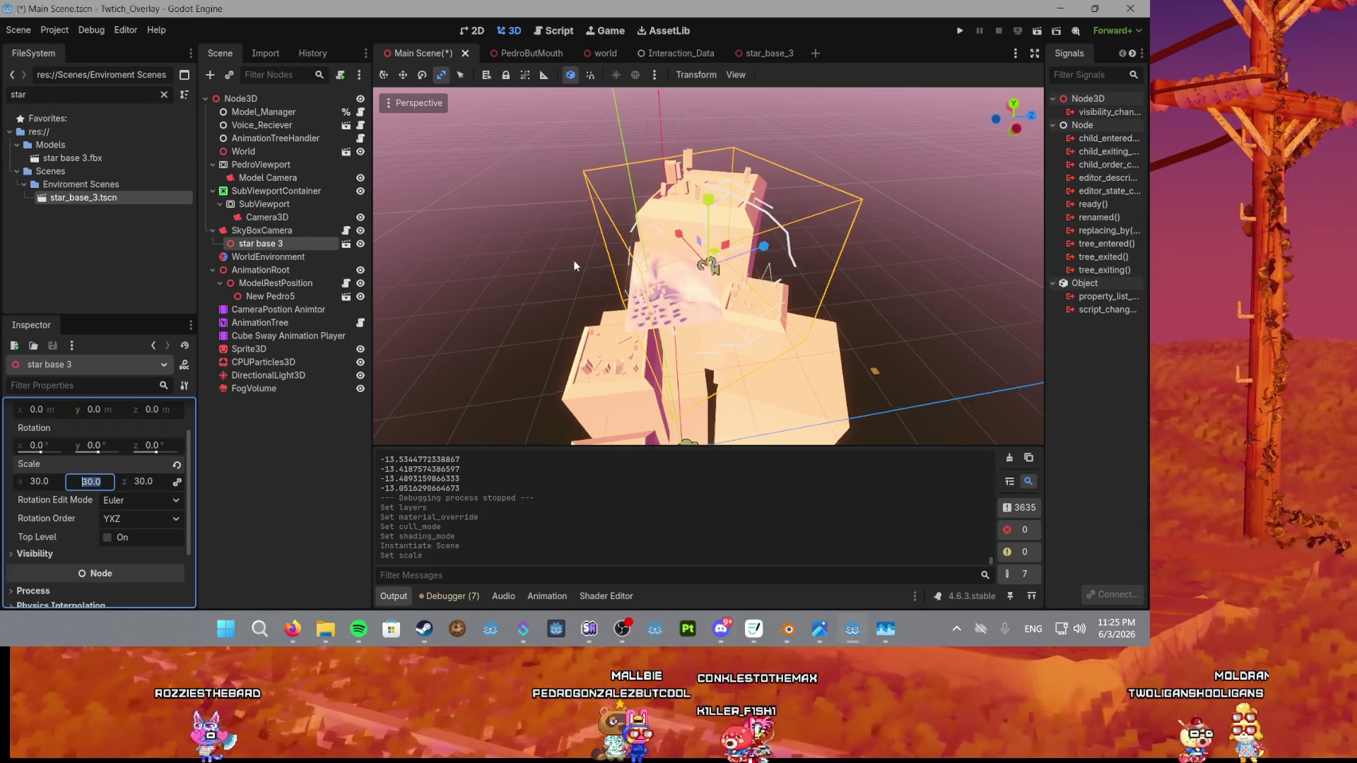
pyautogui.scroll(5, 651, 228)
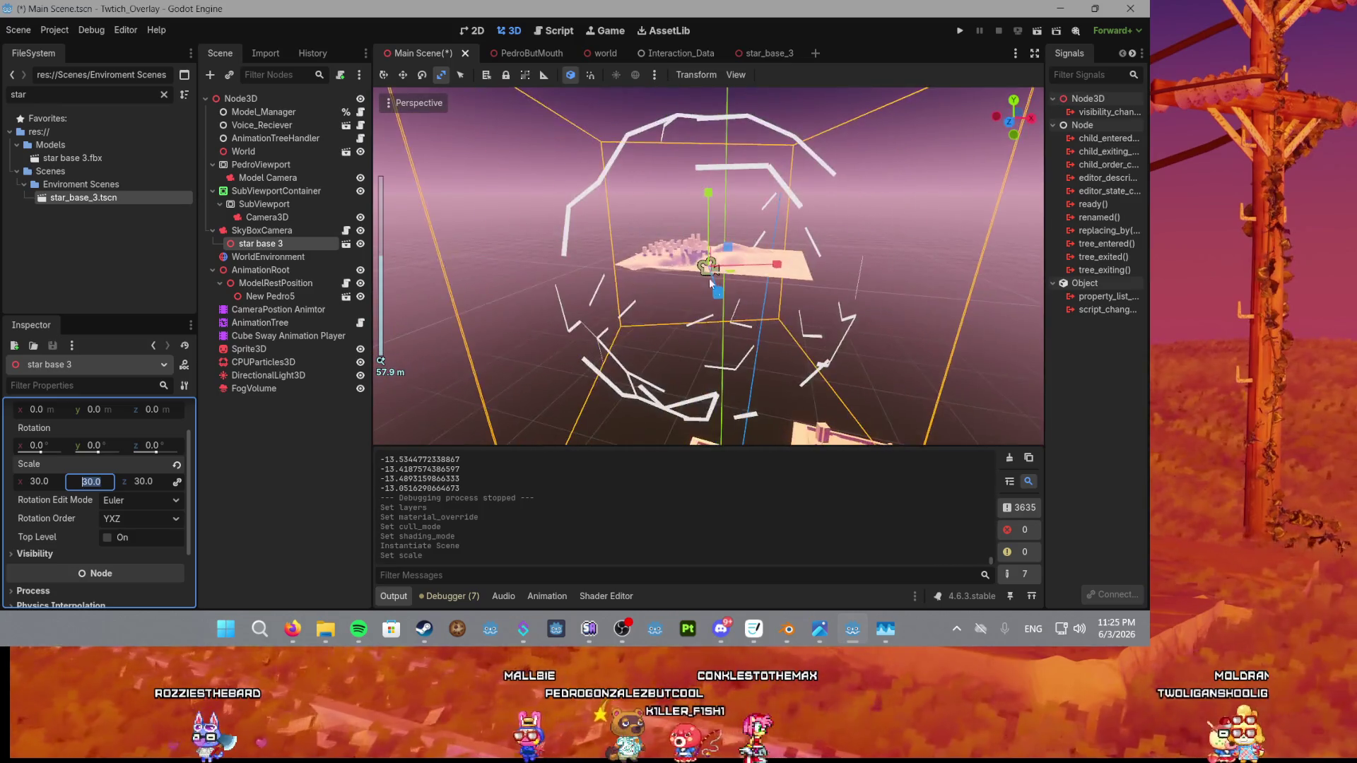
pyautogui.write('ree')
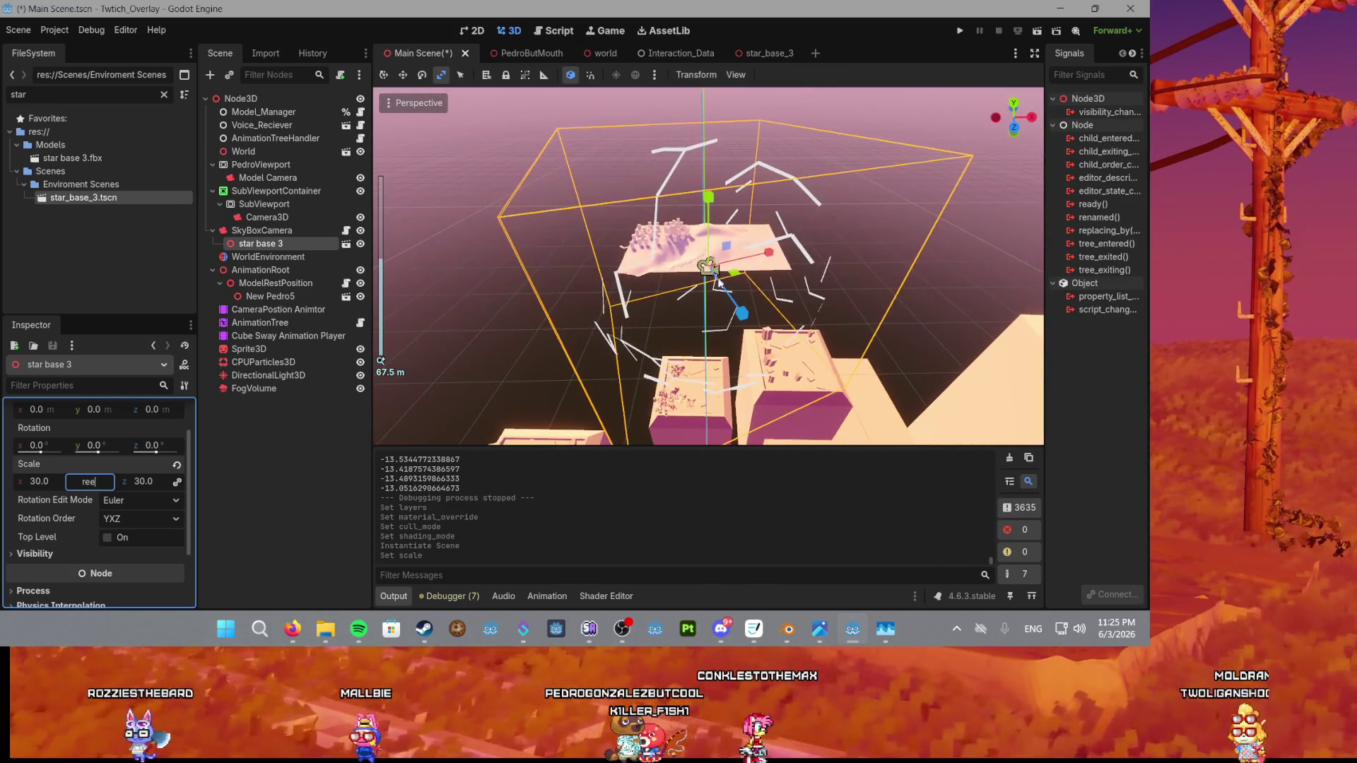
pyautogui.press('Escape')
pyautogui.click(273, 231)
pyautogui.click(259, 243)
# Rotate star base 3 to about -159.5° around Y, save Main Scene, and run the project.
pyautogui.press('e')
pyautogui.moveTo(698, 295)
pyautogui.mouseDown()
pyautogui.moveTo(539, 169)
pyautogui.moveTo(640, 123)
pyautogui.moveTo(701, 136)
pyautogui.mouseUp()
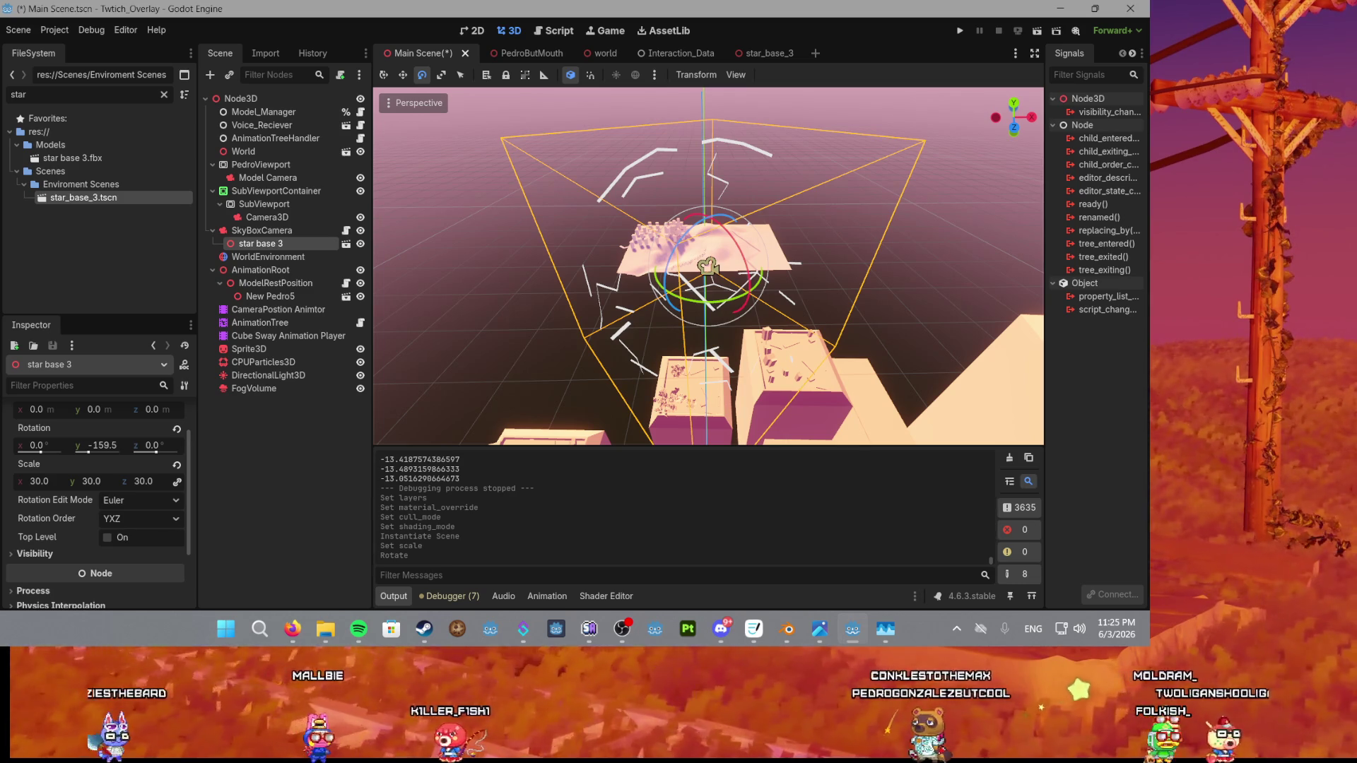
pyautogui.hotkey('alt', 'Tab')
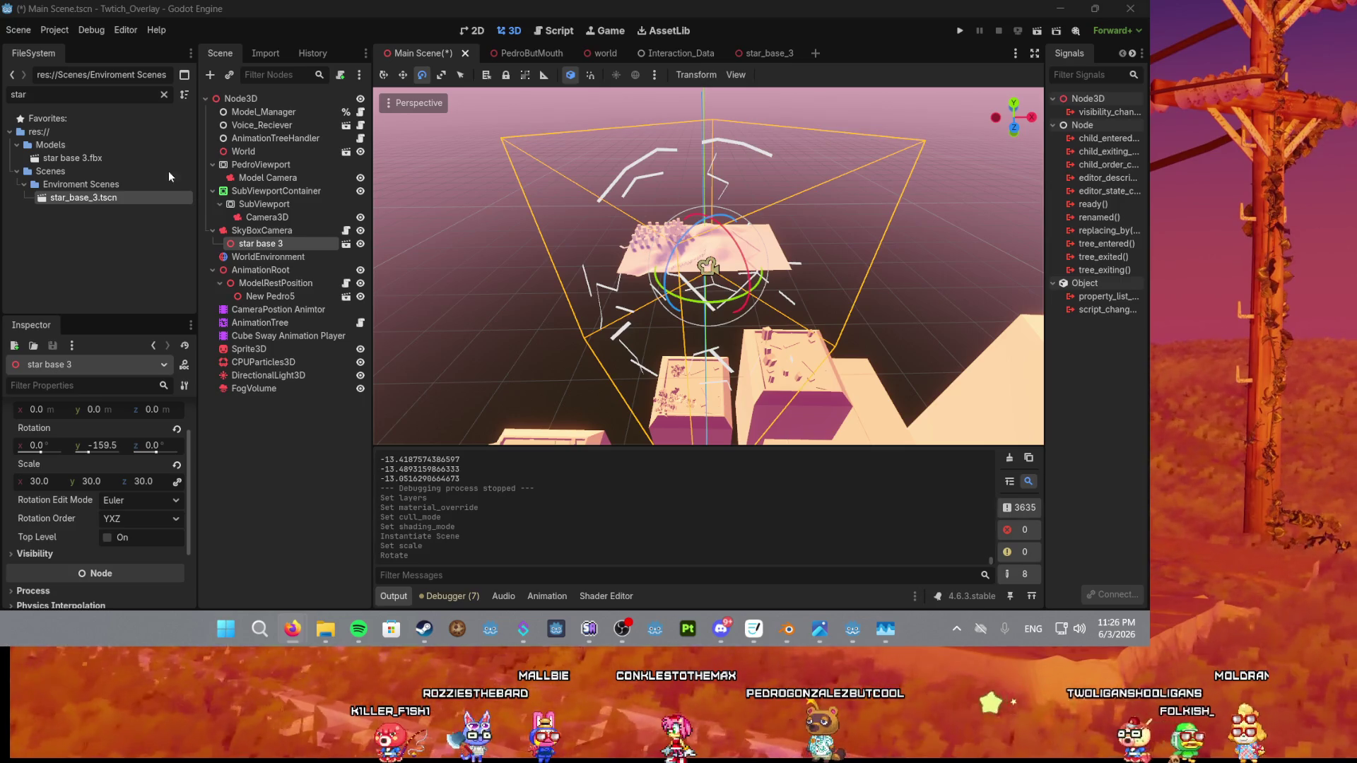
pyautogui.scroll(4, 673, 190)
pyautogui.hotkey('ctrl', 's')
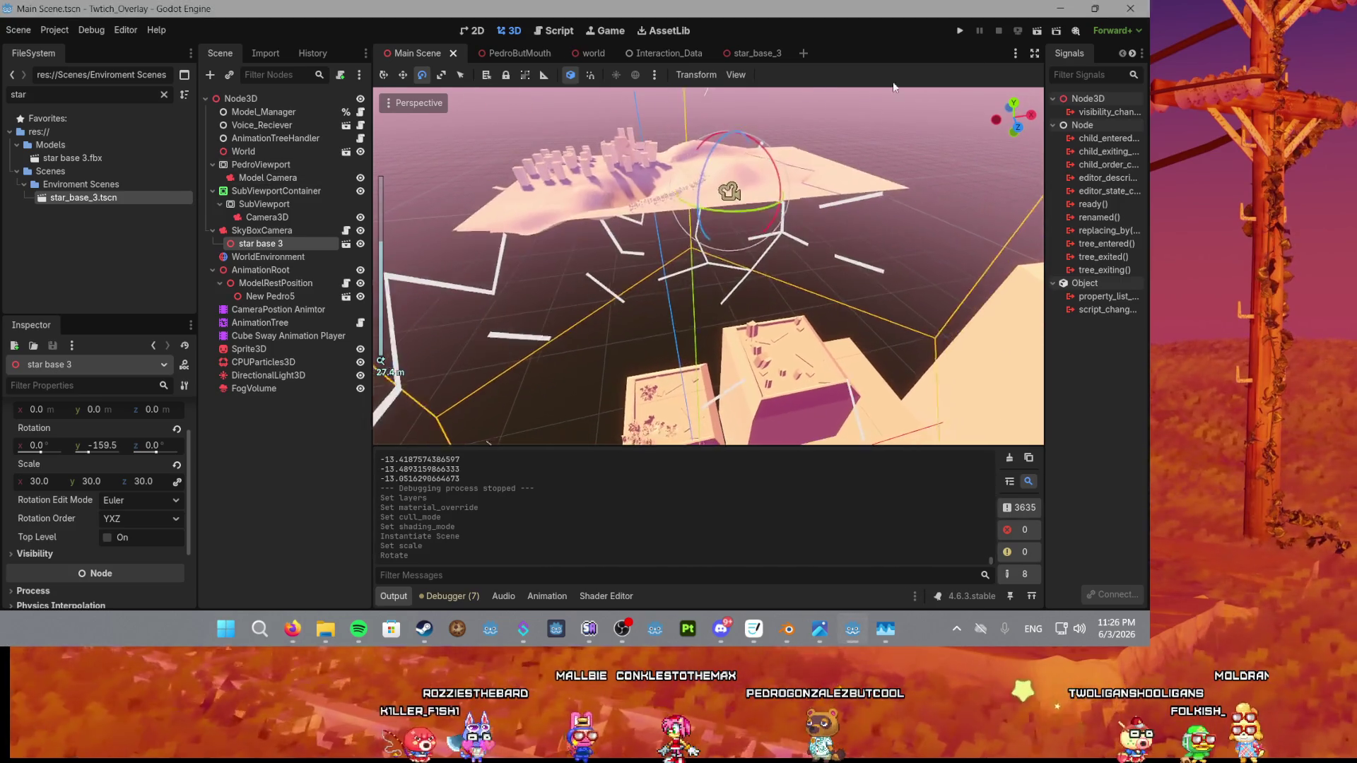
pyautogui.click(959, 30)
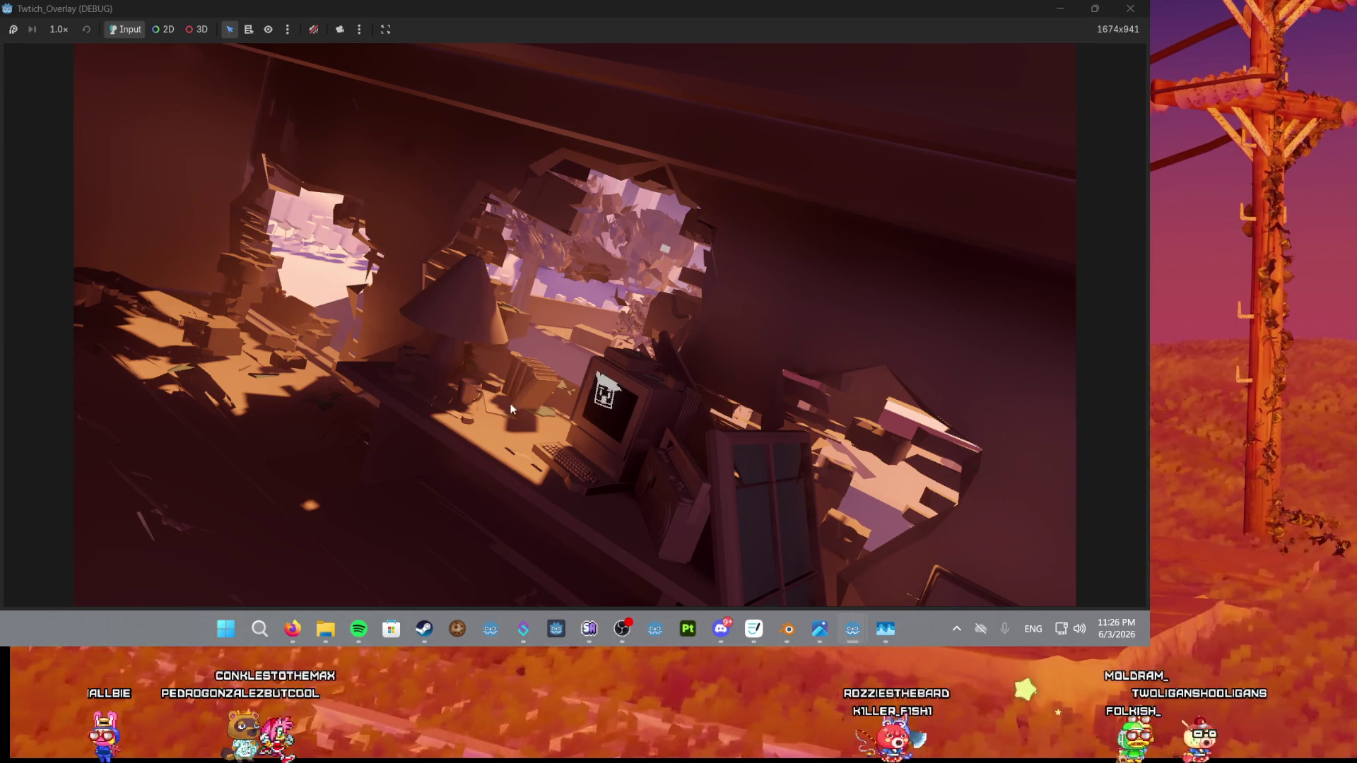
pyautogui.click(1119, 8)
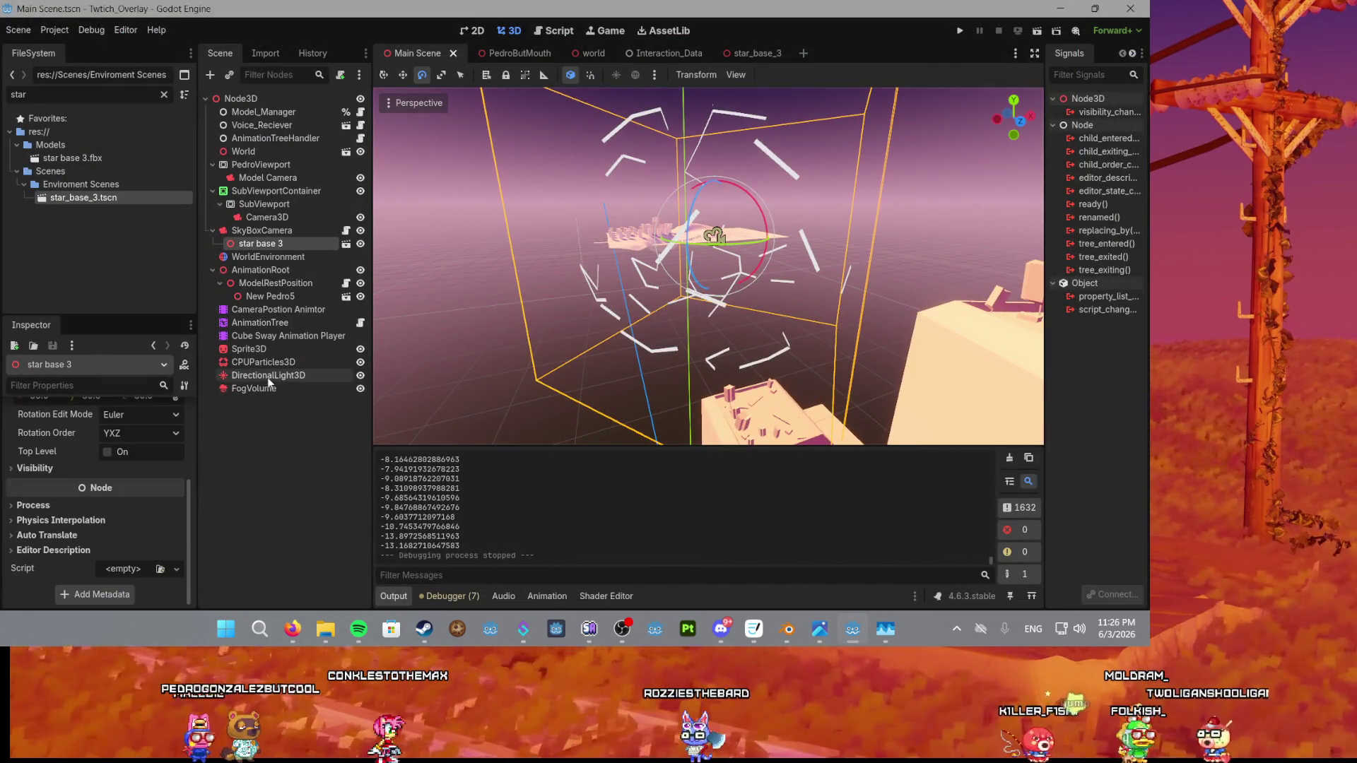
# Inspect the DirectionalLight3D and FogVolume node settings.
pyautogui.click(268, 377)
pyautogui.click(261, 390)
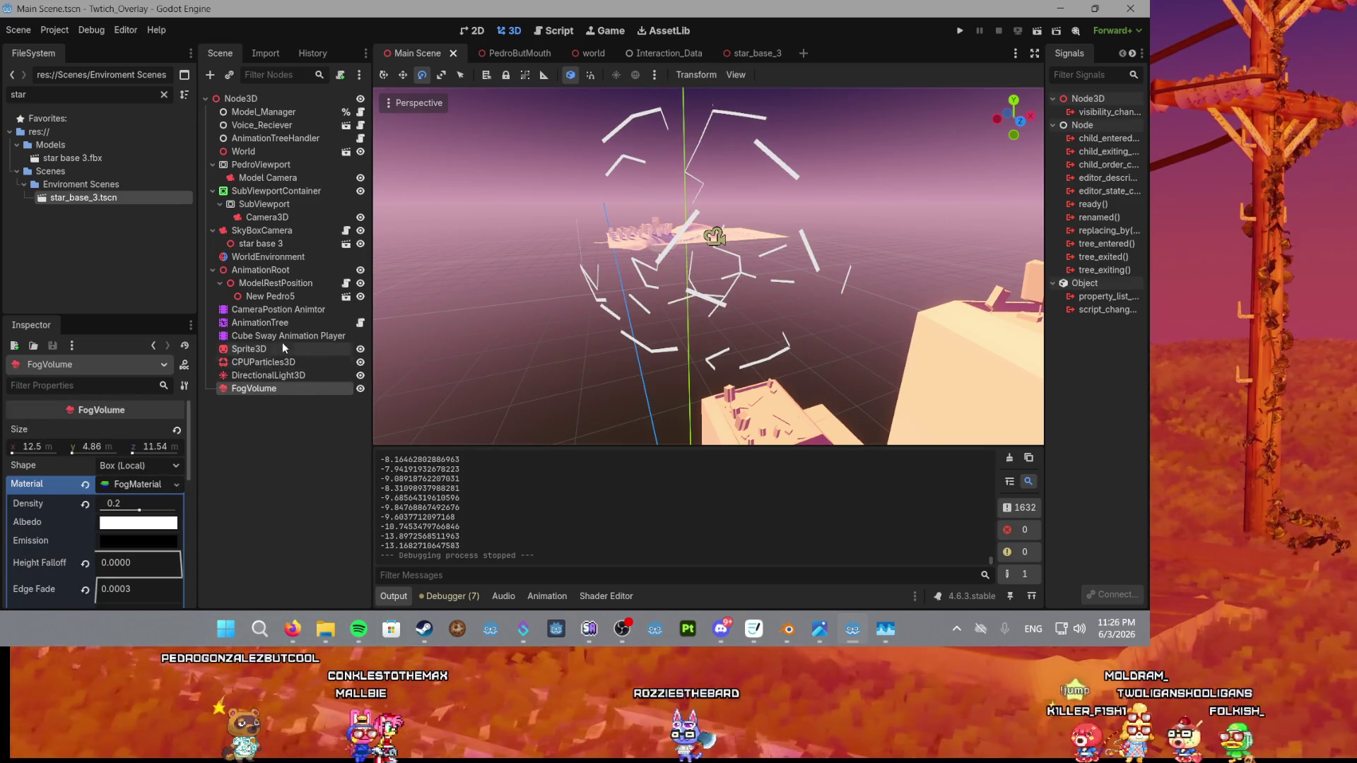
pyautogui.scroll(-10, 684, 303)
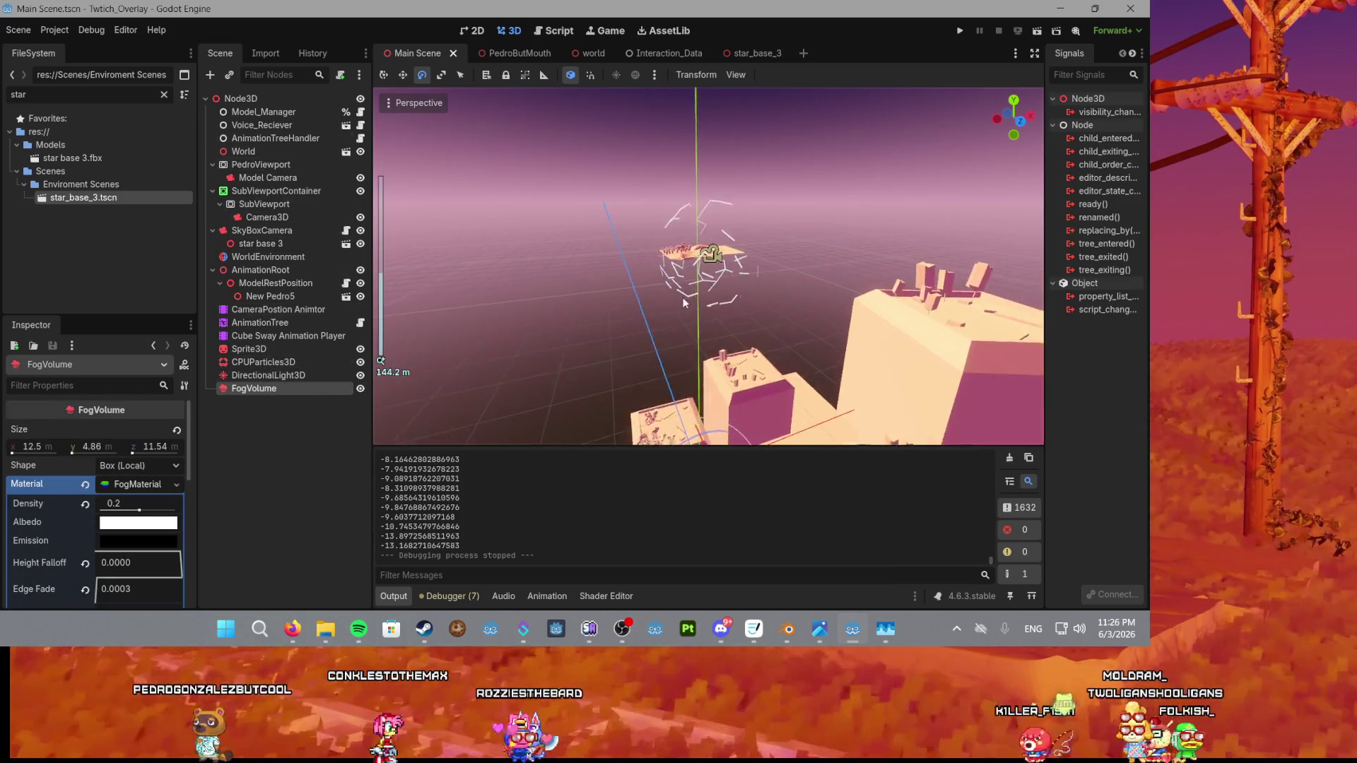
pyautogui.scroll(10, 684, 302)
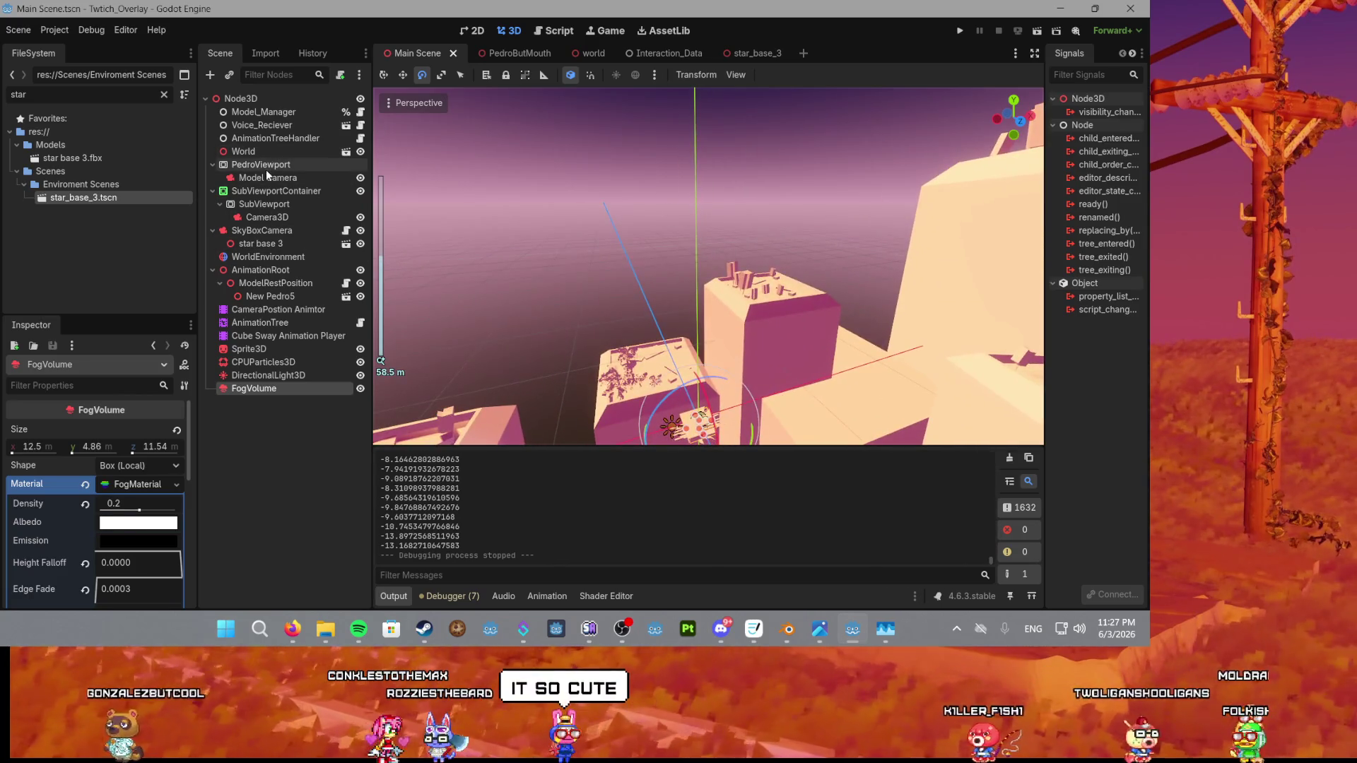
# Frame the view on the Model Camera and orbit and zoom around the room.
pyautogui.click(267, 178)
pyautogui.press('f')
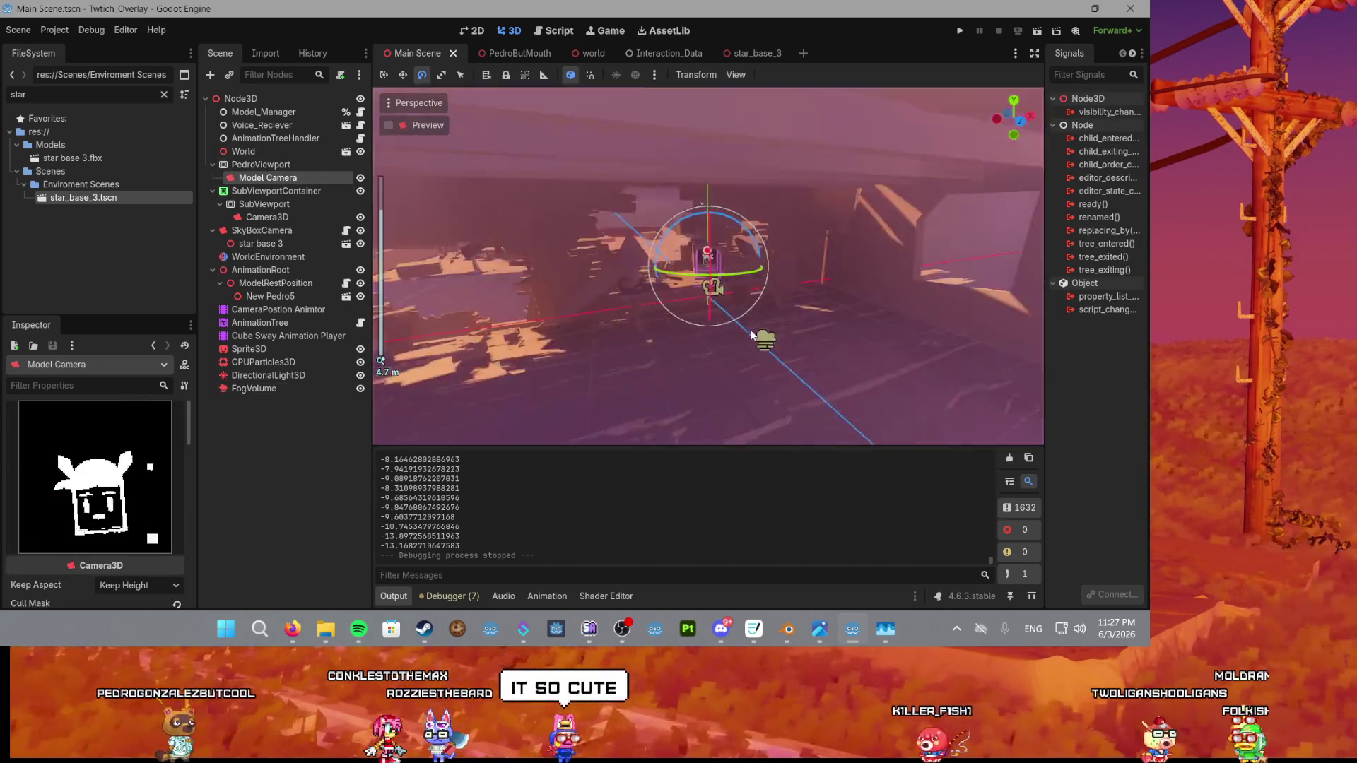
pyautogui.moveTo(413, 237)
pyautogui.mouseDown()
pyautogui.moveTo(701, 213)
pyautogui.moveTo(410, 237)
pyautogui.mouseUp()
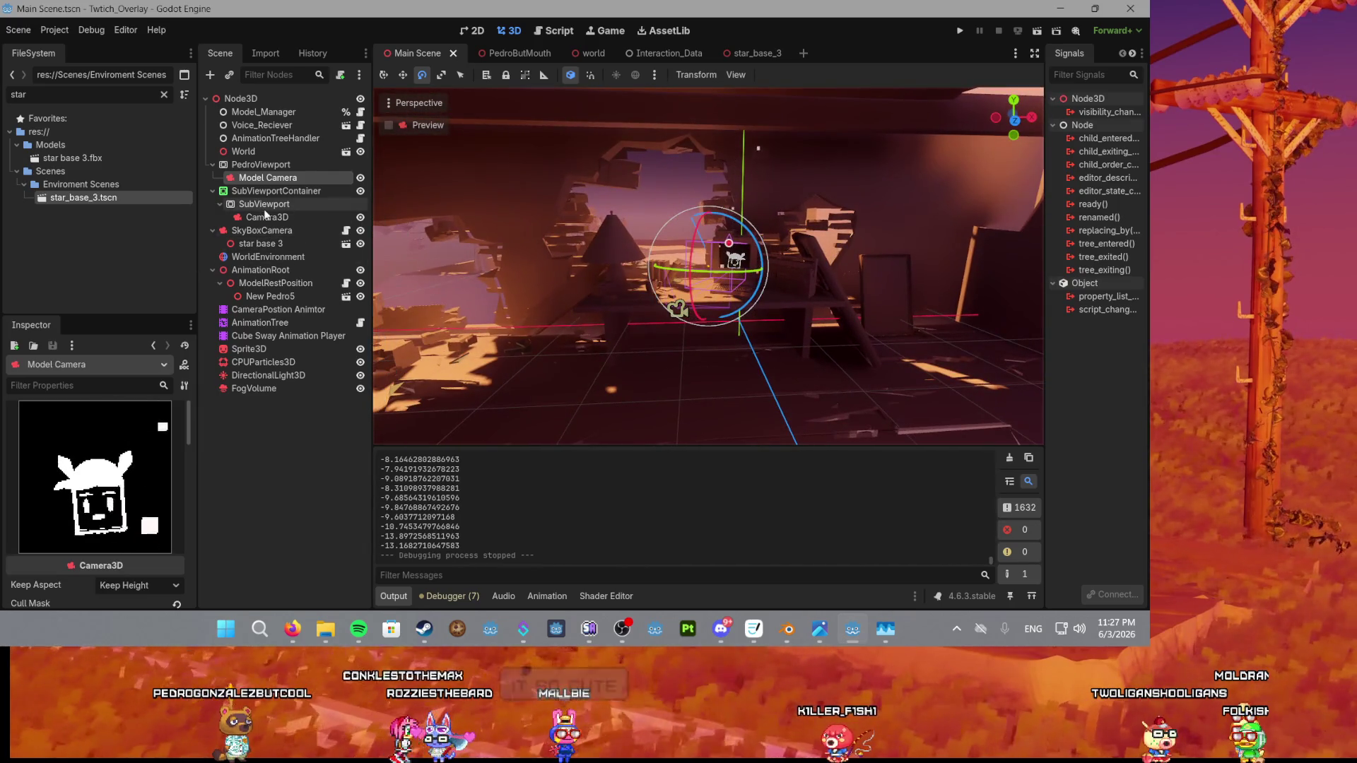
pyautogui.scroll(3, 563, 277)
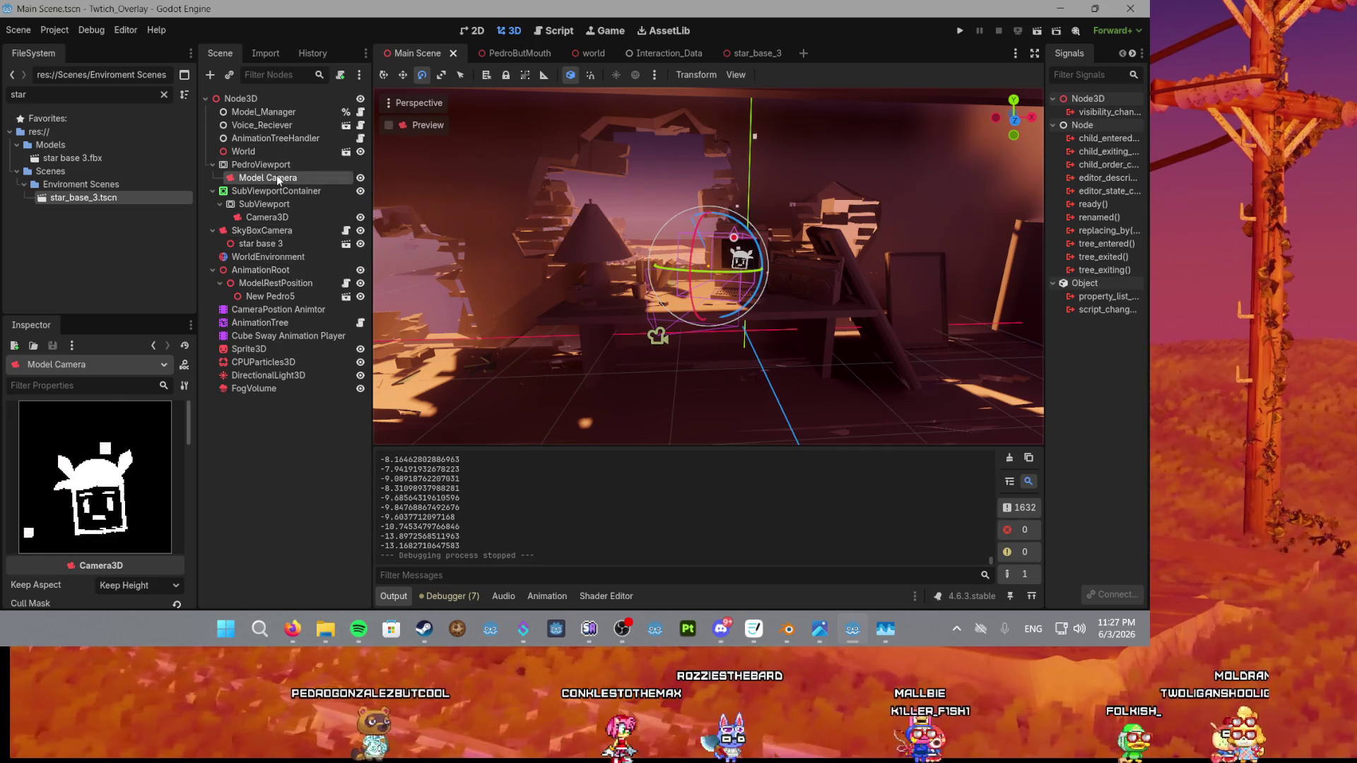
# Select WorldEnvironment and raise its tonemap exposure to 1.1 and white to 1.83.
pyautogui.click(247, 258)
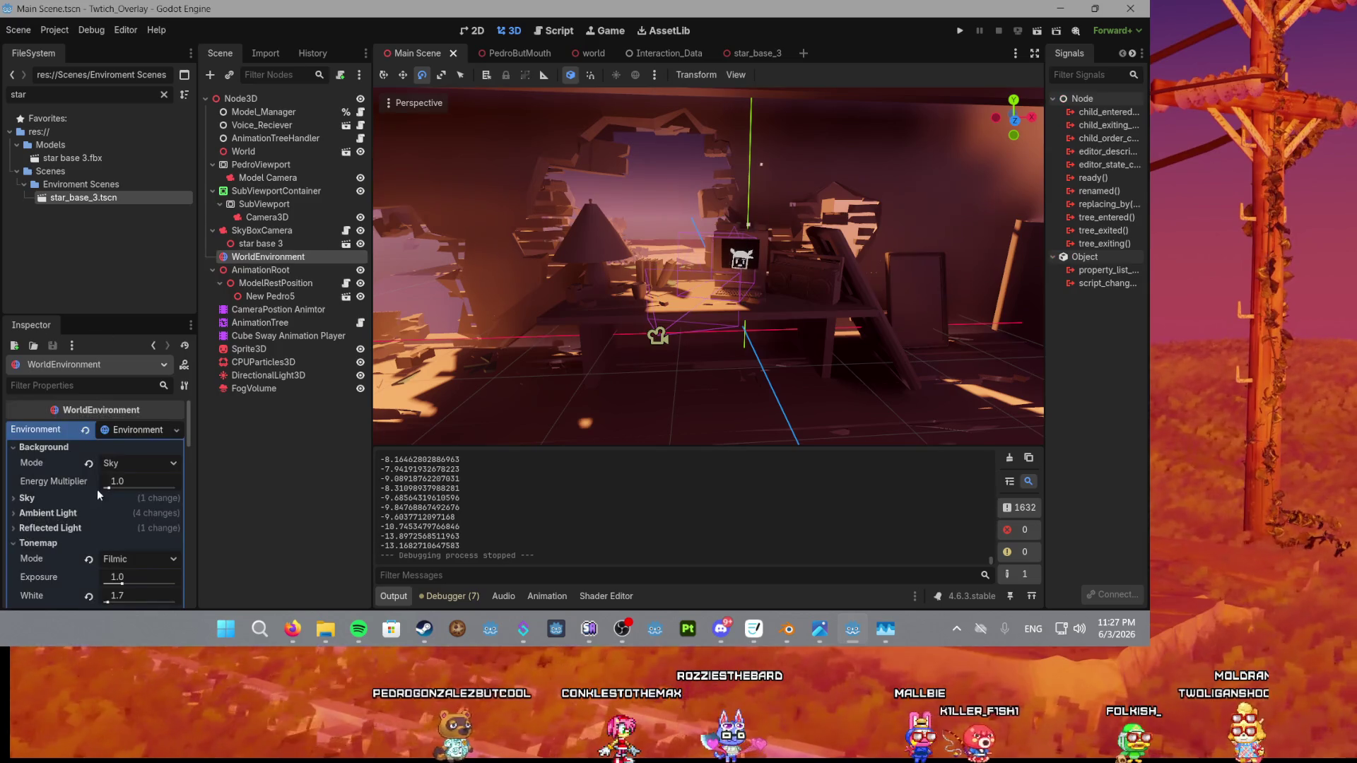
pyautogui.scroll(-2, 98, 495)
pyautogui.scroll(-3, 74, 504)
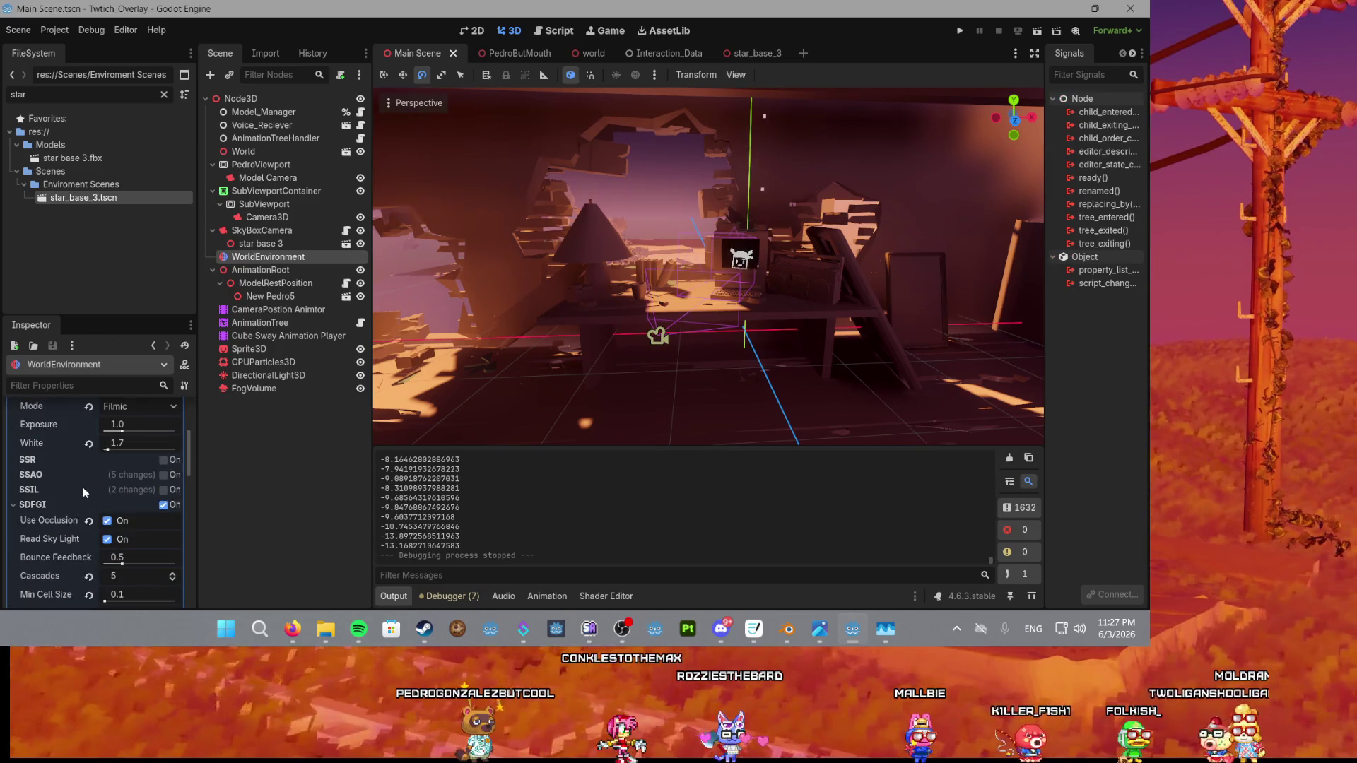
pyautogui.moveTo(122, 432); pyautogui.dragTo(104, 450)
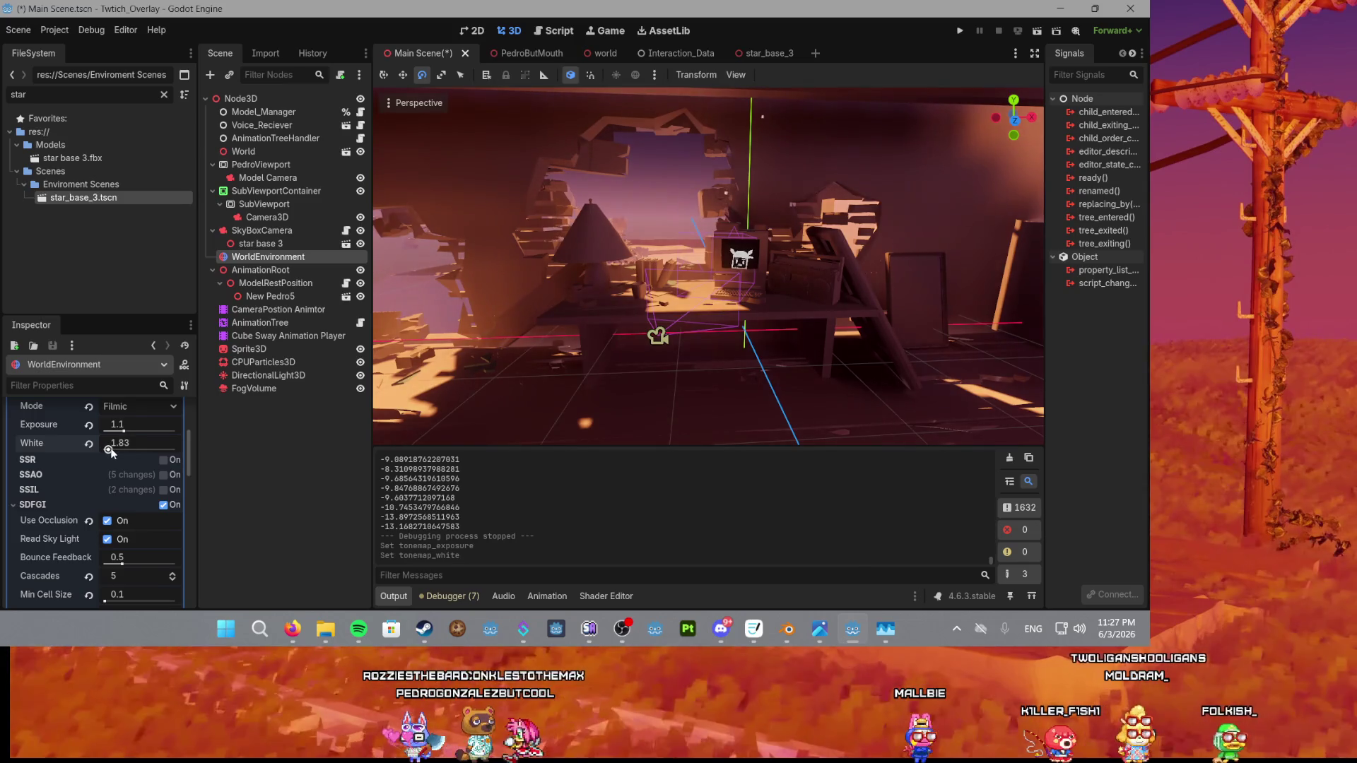
# Enable glow with intensity 0.81 and strength 0.92, then run the project.
pyautogui.scroll(-2, 104, 478)
pyautogui.scroll(-4, 70, 478)
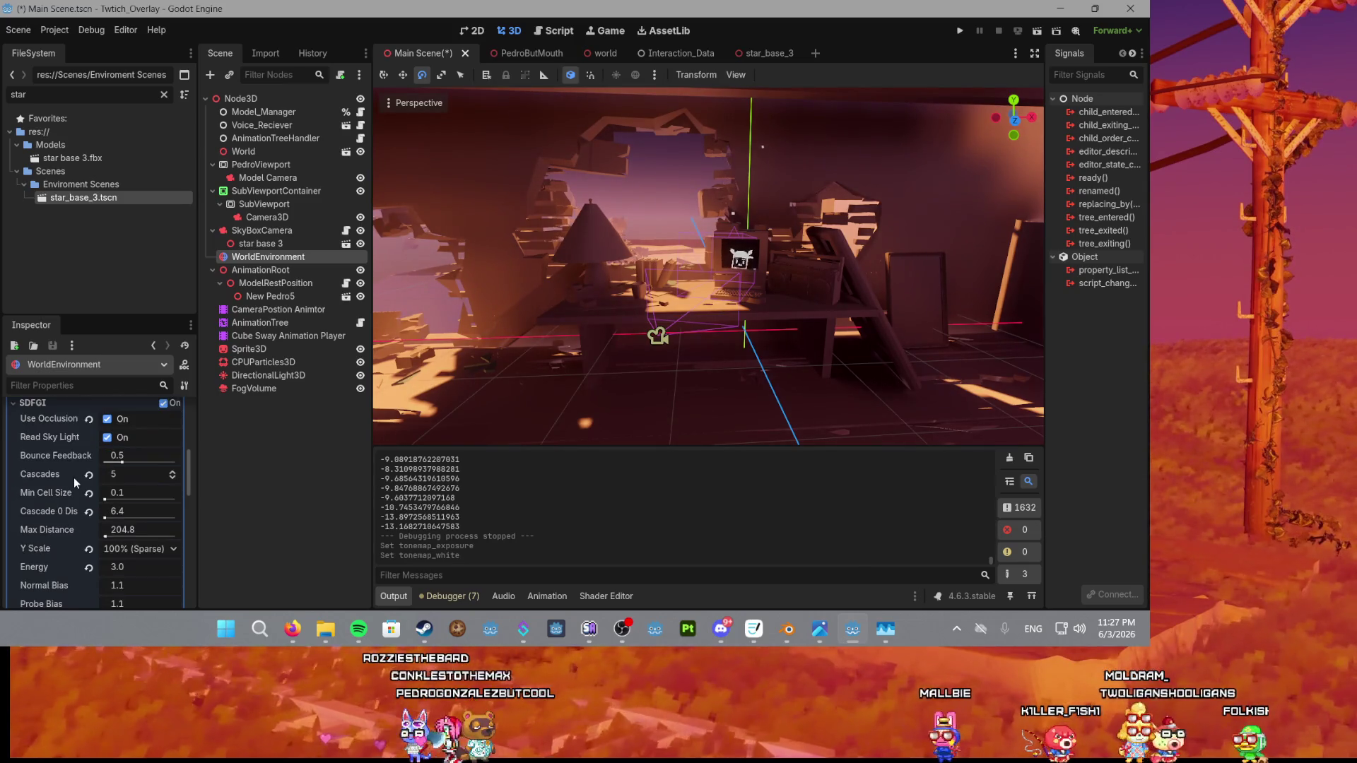
pyautogui.click(69, 486)
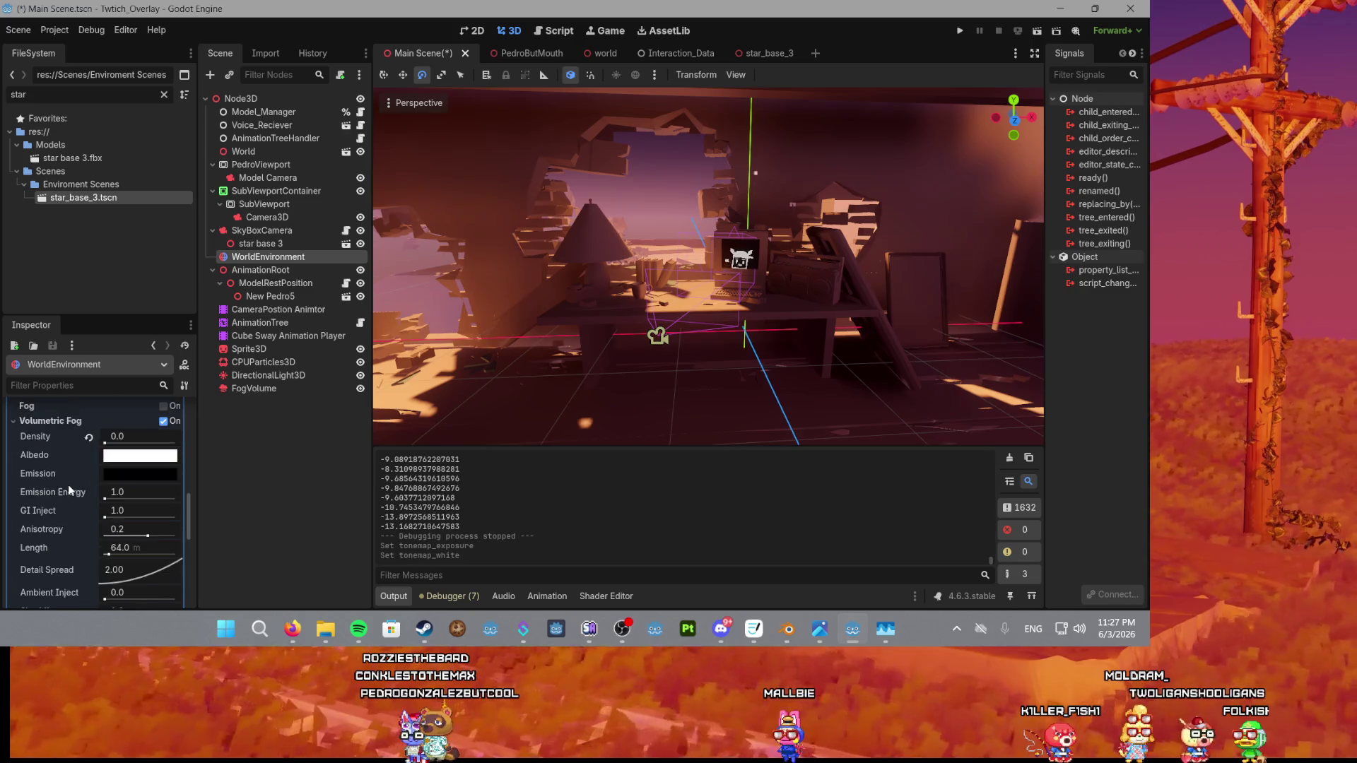
pyautogui.scroll(-2, 45, 460)
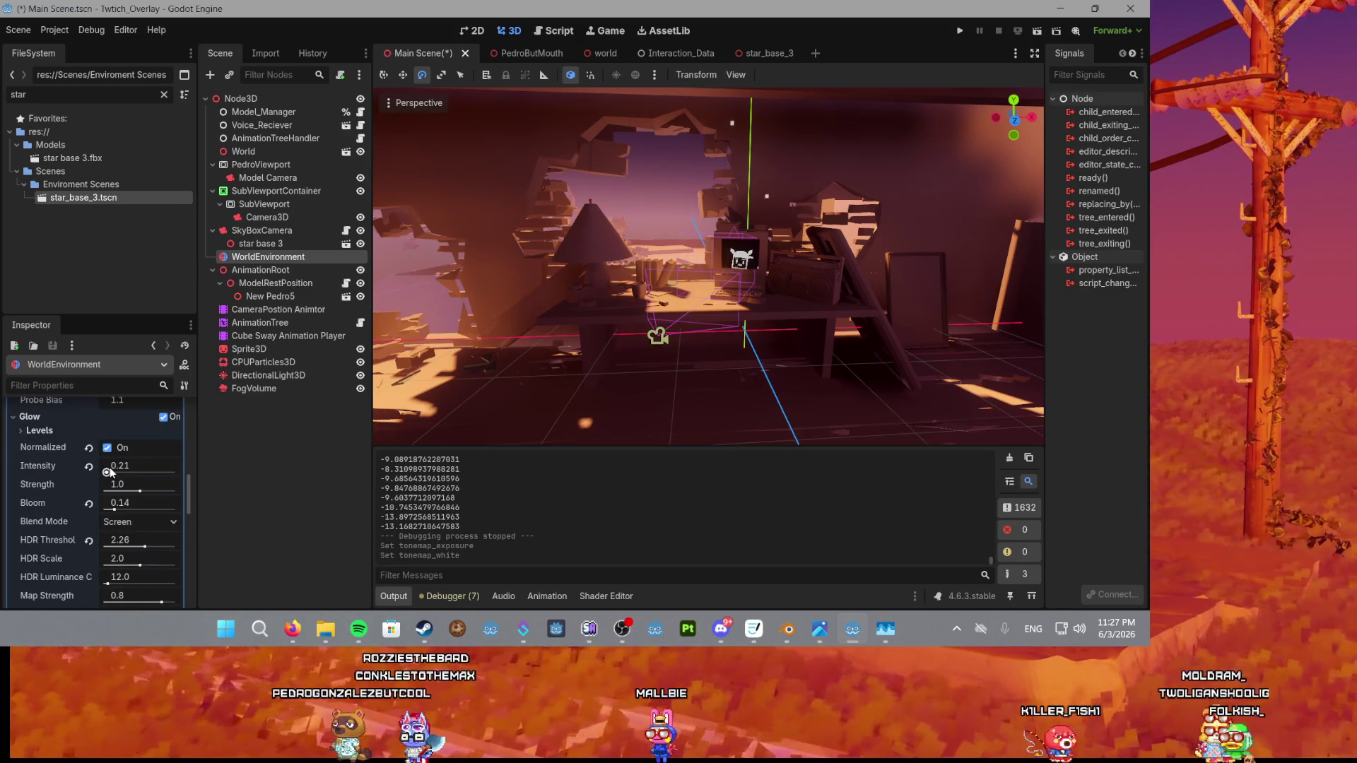
pyautogui.moveTo(107, 471); pyautogui.dragTo(124, 471)
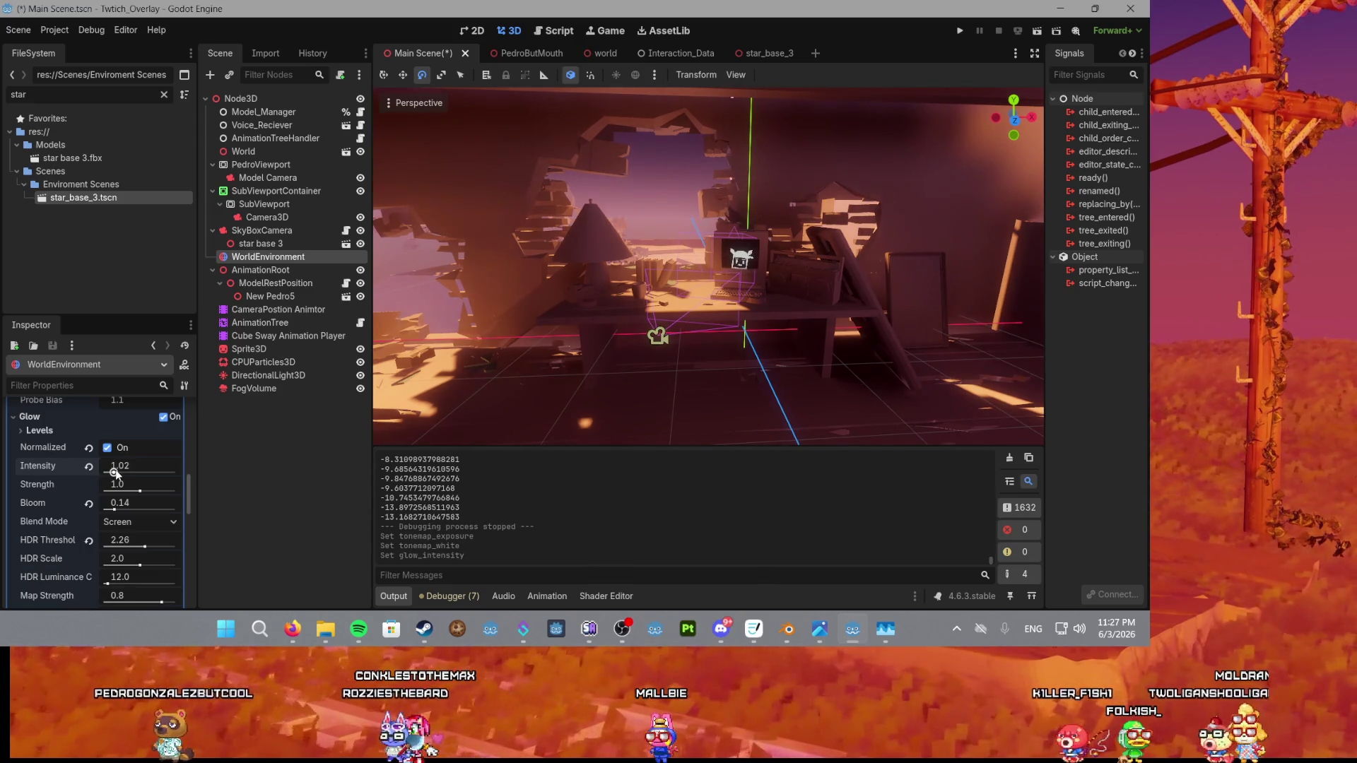
pyautogui.moveTo(115, 474)
pyautogui.mouseDown()
pyautogui.moveTo(151, 492)
pyautogui.moveTo(138, 493)
pyautogui.mouseUp()
pyautogui.scroll(-5, 121, 485)
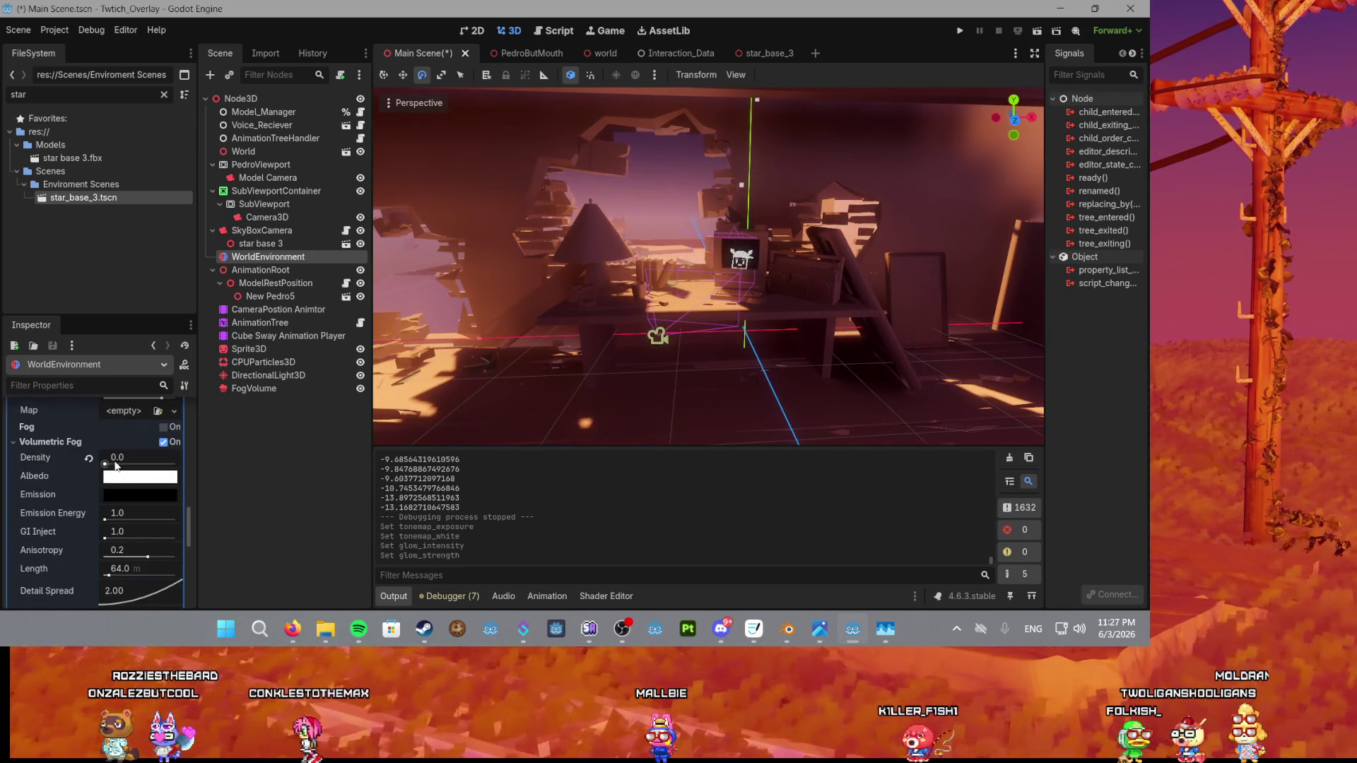
pyautogui.scroll(3, 106, 471)
pyautogui.moveTo(114, 447); pyautogui.dragTo(112, 447)
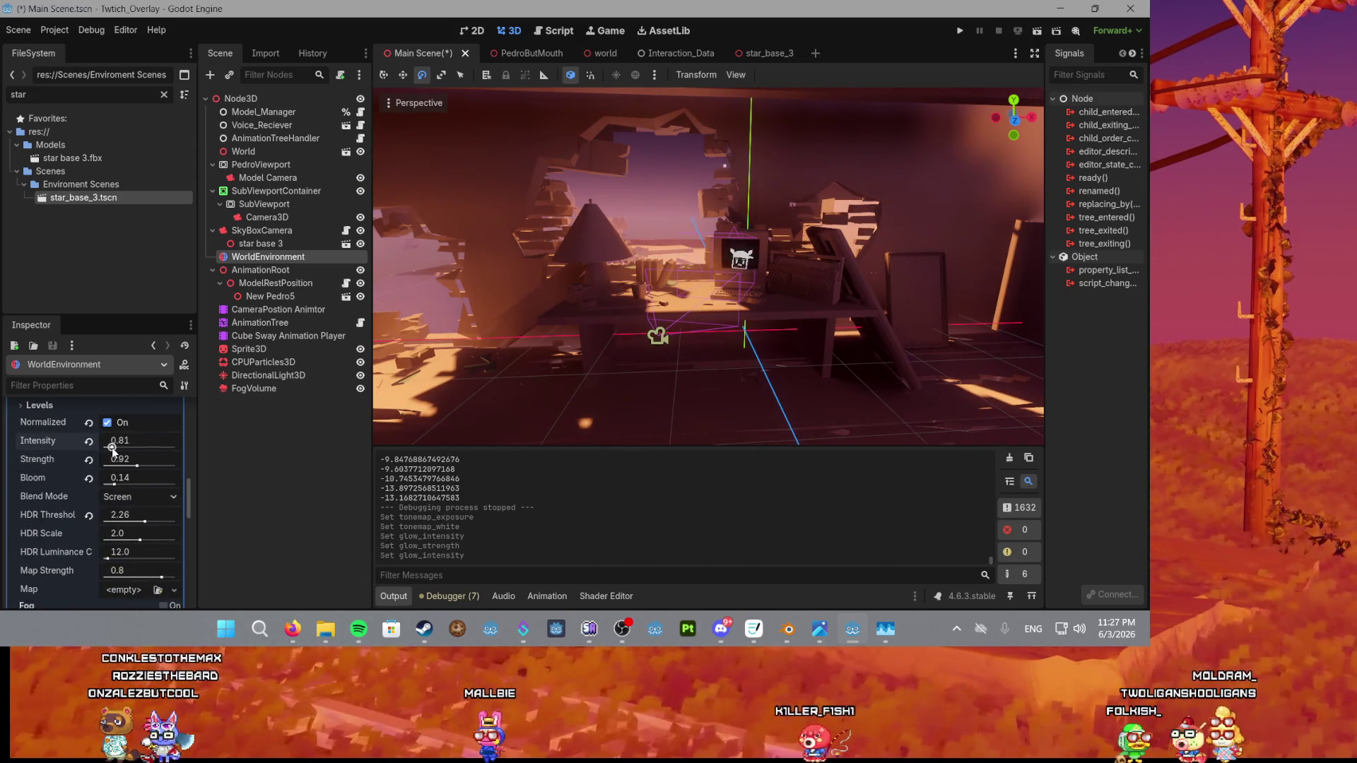
pyautogui.click(960, 30)
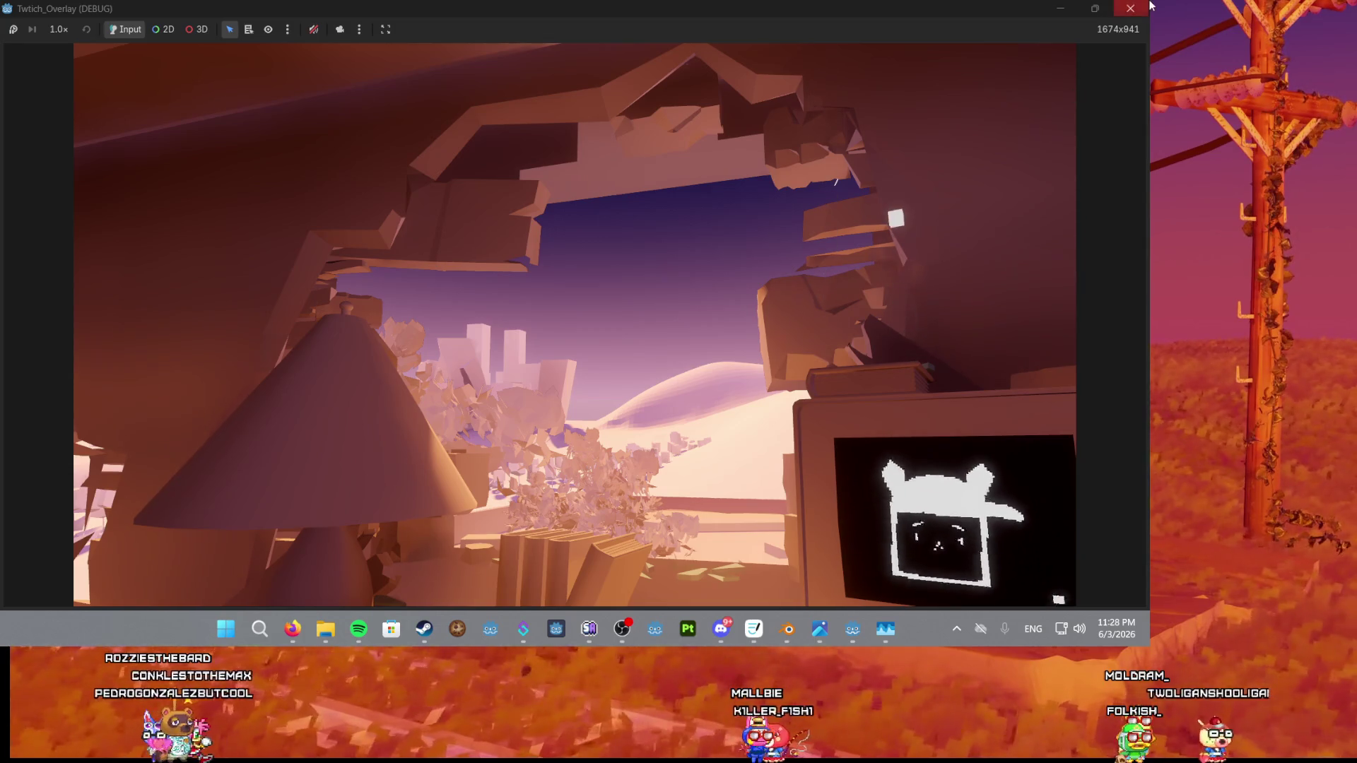
# Close the test-run game window to stop the debug run and return to the Main Scene.
pyautogui.click(1131, 8)
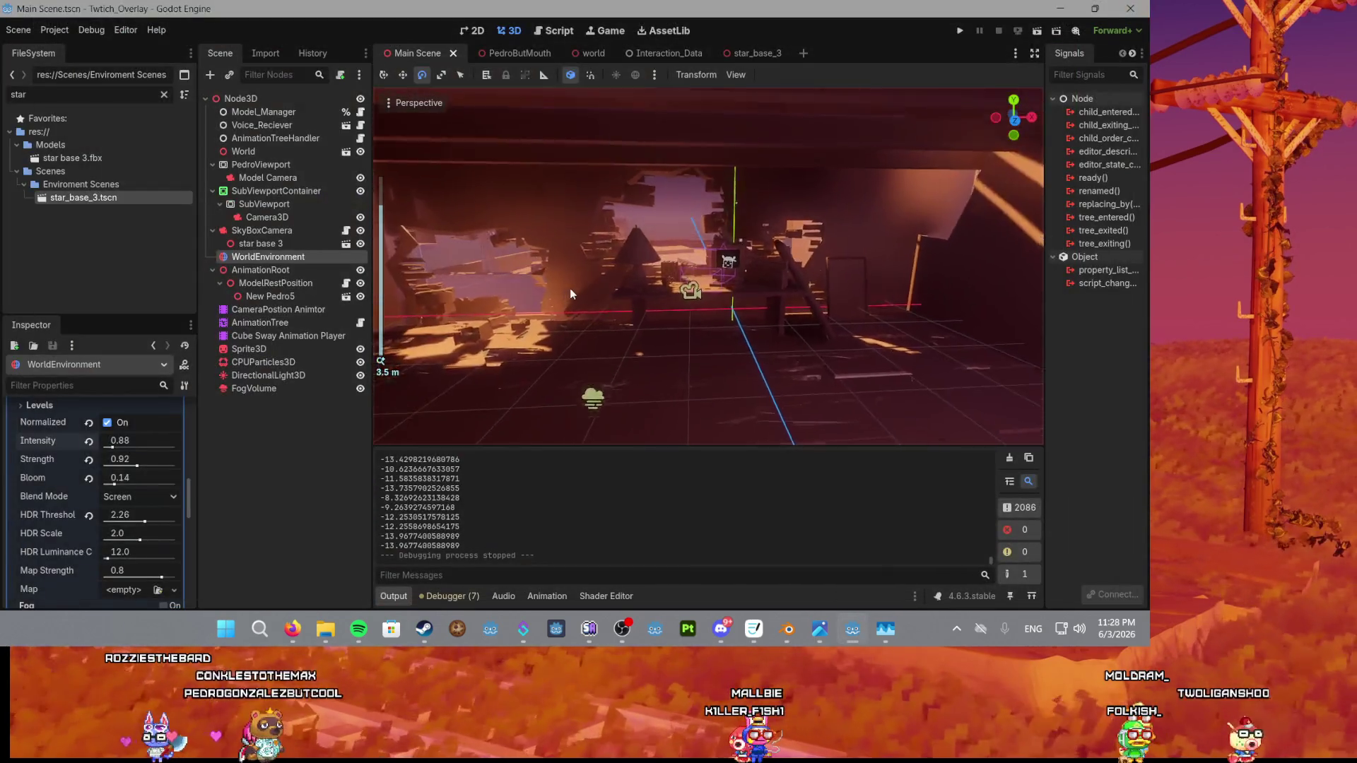
pyautogui.scroll(-3, 570, 288)
pyautogui.scroll(-2, 615, 325)
pyautogui.hotkey('ctrl', 's')
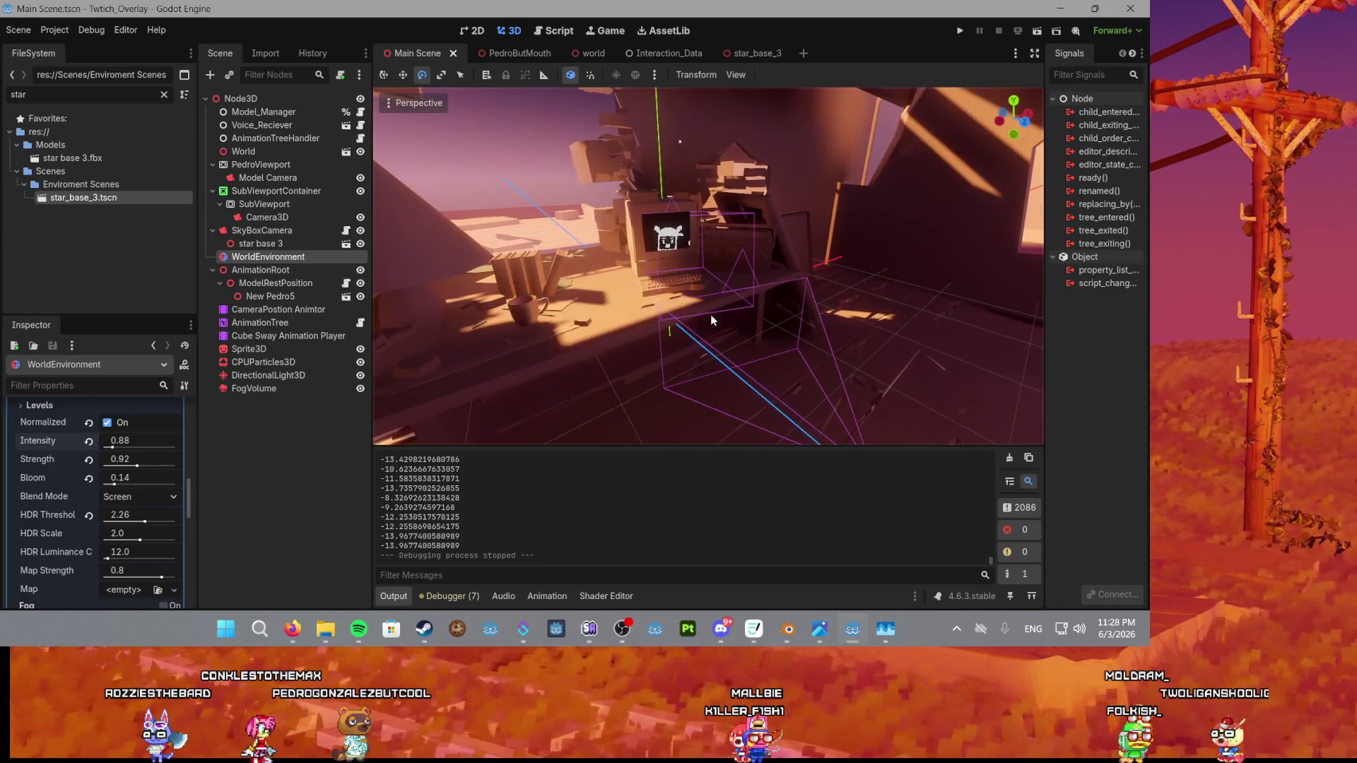
pyautogui.scroll(-2, 712, 315)
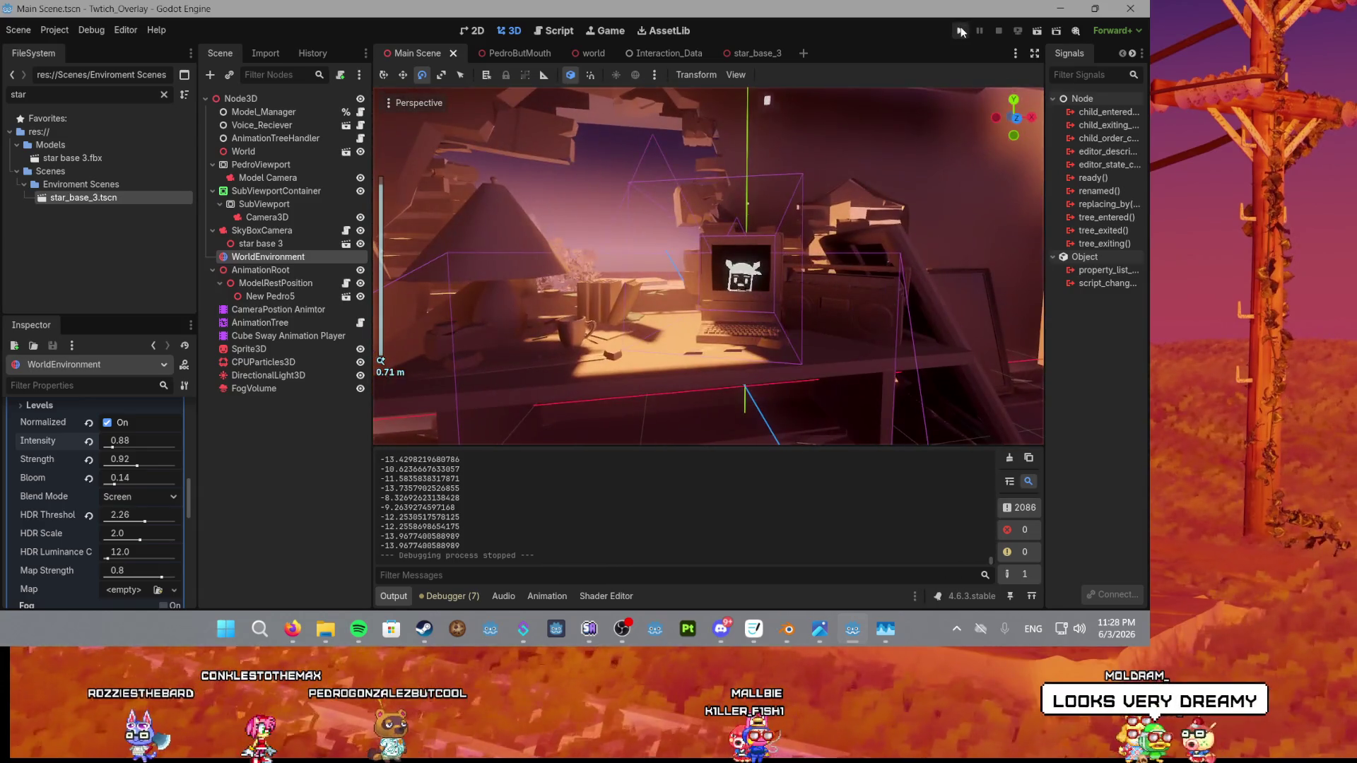
pyautogui.click(960, 30)
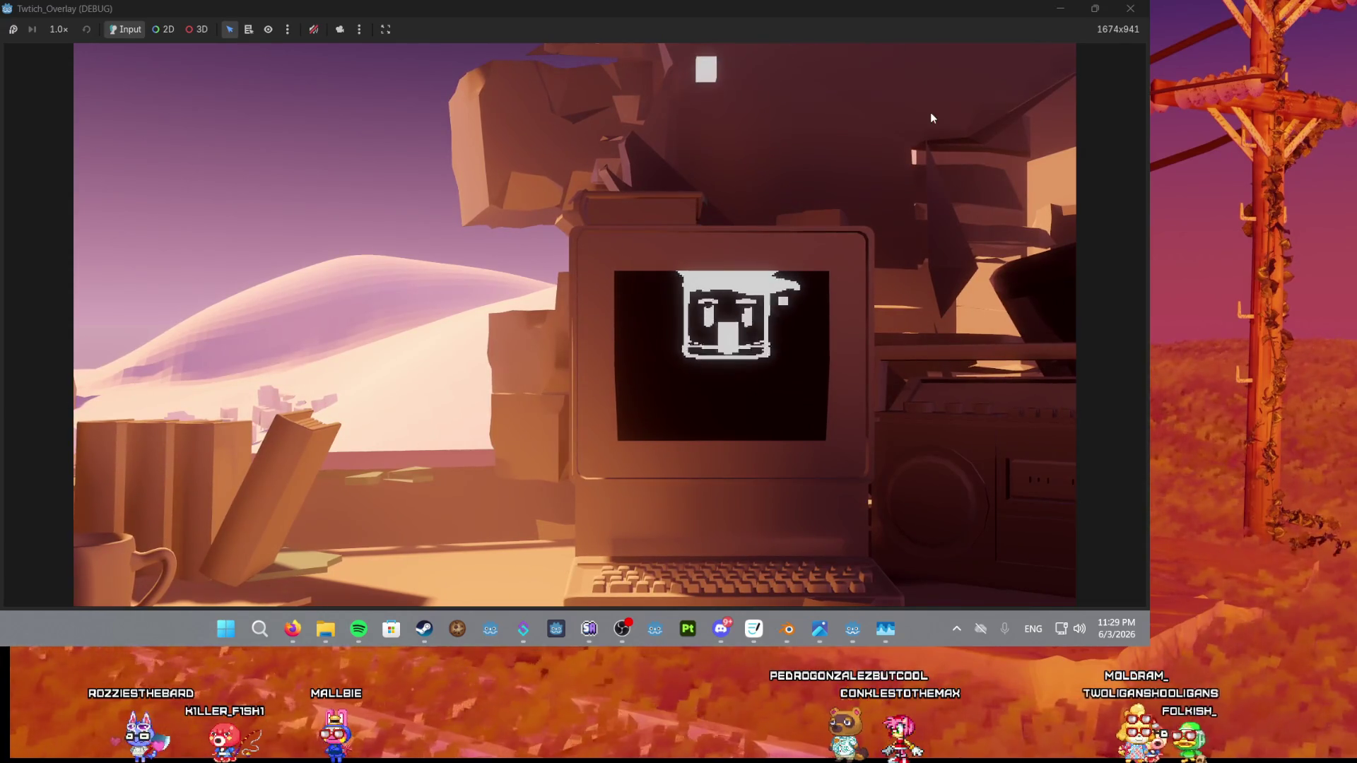
pyautogui.click(1131, 8)
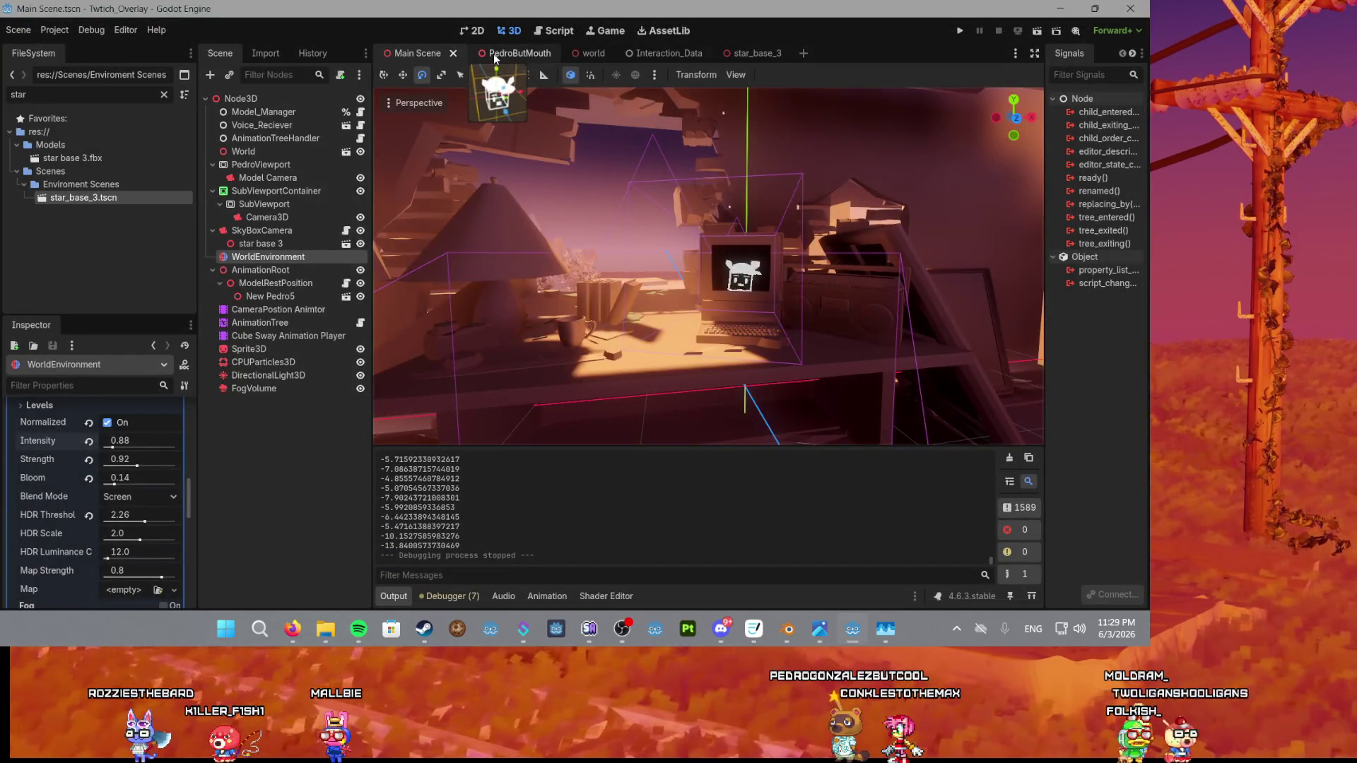
pyautogui.click(503, 53)
pyautogui.scroll(5, 600, 221)
pyautogui.scroll(-5, 651, 226)
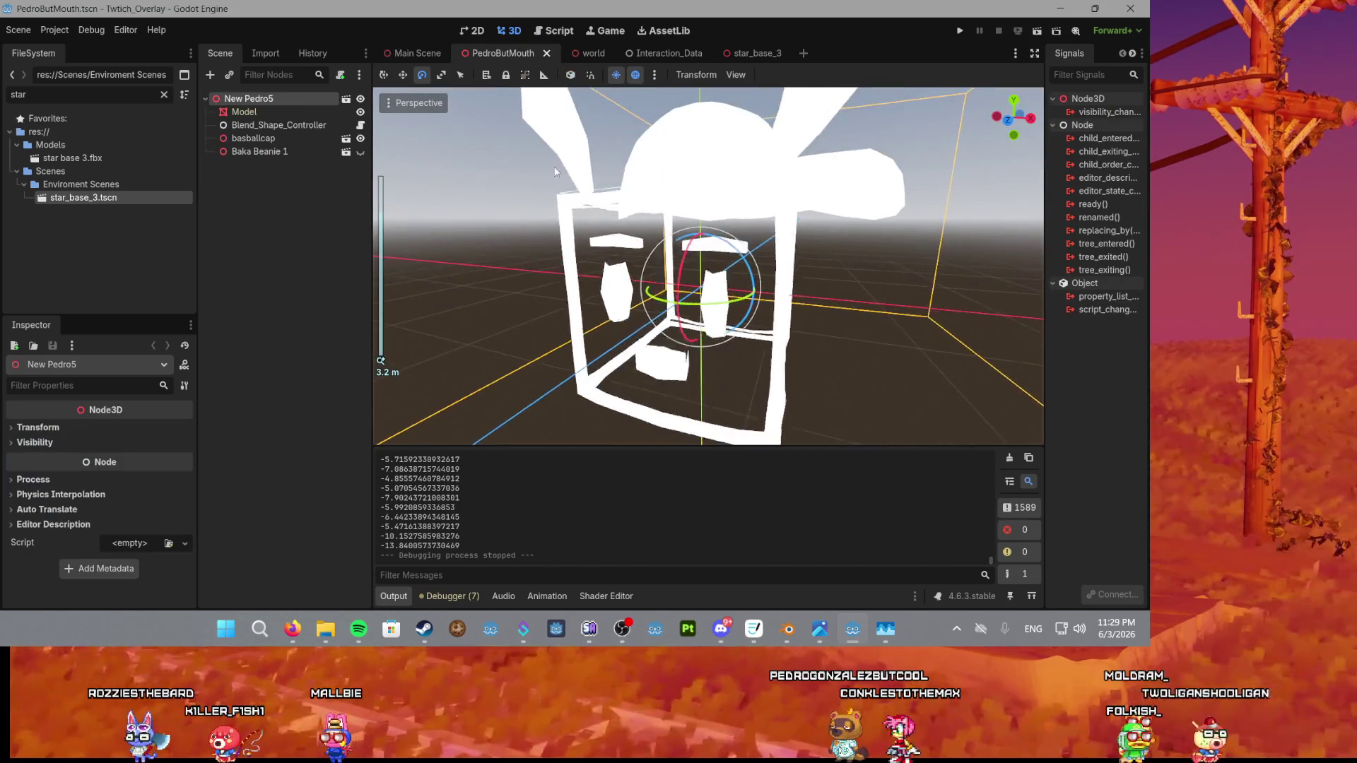
pyautogui.scroll(-4, 533, 139)
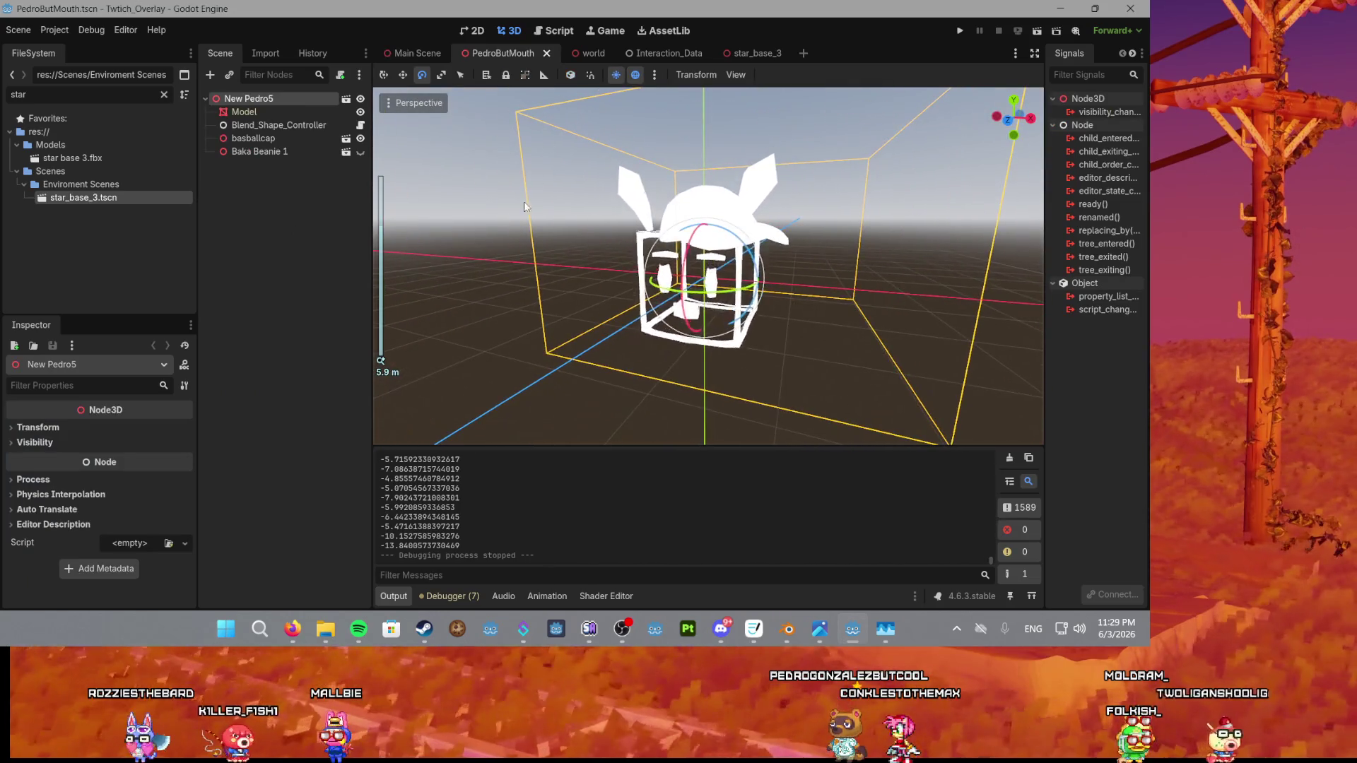
pyautogui.click(361, 139)
pyautogui.click(360, 152)
pyautogui.click(360, 151)
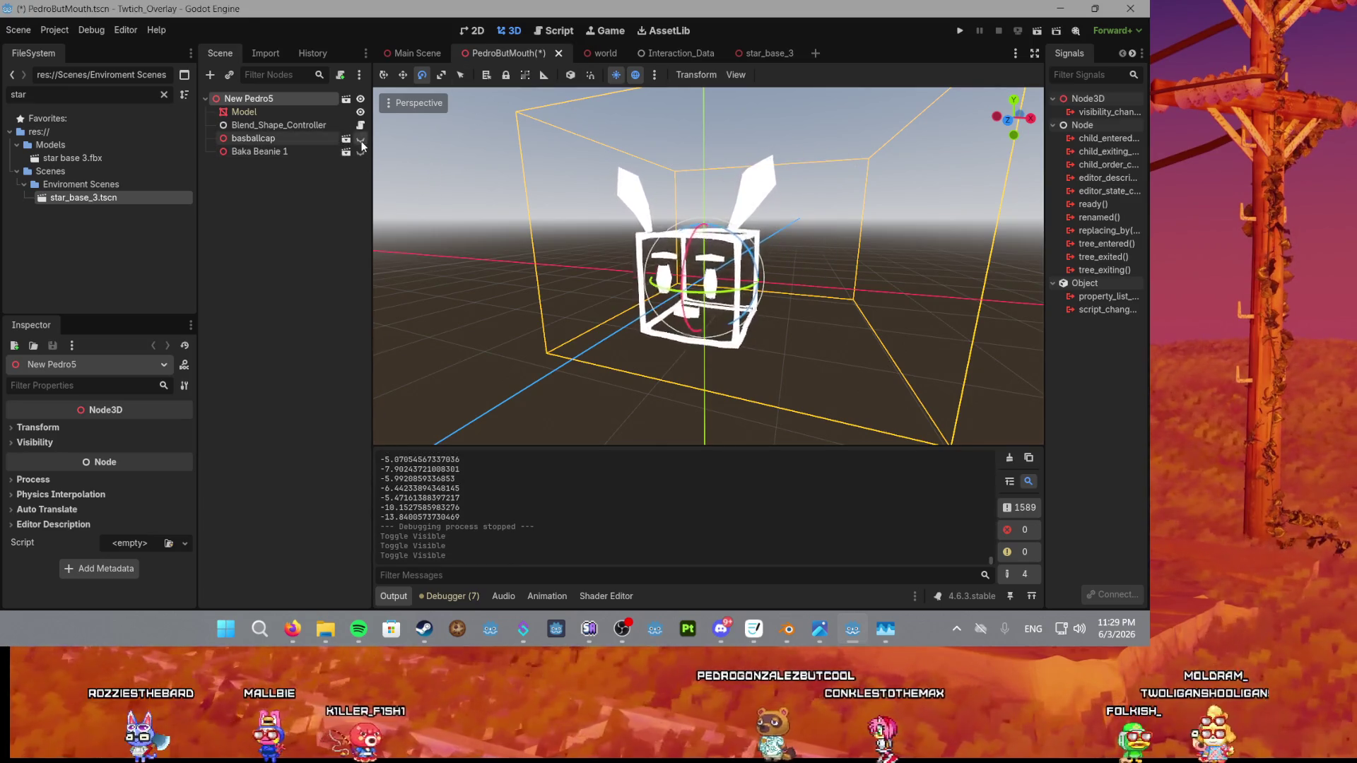
pyautogui.click(414, 55)
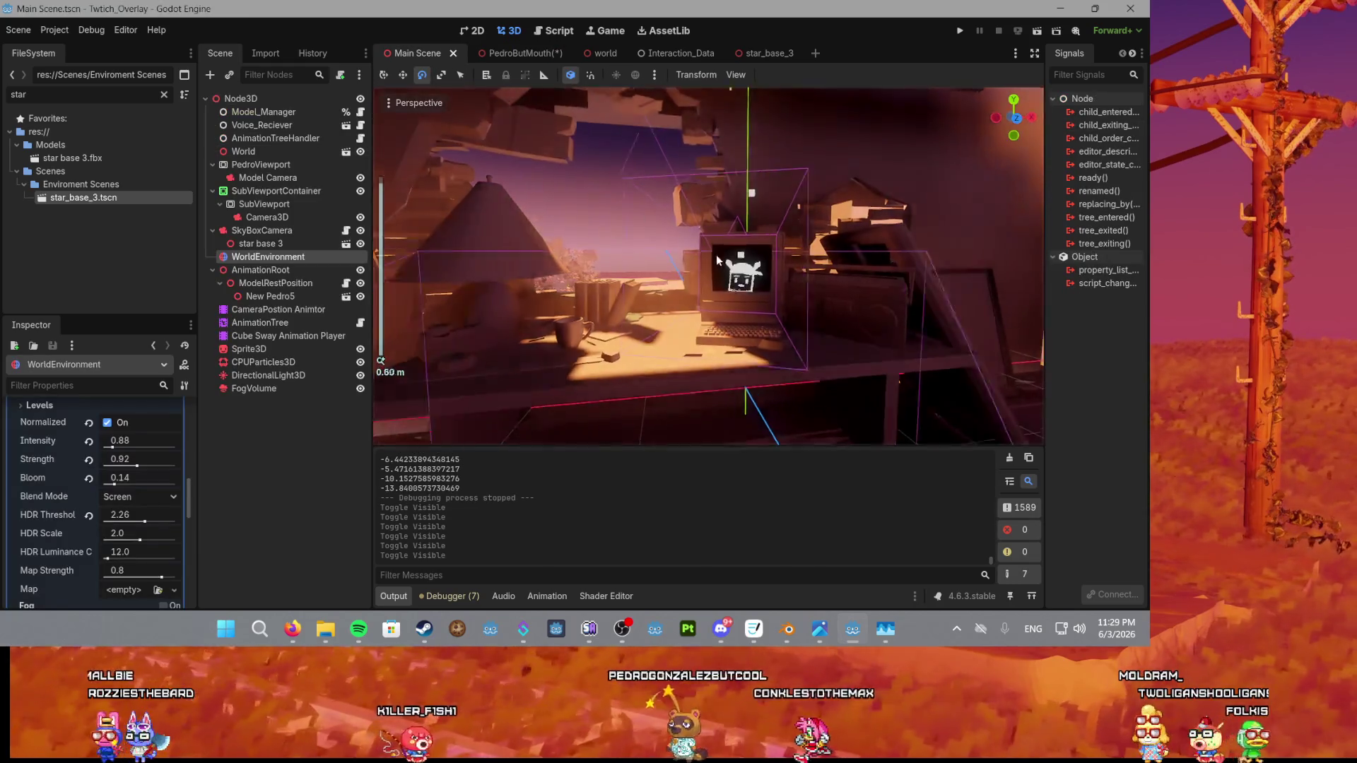
pyautogui.click(528, 51)
pyautogui.click(361, 138)
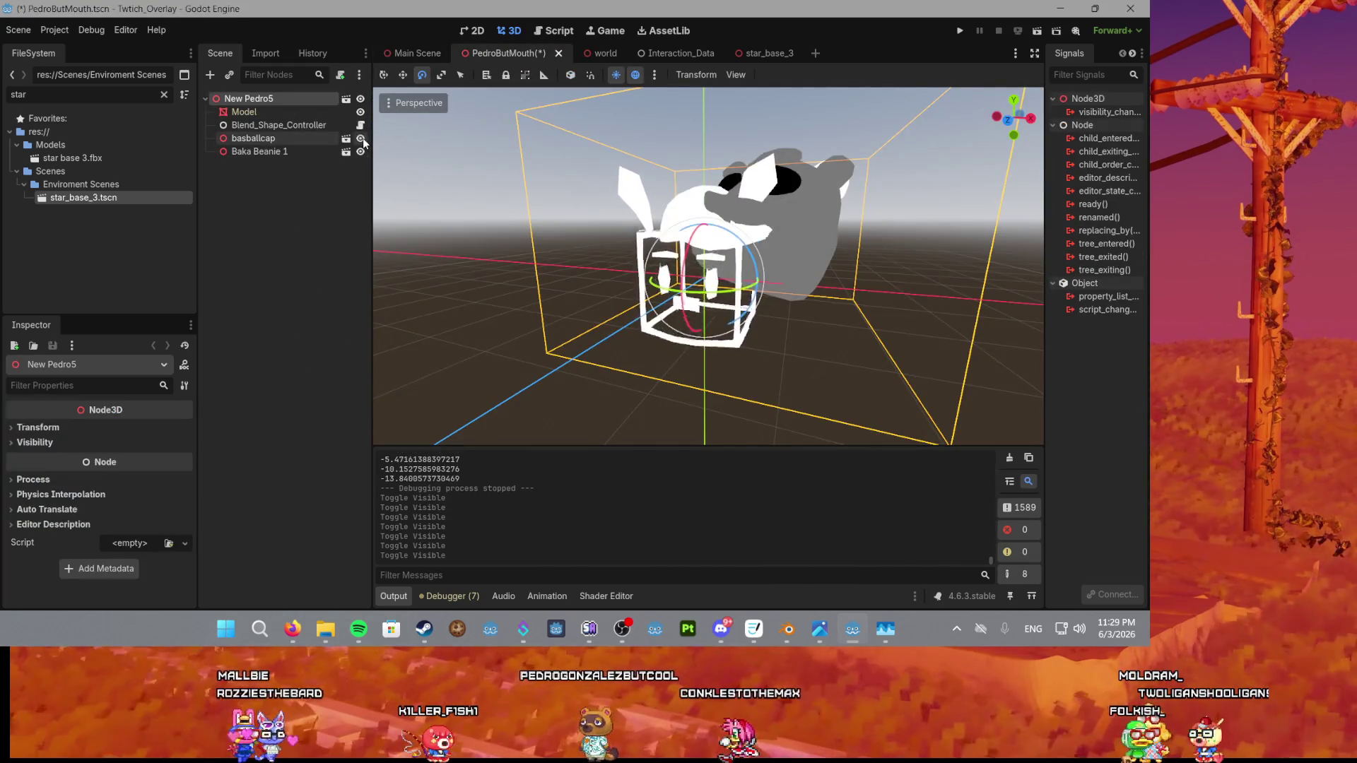
pyautogui.click(361, 139)
pyautogui.hotkey('ctrl', 's')
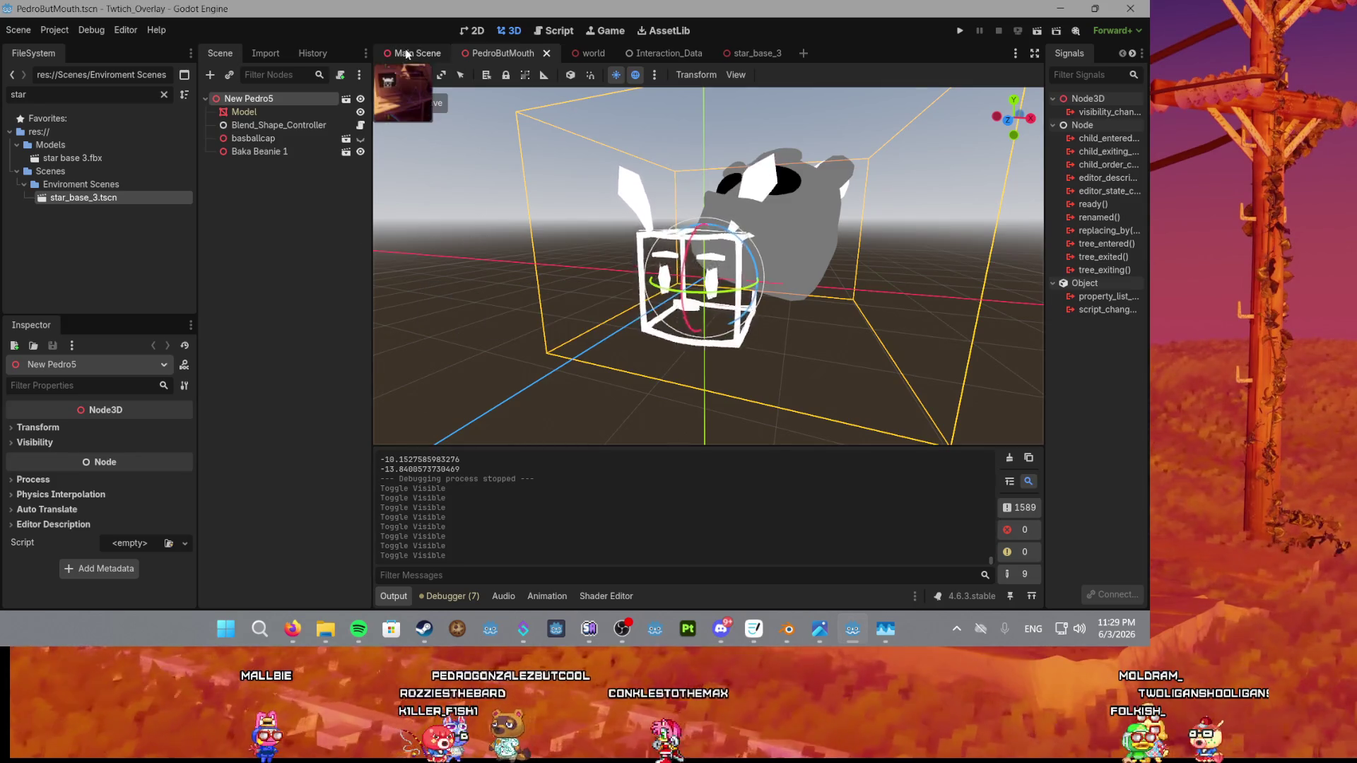
pyautogui.click(413, 53)
pyautogui.scroll(5, 720, 257)
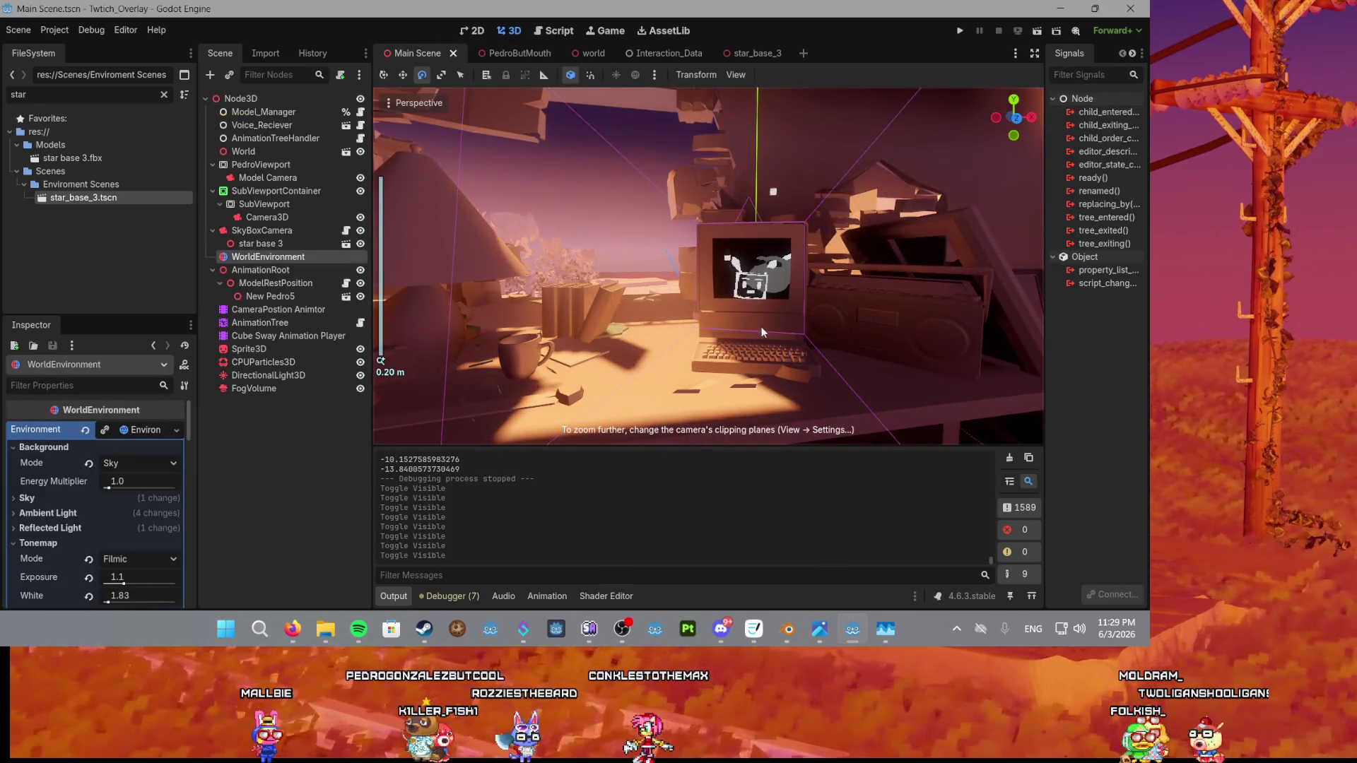
pyautogui.click(495, 56)
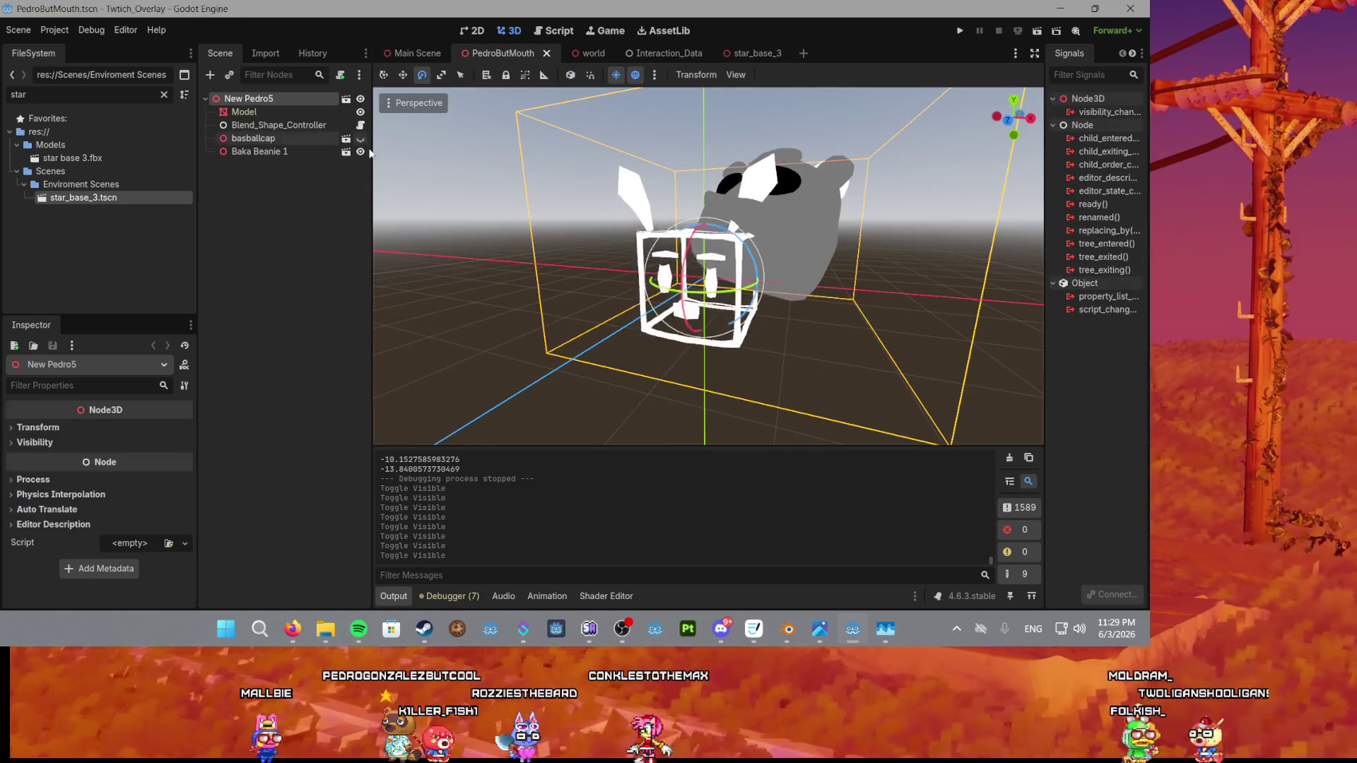
pyautogui.click(361, 151)
pyautogui.hotkey('ctrl', 's')
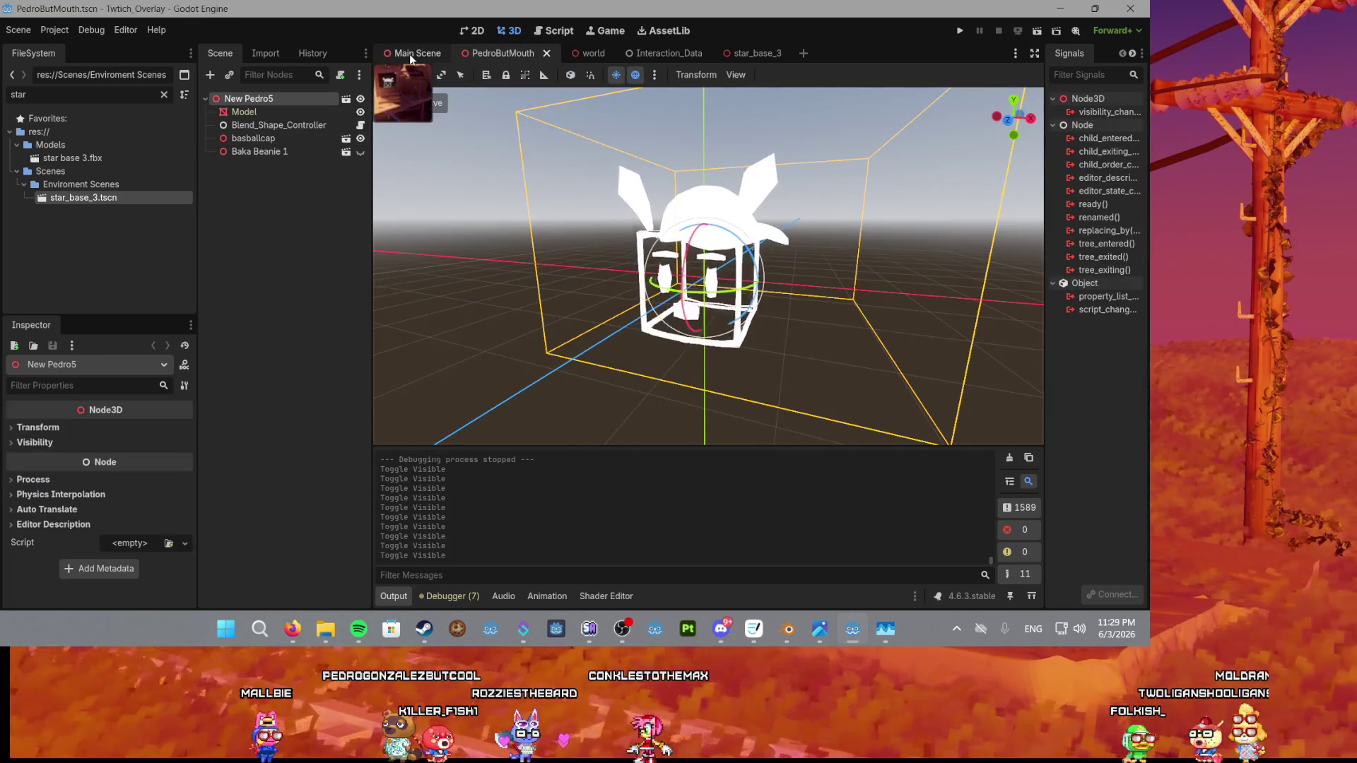
pyautogui.click(409, 54)
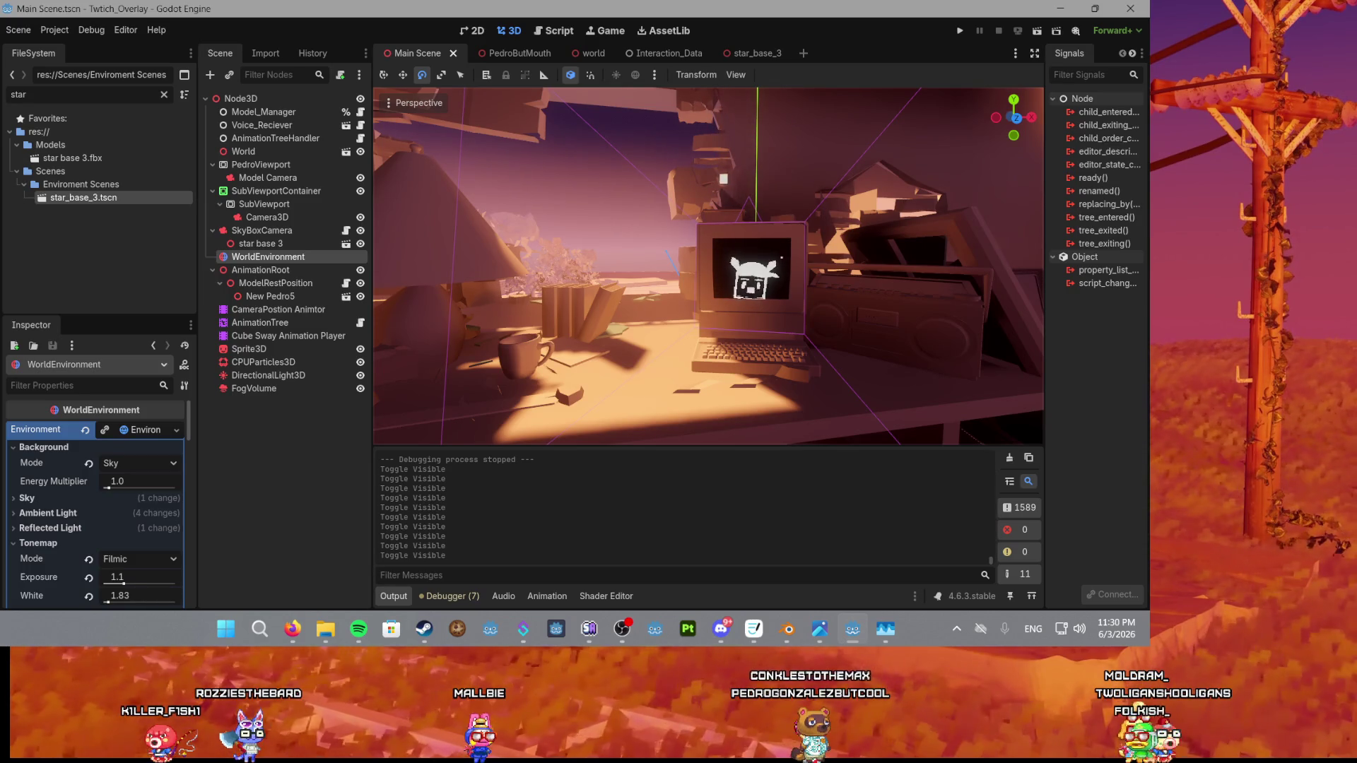
# Open New Pedro5's PedroButMouth scene from the Scene tree and save it with Ctrl+S.
pyautogui.scroll(-5, 700, 302)
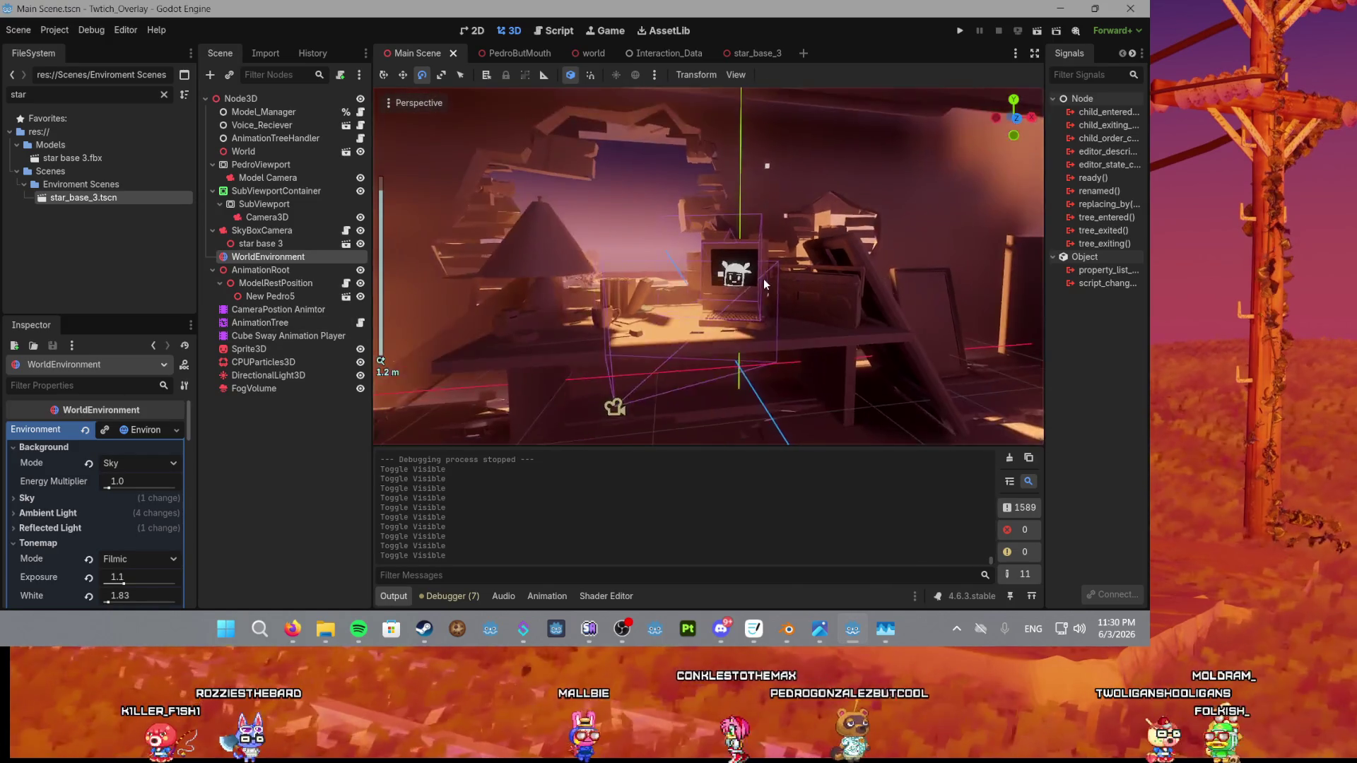
pyautogui.scroll(-3, 763, 277)
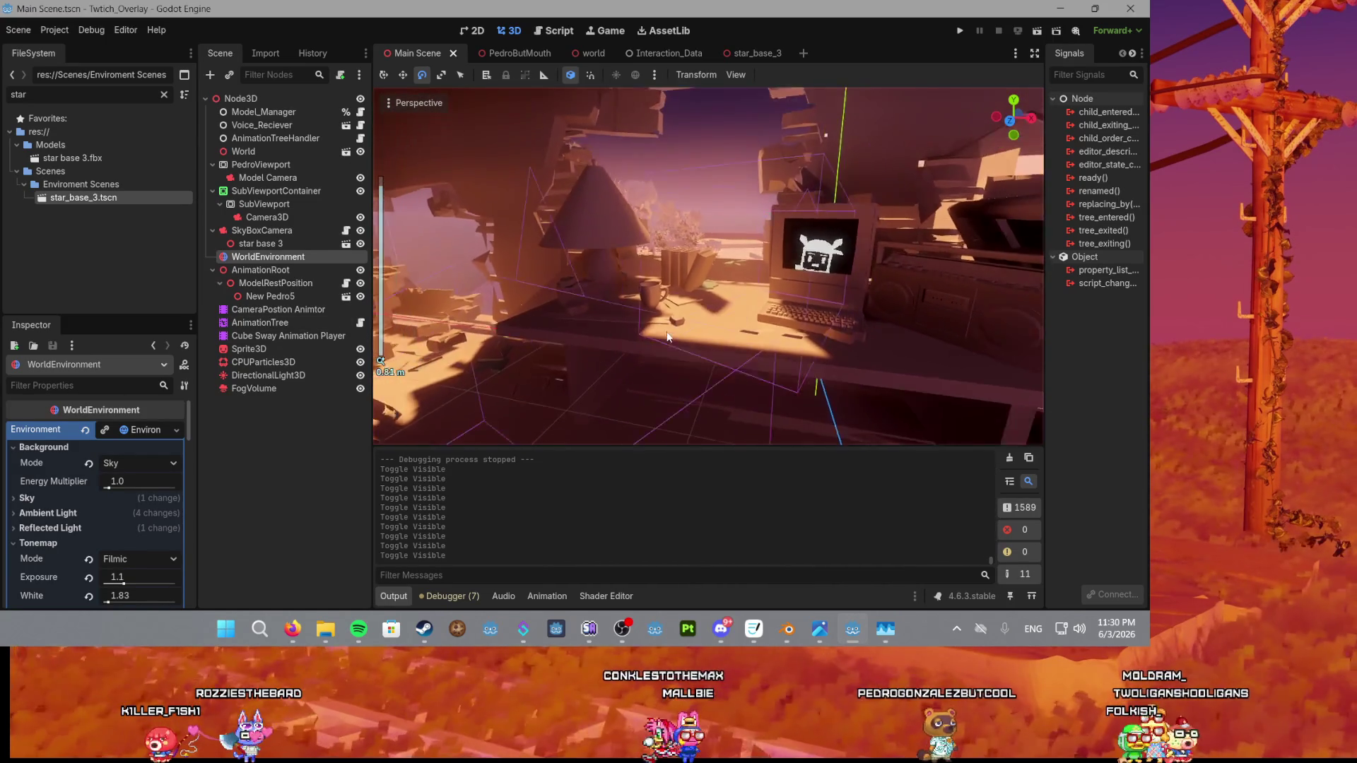
pyautogui.scroll(-10, 743, 307)
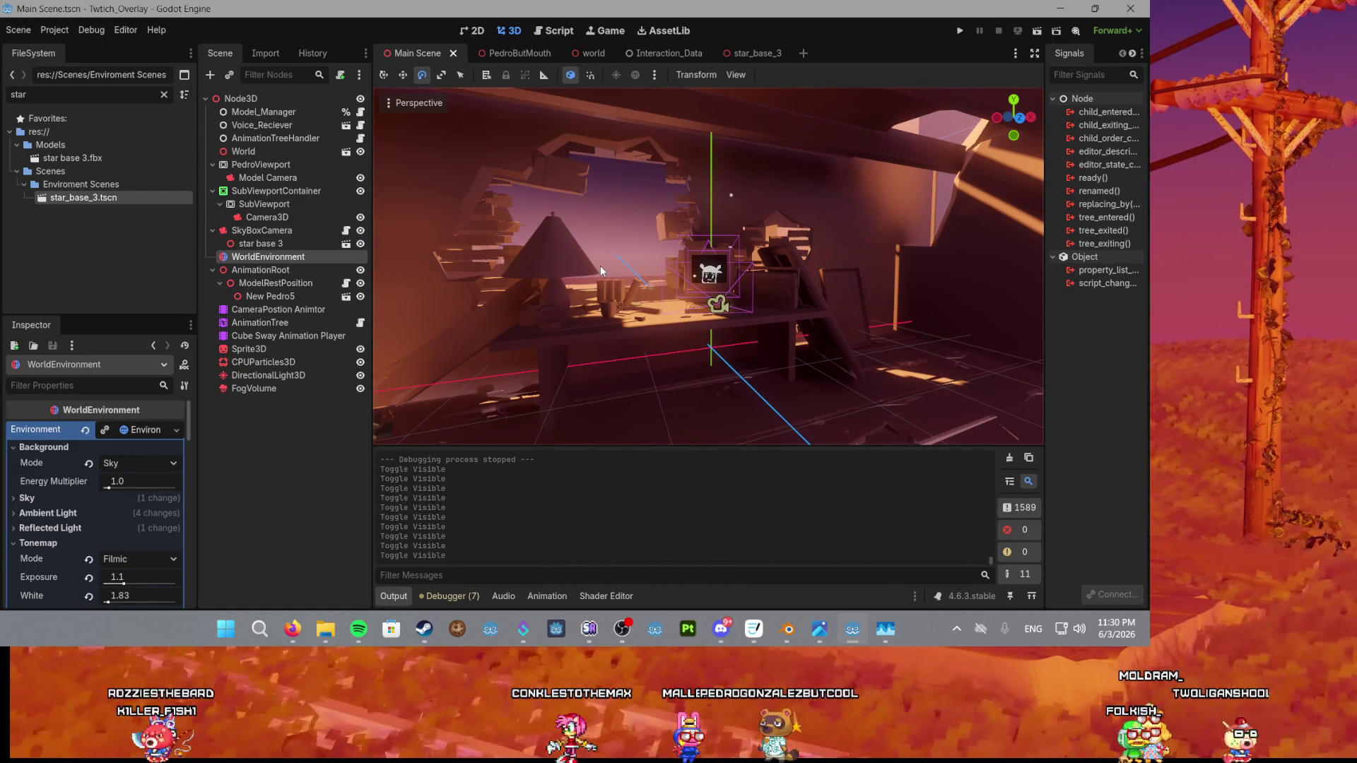
pyautogui.scroll(2, 600, 266)
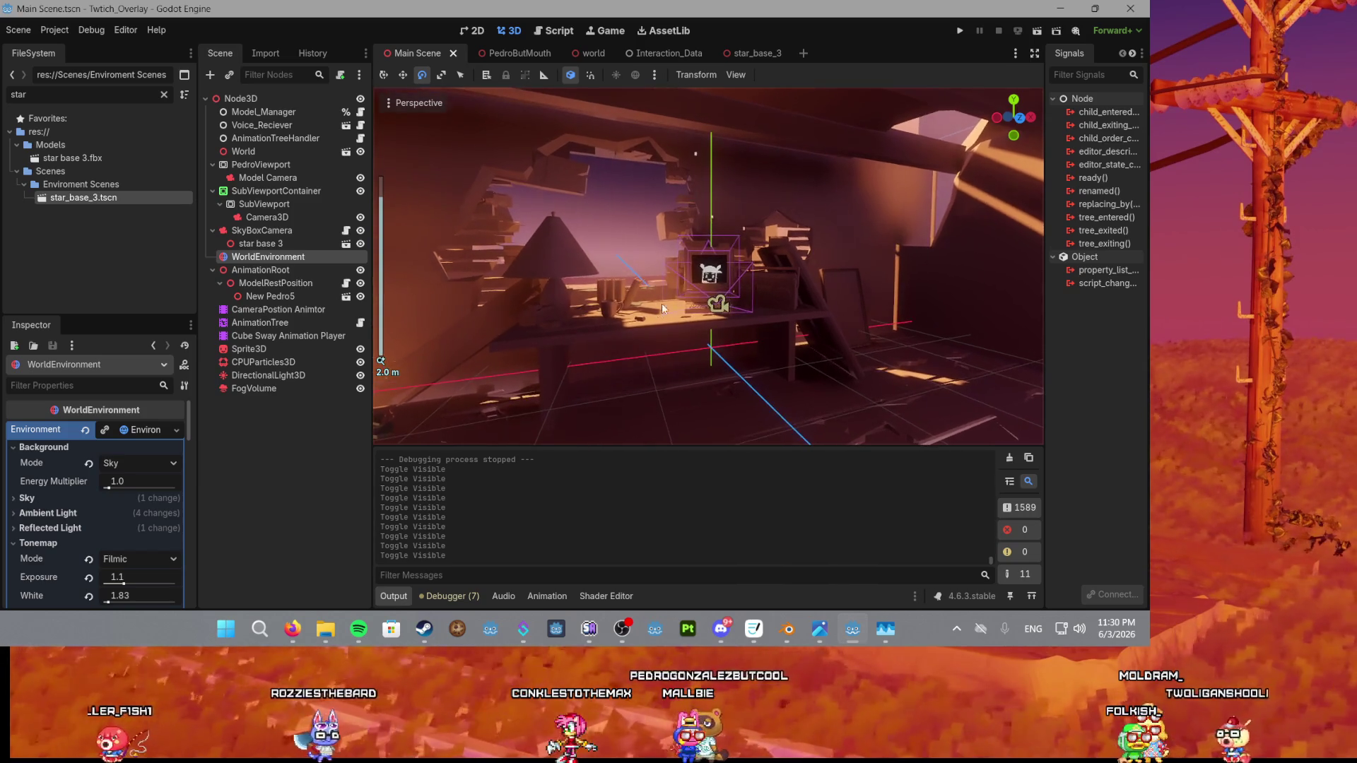
pyautogui.scroll(10, 722, 285)
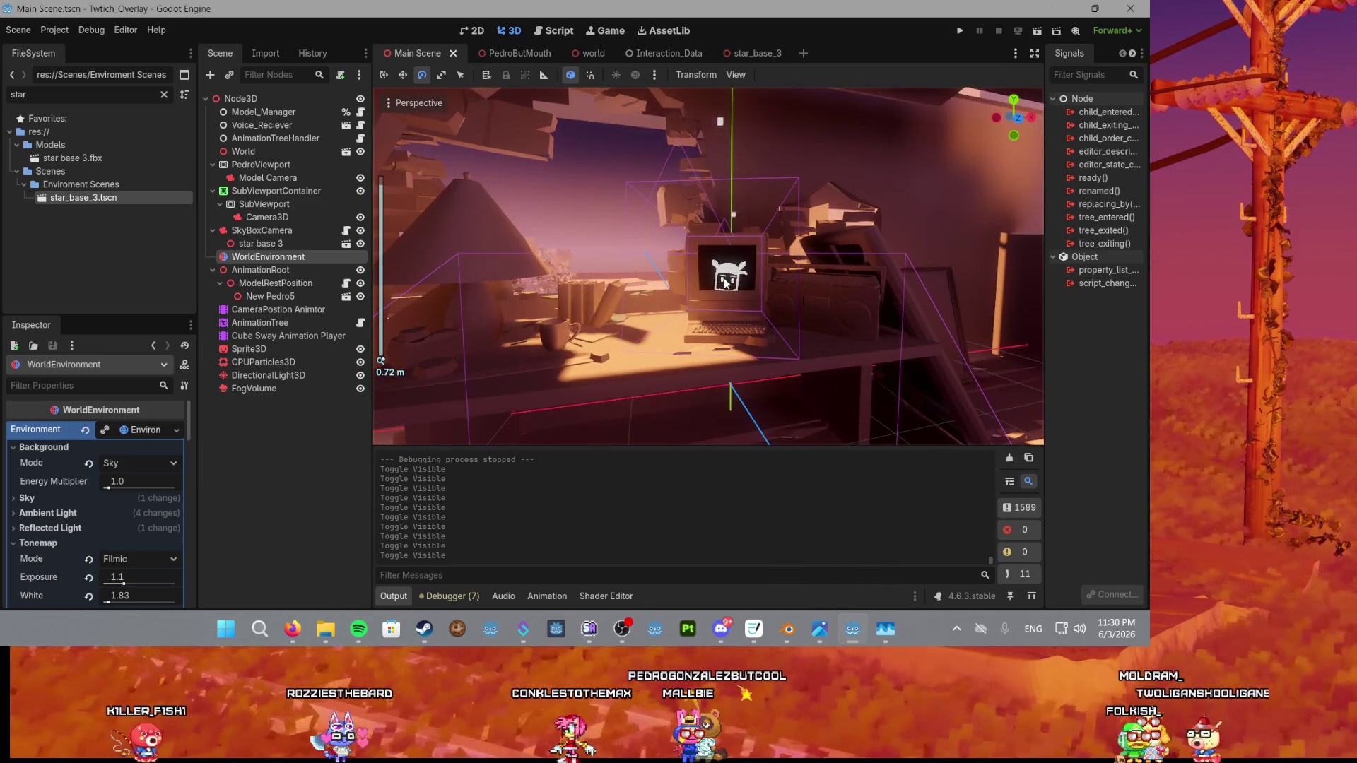
pyautogui.doubleClick(726, 282)
pyautogui.hotkey('ctrl', 's')
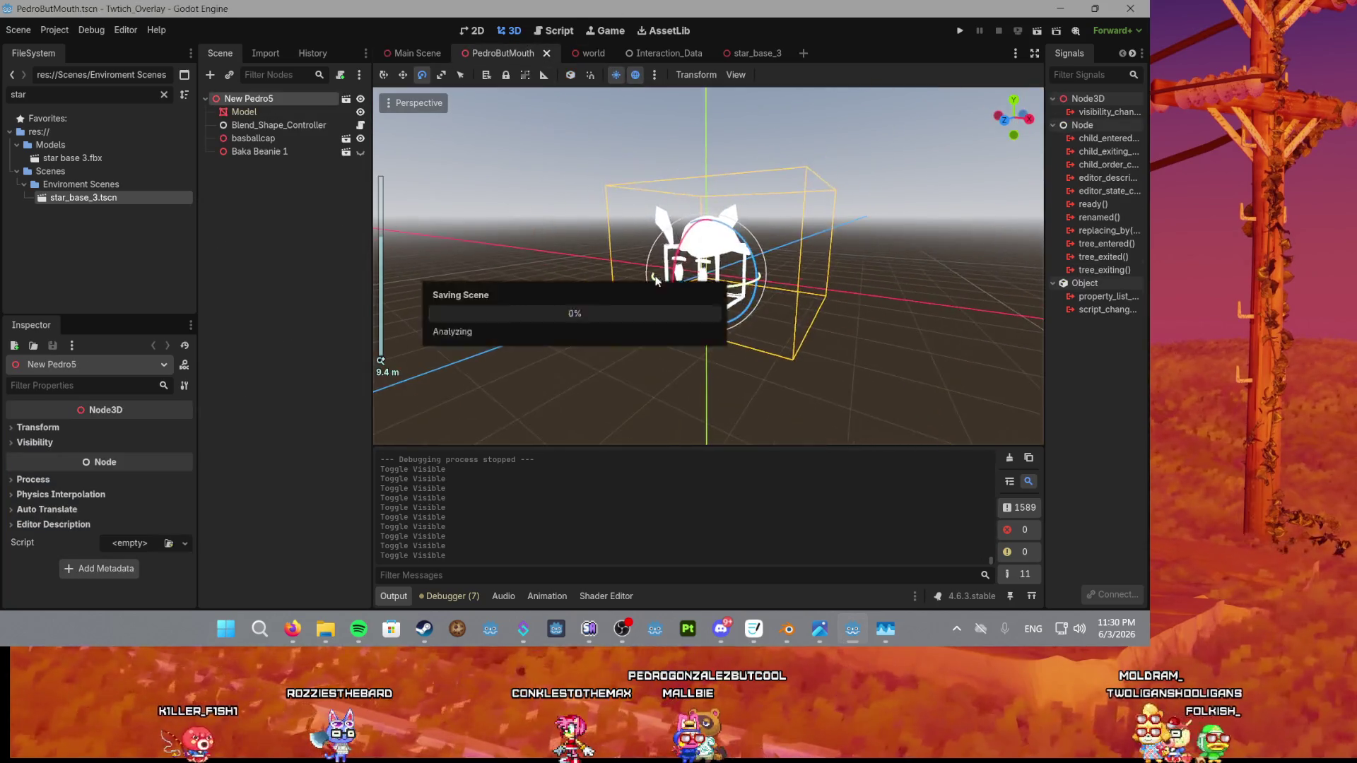
# In Main Scene, inspect SubViewport, its Camera3D and SubViewportContainer, then switch to the world scene.
pyautogui.click(388, 57)
pyautogui.scroll(-8, 542, 192)
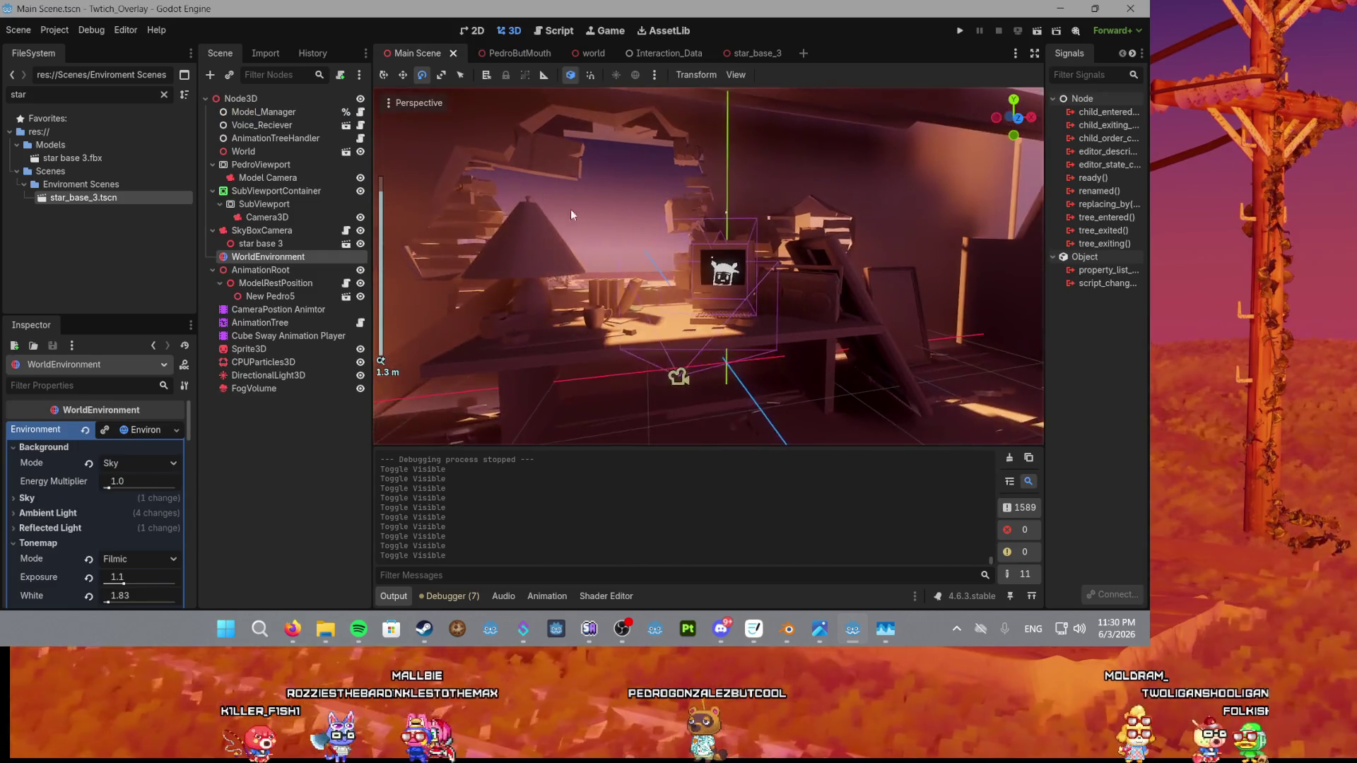
pyautogui.scroll(10, 677, 215)
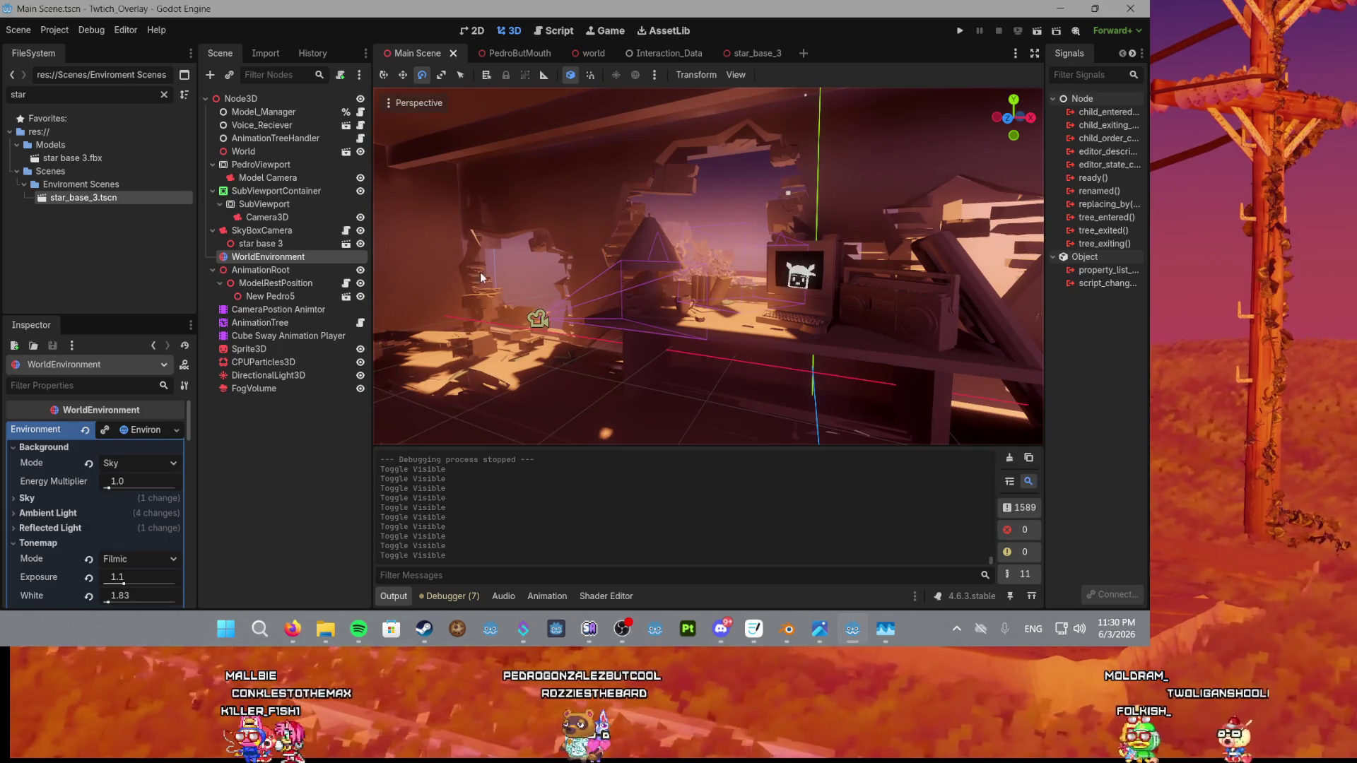
pyautogui.doubleClick(289, 204)
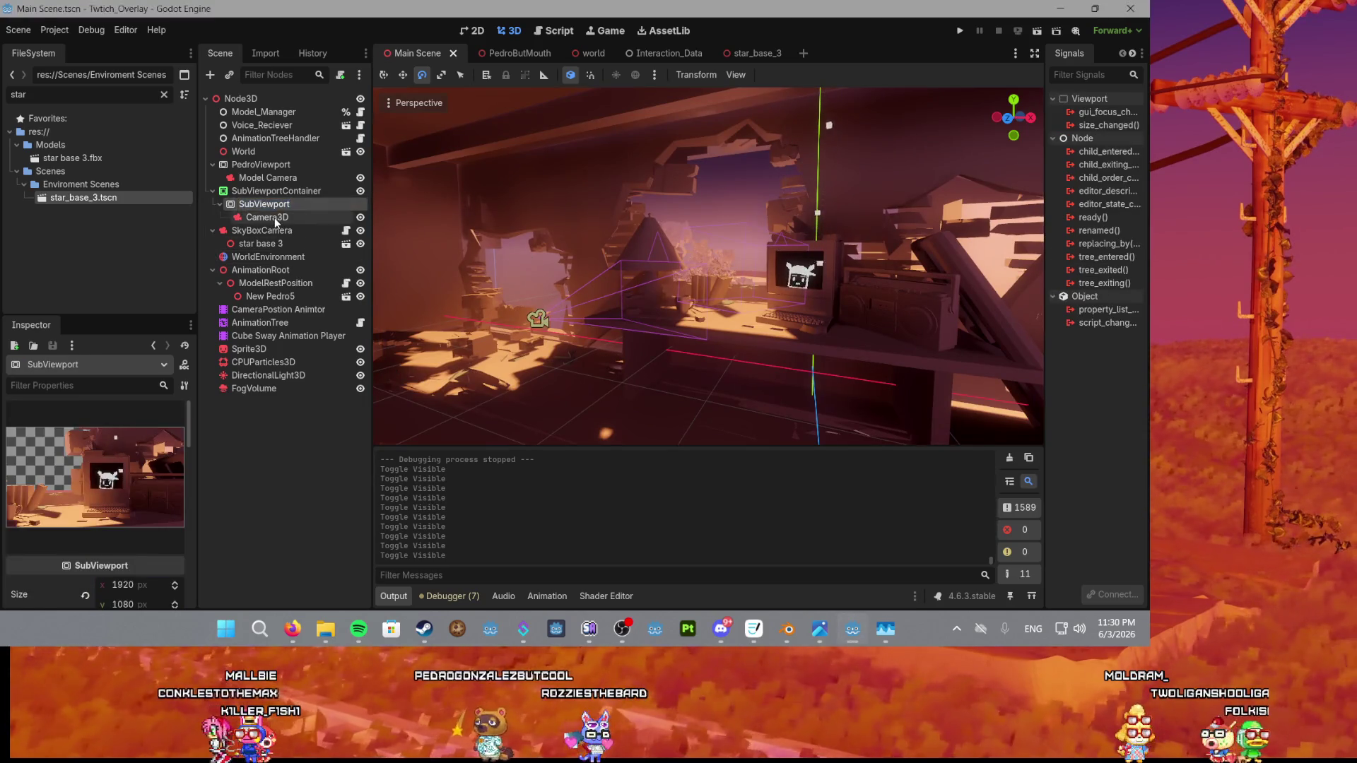
pyautogui.click(274, 218)
pyautogui.click(311, 206)
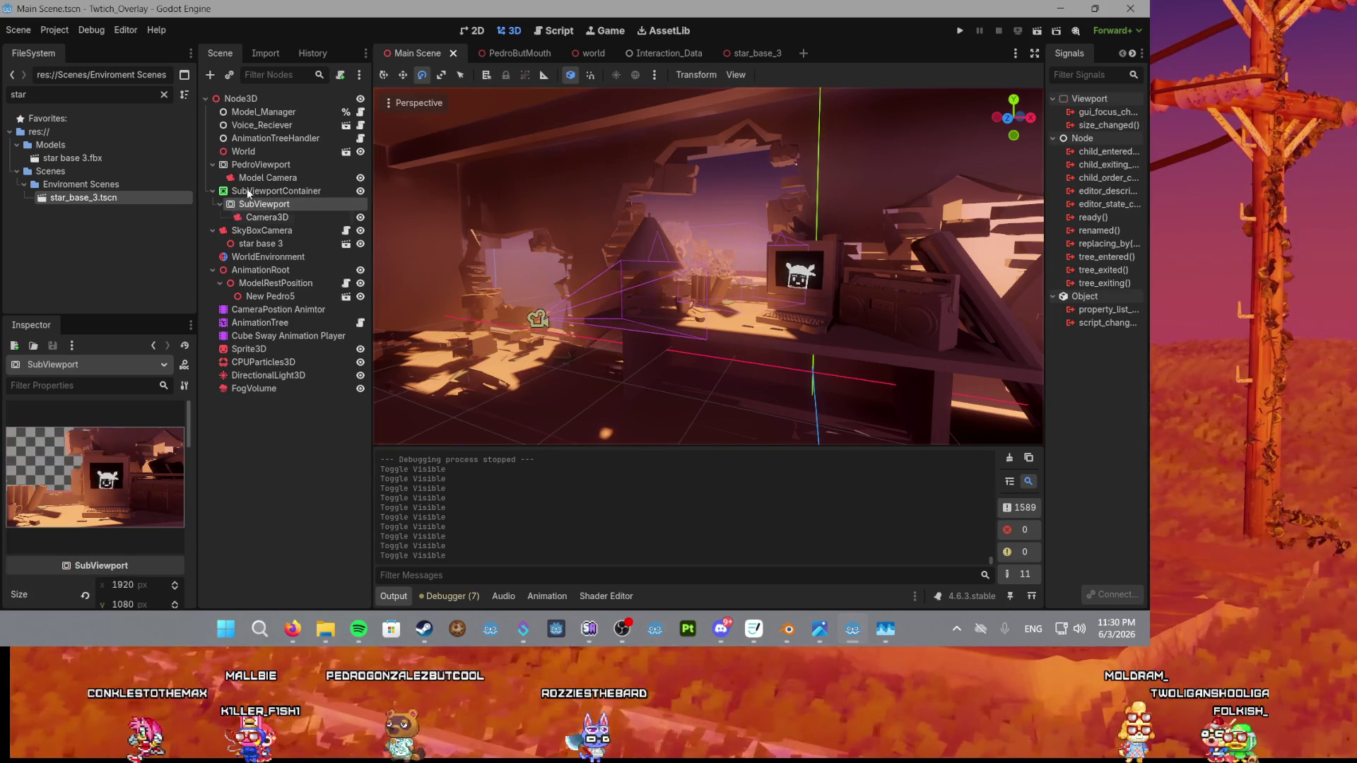
pyautogui.click(265, 191)
pyautogui.click(261, 218)
pyautogui.click(276, 204)
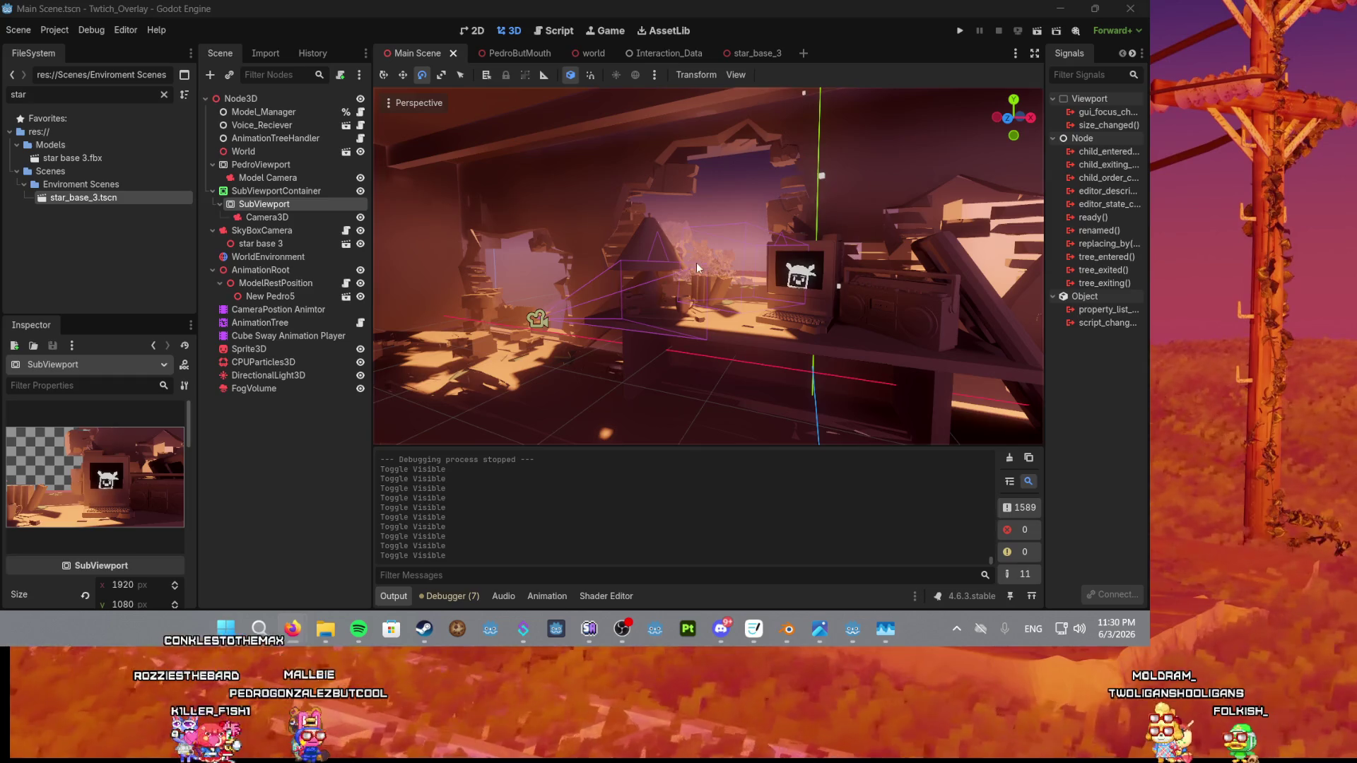
pyautogui.scroll(-3, 697, 262)
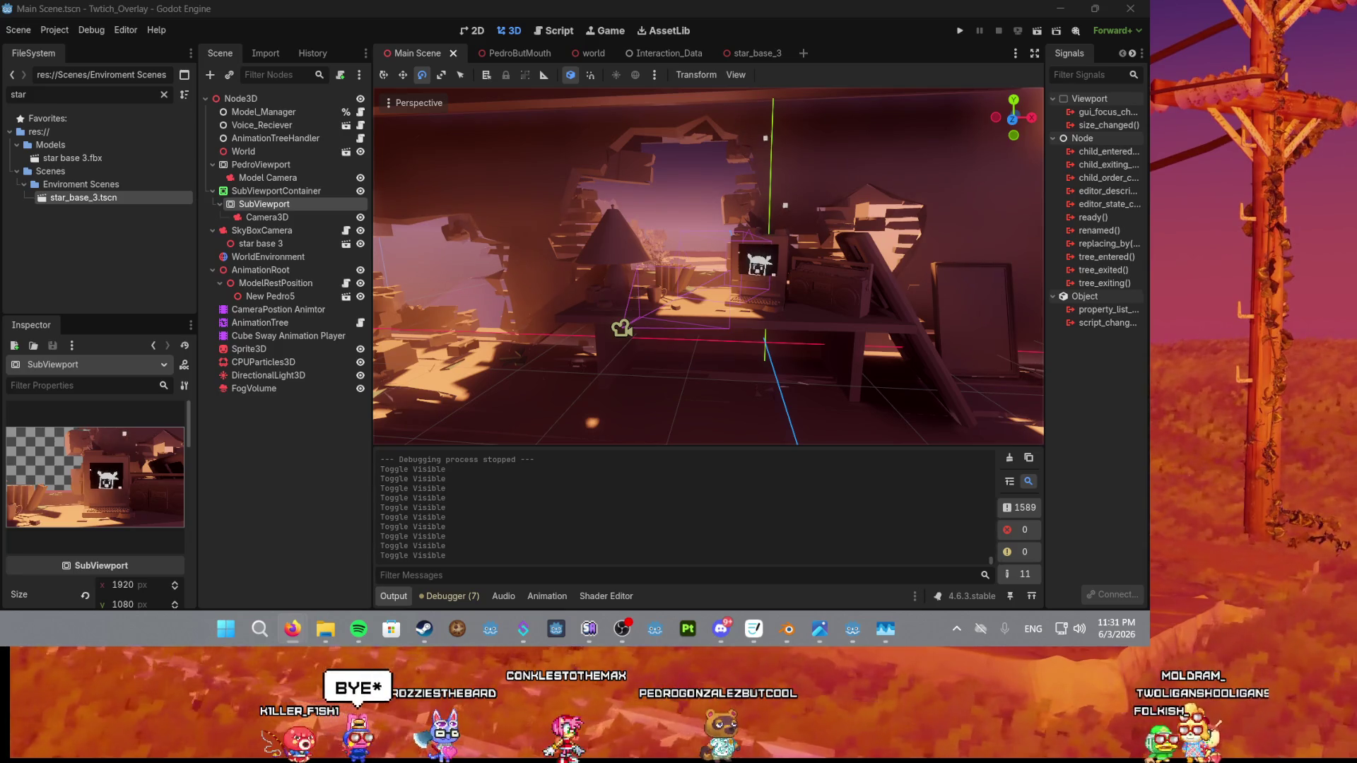
pyautogui.click(592, 54)
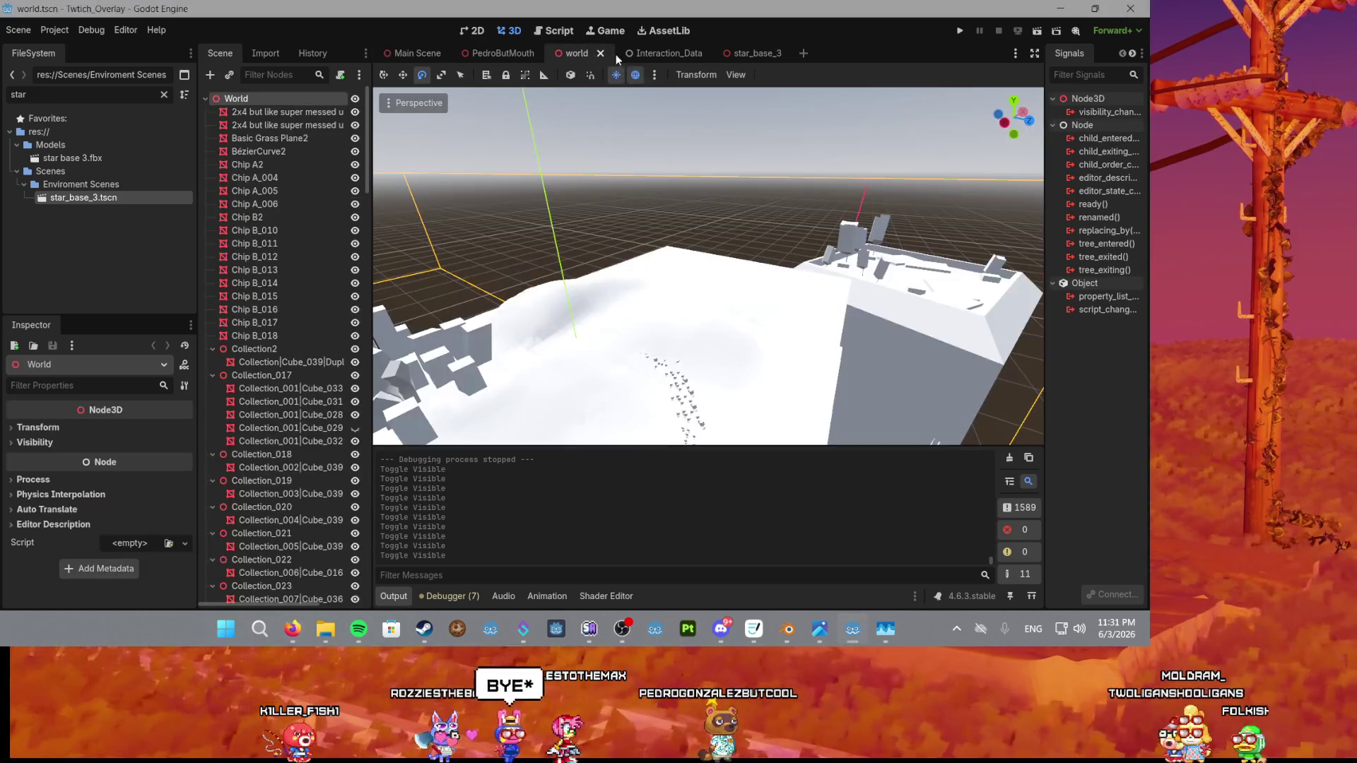
# Flip between the 2D/3D views and scene tabs, then check the FogVolume and DirectionalLight3D nodes.
pyautogui.click(472, 30)
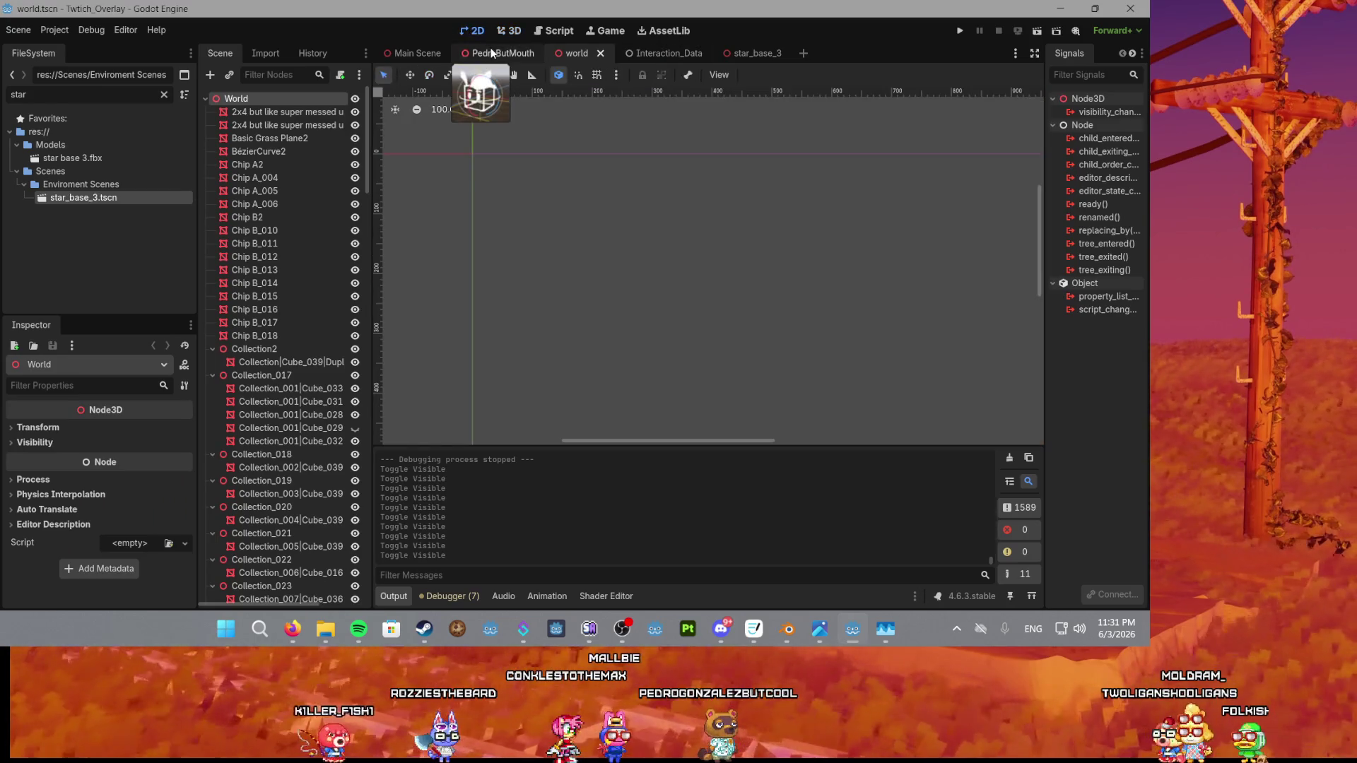
pyautogui.click(417, 53)
pyautogui.click(506, 53)
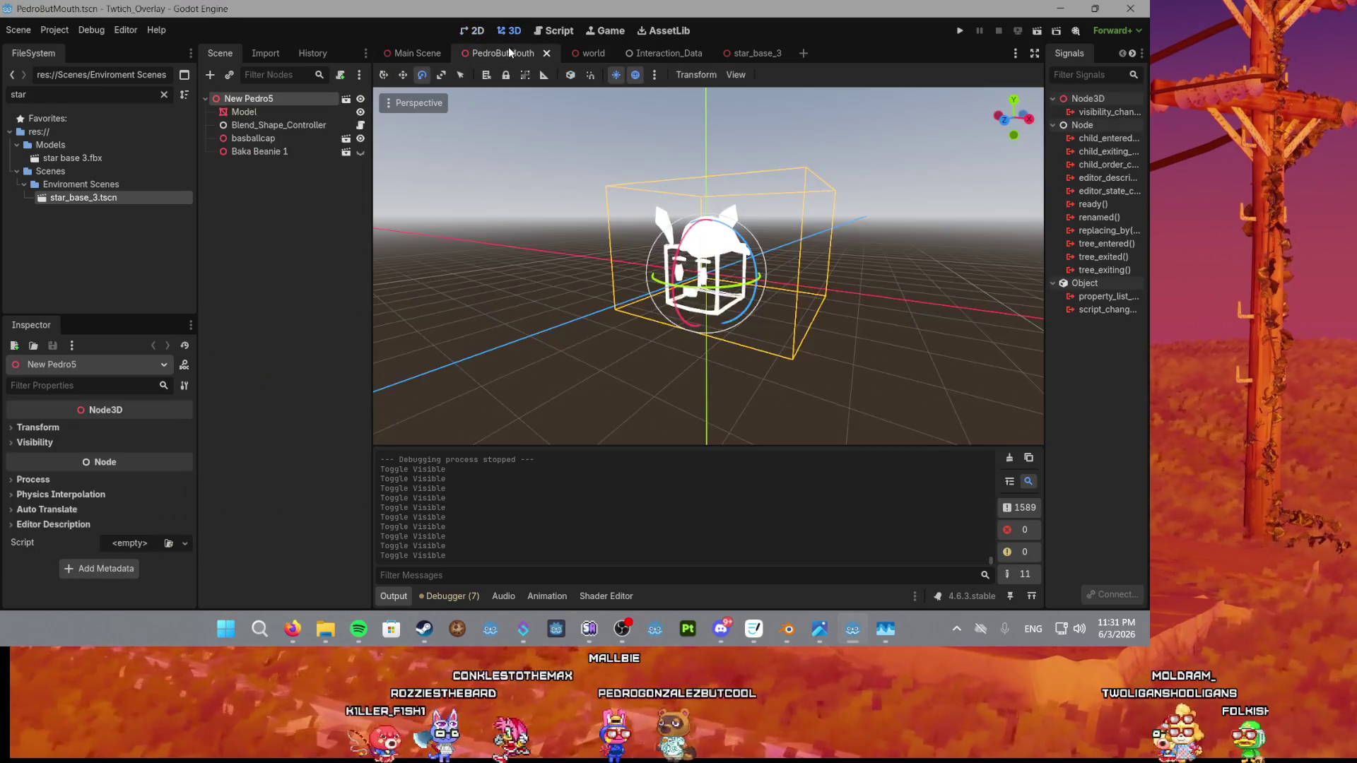
pyautogui.click(418, 53)
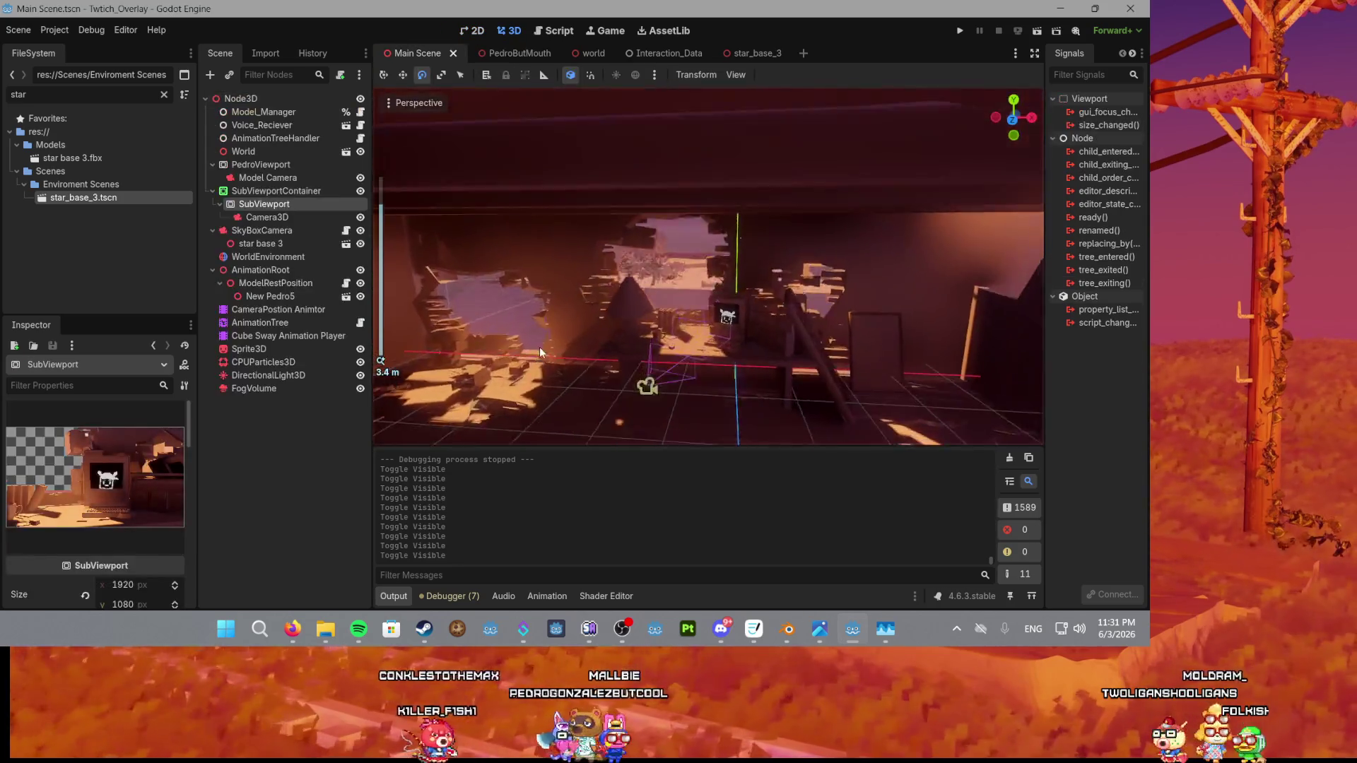
pyautogui.click(258, 388)
pyautogui.click(269, 376)
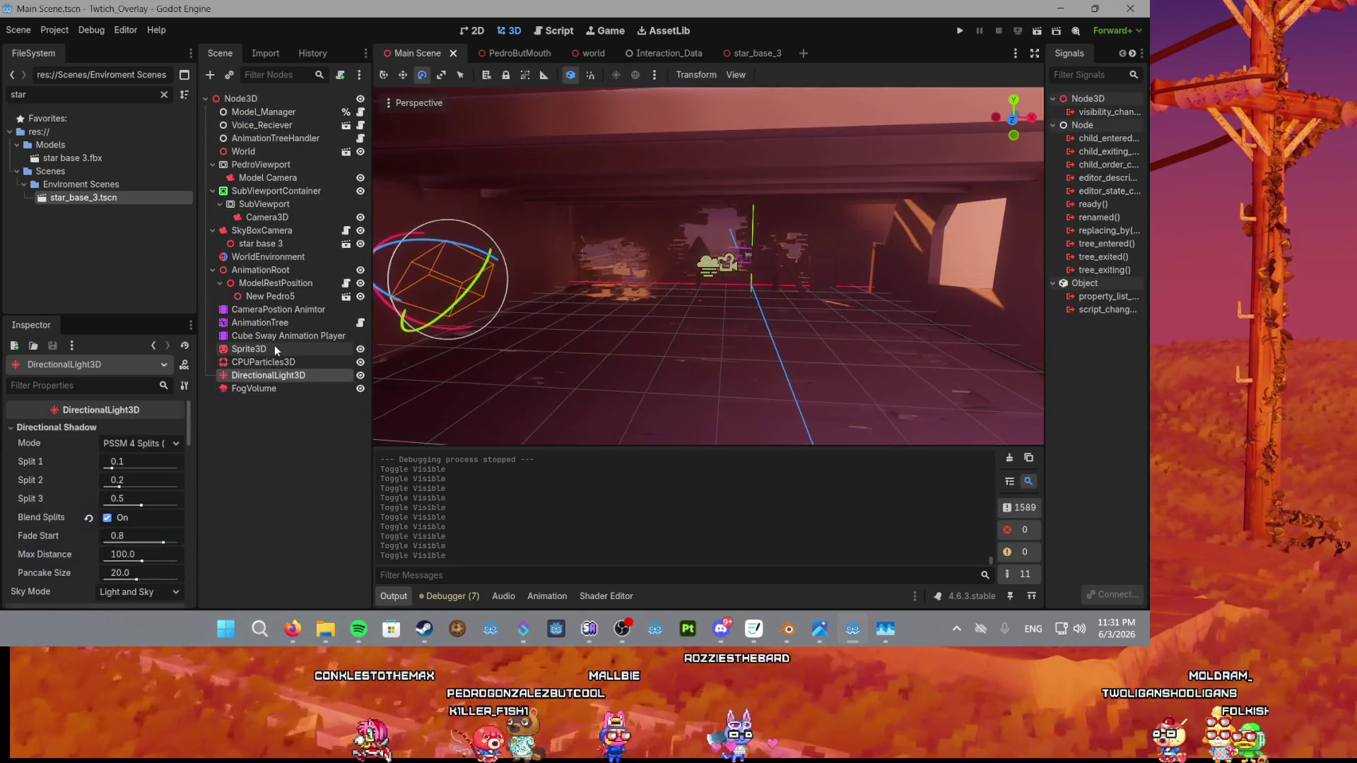
# Tilt star base 3 to -56.7° on X and save the Main Scene.
pyautogui.doubleClick(261, 243)
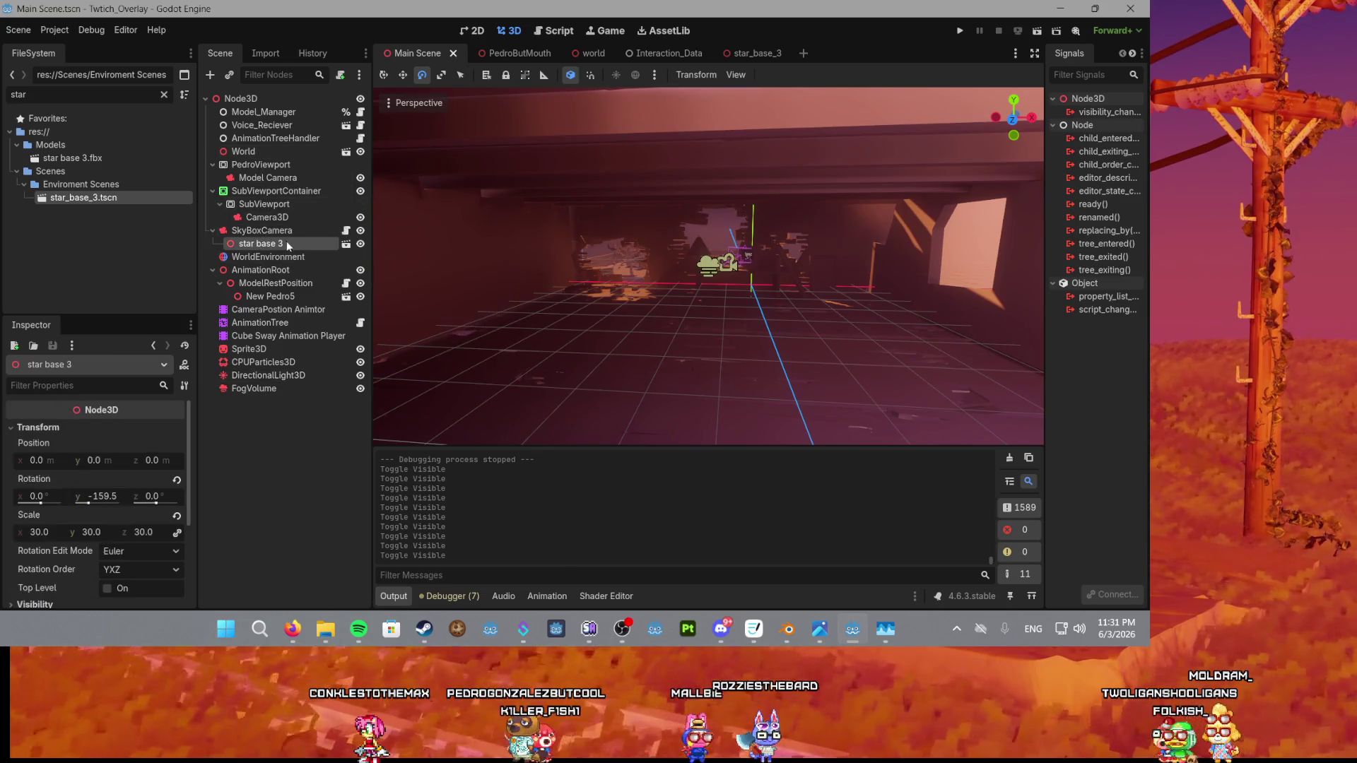
pyautogui.scroll(-2, 711, 284)
pyautogui.scroll(-6, 712, 284)
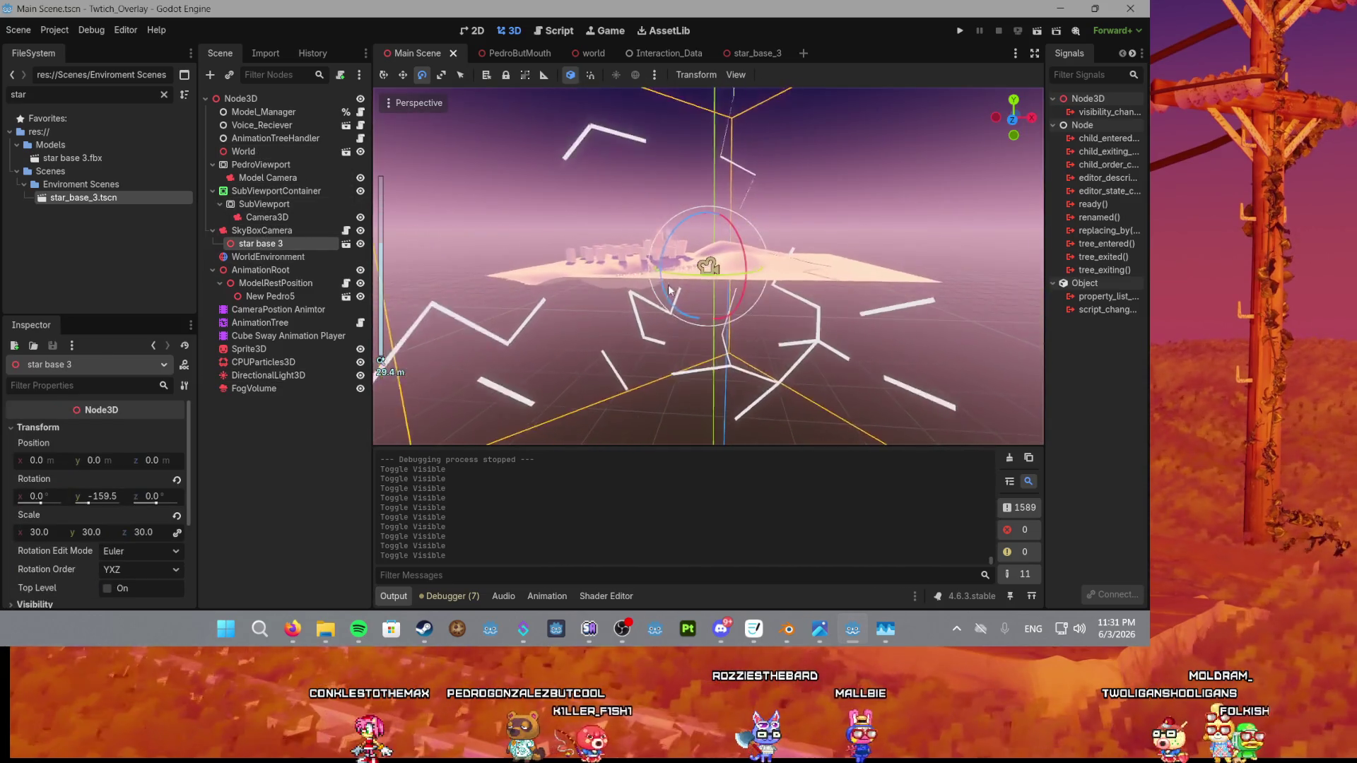
pyautogui.scroll(10, 736, 286)
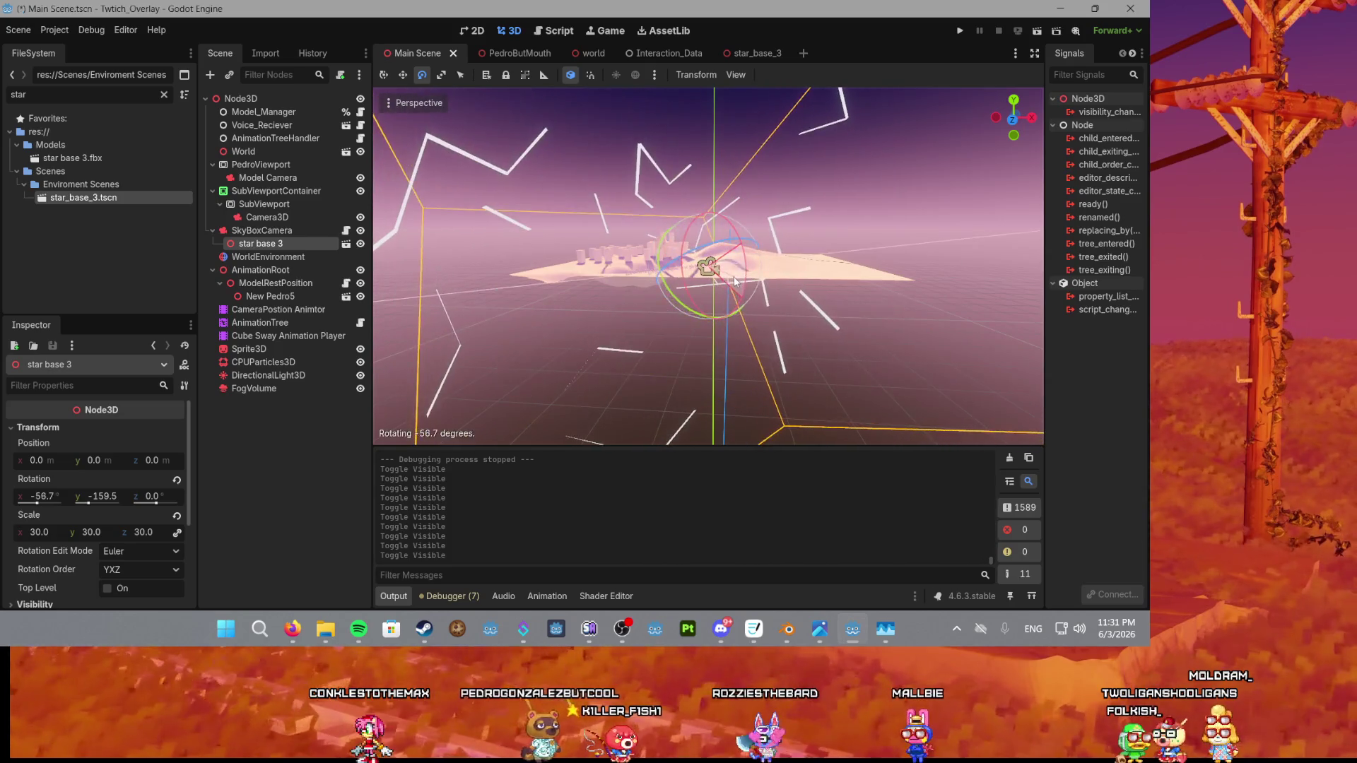
pyautogui.moveTo(737, 285); pyautogui.dragTo(593, 253)
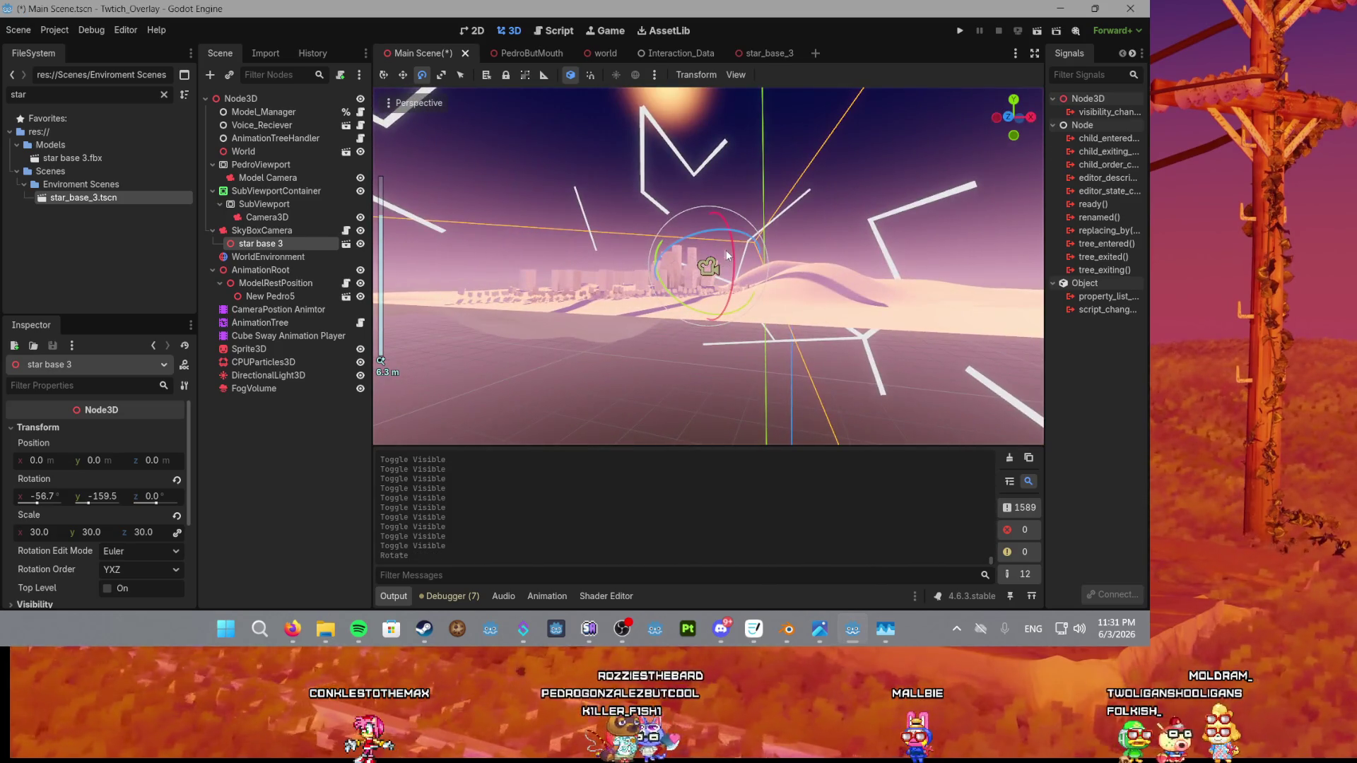
pyautogui.click(727, 250)
pyautogui.hotkey('ctrl', 's')
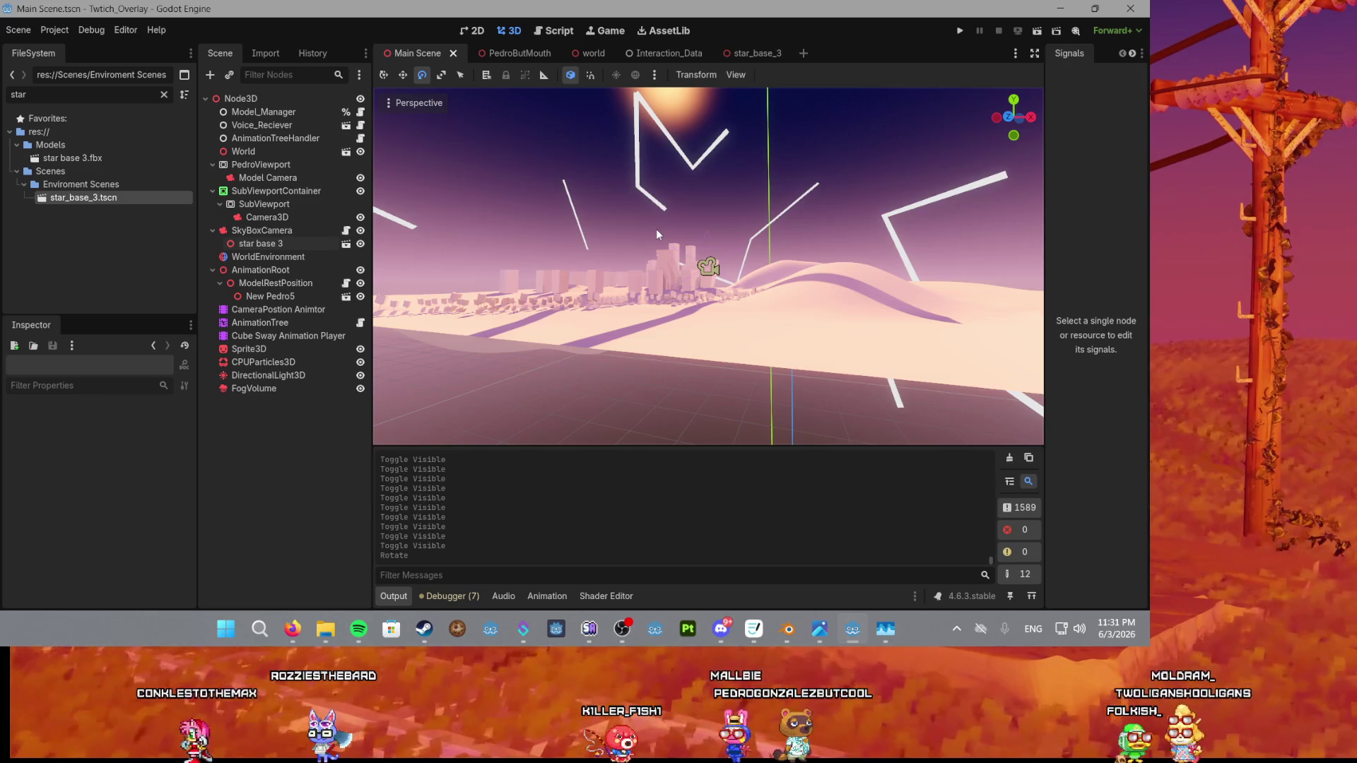
pyautogui.click(750, 53)
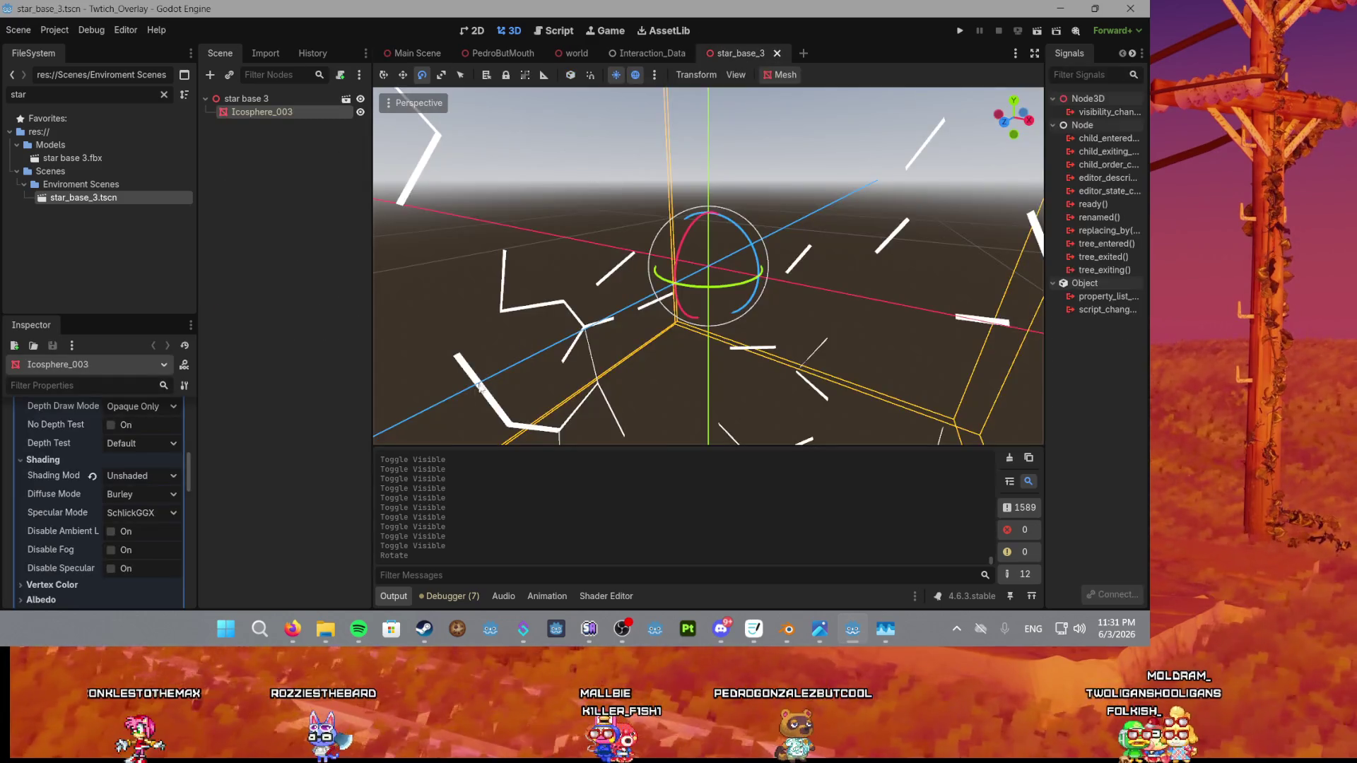
# Deselect the Icosphere_003 mesh and bring up the shader code editor.
pyautogui.click(534, 306)
pyautogui.scroll(5, 534, 307)
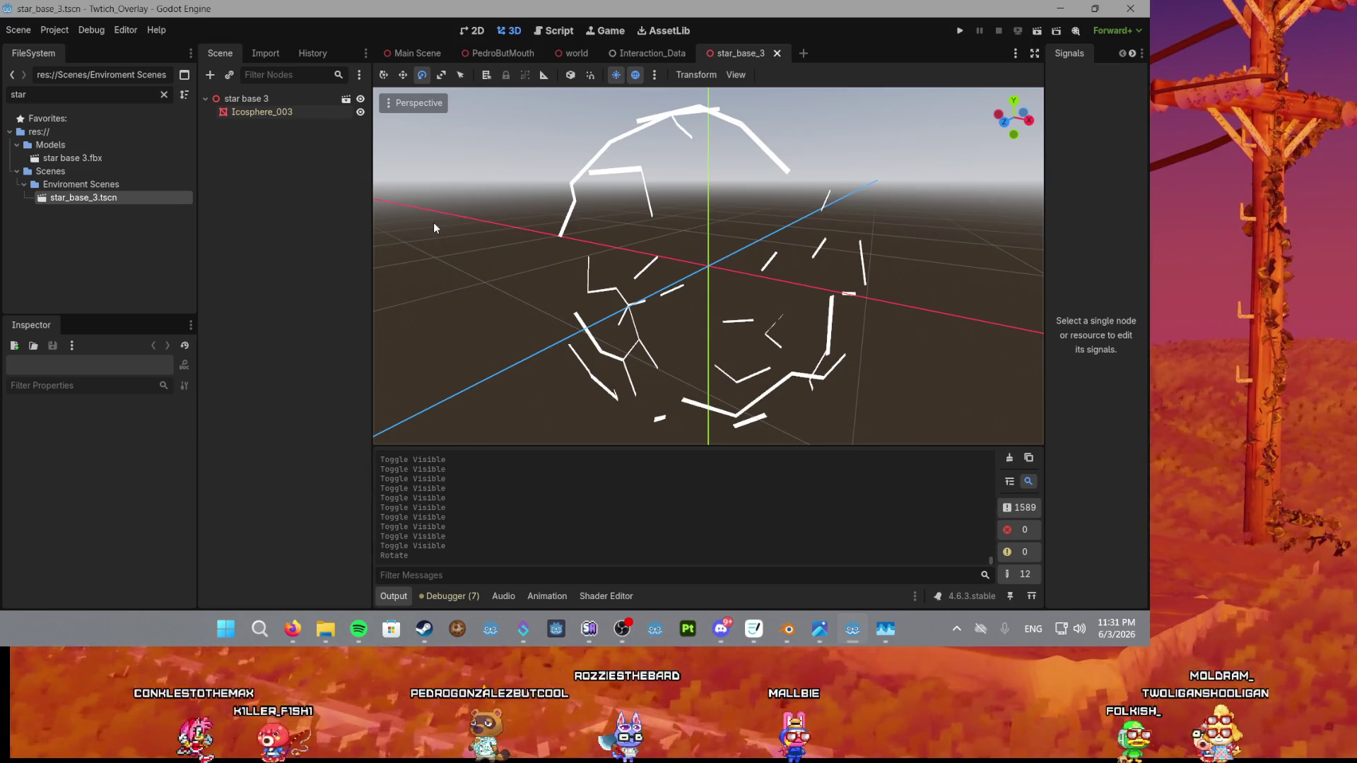
pyautogui.click(608, 596)
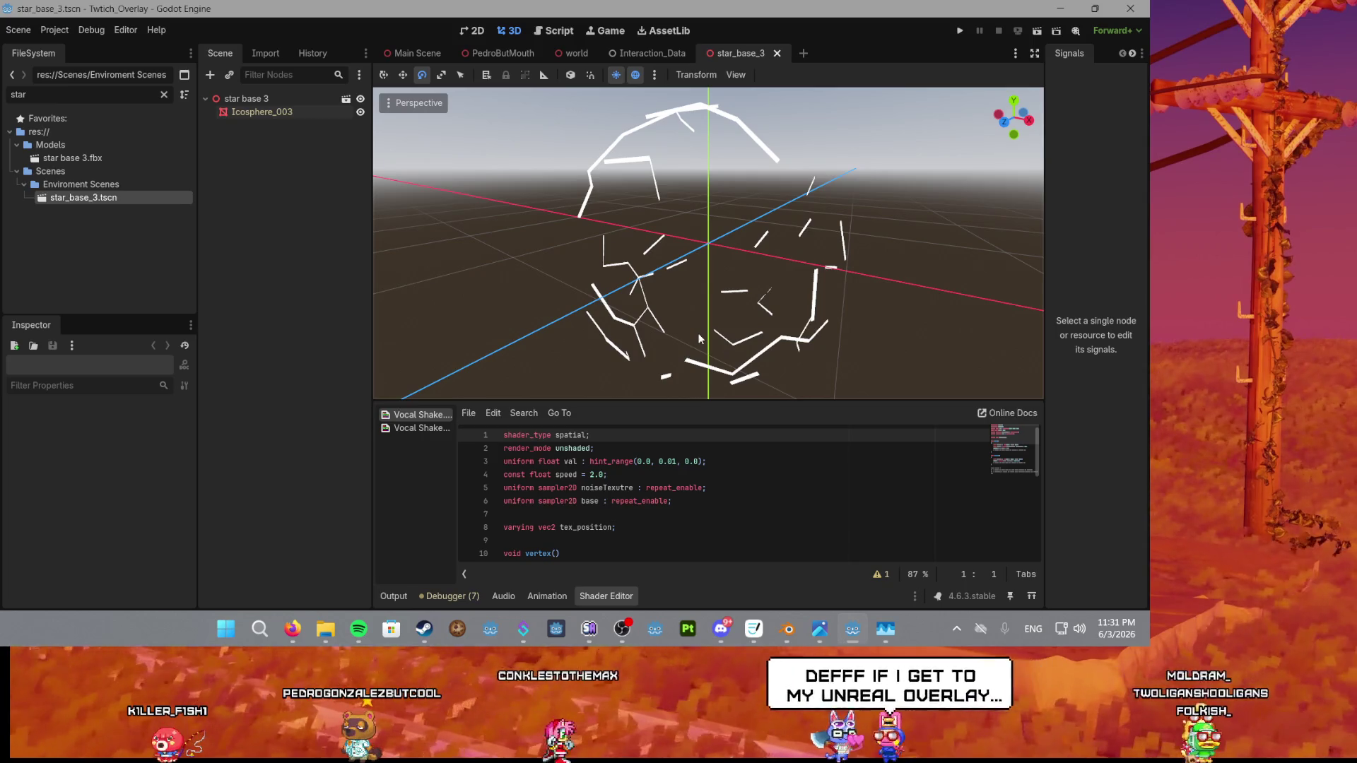
# Orbit and zoom to a near-front view of the star mesh, then open the shader editor's File menu.
pyautogui.moveTo(714, 210); pyautogui.dragTo(746, 191)
pyautogui.moveTo(634, 230)
pyautogui.mouseDown()
pyautogui.moveTo(758, 260)
pyautogui.moveTo(683, 241)
pyautogui.moveTo(756, 251)
pyautogui.moveTo(366, 279)
pyautogui.mouseUp()
pyautogui.scroll(4, 683, 241)
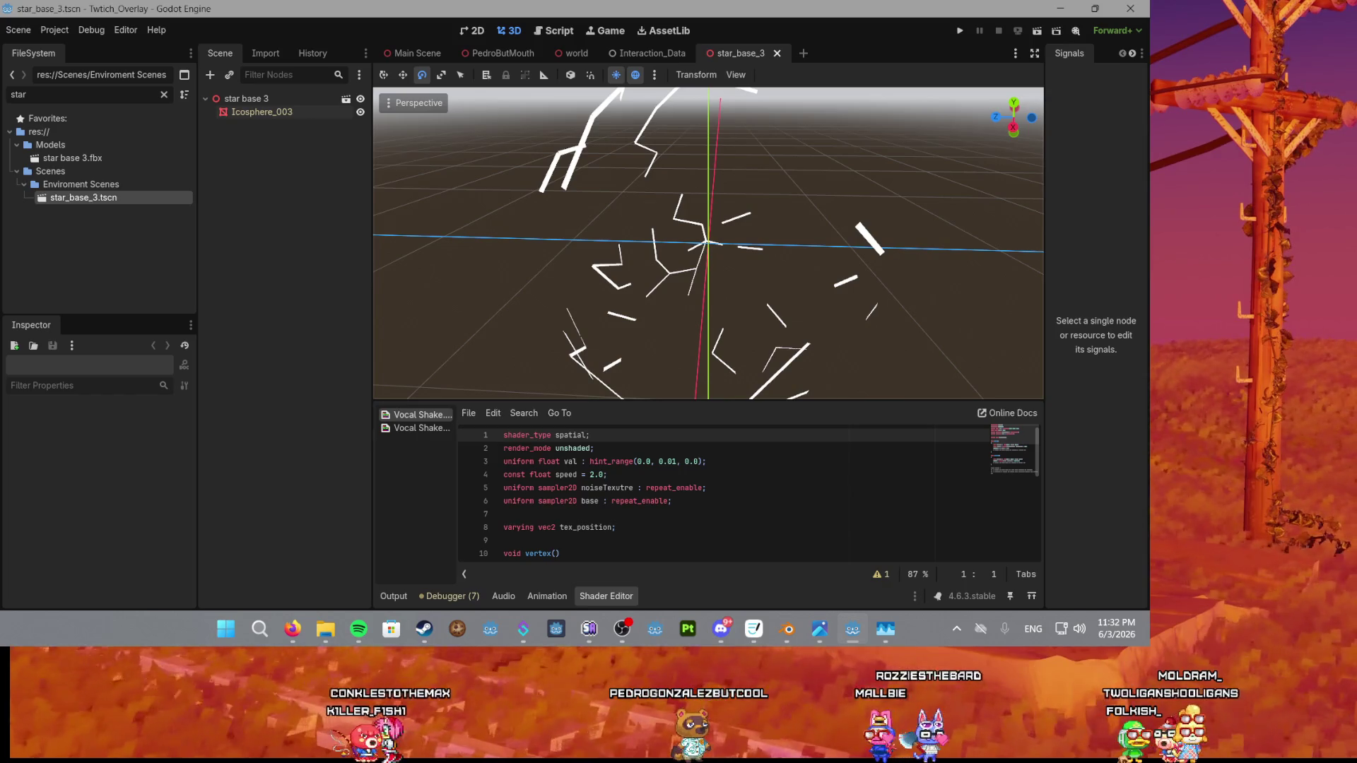
pyautogui.scroll(-5, 605, 248)
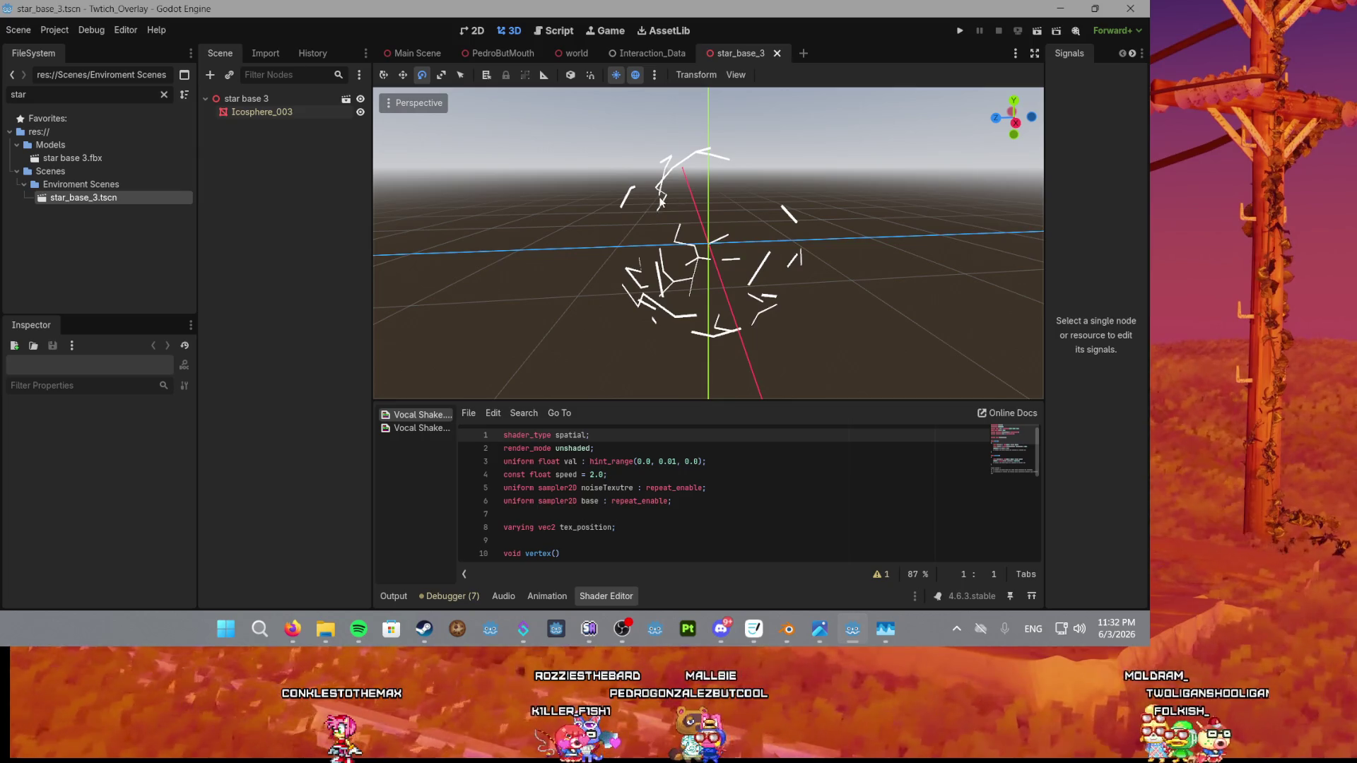
pyautogui.scroll(3, 649, 202)
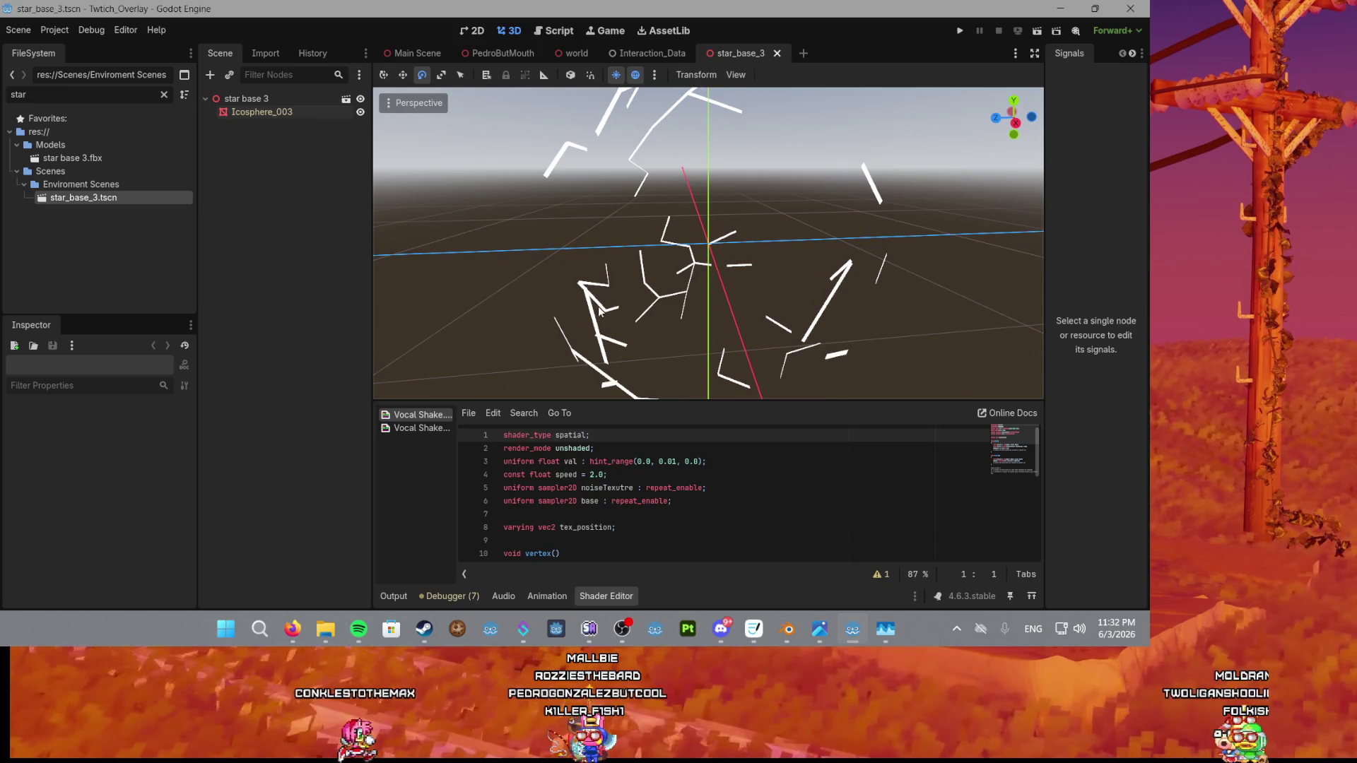
pyautogui.scroll(-4, 601, 311)
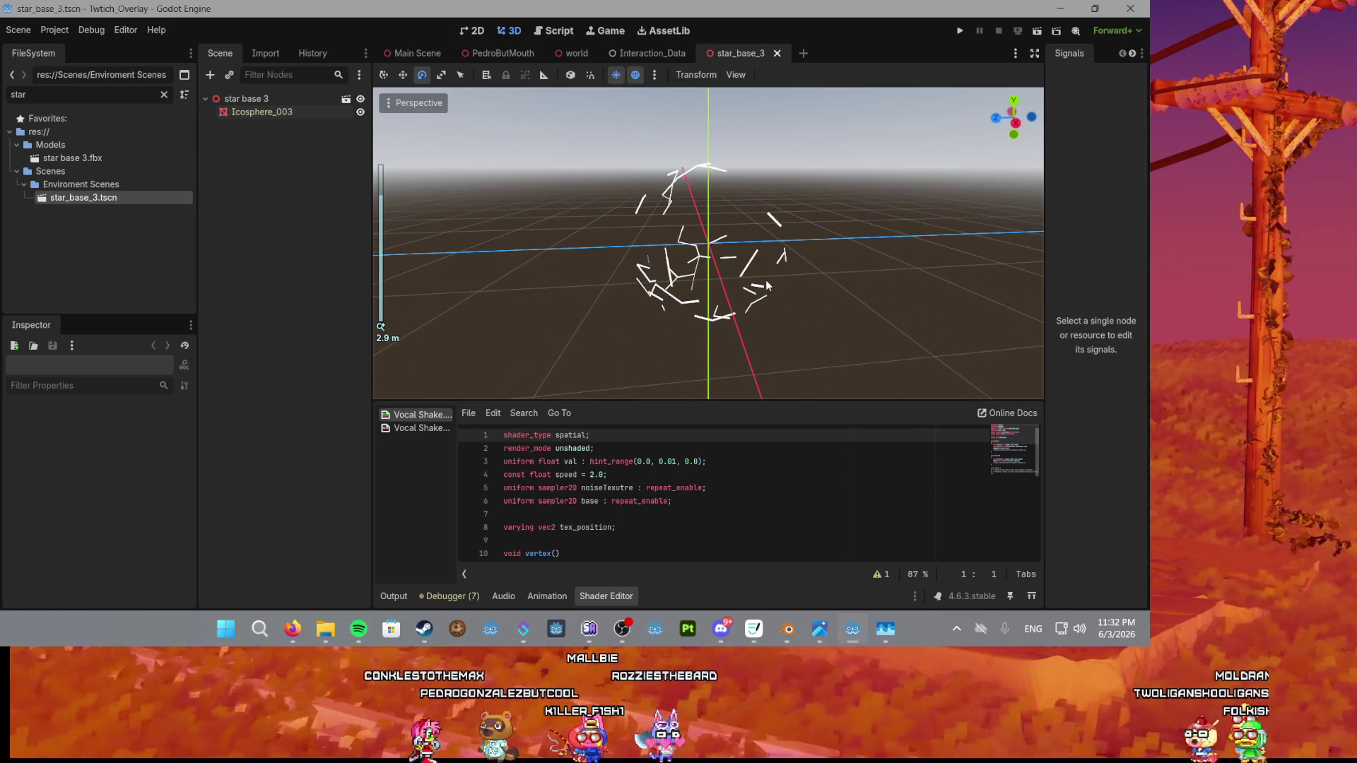
pyautogui.scroll(2, 767, 283)
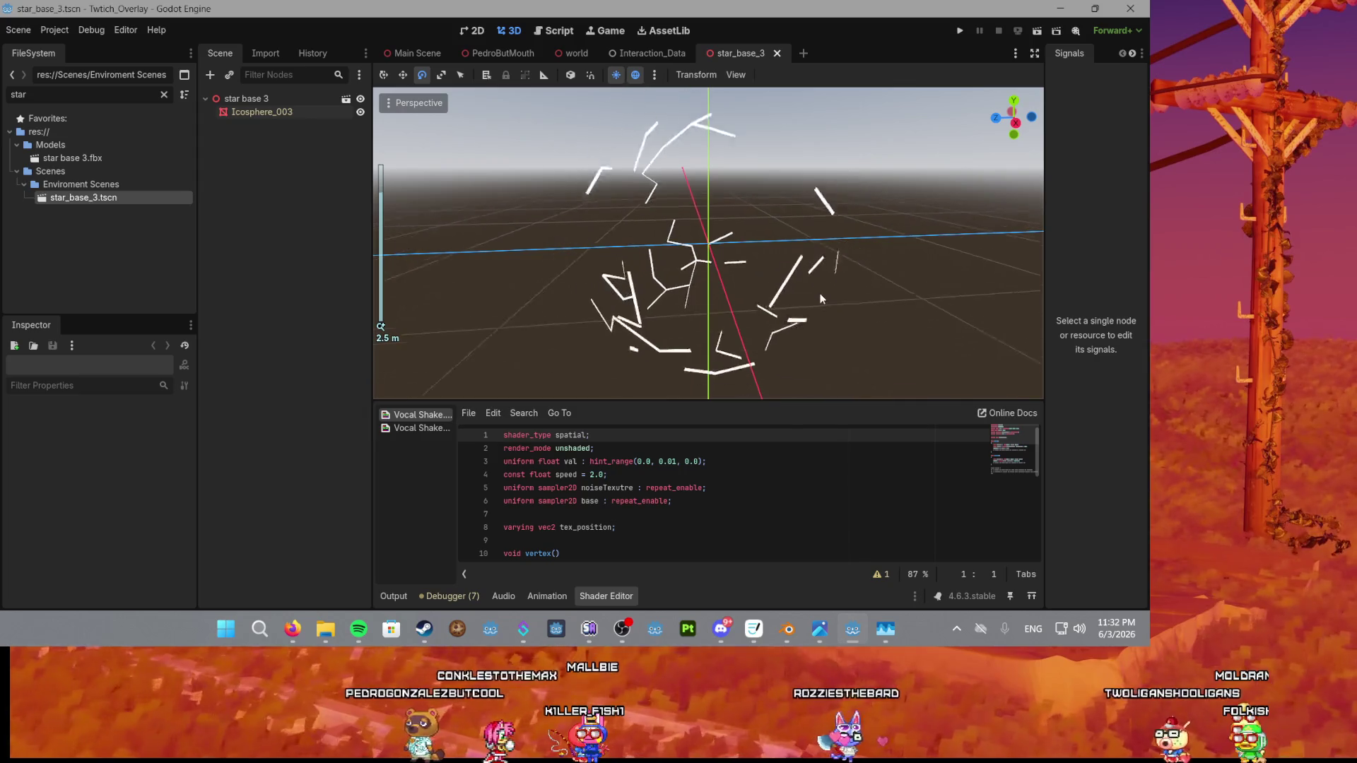
pyautogui.scroll(4, 778, 301)
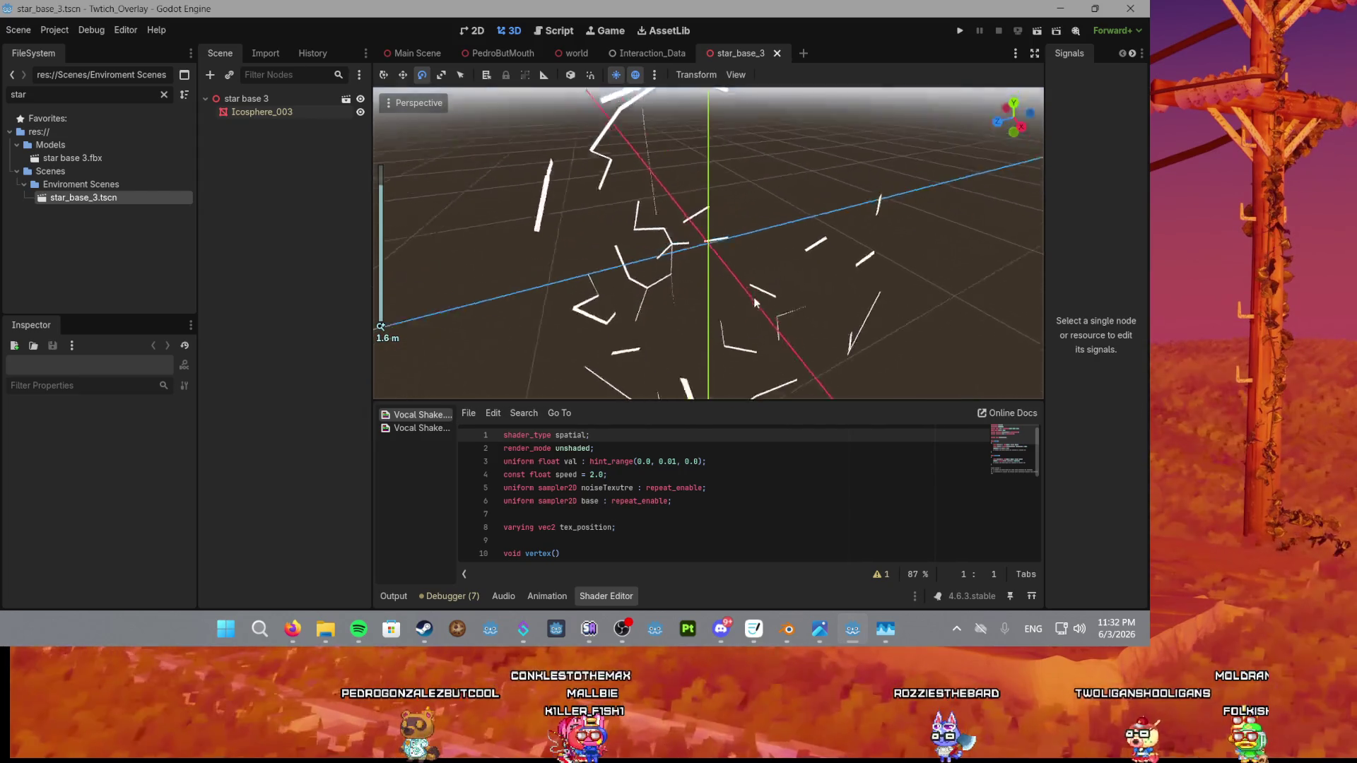
pyautogui.scroll(-4, 682, 243)
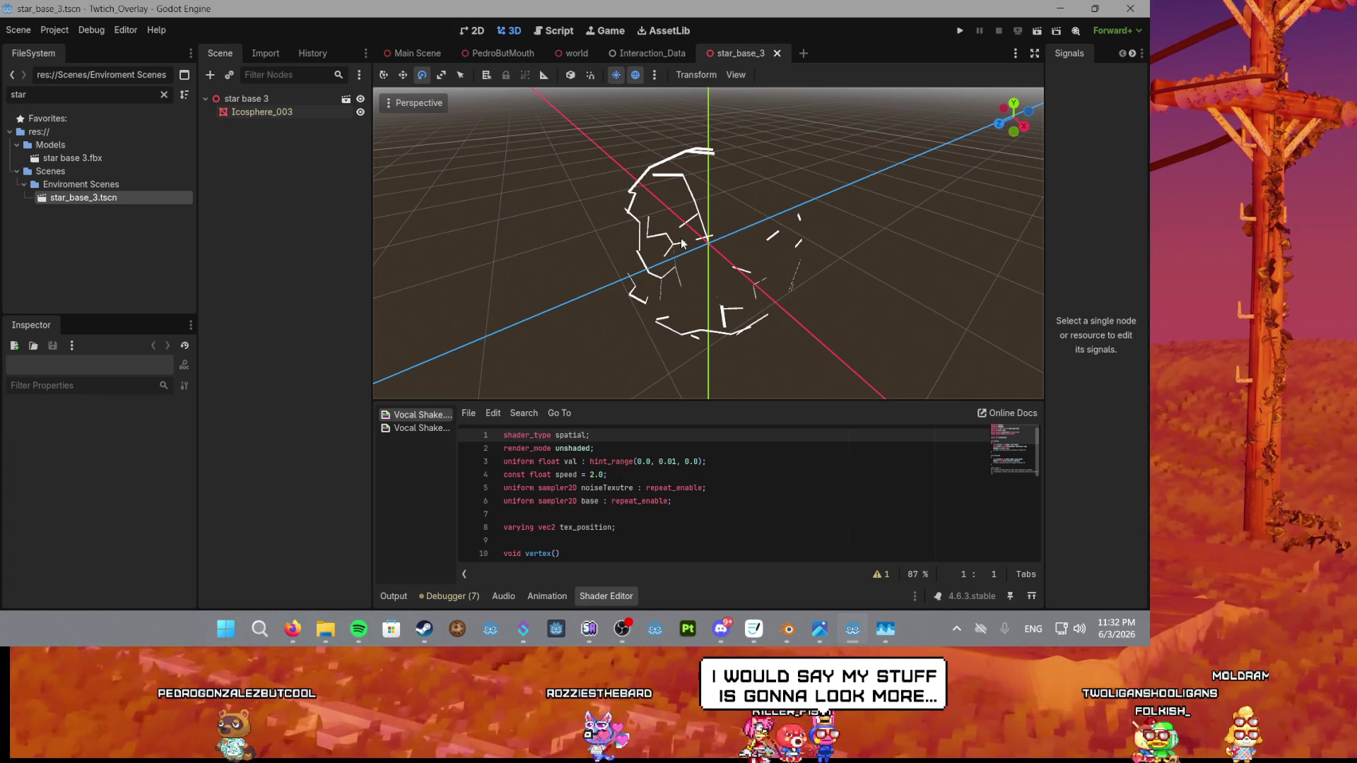
pyautogui.click(468, 414)
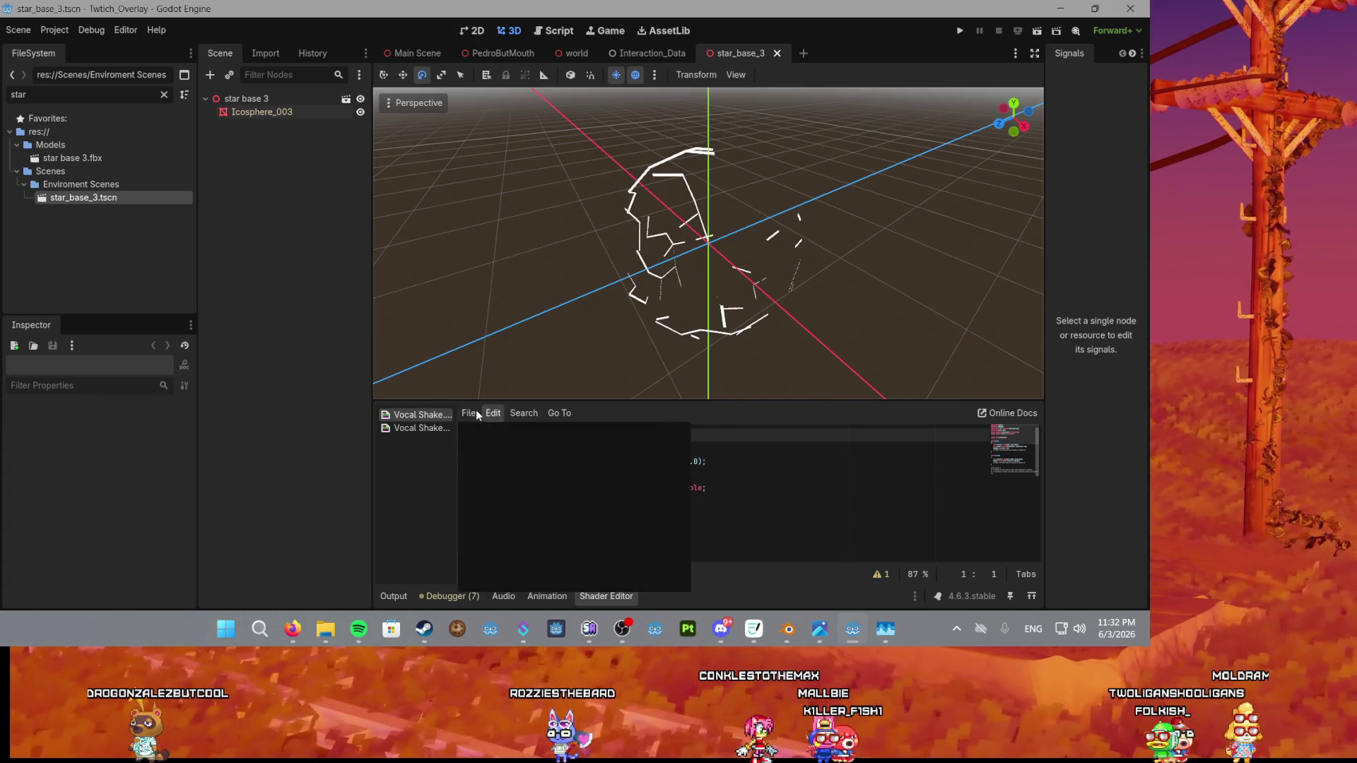
# Create StarFading.gdshader via New Shader, confirm the Create dialog, and look over its default code.
pyautogui.click(474, 434)
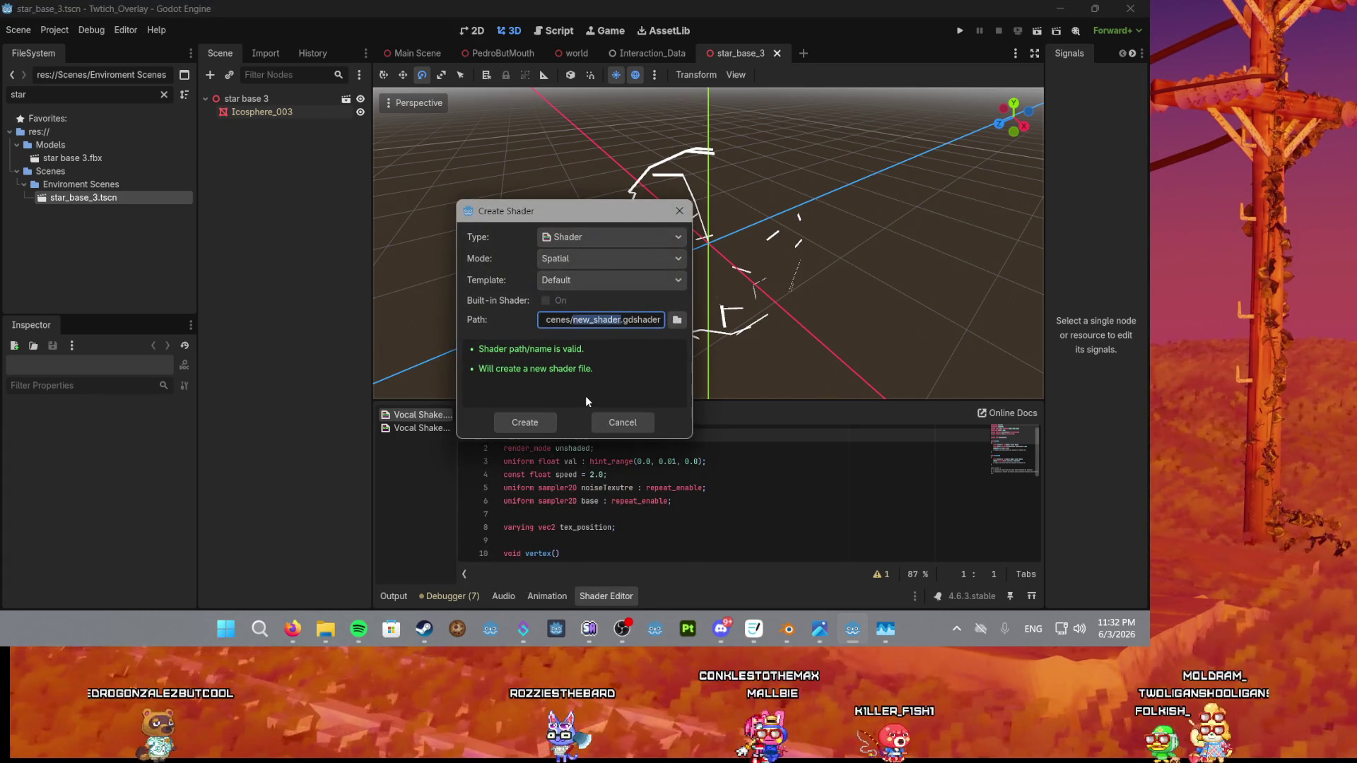
pyautogui.write('St')
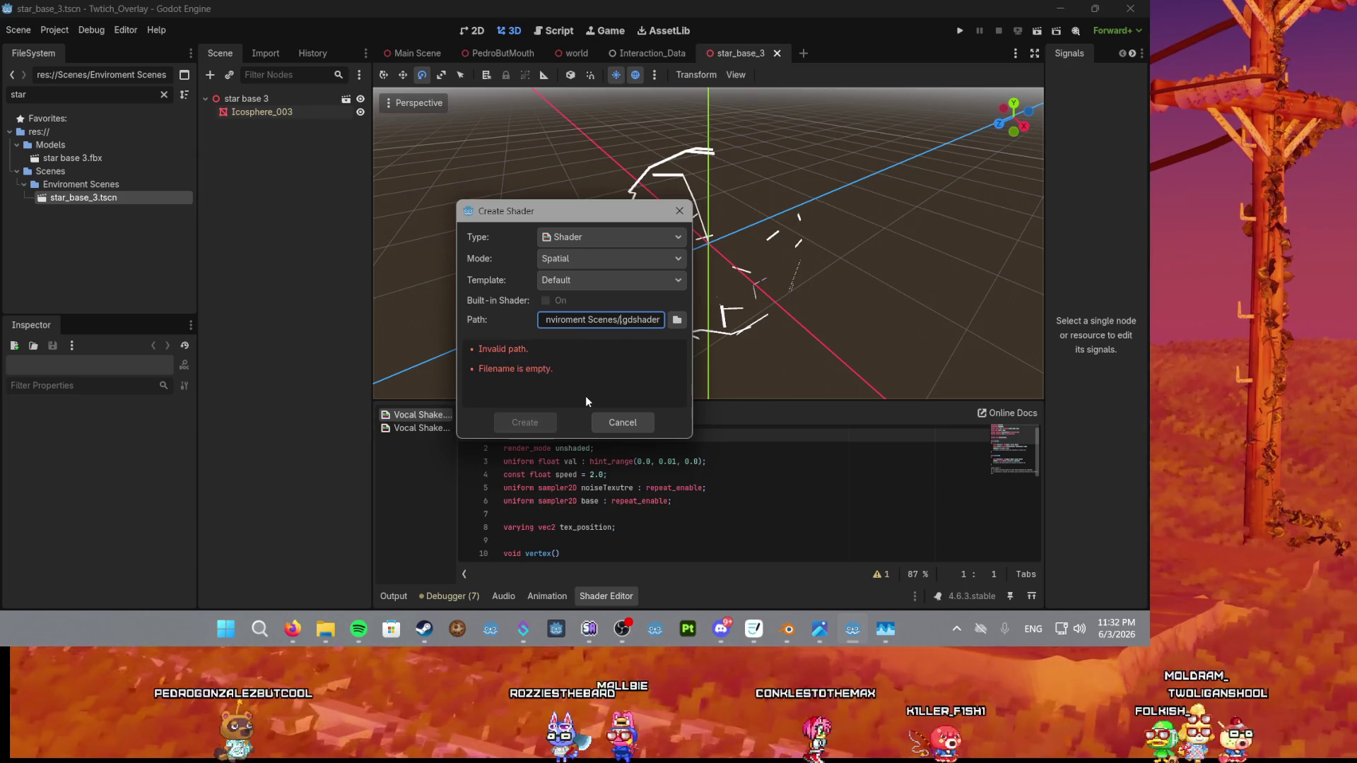
pyautogui.write('arFade')
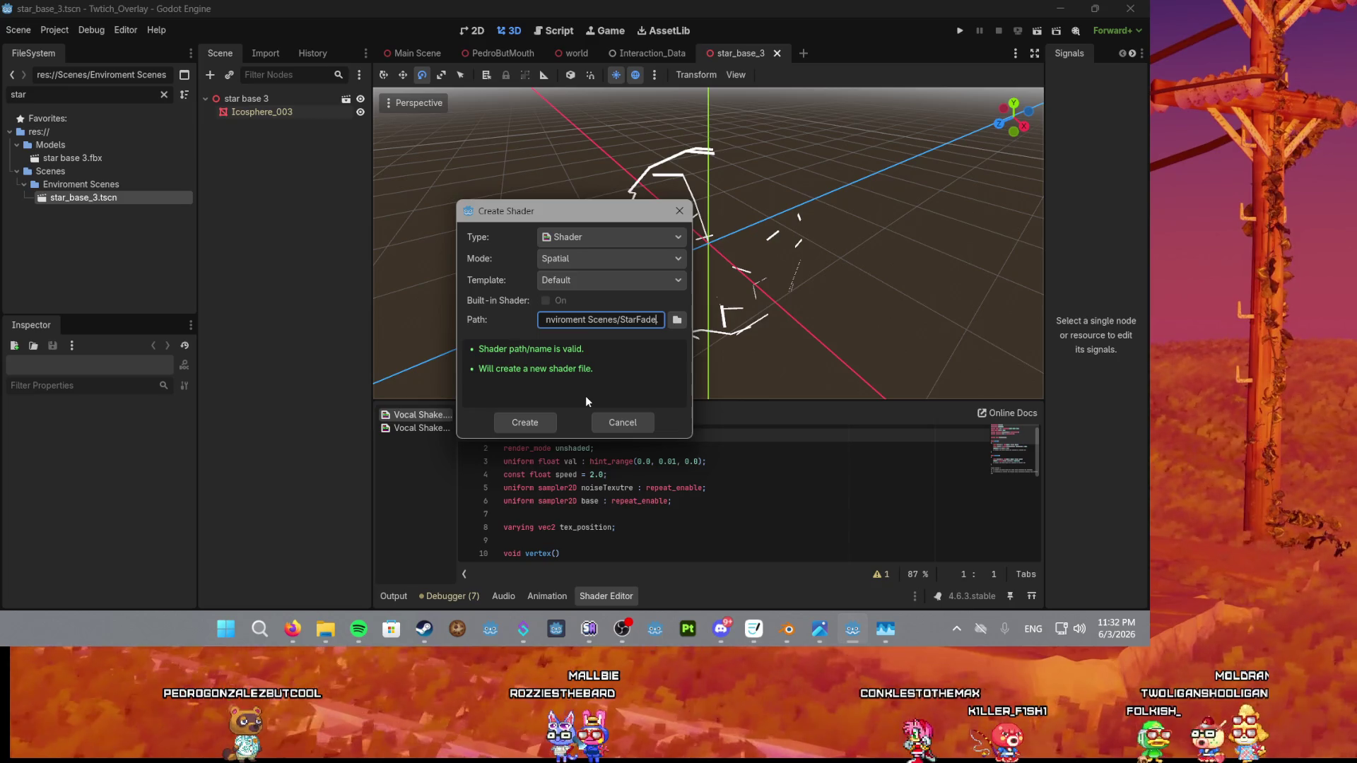
pyautogui.press('BackSpace')
pyautogui.write('ing')
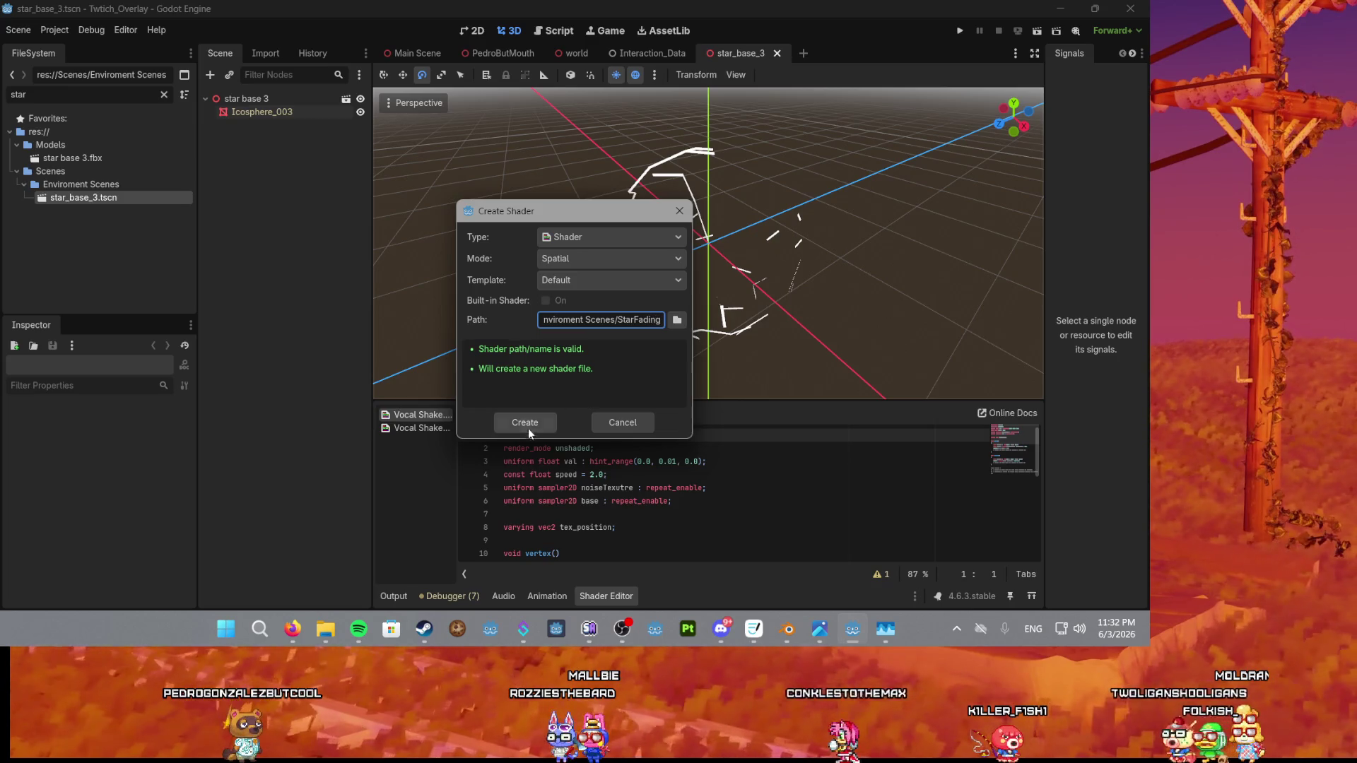
pyautogui.click(527, 429)
pyautogui.click(614, 468)
pyautogui.scroll(-1, 614, 467)
pyautogui.moveTo(749, 464); pyautogui.dragTo(519, 450)
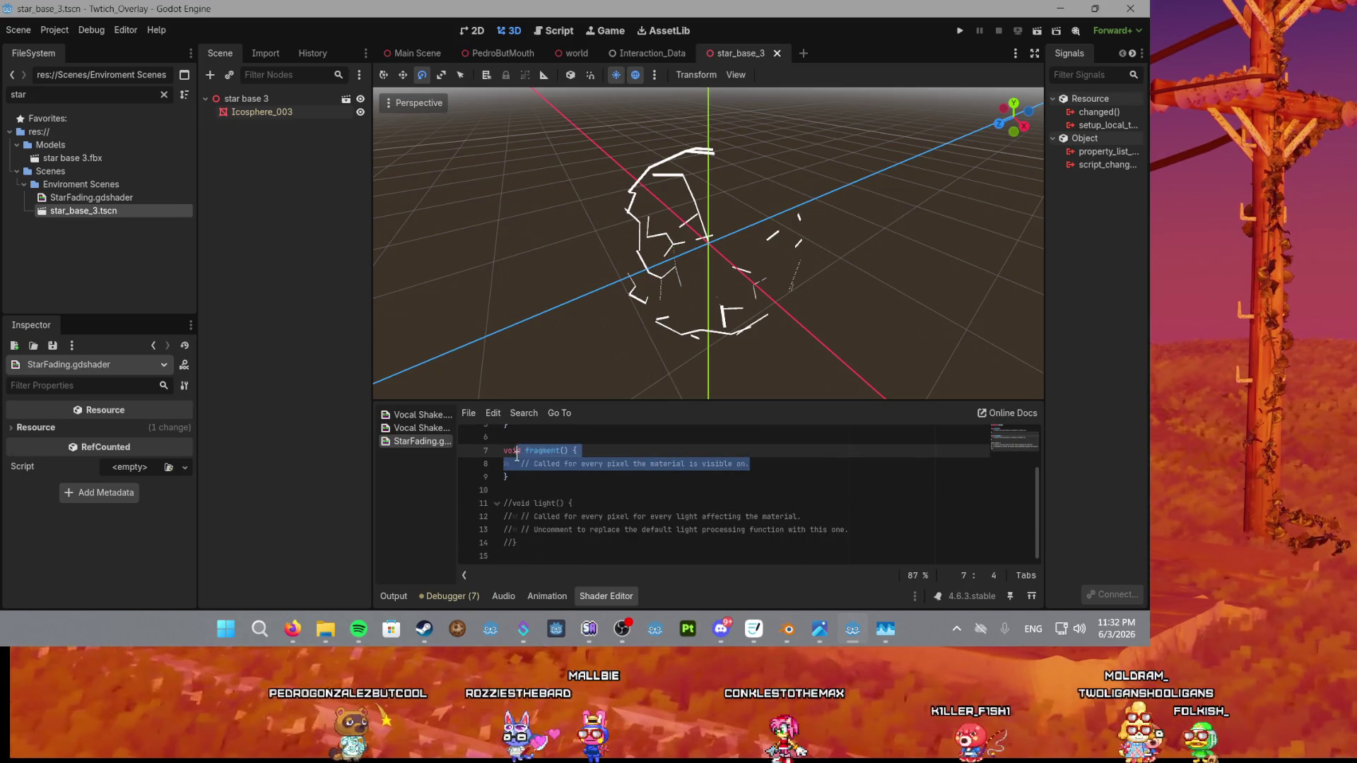
pyautogui.click(591, 465)
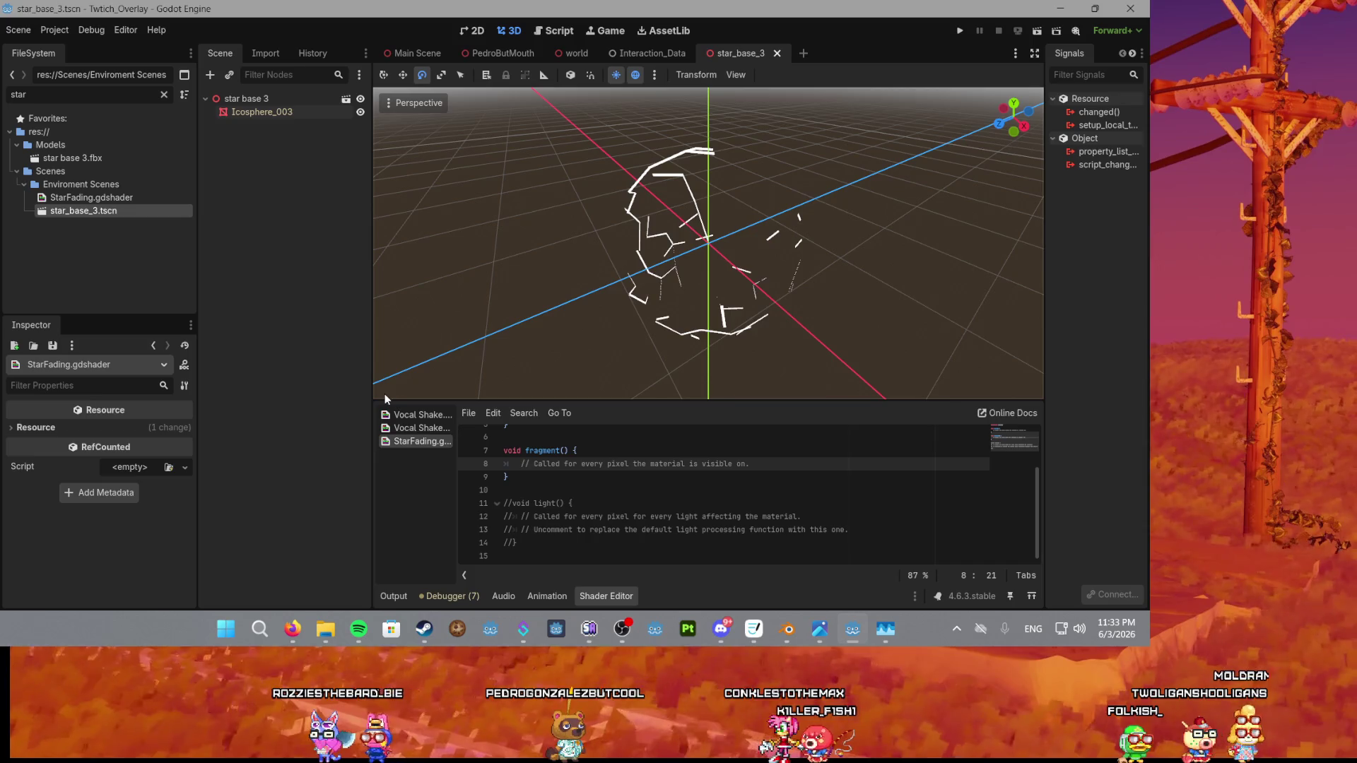
# Widen the viewport and code editor with the dock divider, and orbit the star wireframe.
pyautogui.moveTo(373, 386); pyautogui.dragTo(335, 385)
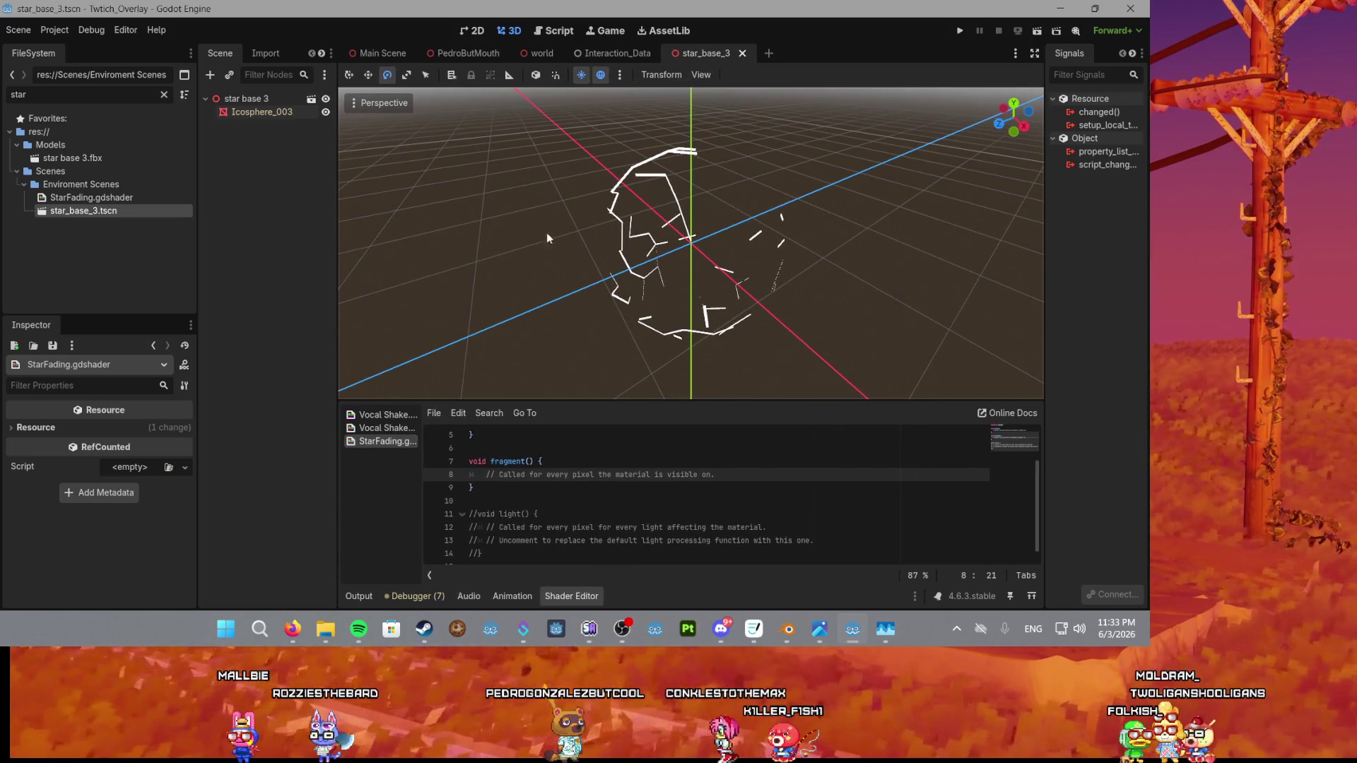
pyautogui.scroll(3, 638, 161)
pyautogui.moveTo(689, 130); pyautogui.dragTo(638, 141)
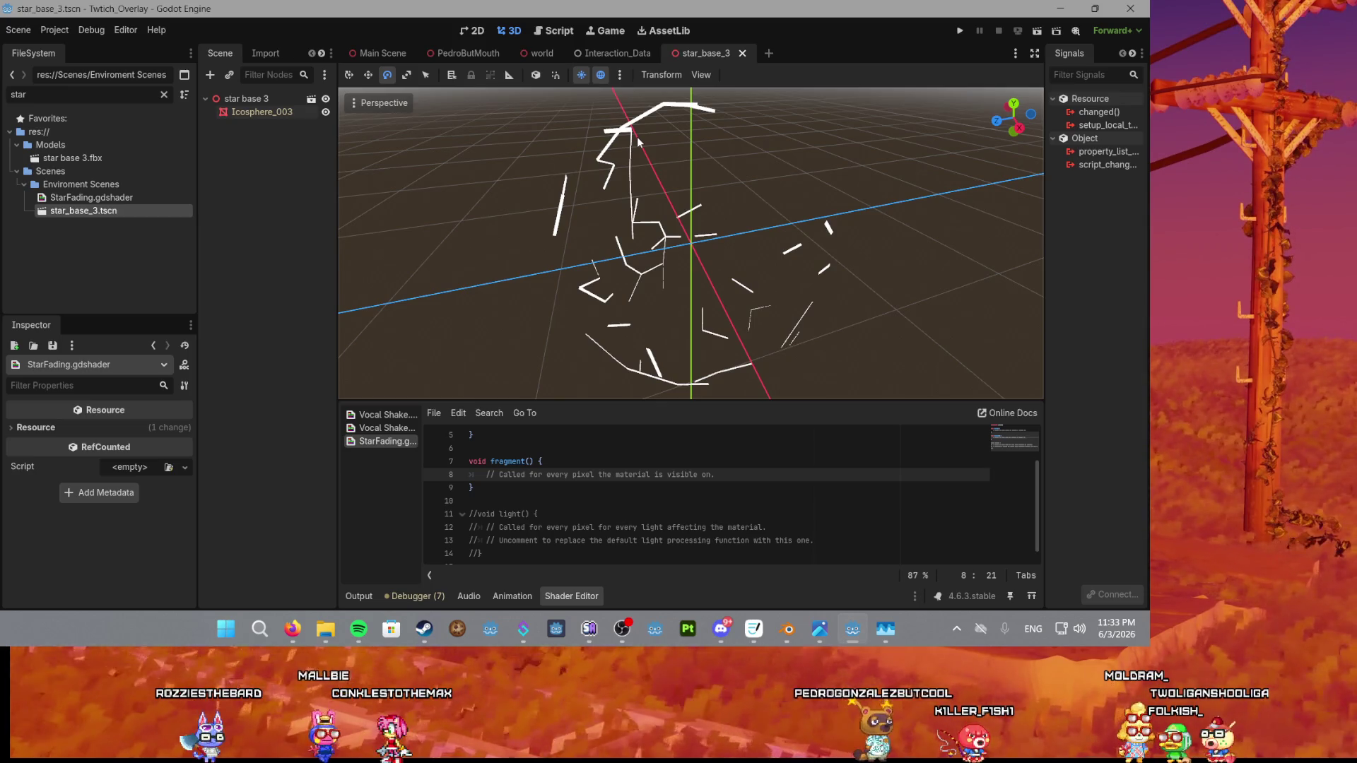
pyautogui.scroll(-5, 591, 387)
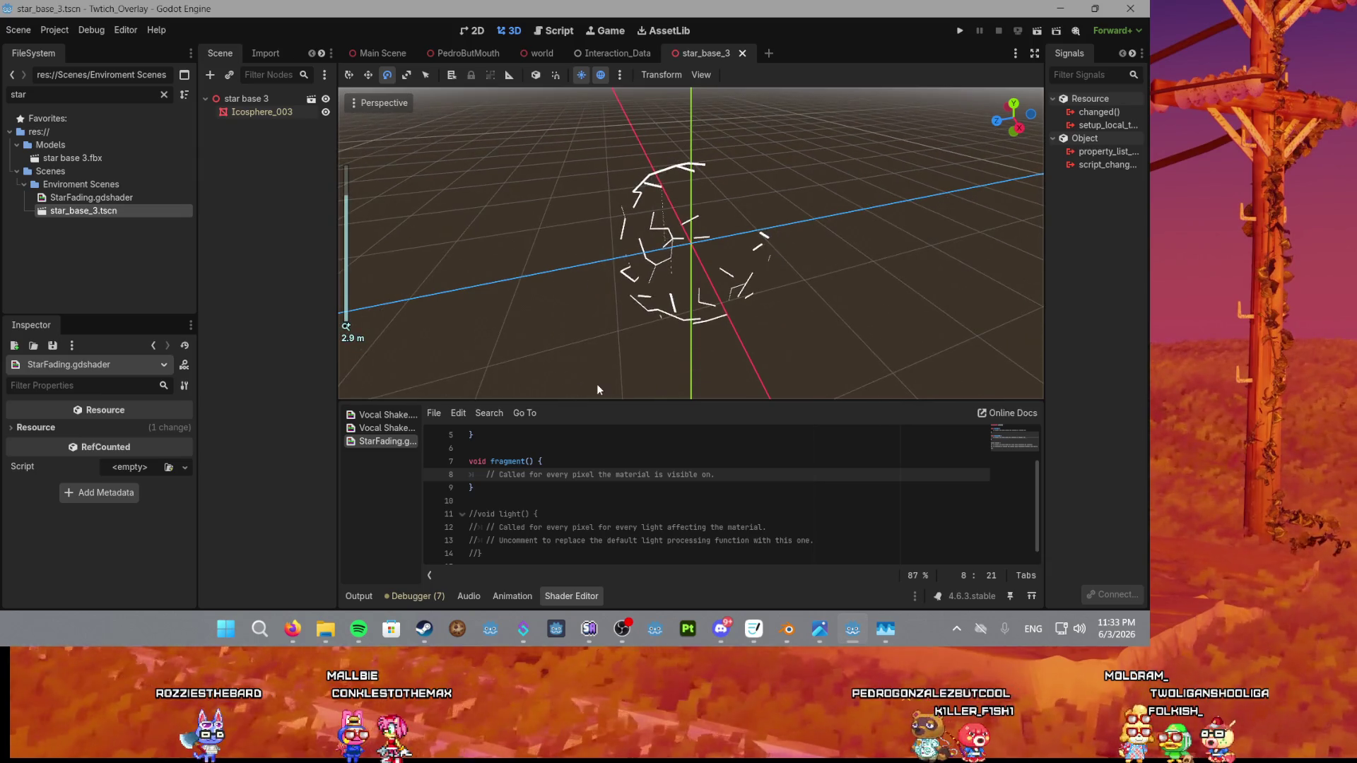
# Review the template's fragment function and blank line 2, then select Icosphere_003 to show its material.
pyautogui.click(715, 475)
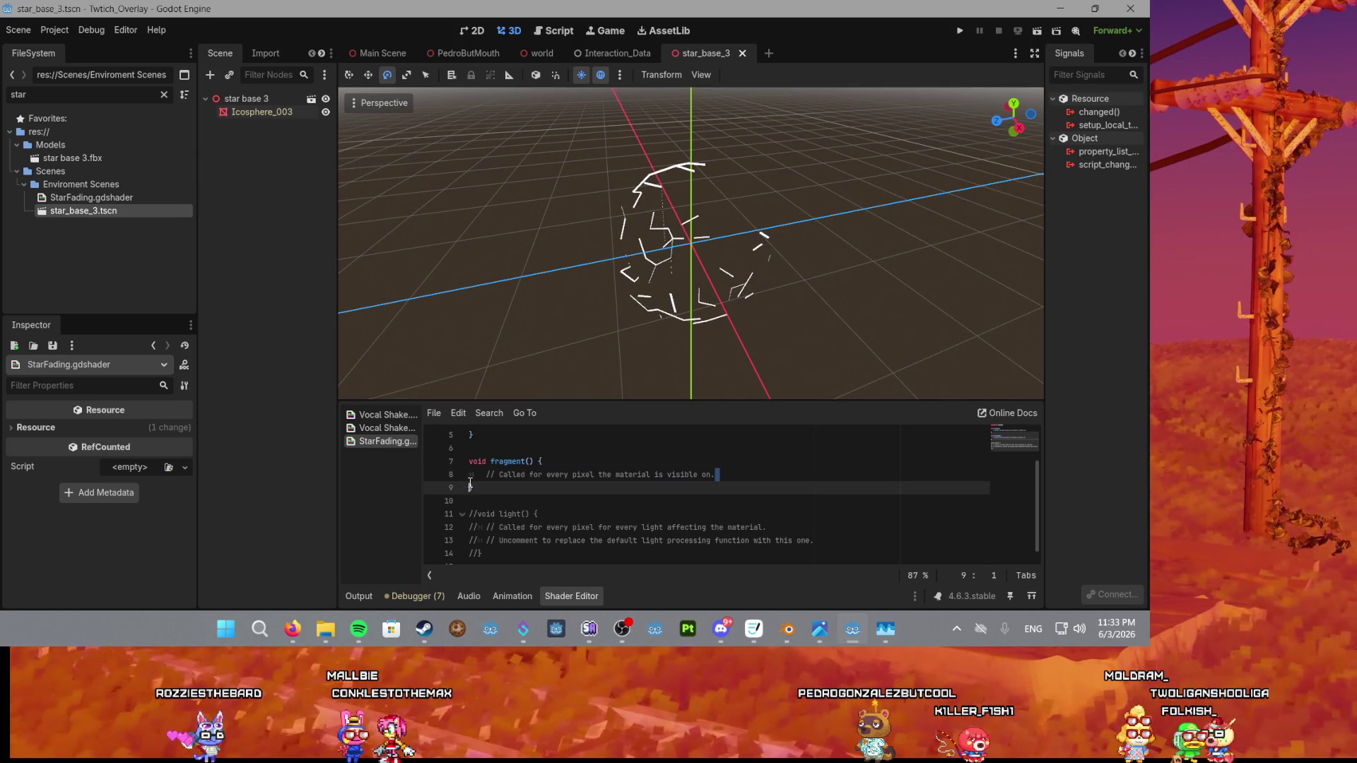
pyautogui.keyDown('shift'); pyautogui.click(489, 479); pyautogui.keyUp('shift')
pyautogui.scroll(5, 435, 315)
pyautogui.click(729, 467)
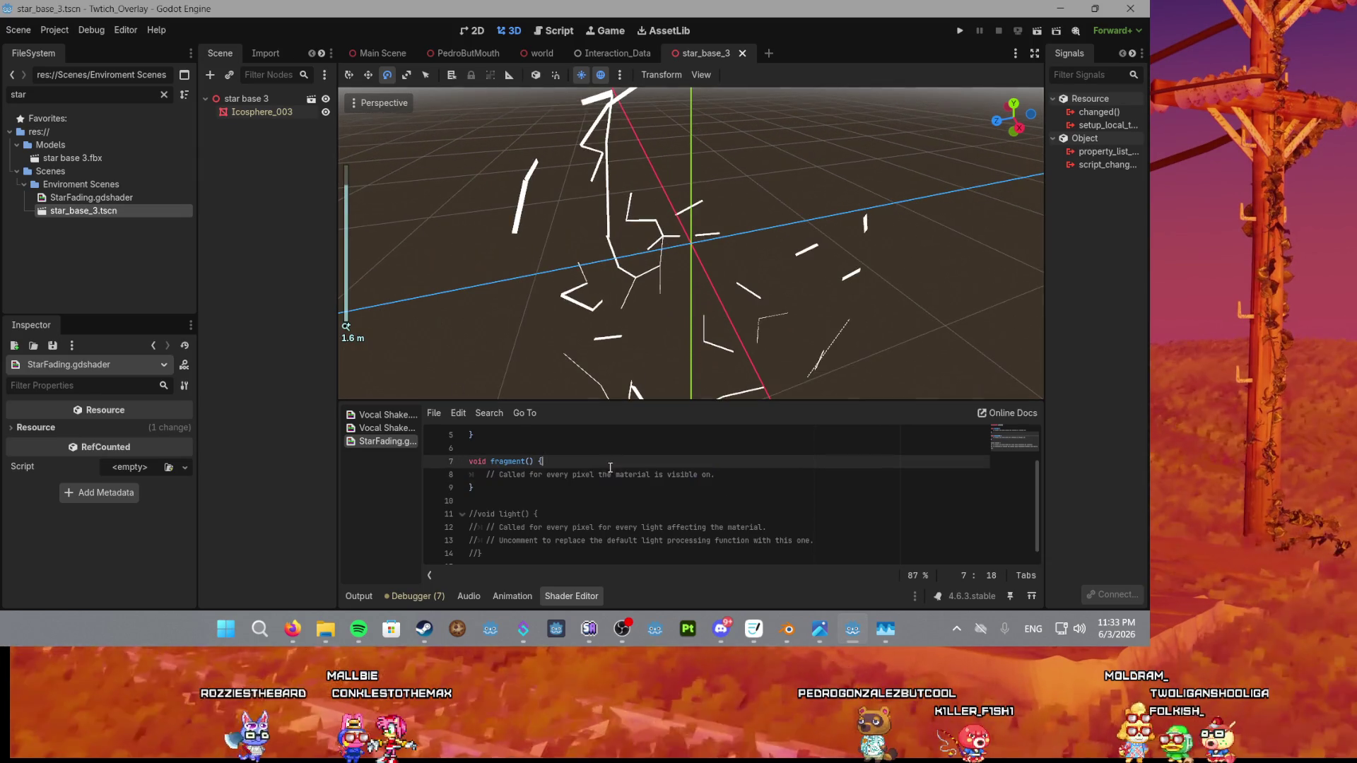
pyautogui.moveTo(697, 474); pyautogui.dragTo(616, 475)
pyautogui.scroll(2, 565, 480)
pyautogui.click(521, 449)
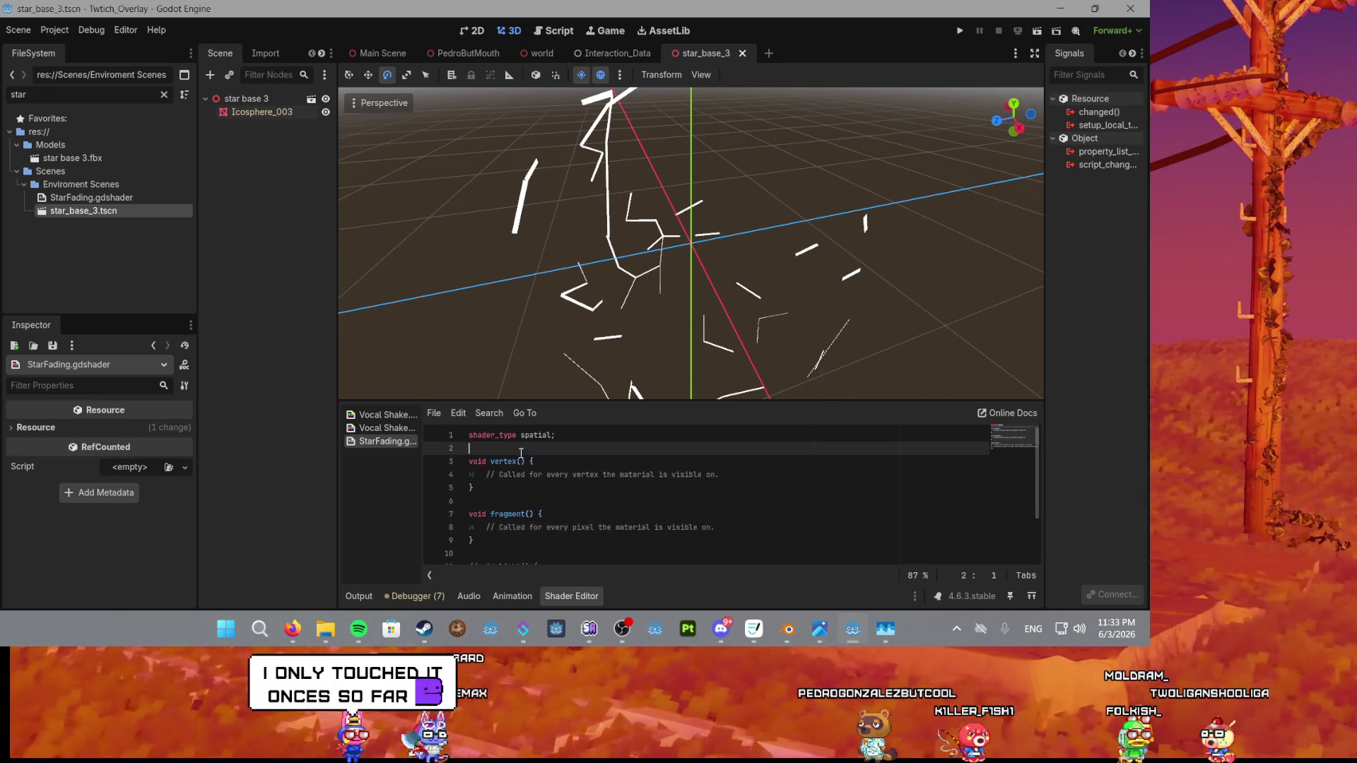
pyautogui.click(258, 112)
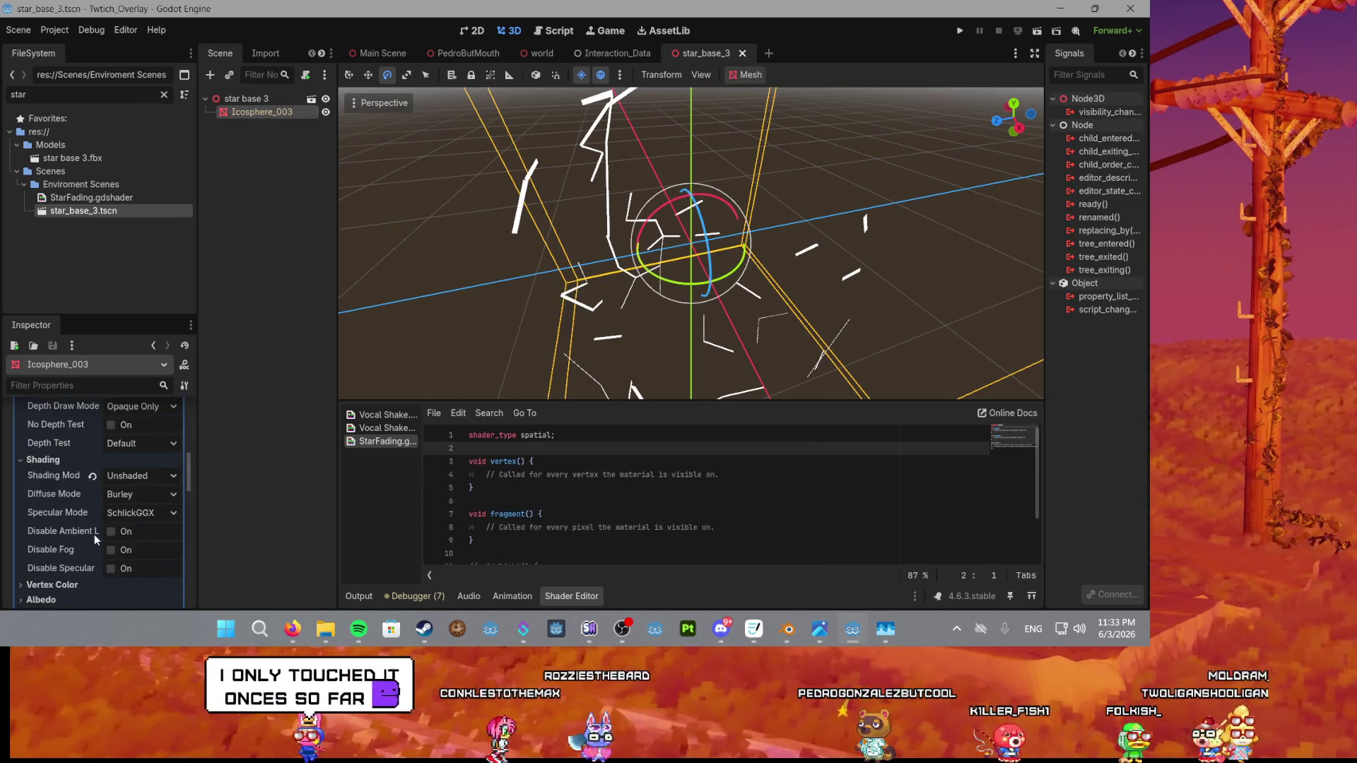
pyautogui.scroll(4, 94, 534)
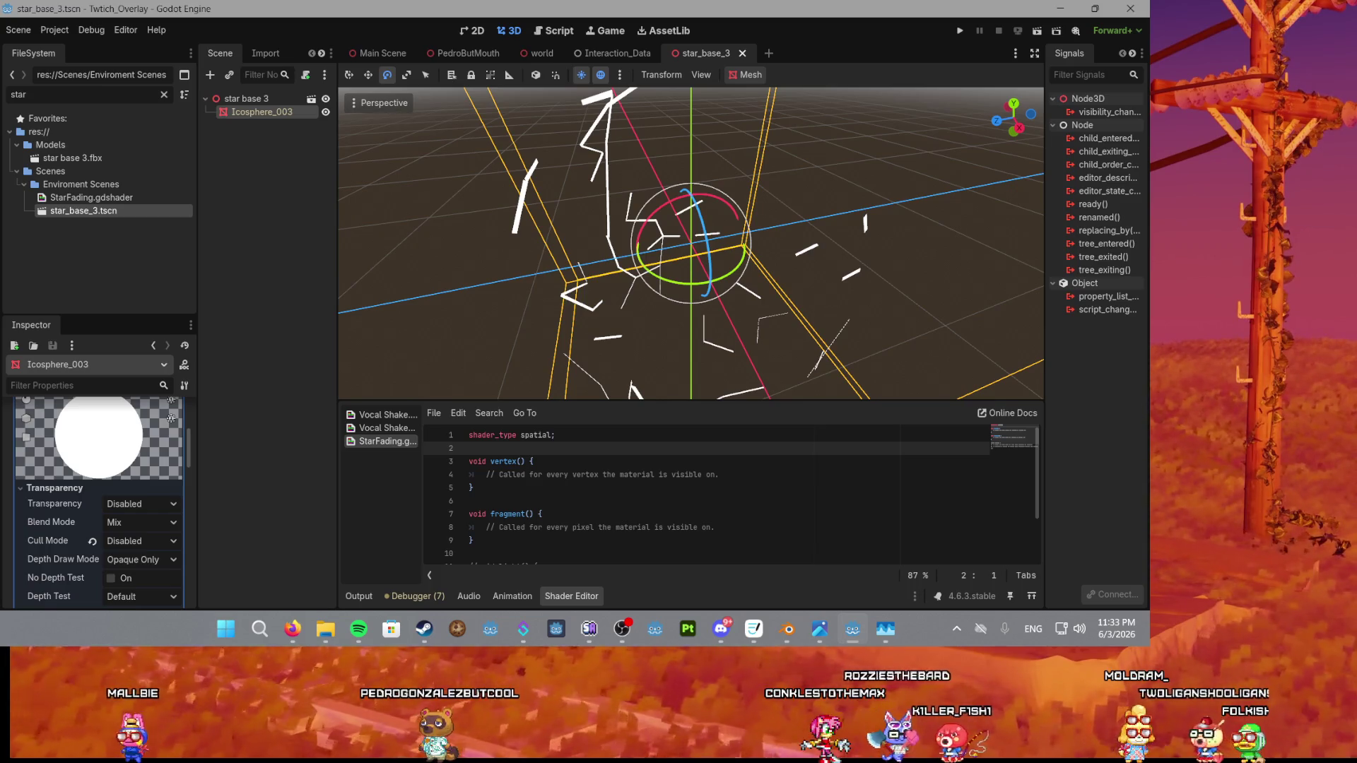
pyautogui.hotkey('alt', 'Tab')
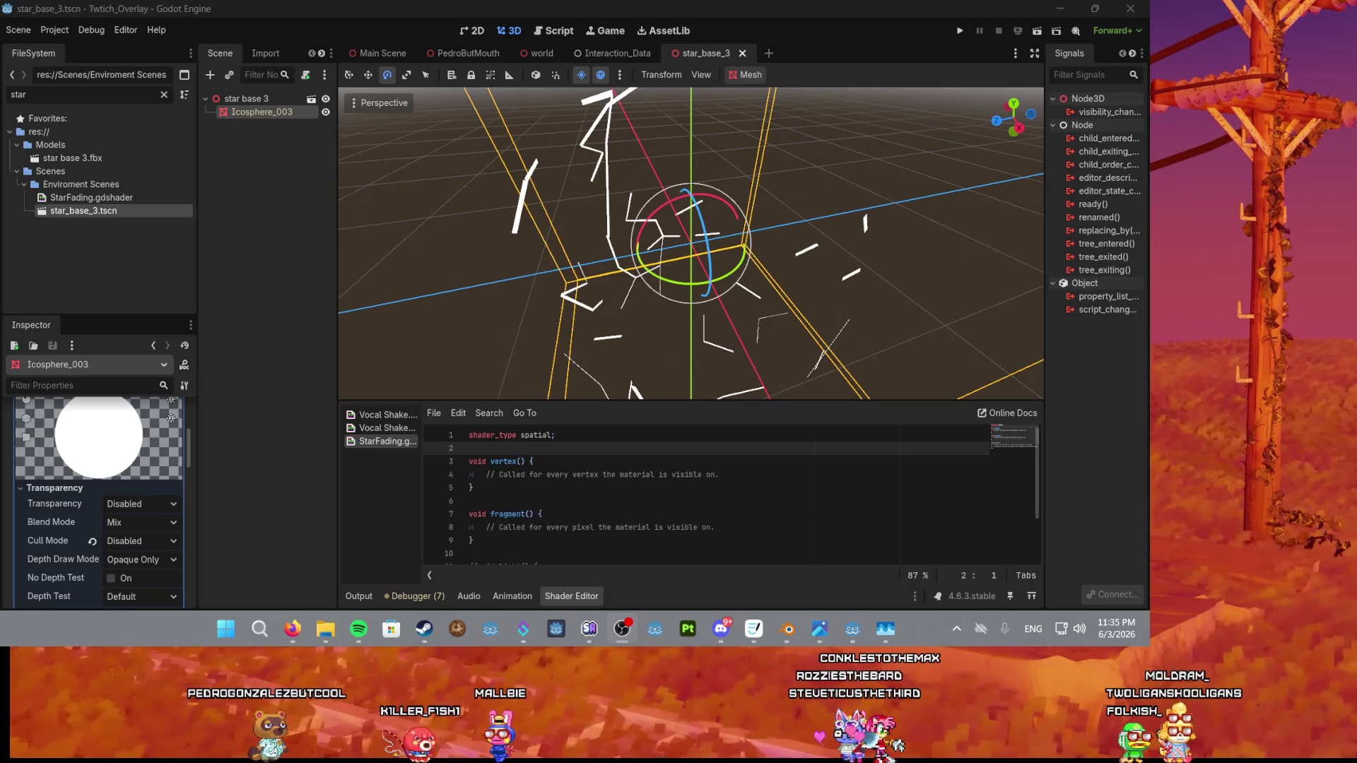
pyautogui.press('super+d')
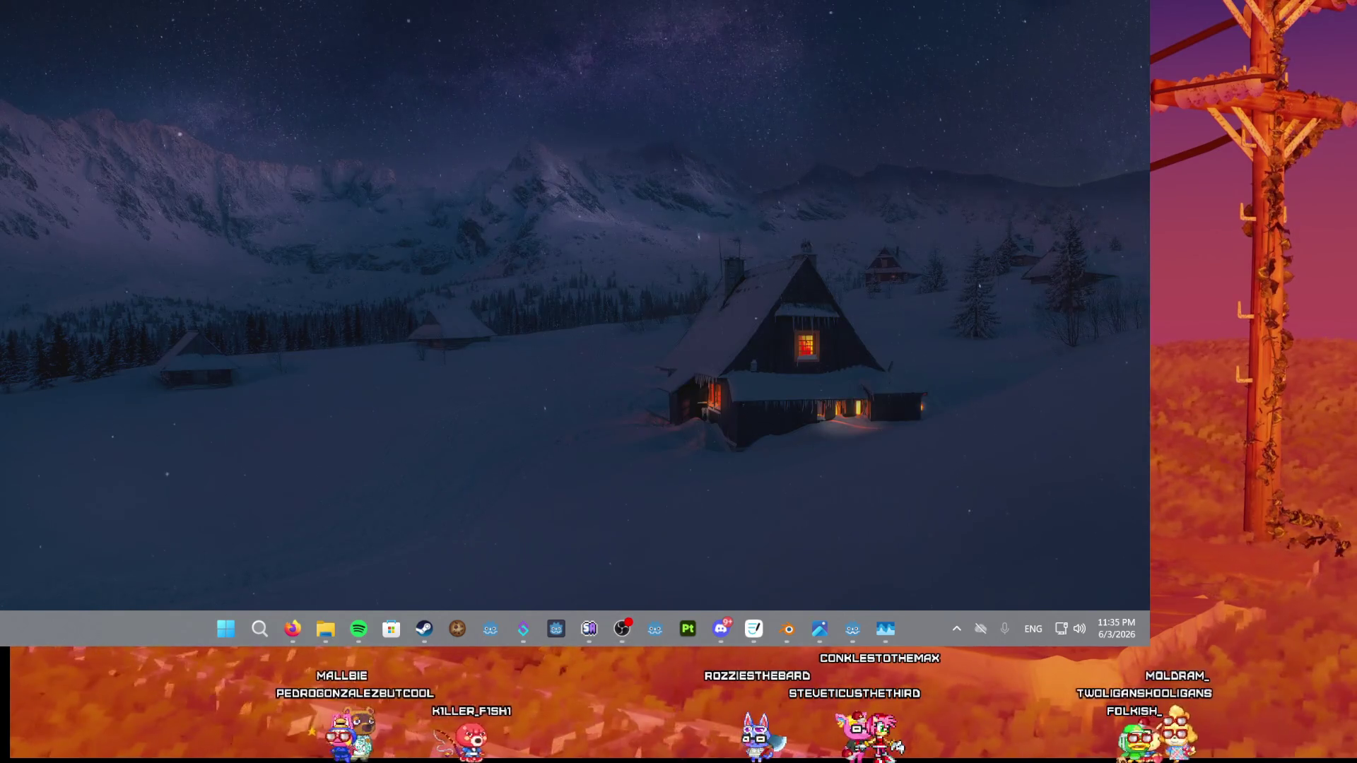
# Show the desktop with Win+D, return to Godot, then switch to Firefox's YouTube results.
pyautogui.press('super+d')
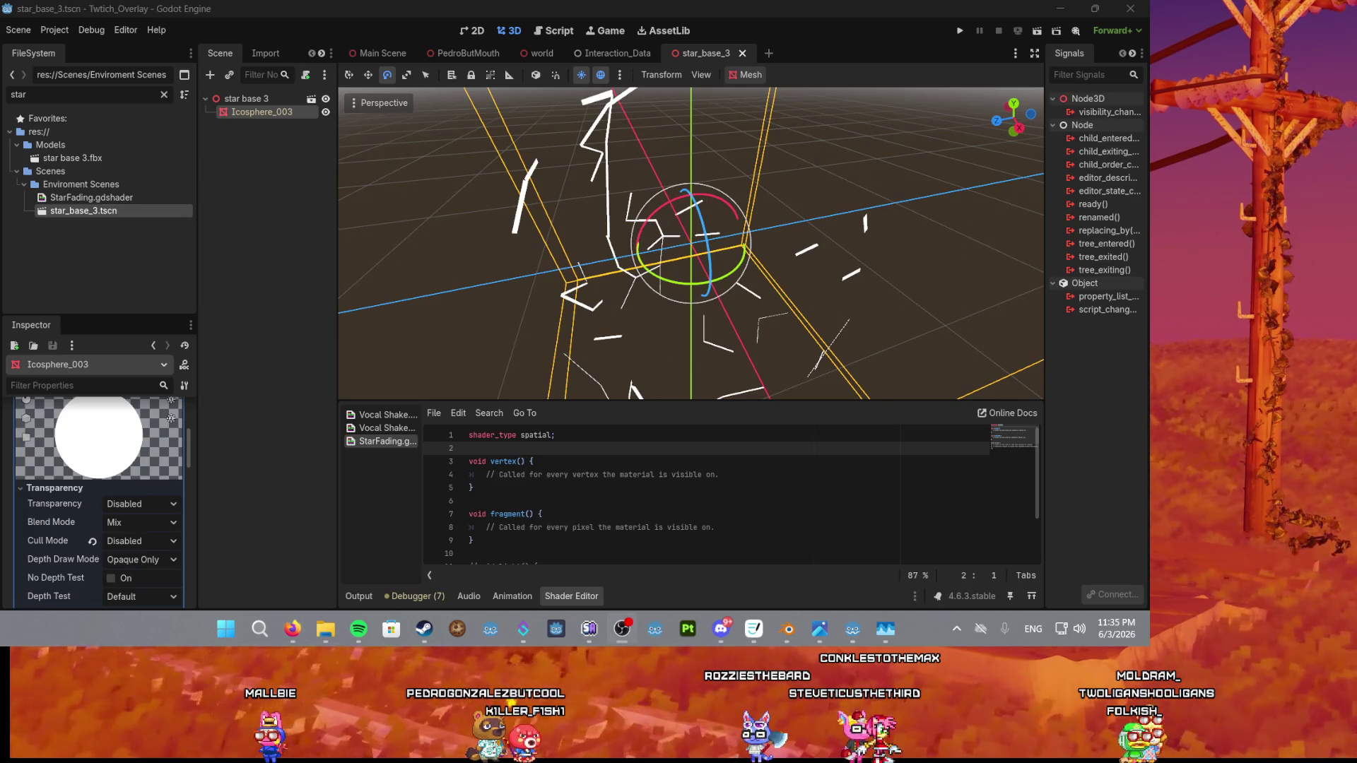
pyautogui.press('super+d')
pyautogui.press('super+d')
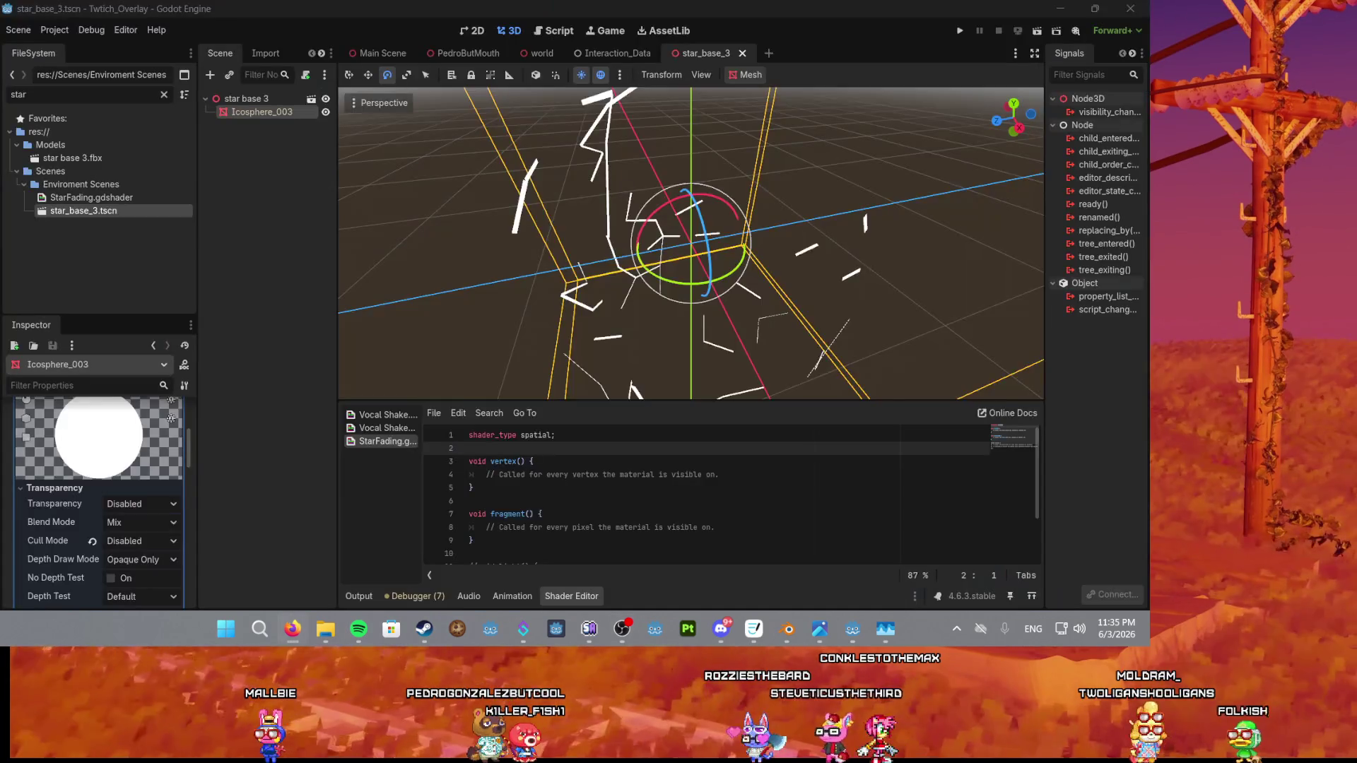
pyautogui.hotkey('alt', 'Tab')
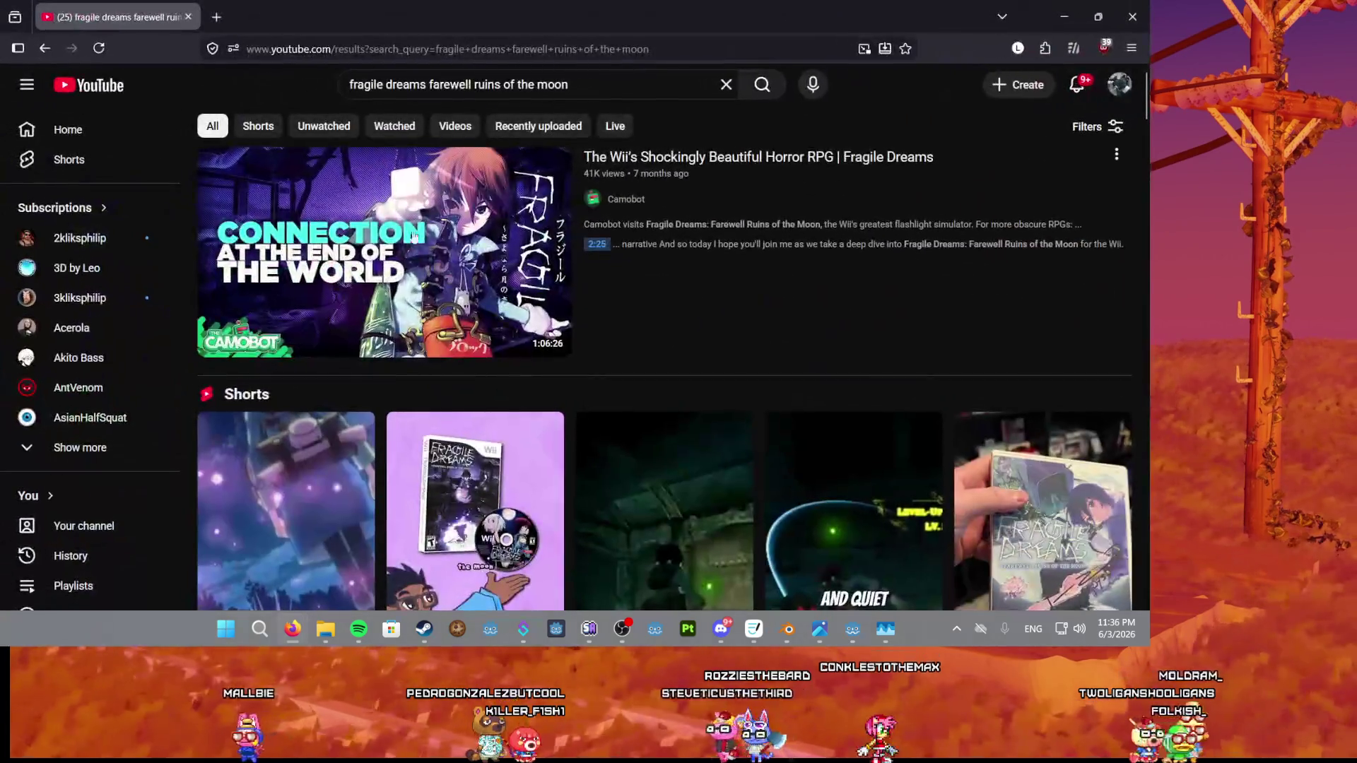
# Open the Fragile Dreams OST 1-08 Short from the results, then pause it.
pyautogui.scroll(-10, 361, 233)
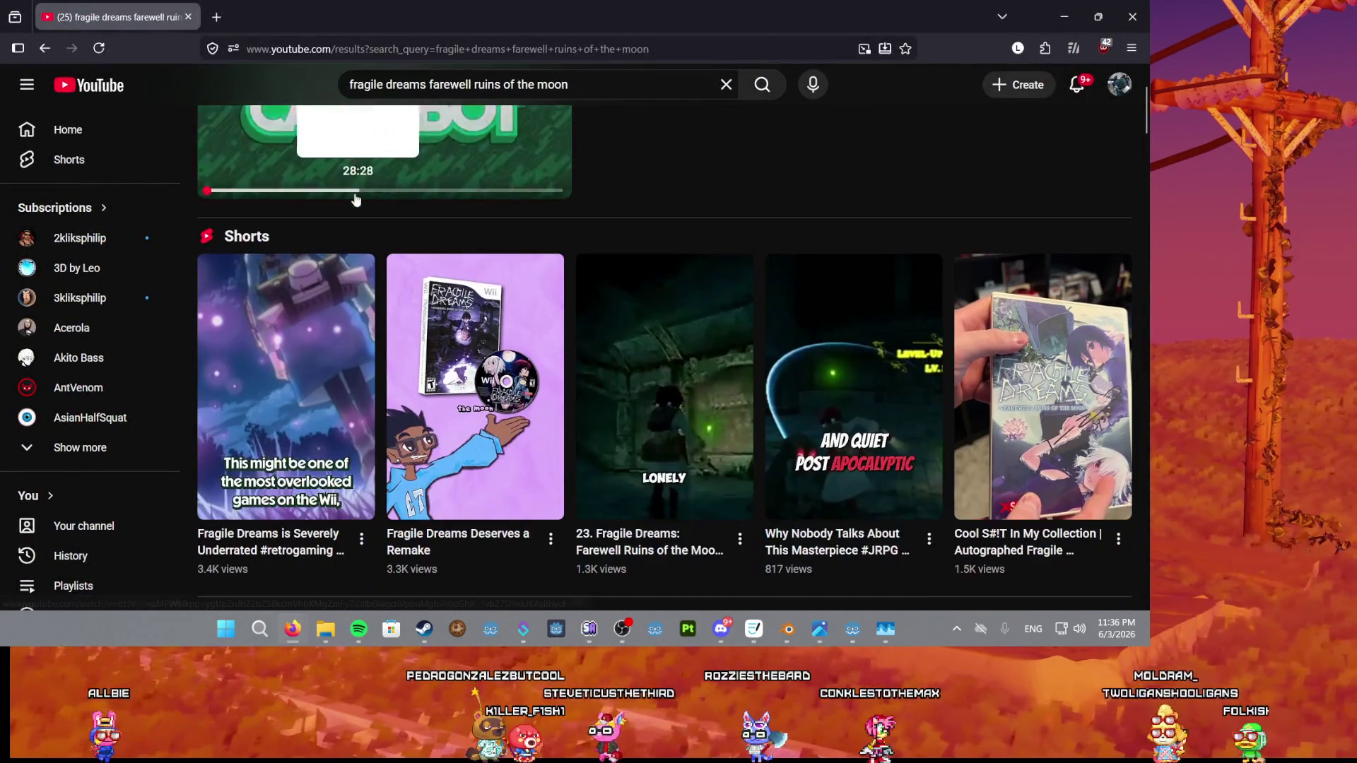
pyautogui.scroll(-3, 363, 300)
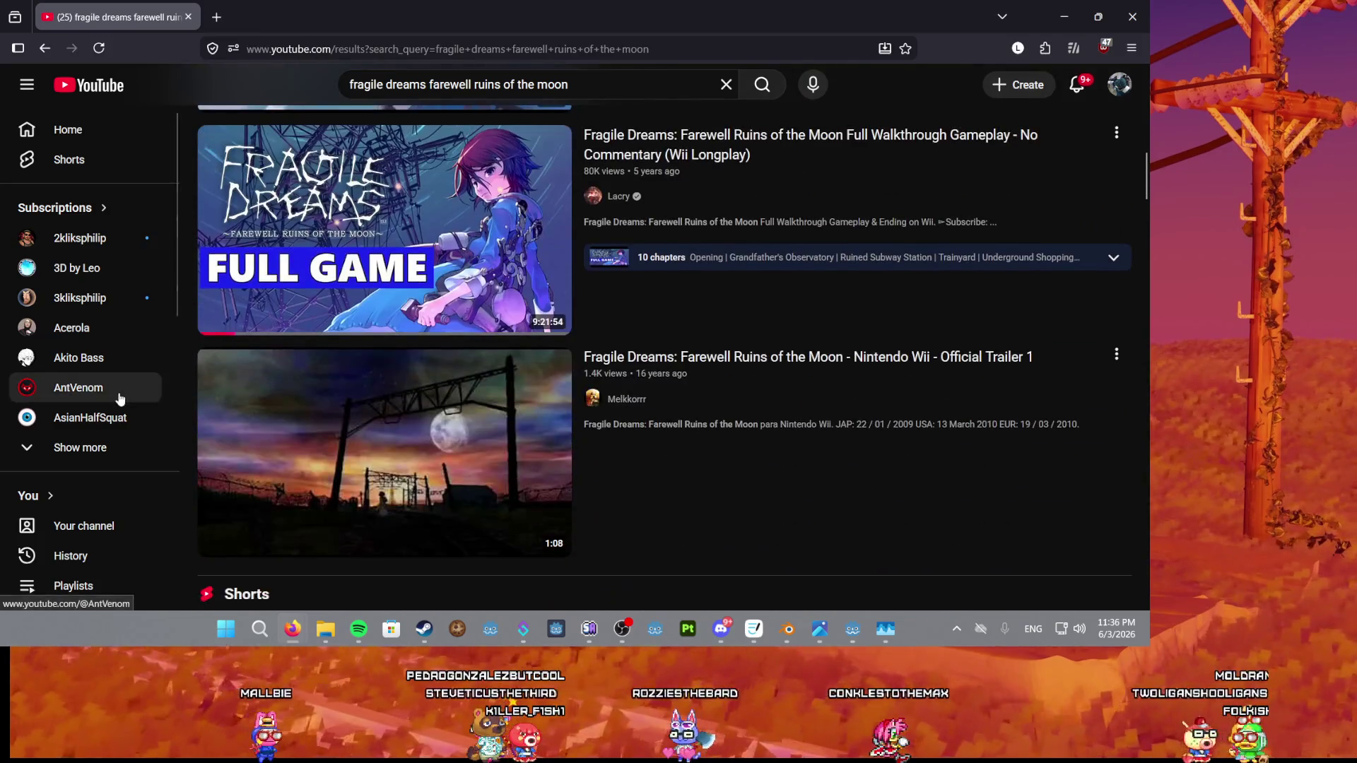
pyautogui.scroll(-4, 92, 318)
pyautogui.scroll(-4, 362, 380)
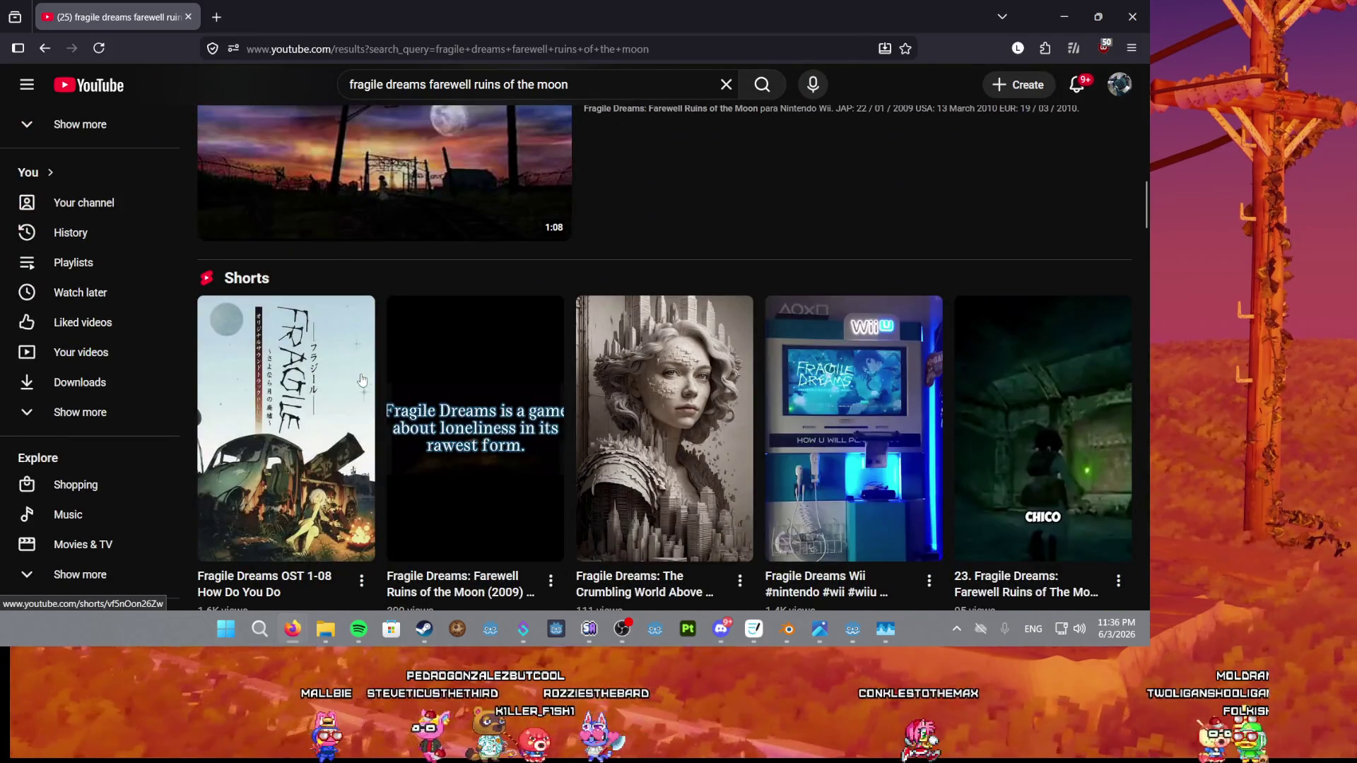
pyautogui.click(259, 403)
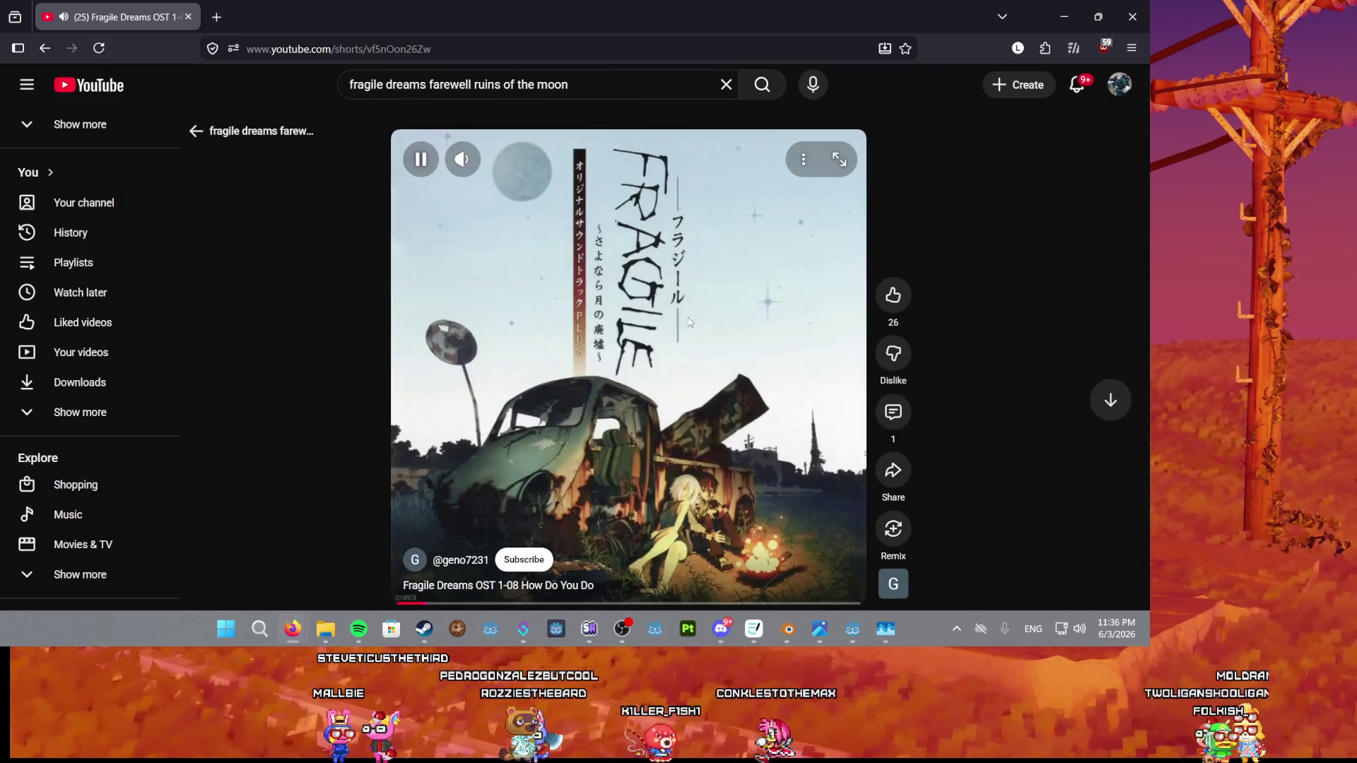
pyautogui.click(647, 319)
# Add 'ost' to the search, play the Farewell Ruins of the Moon OST Disc 1 playlist, raise the volume.
pyautogui.click(620, 91)
pyautogui.write('ost')
pyautogui.press('Return')
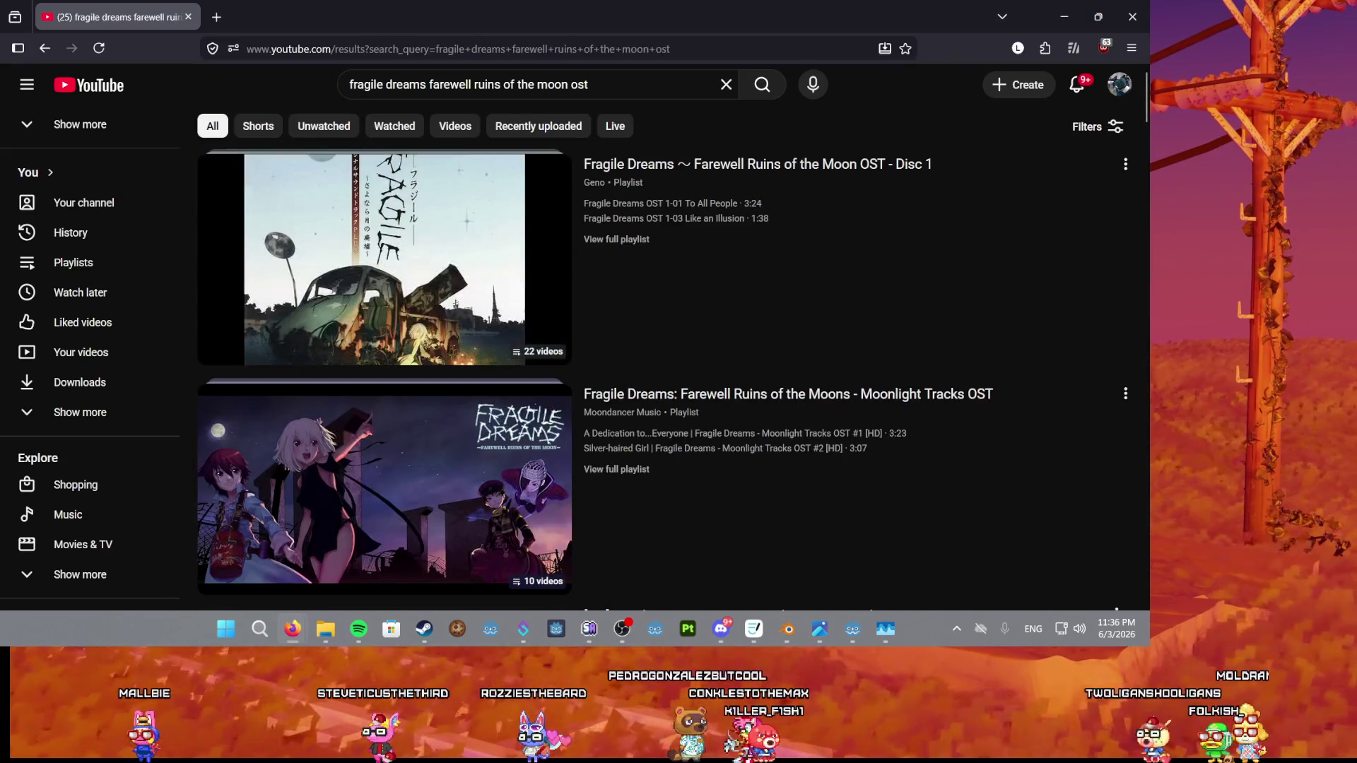
pyautogui.scroll(-4, 388, 282)
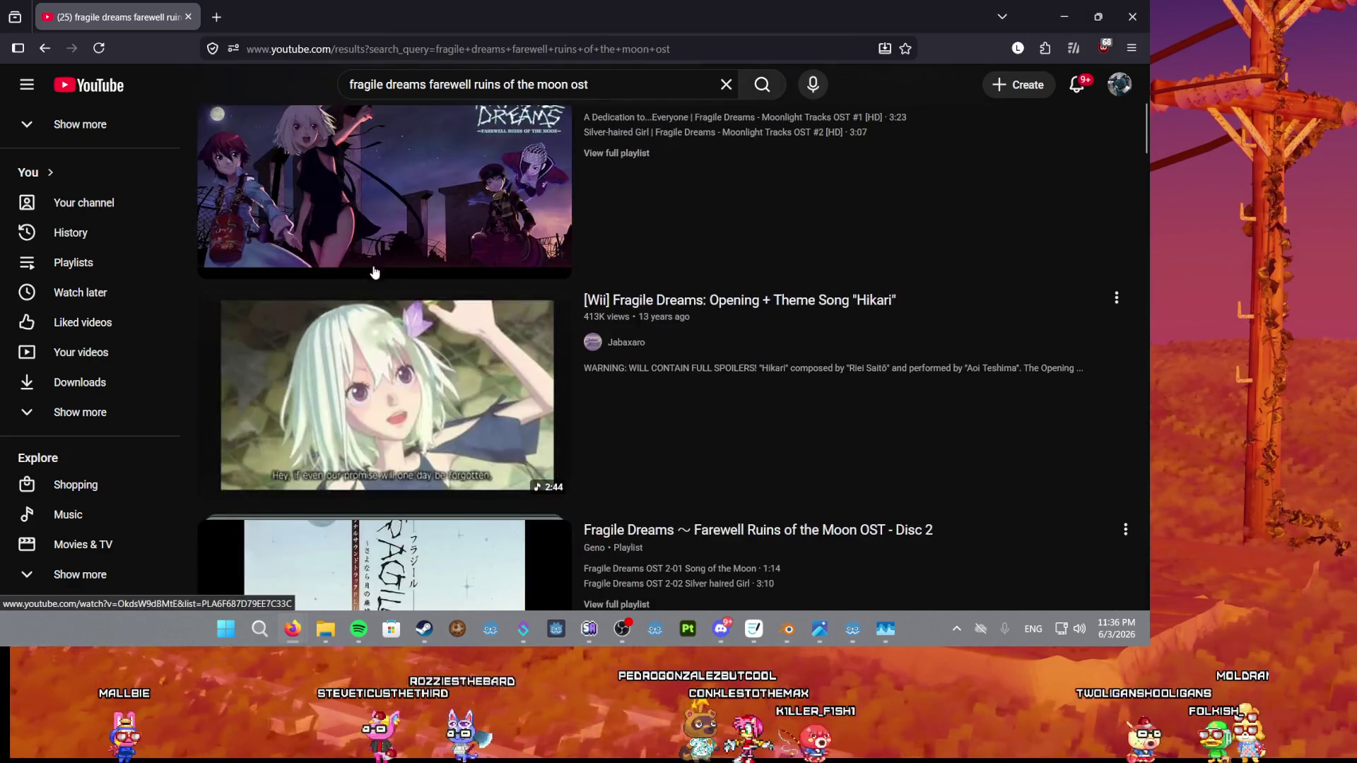
pyautogui.scroll(4, 375, 269)
pyautogui.click(378, 235)
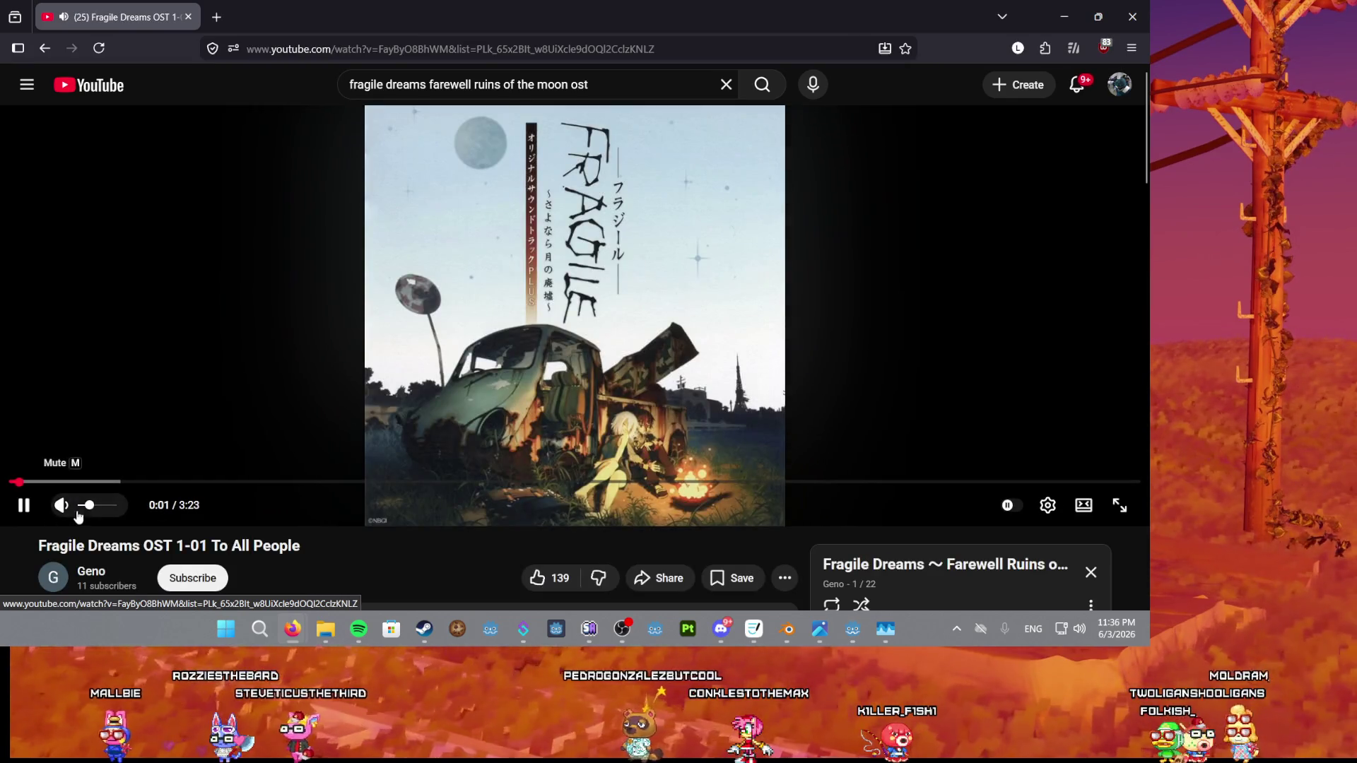
pyautogui.click(113, 506)
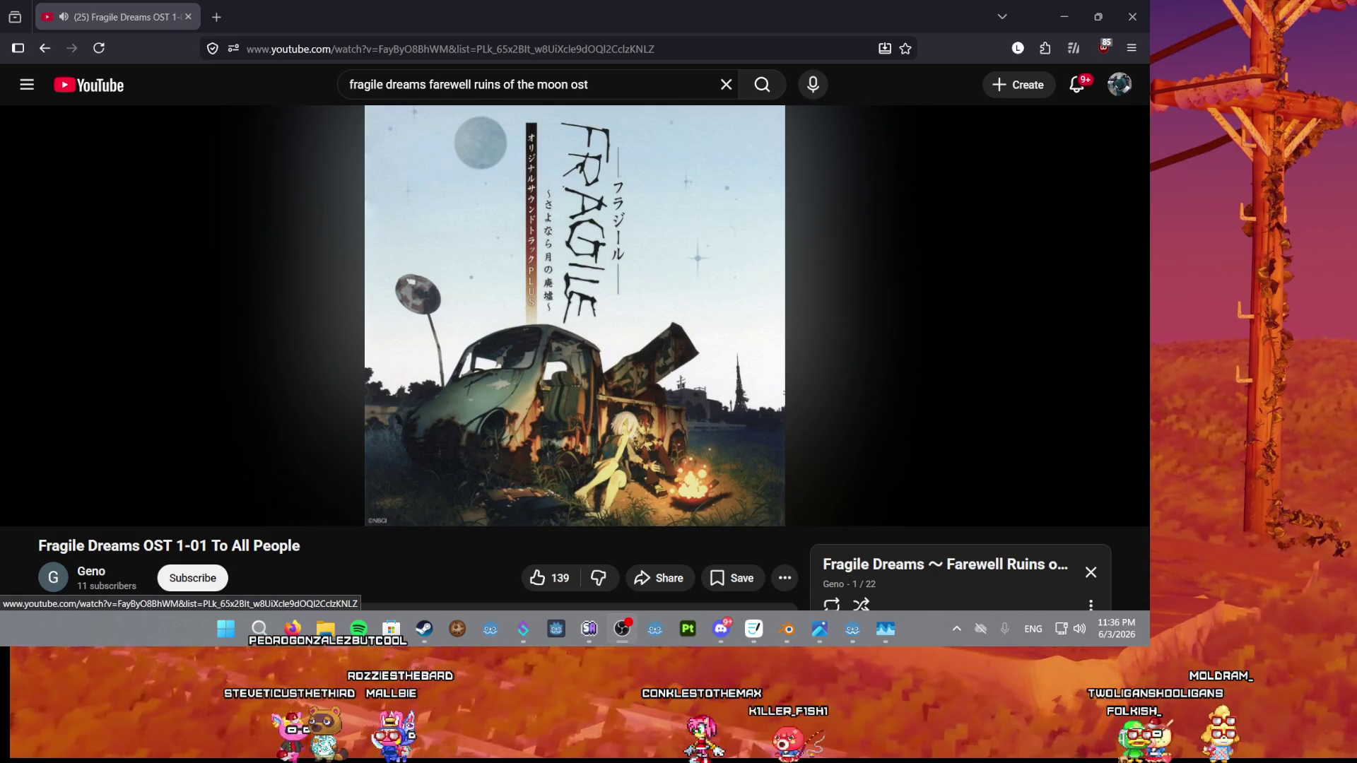
pyautogui.doubleClick(473, 16)
# Minimize the browser, check the Windows sound output list, and place the caret on shader line 6.
pyautogui.click(881, 12)
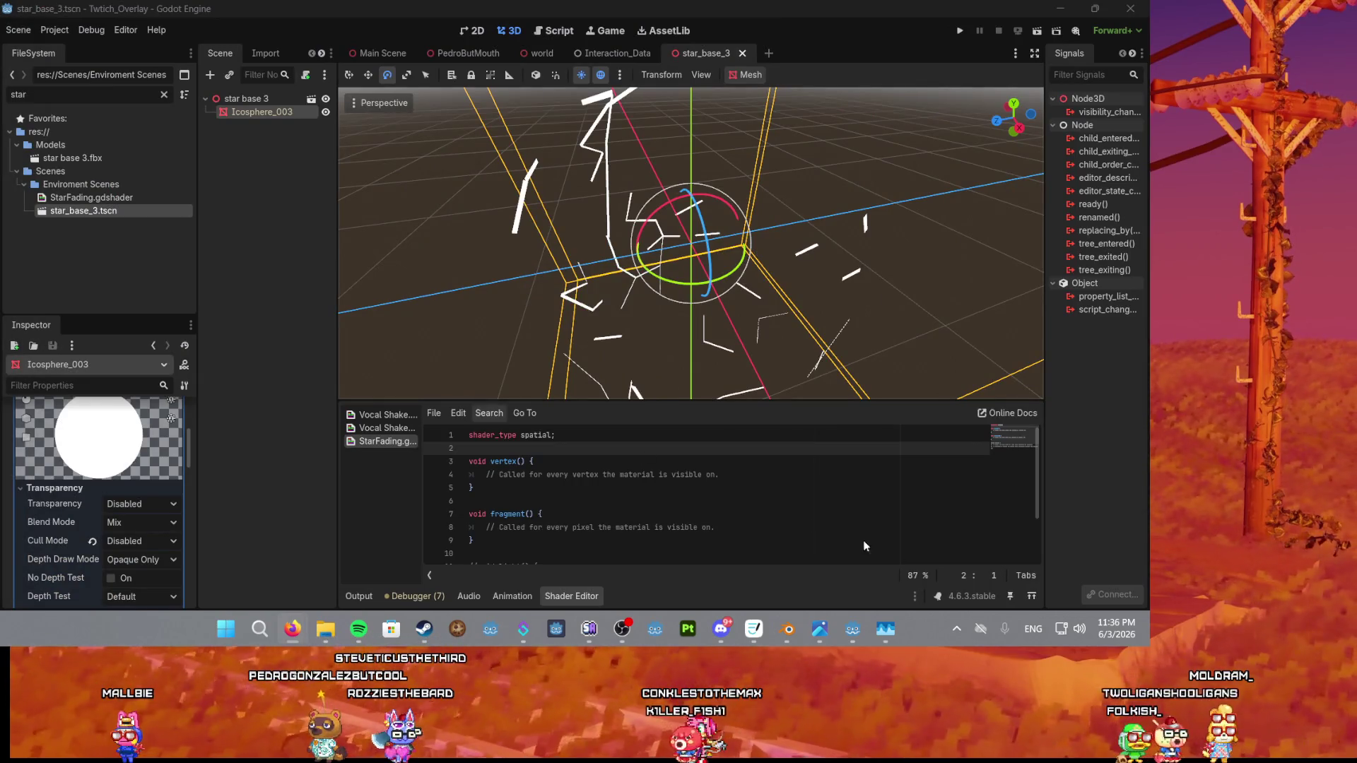
pyautogui.click(1080, 625)
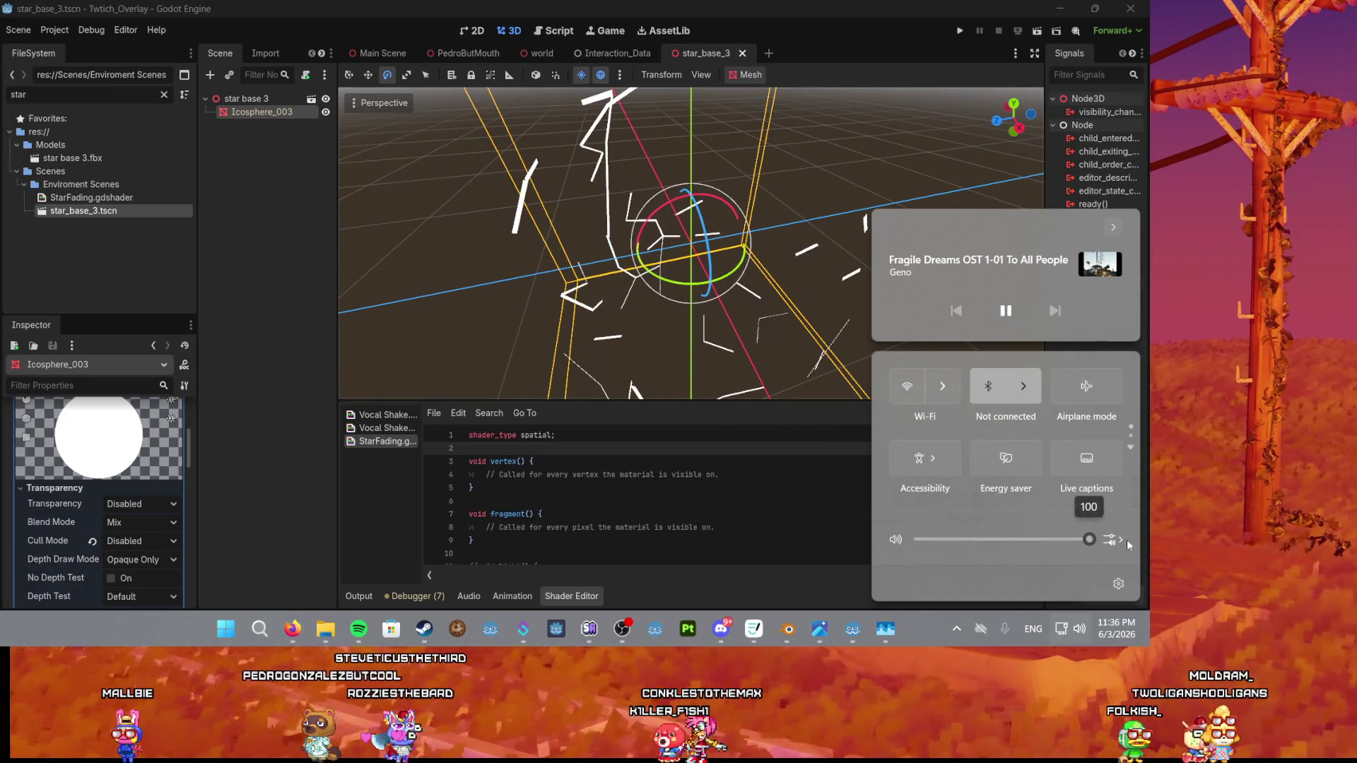
pyautogui.click(1117, 537)
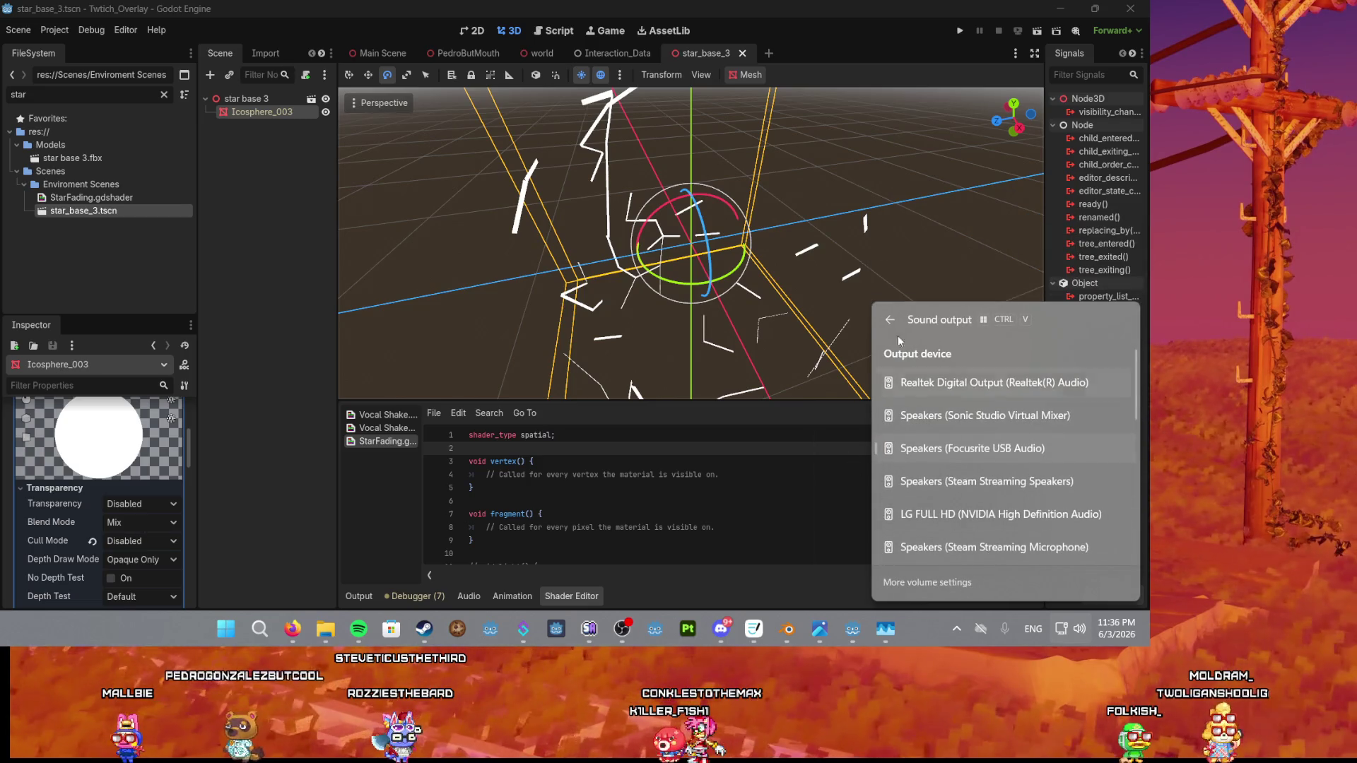
pyautogui.press('Escape')
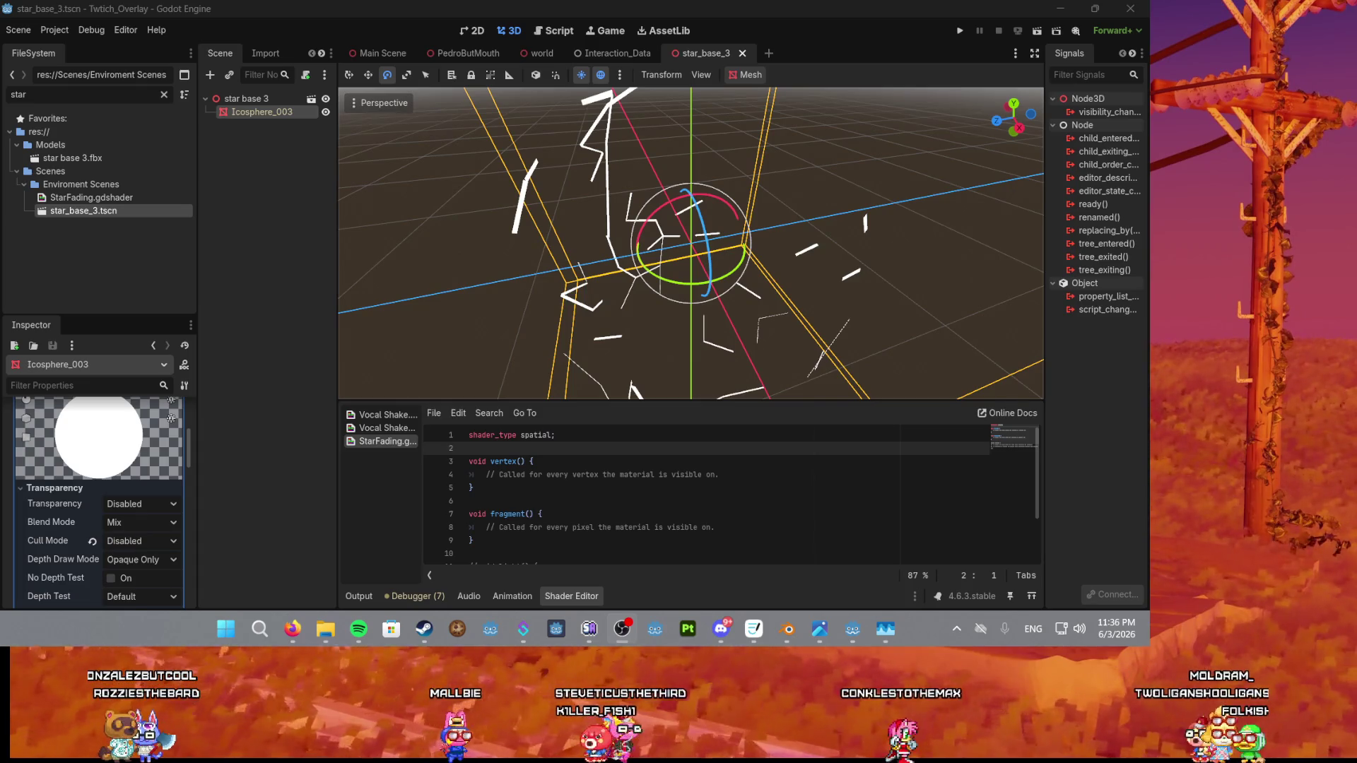
pyautogui.scroll(3, 740, 159)
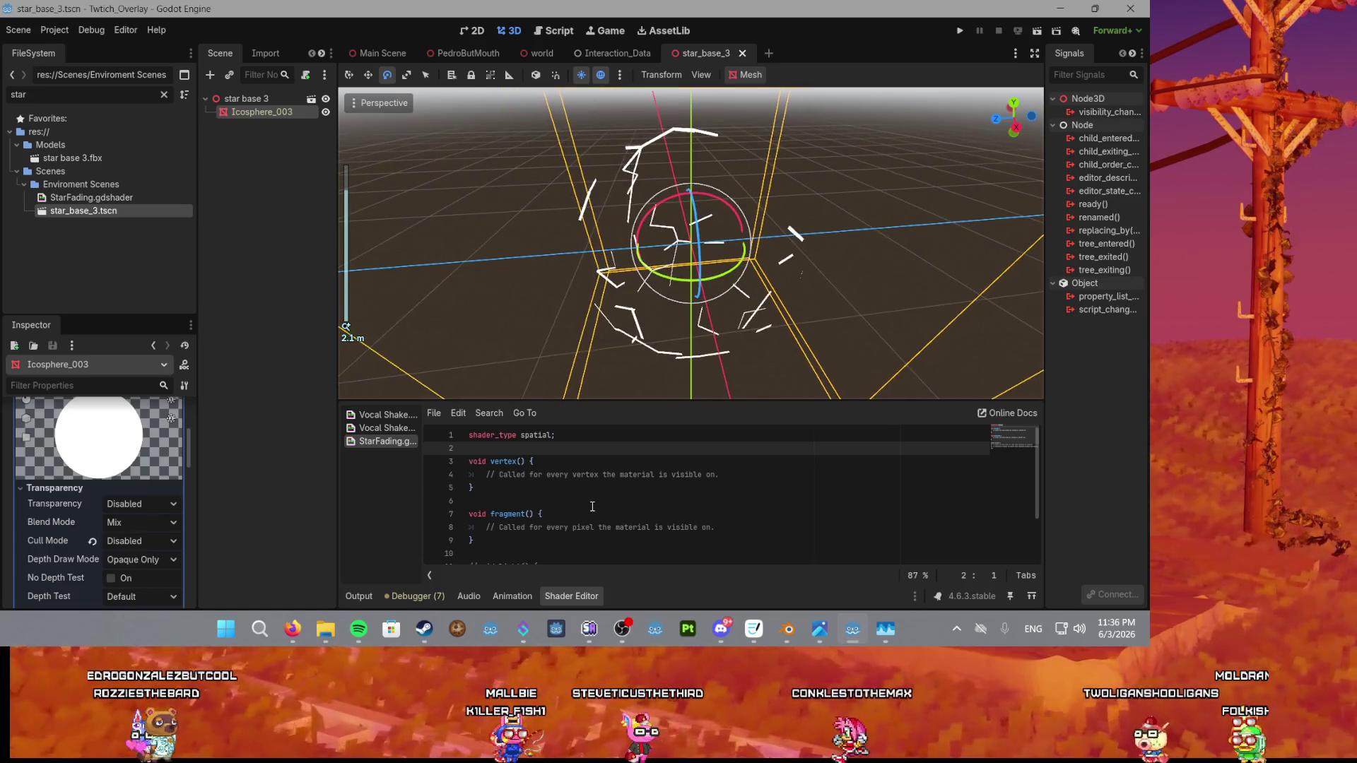
pyautogui.click(731, 501)
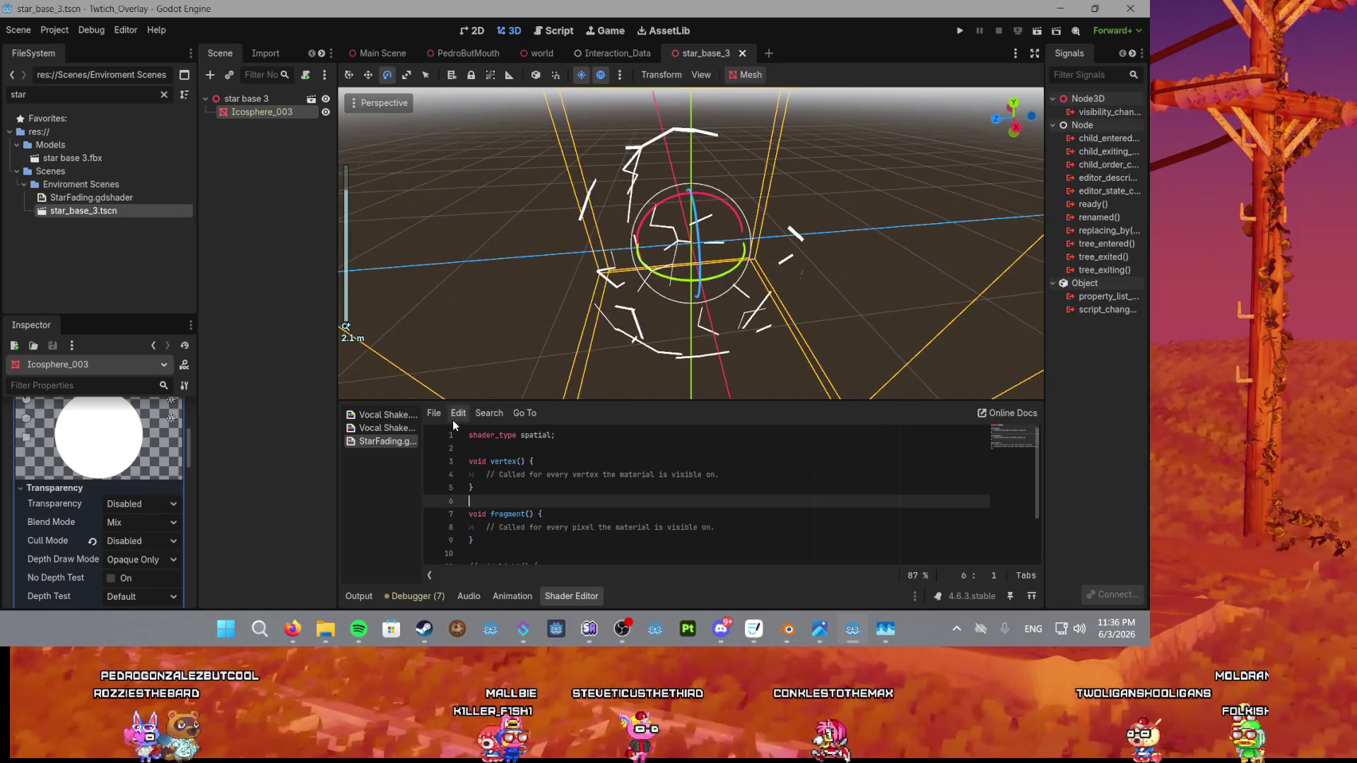
# Delete the placeholder comment inside the StarFading fragment function, leaving it empty.
pyautogui.moveTo(731, 527); pyautogui.dragTo(485, 526)
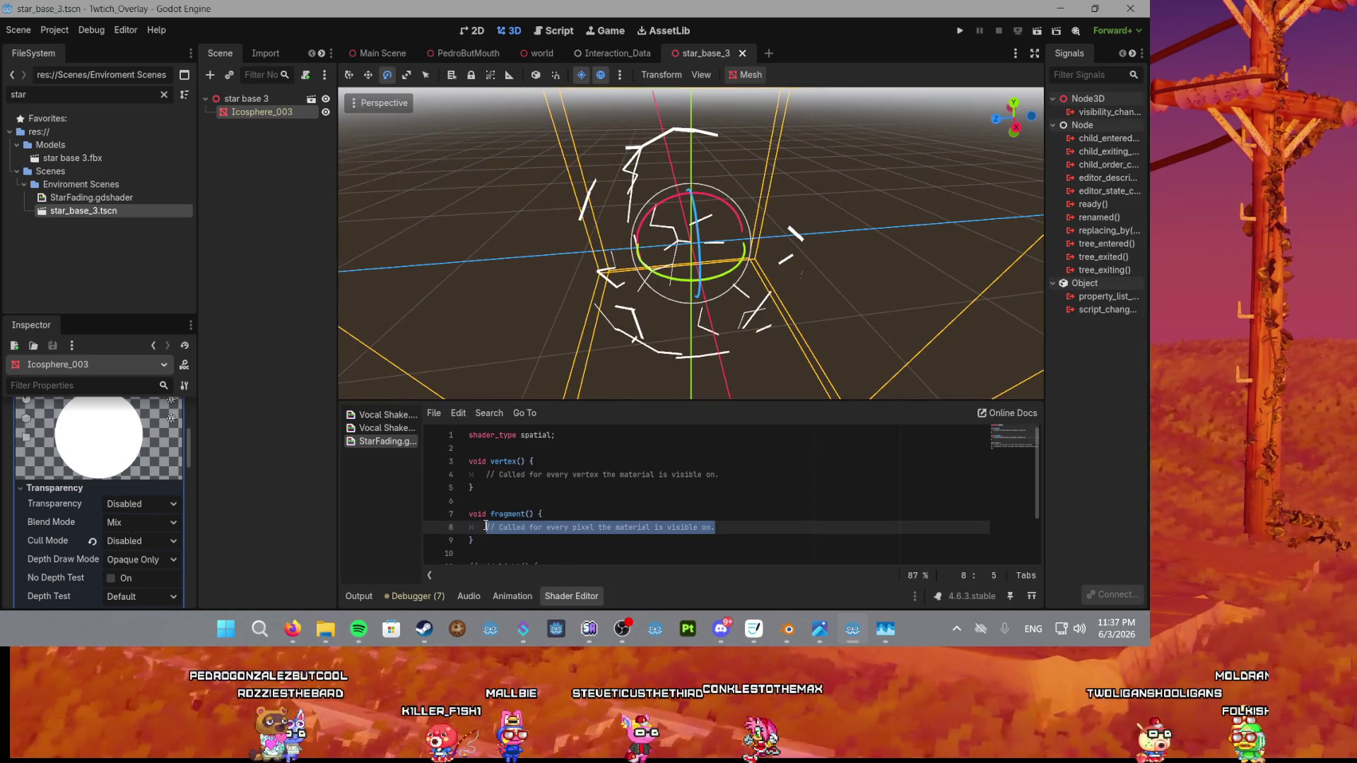
pyautogui.press('BackSpace')
pyautogui.click(494, 450)
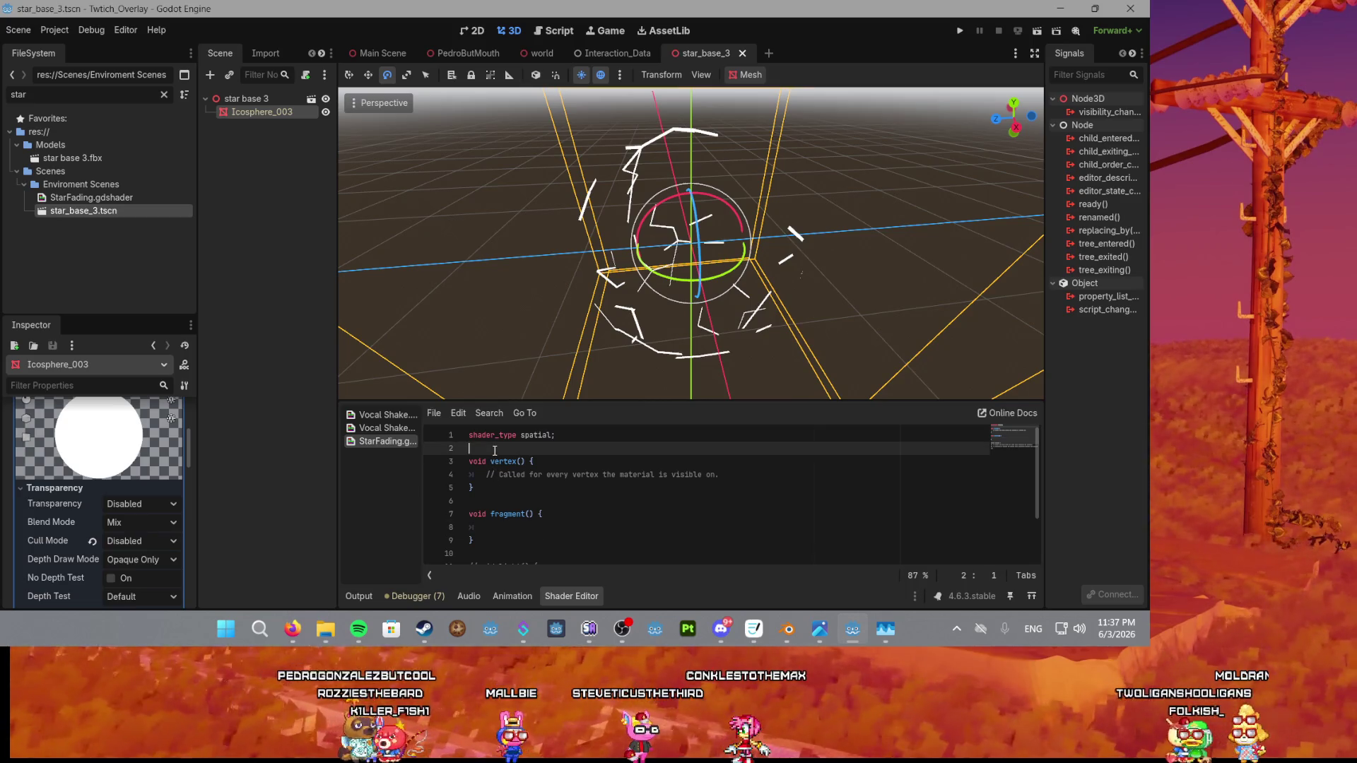
# Look over the Vocal ShakeForMouth shader for reference, then return to StarFading.gdshader.
pyautogui.click(387, 427)
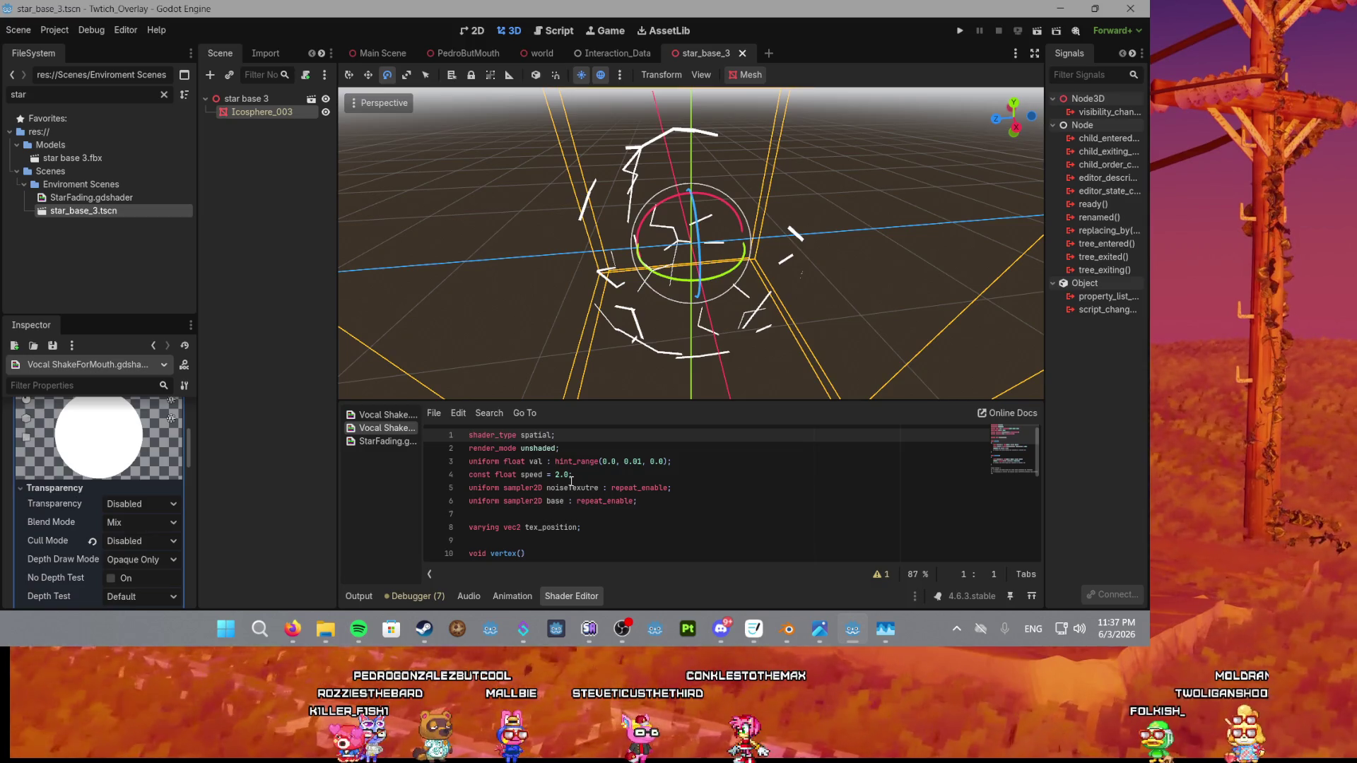
pyautogui.scroll(-4, 681, 496)
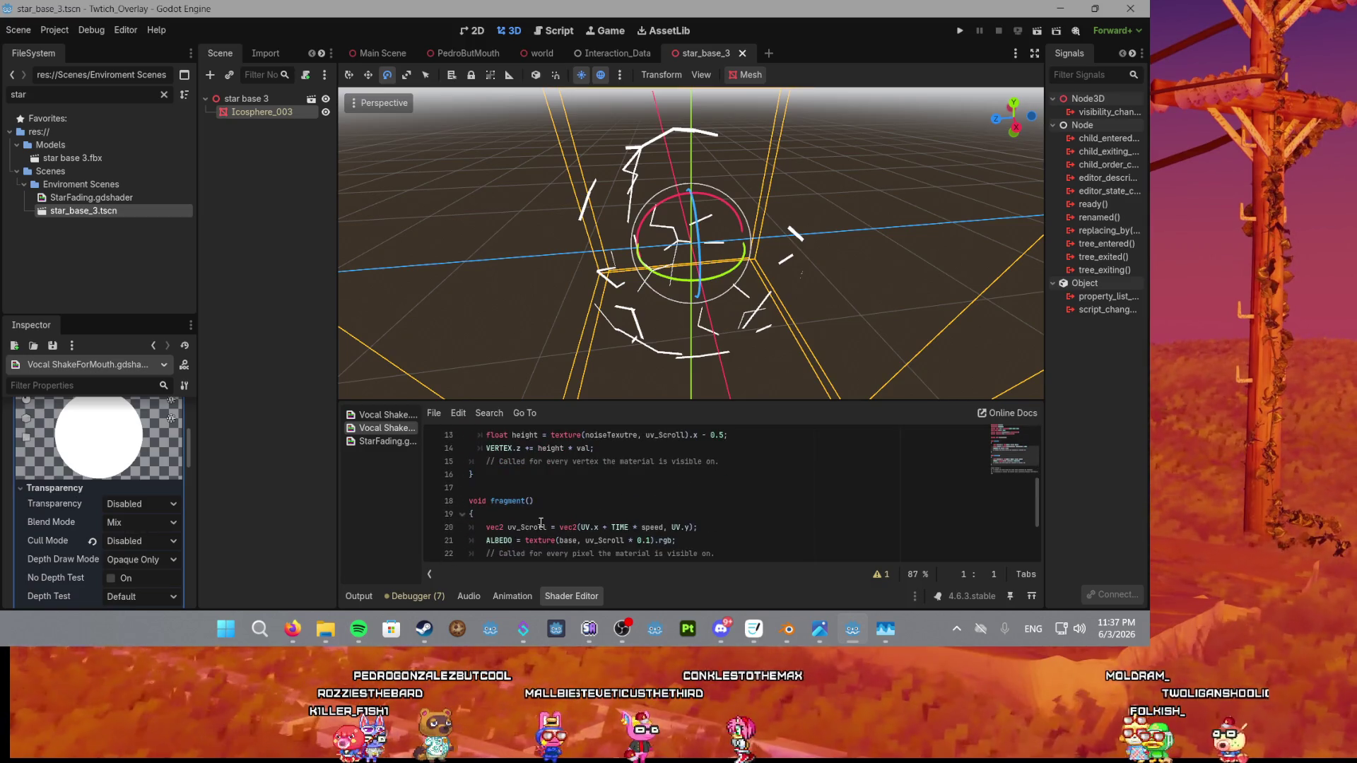
pyautogui.click(542, 524)
pyautogui.scroll(-1, 534, 502)
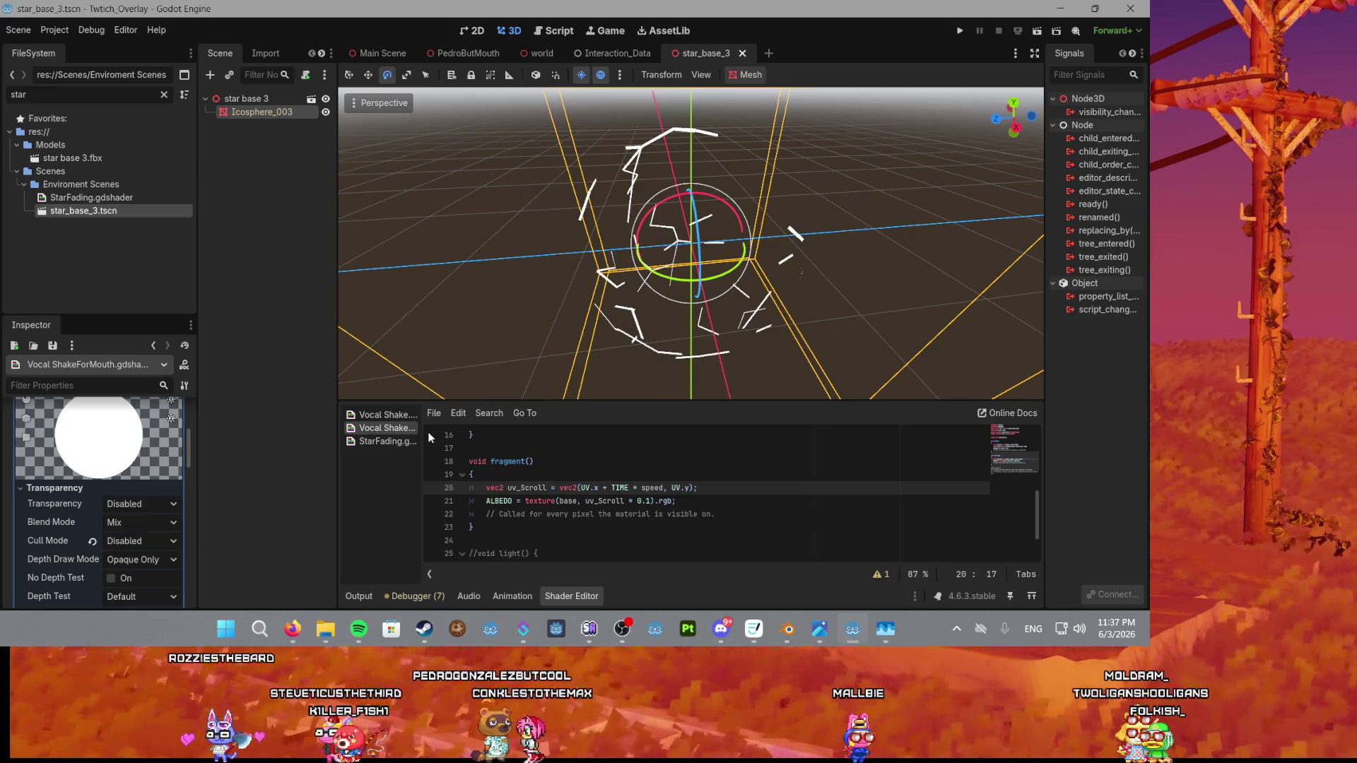
pyautogui.click(379, 443)
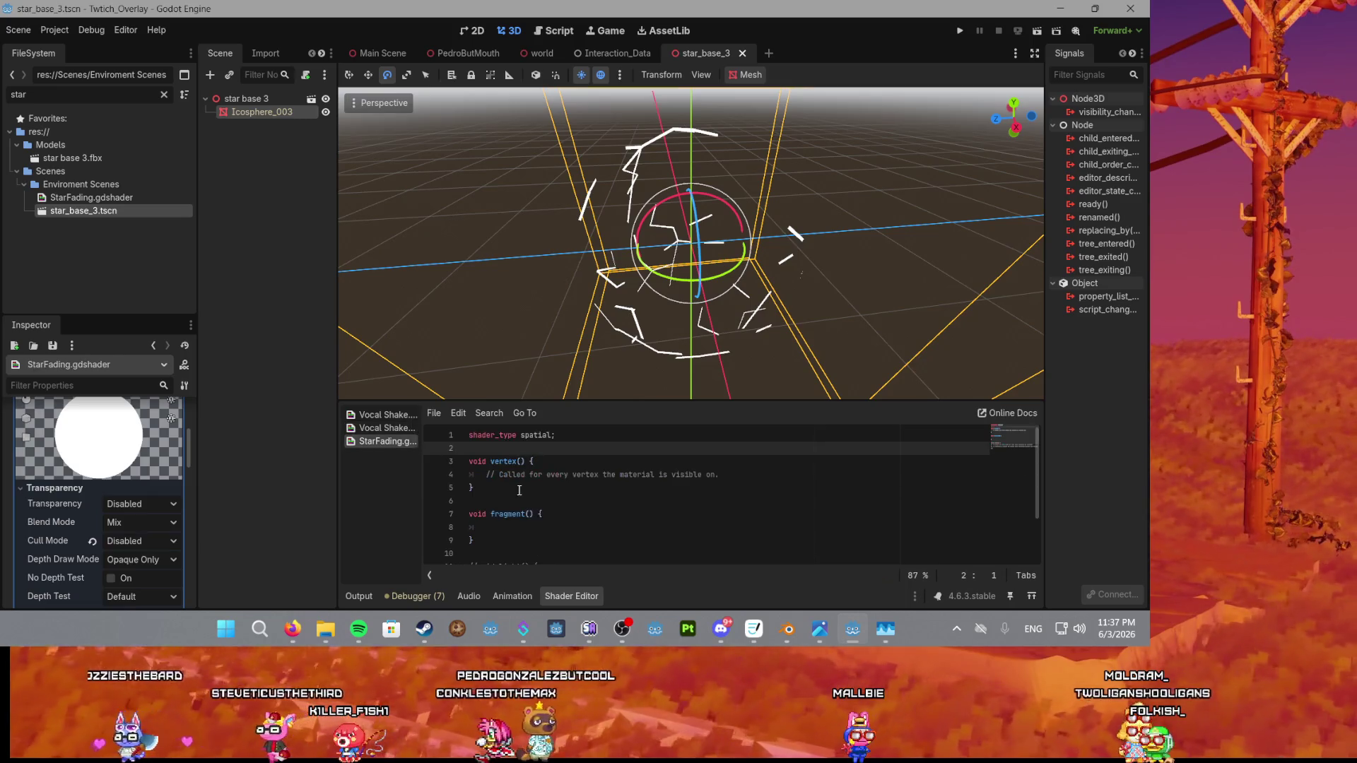
# Write an ALBEDO = COLOR assignment in the fragment function using autocomplete.
pyautogui.click(522, 529)
pyautogui.write('lb')
pyautogui.press('Return')
pyautogui.write('= g')
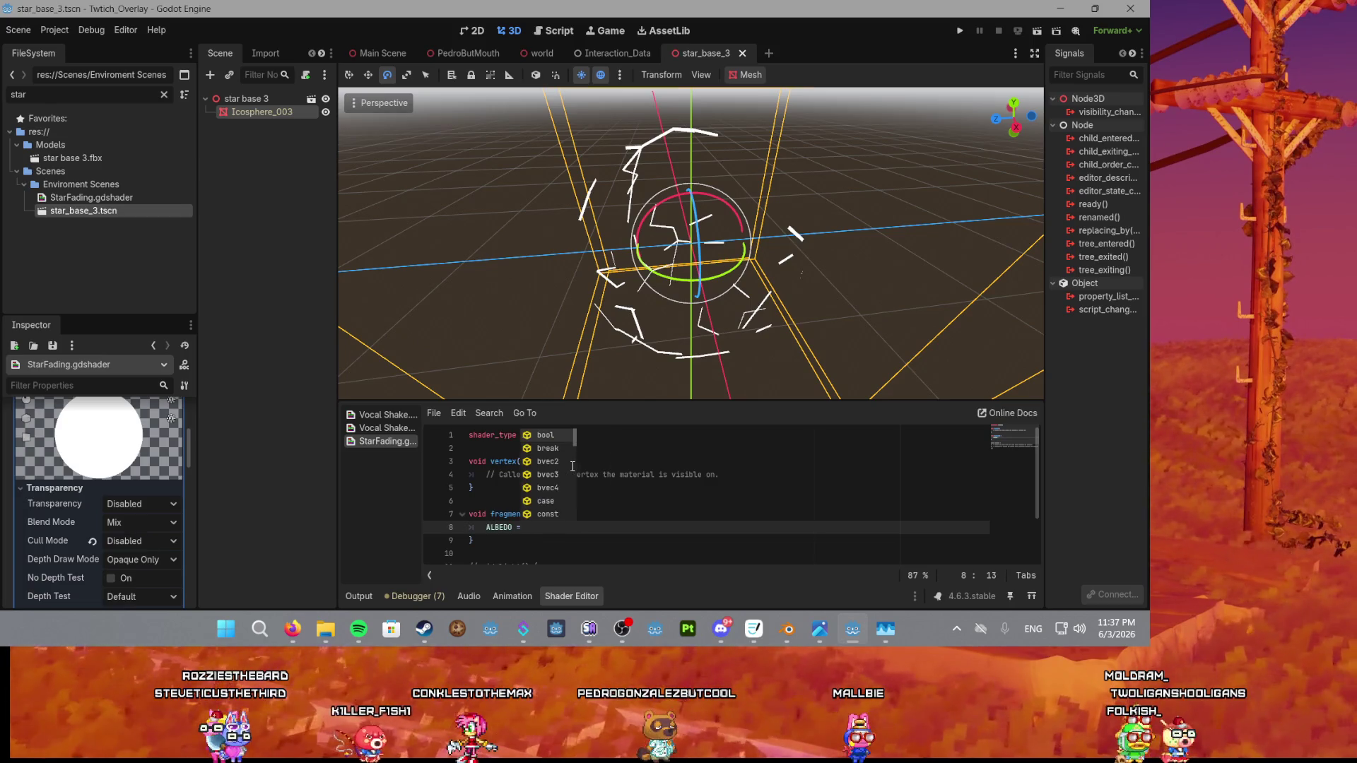
pyautogui.press('BackSpace')
pyautogui.write('colo')
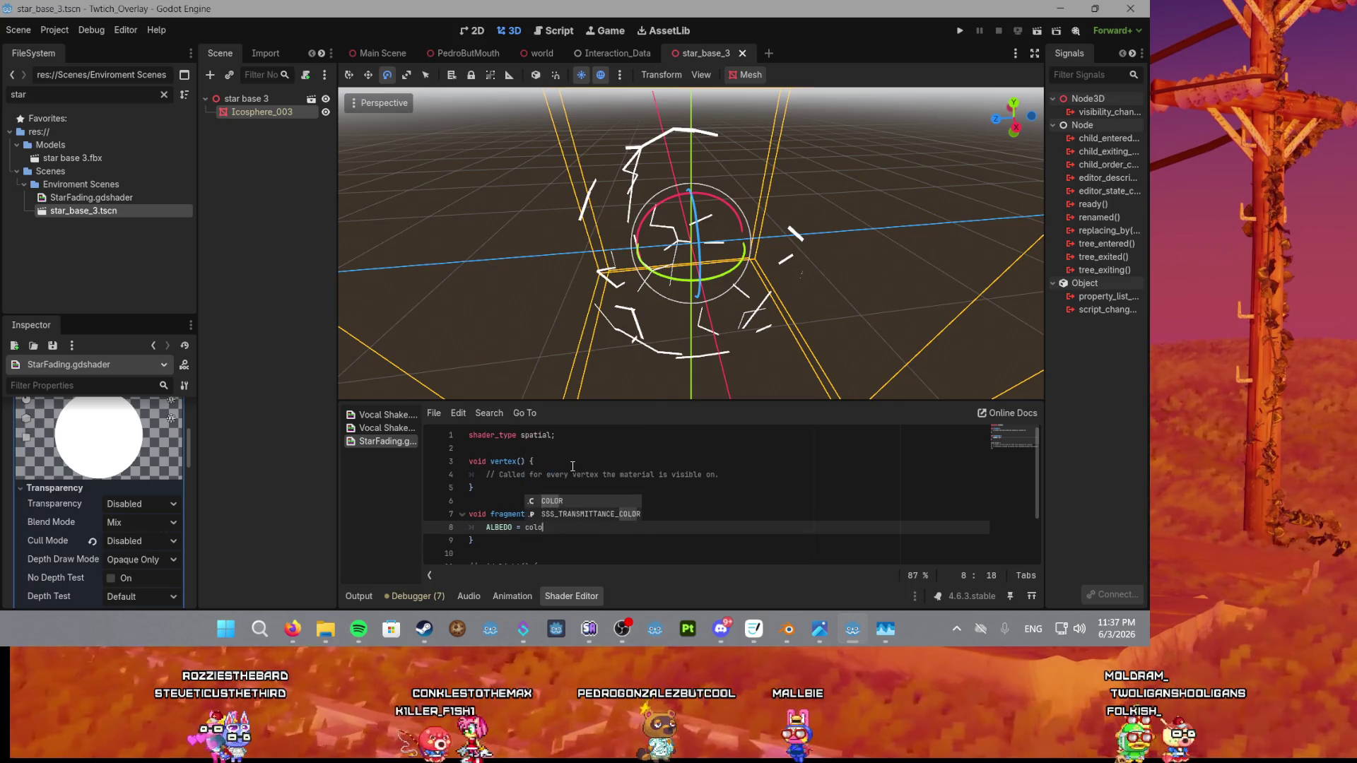
pyautogui.press('Return')
# Fix the type error so the line reads ALBEDO = COLOR.rgb; with a semicolon.
pyautogui.write('.')
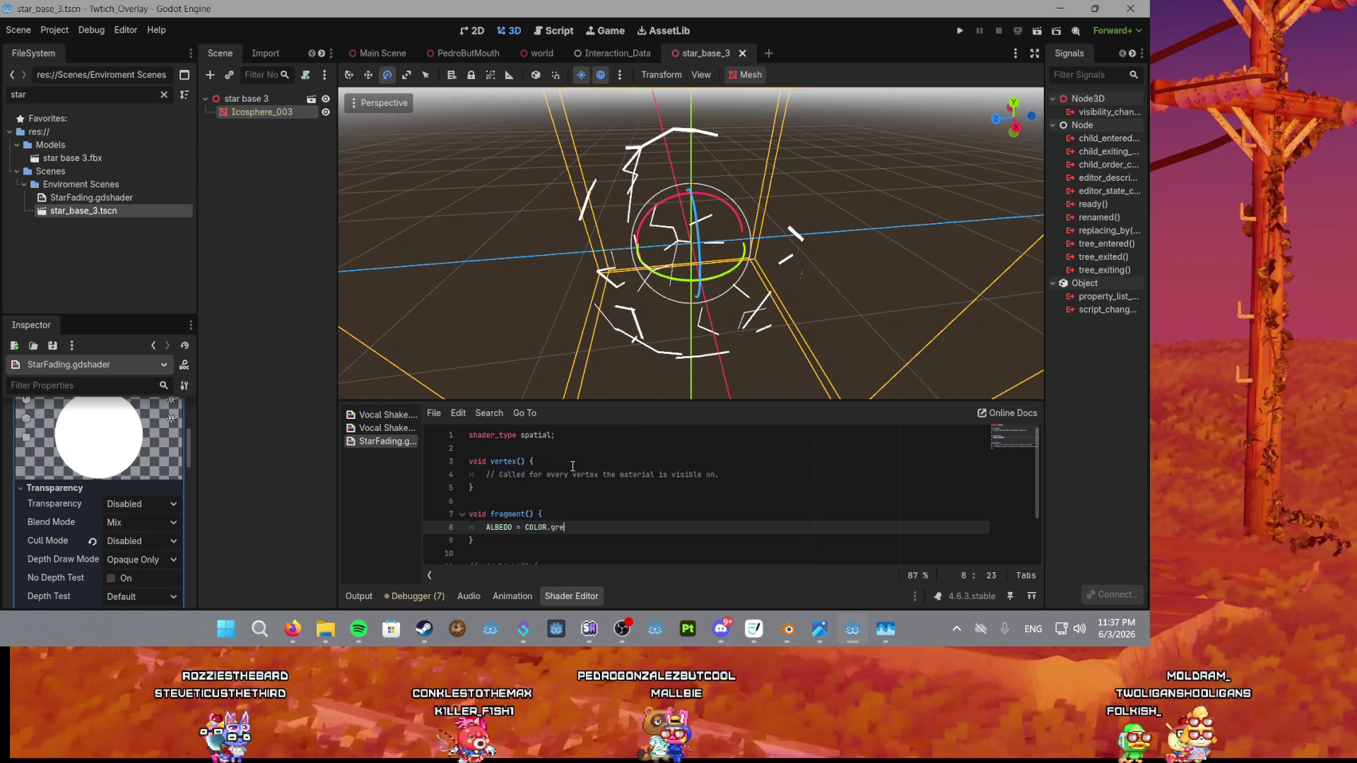
pyautogui.press('BackSpace')
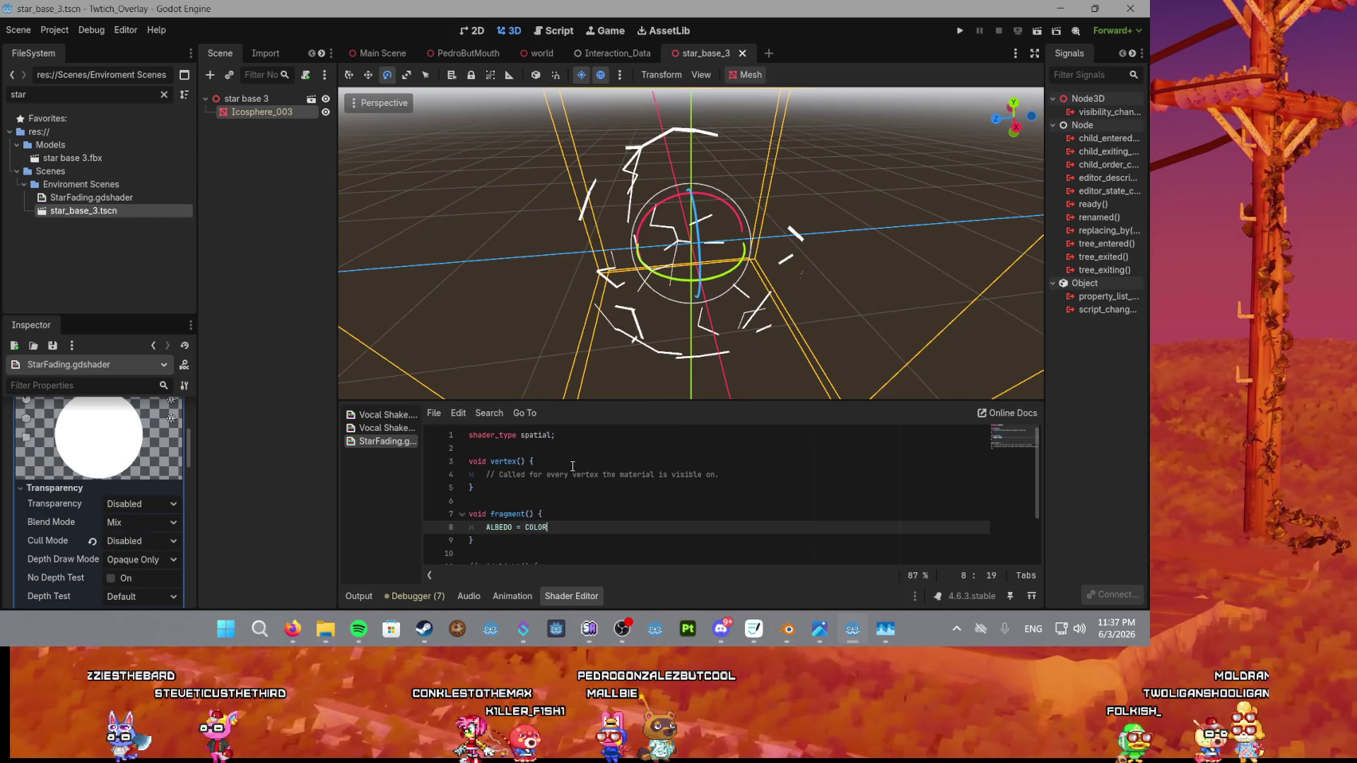
pyautogui.press('BackSpace')
pyautogui.press('BackSpace')
pyautogui.press('BackSpace')
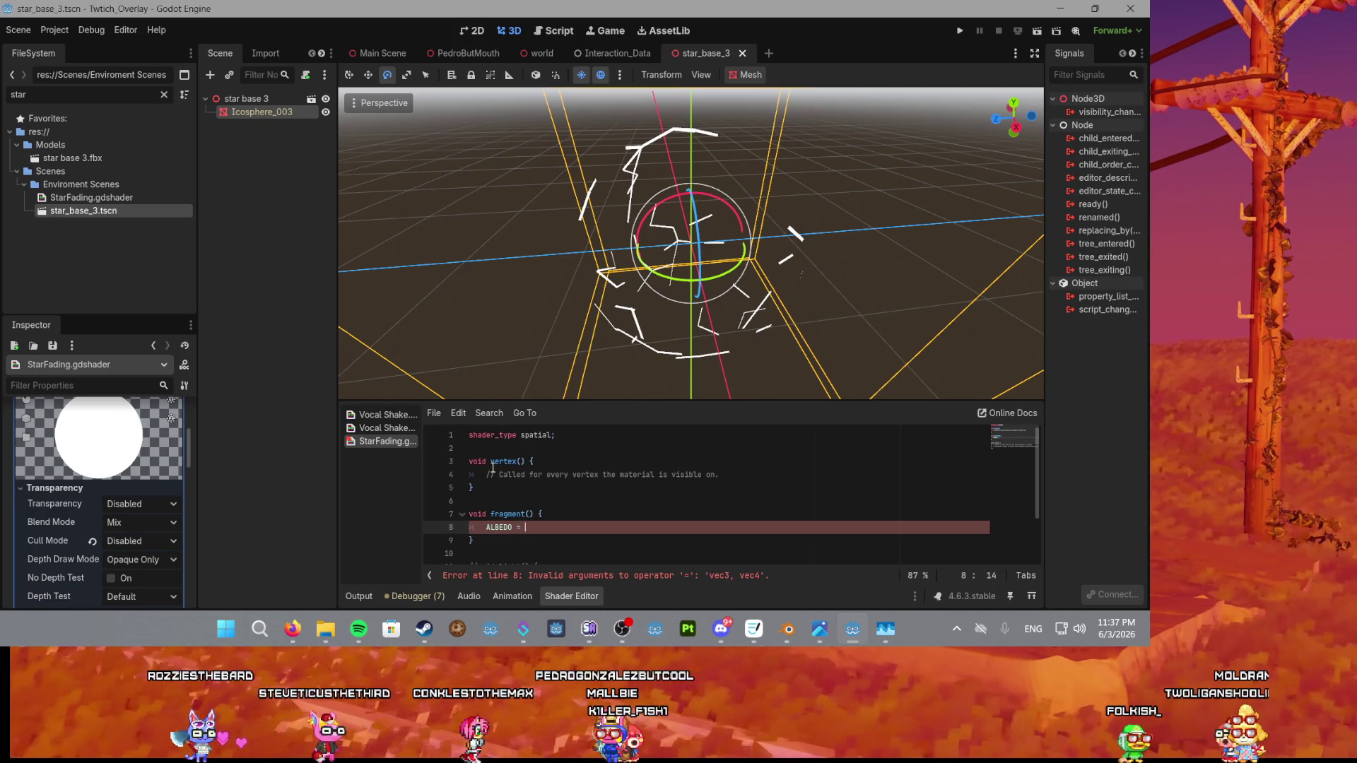
pyautogui.write('c')
pyautogui.write('o')
pyautogui.press('Return')
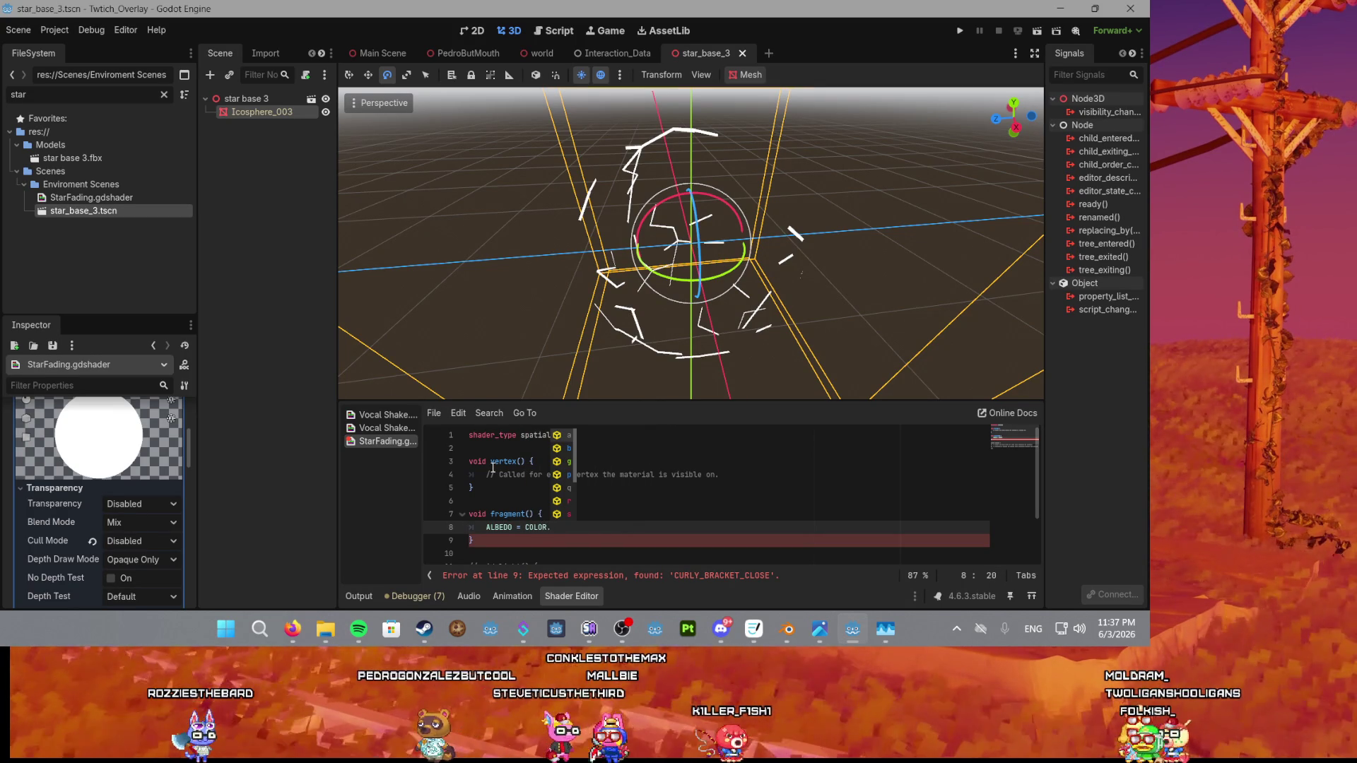
pyautogui.write('rgb')
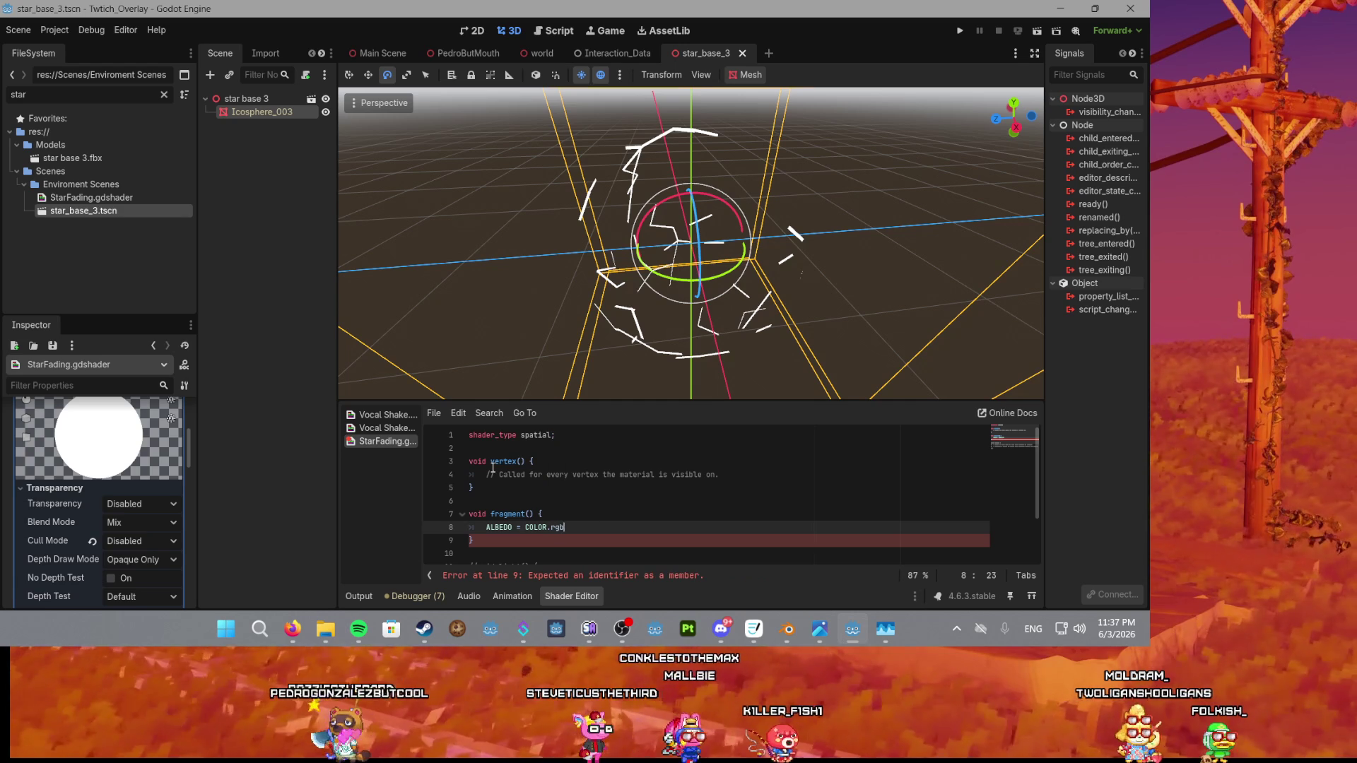
pyautogui.click(545, 526)
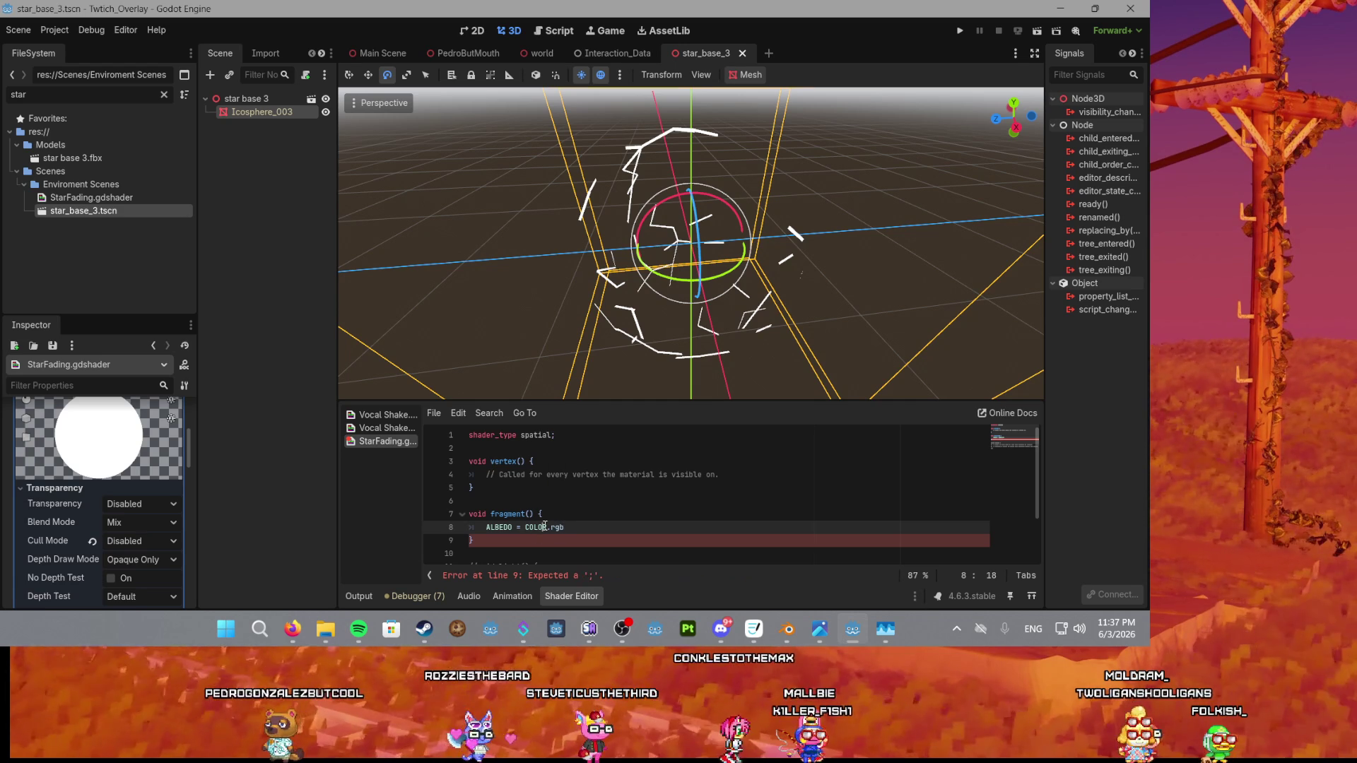
pyautogui.write(';')
pyautogui.click(588, 516)
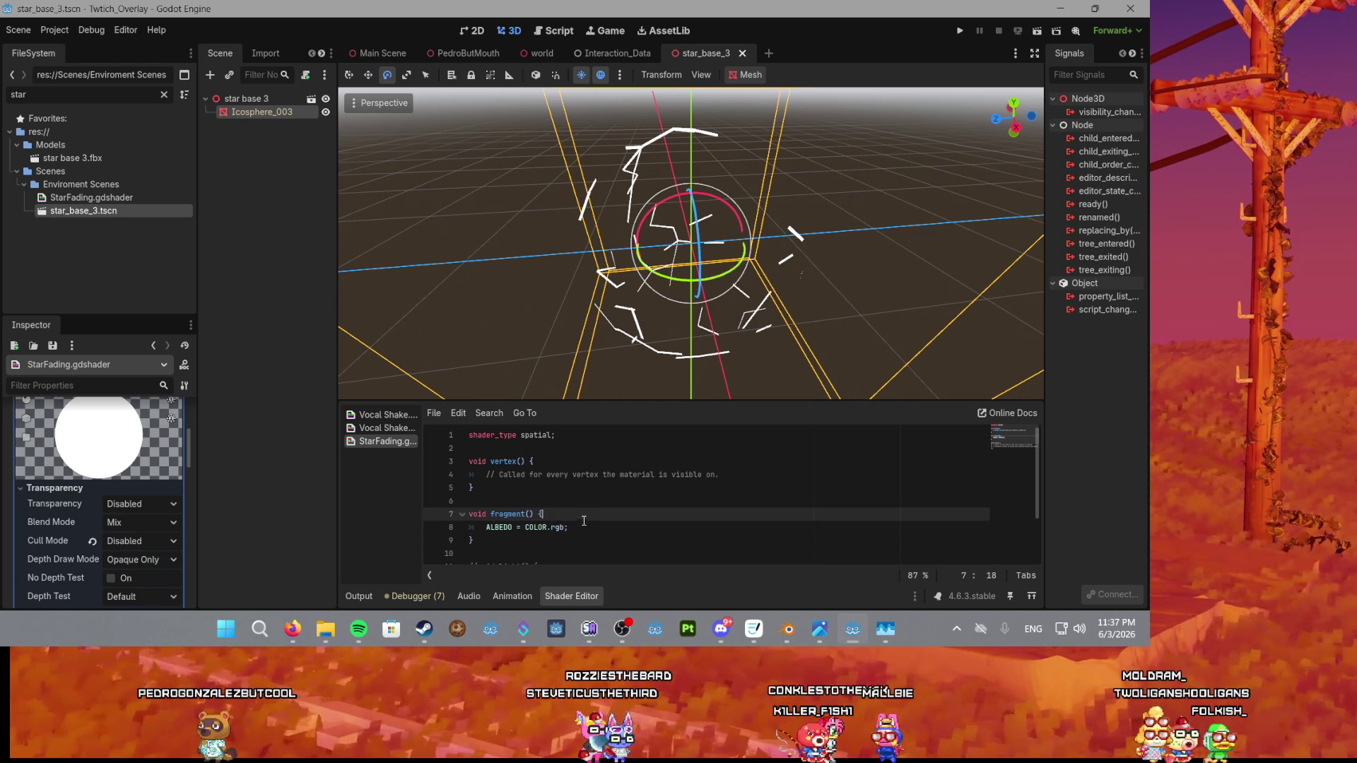
pyautogui.click(563, 527)
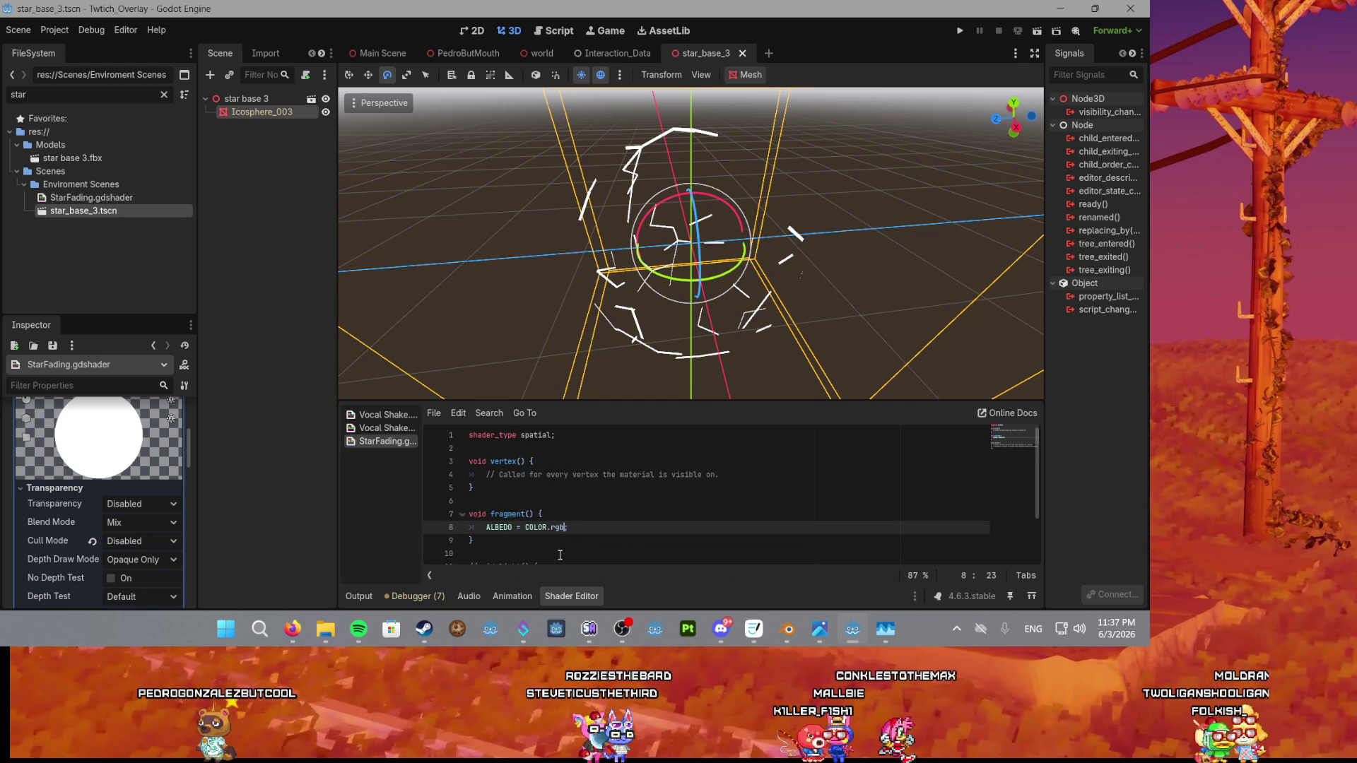
pyautogui.scroll(-5, 94, 538)
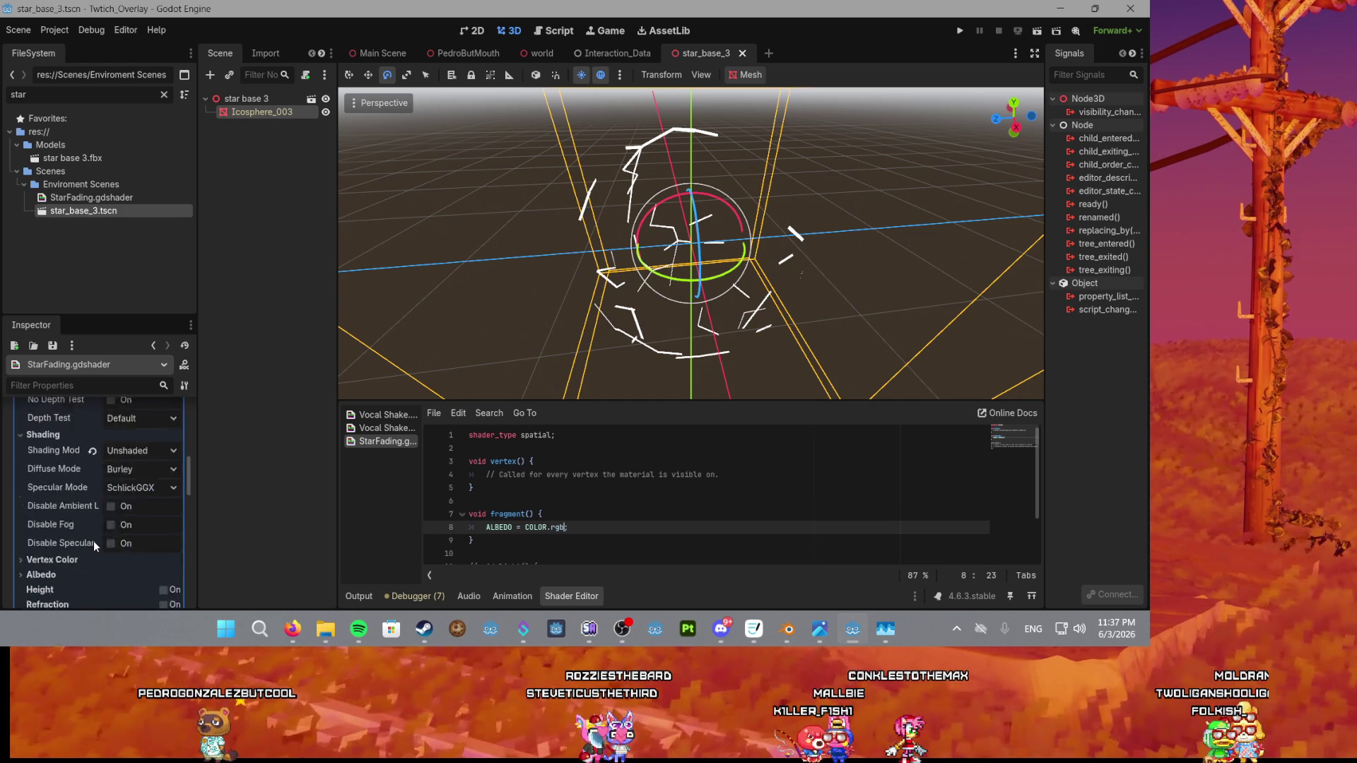
# Give the star mesh's material override a new empty ShaderMaterial.
pyautogui.scroll(5, 152, 457)
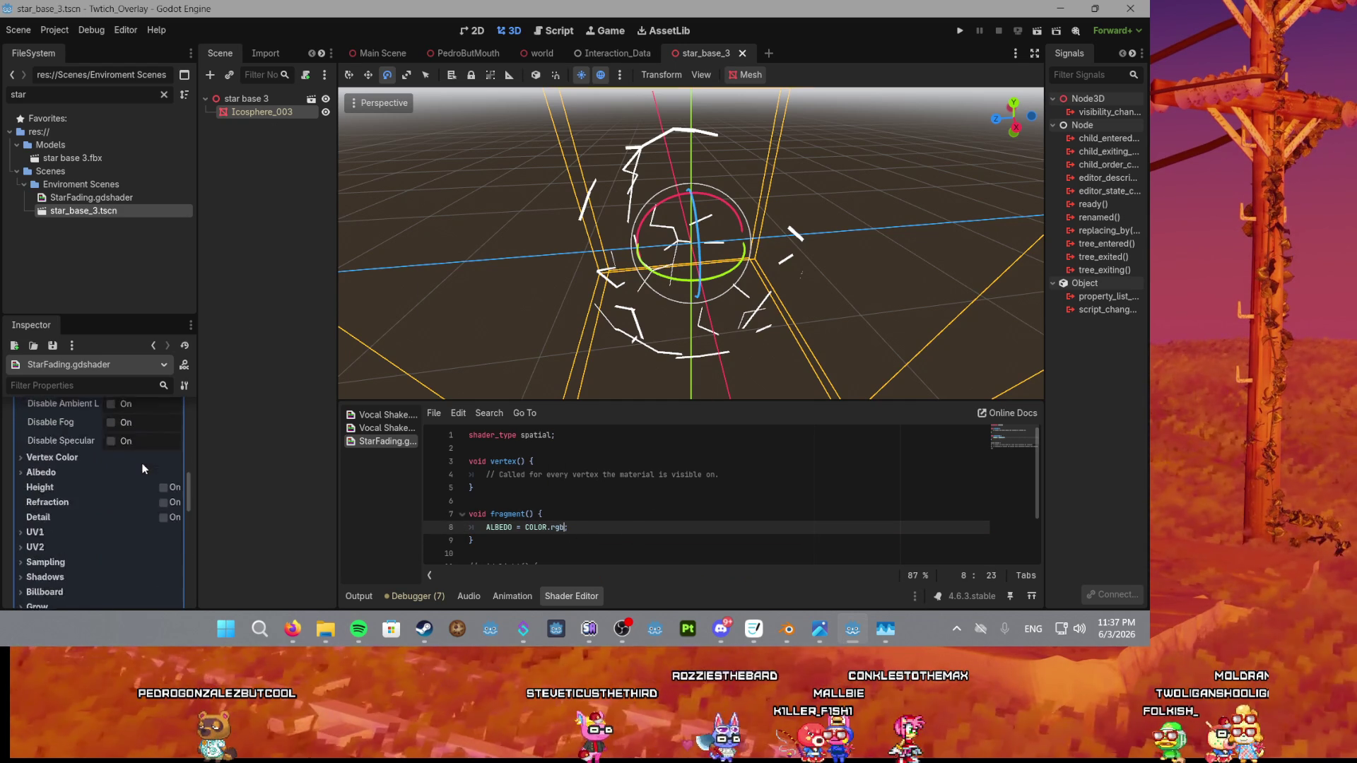
pyautogui.click(168, 453)
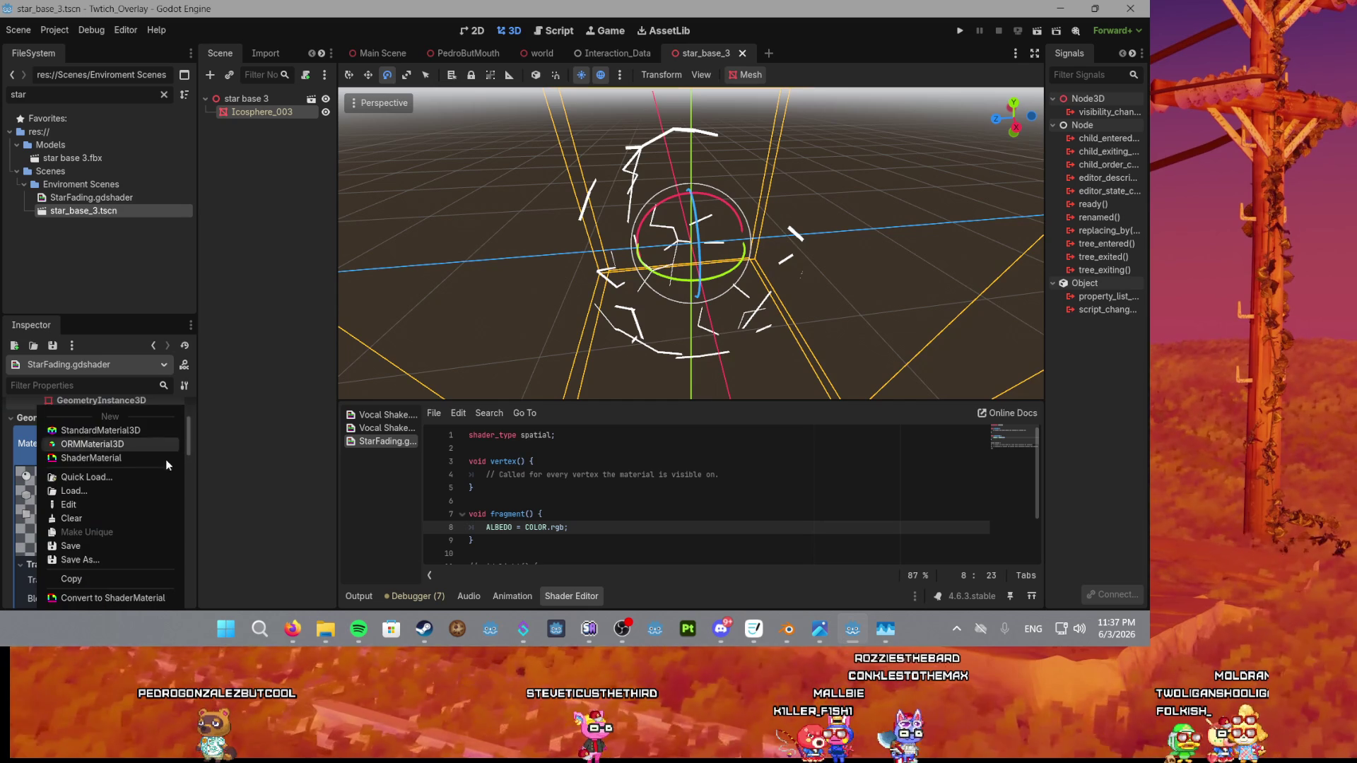
pyautogui.click(99, 455)
pyautogui.scroll(-2, 131, 468)
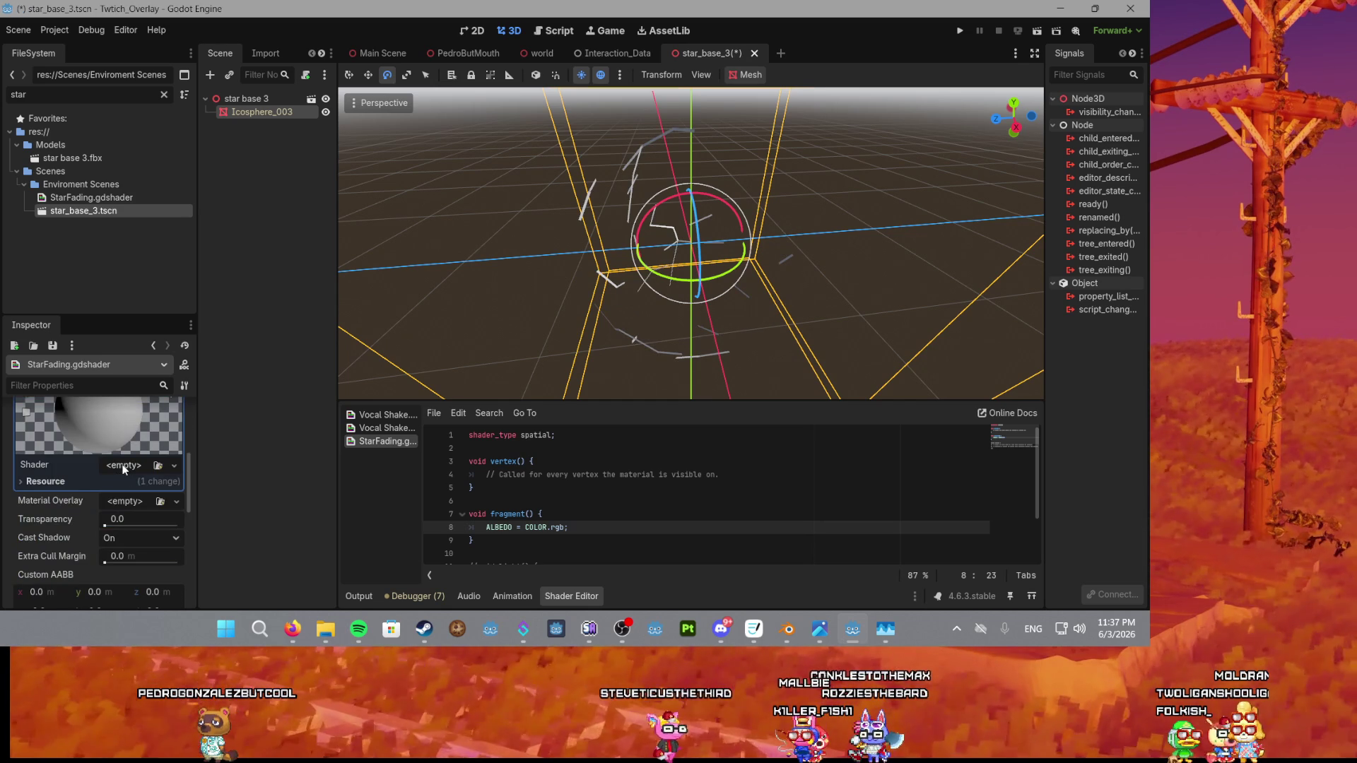
# Try loading a shader by searching 'star', cancel the file dialog, and save the scene.
pyautogui.click(125, 465)
pyautogui.click(113, 467)
pyautogui.click(113, 467)
pyautogui.click(116, 523)
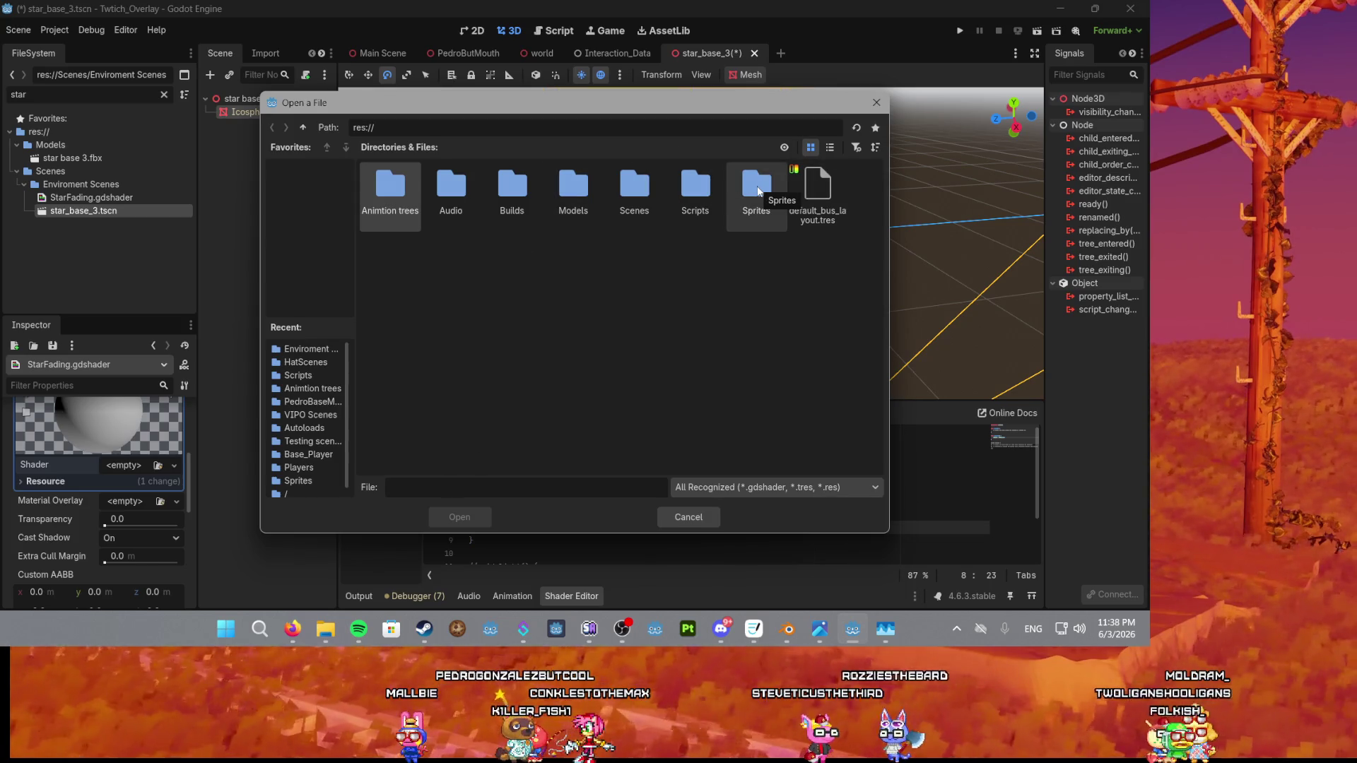
pyautogui.doubleClick(711, 187)
pyautogui.click(305, 127)
pyautogui.click(494, 133)
pyautogui.write('star')
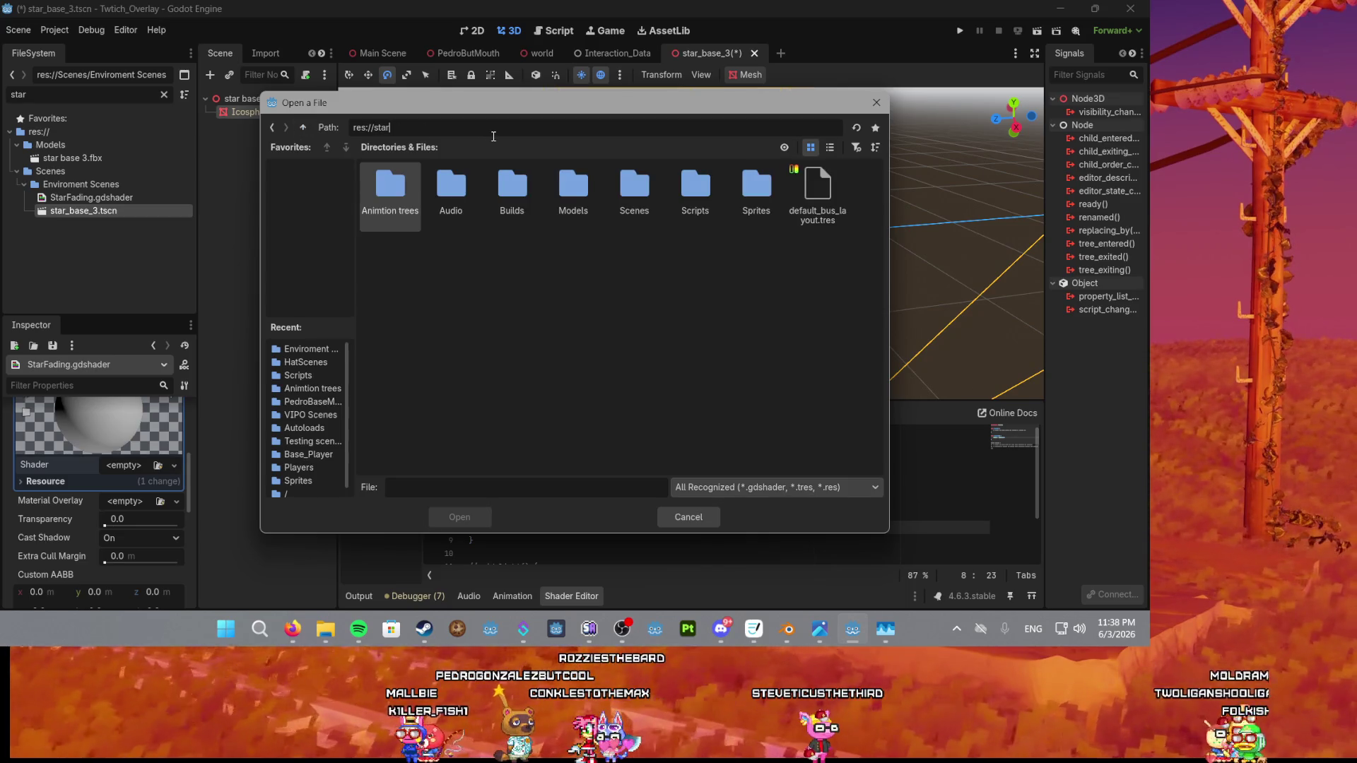
pyautogui.click(688, 516)
pyautogui.click(618, 503)
pyautogui.hotkey('ctrl', 's')
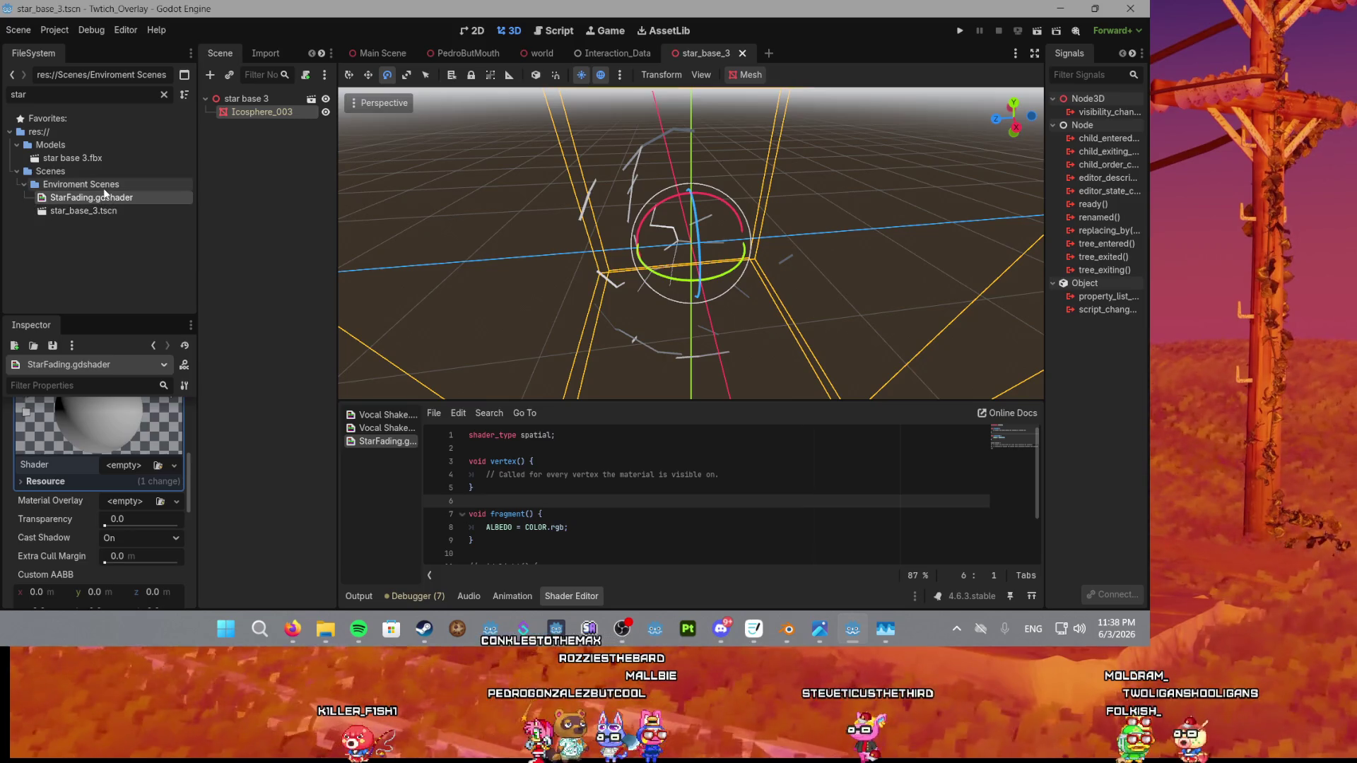
# Load StarFading.gdshader from Scenes/Enviroment Scenes into the material's Shader slot.
pyautogui.click(146, 461)
pyautogui.click(159, 521)
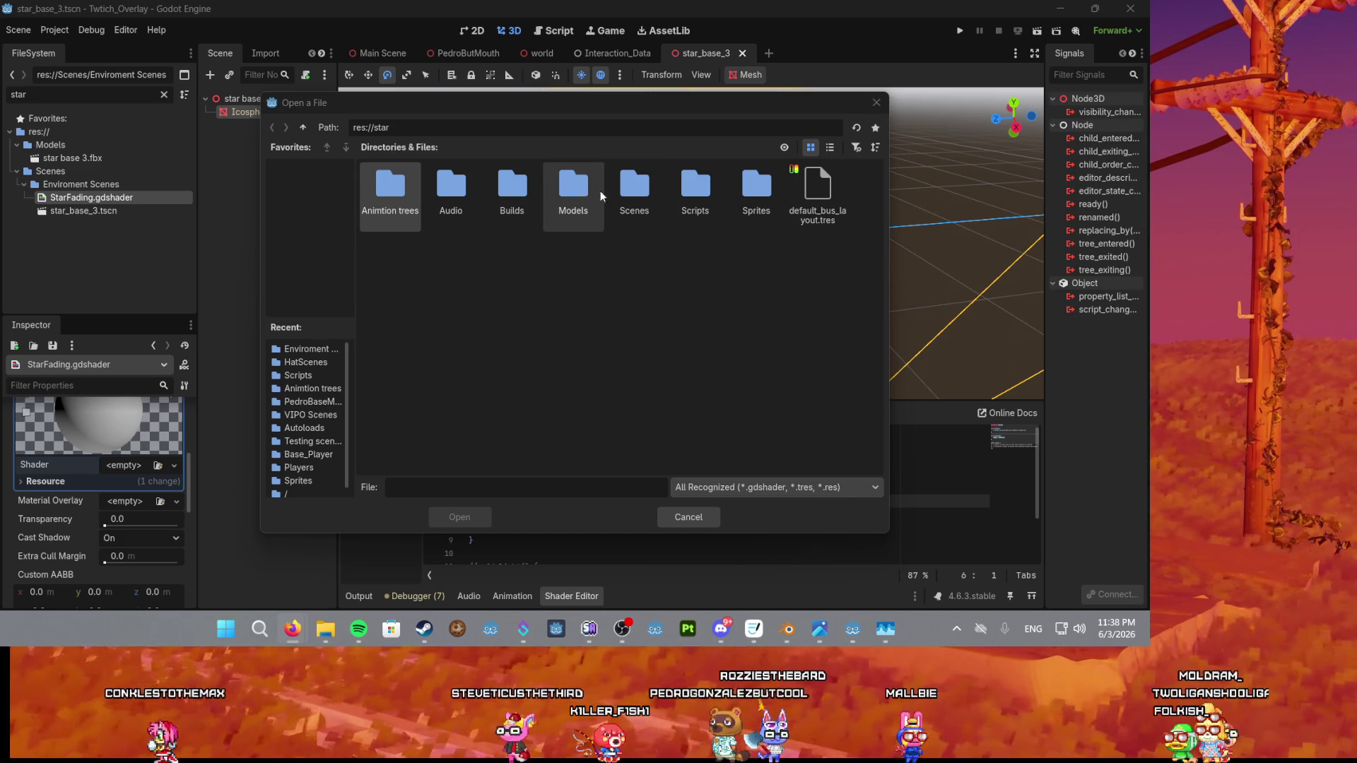
pyautogui.doubleClick(634, 197)
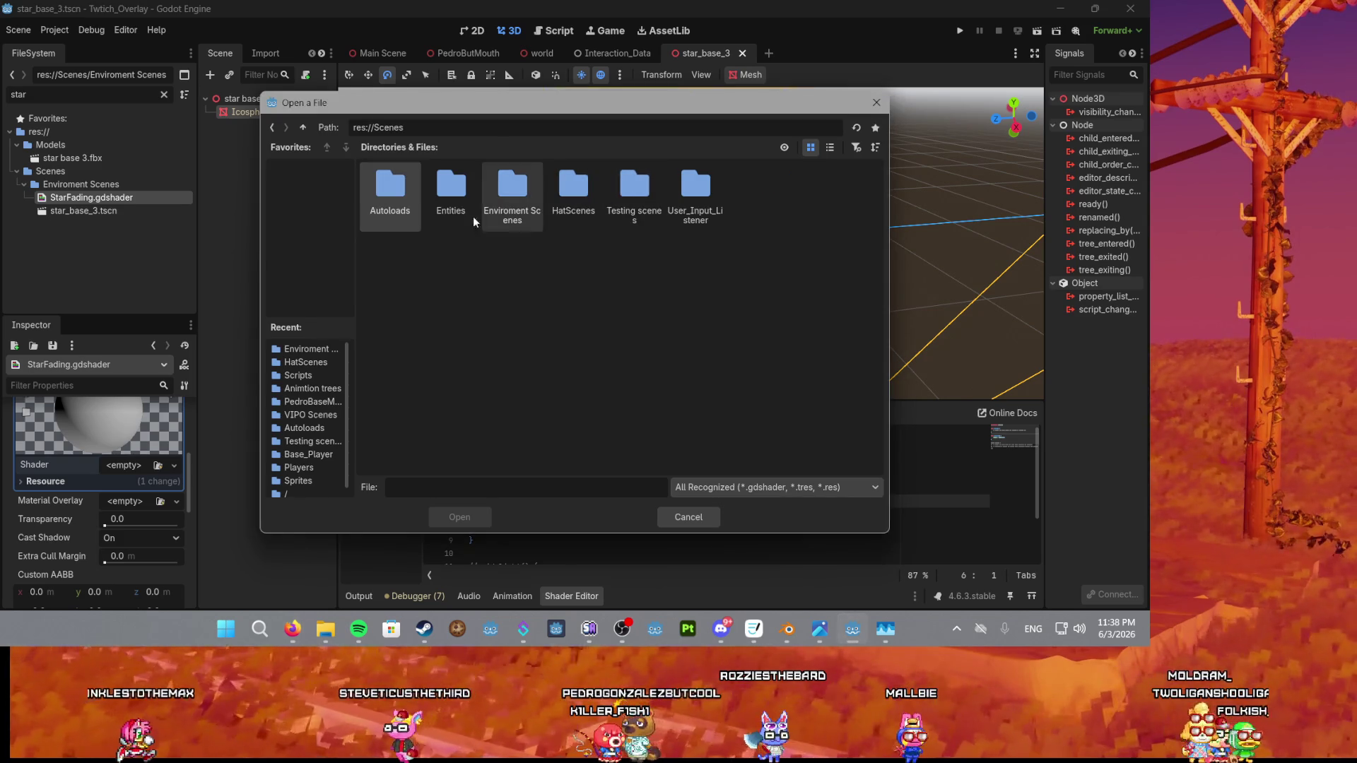
pyautogui.doubleClick(500, 188)
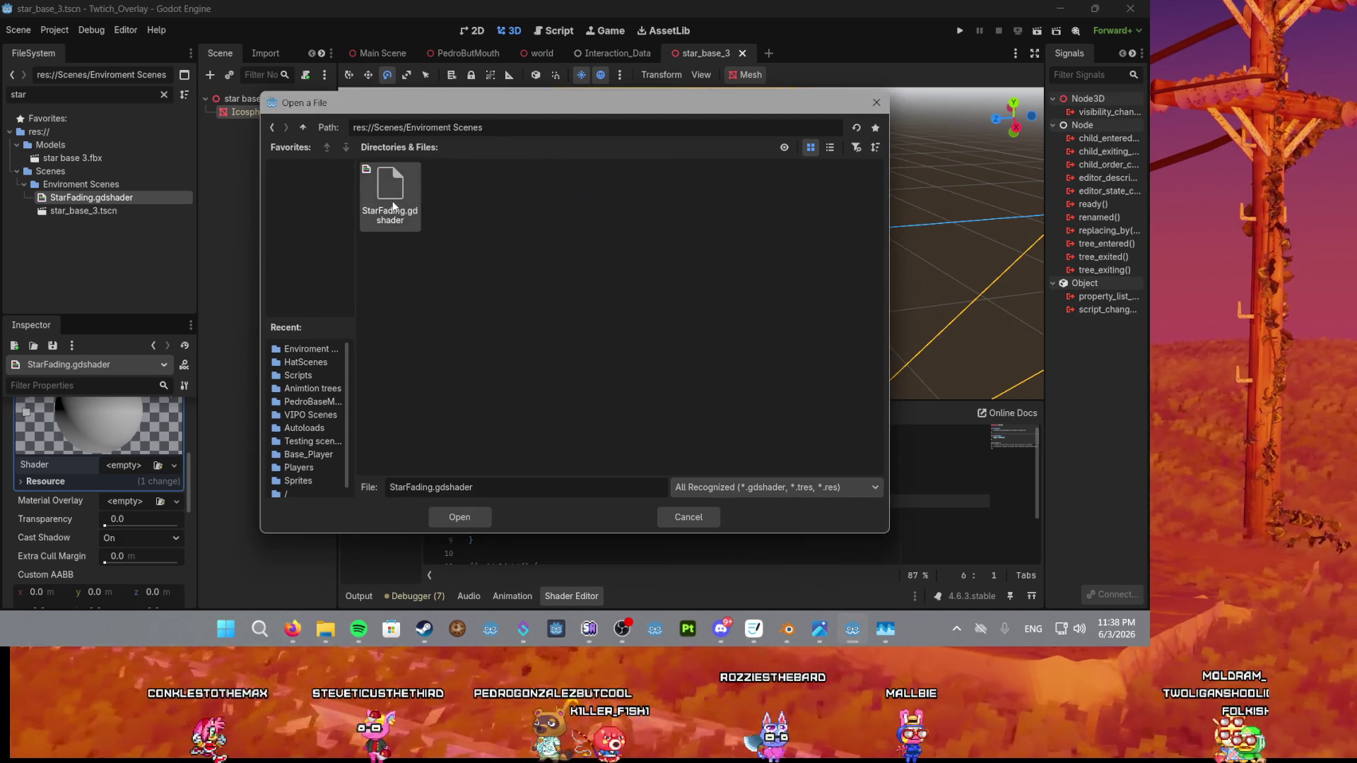
pyautogui.doubleClick(392, 201)
pyautogui.moveTo(379, 444)
pyautogui.mouseDown()
pyautogui.moveTo(208, 426)
pyautogui.moveTo(145, 465)
pyautogui.mouseUp()
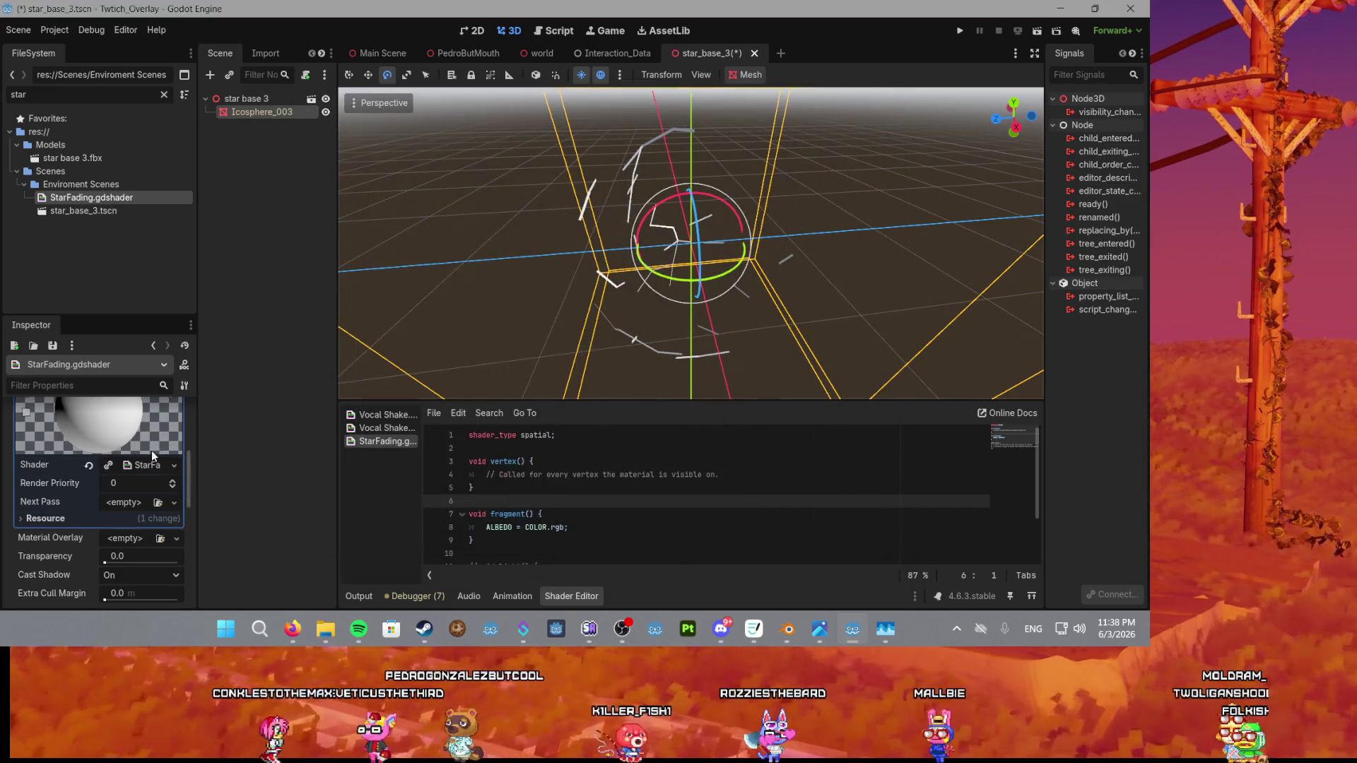
# Trim the albedo line and save to recompile the shader.
pyautogui.click(575, 529)
pyautogui.moveTo(579, 425)
pyautogui.mouseDown()
pyautogui.moveTo(591, 335)
pyautogui.moveTo(566, 274)
pyautogui.moveTo(629, 319)
pyautogui.moveTo(646, 295)
pyautogui.mouseUp()
pyautogui.scroll(3, 625, 316)
pyautogui.click(566, 528)
pyautogui.press('BackSpace')
pyautogui.press('BackSpace')
pyautogui.hotkey('ctrl', 's')
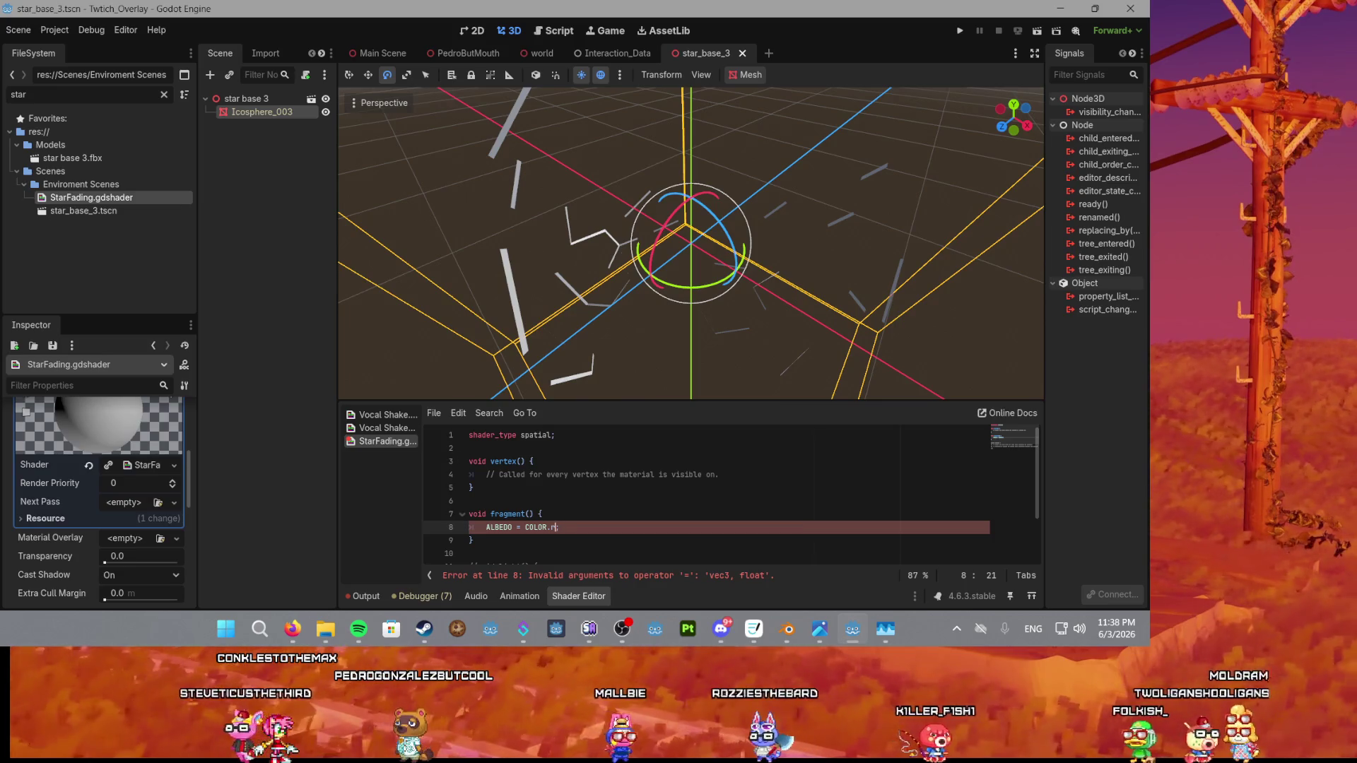
pyautogui.hotkey('alt', 'Tab')
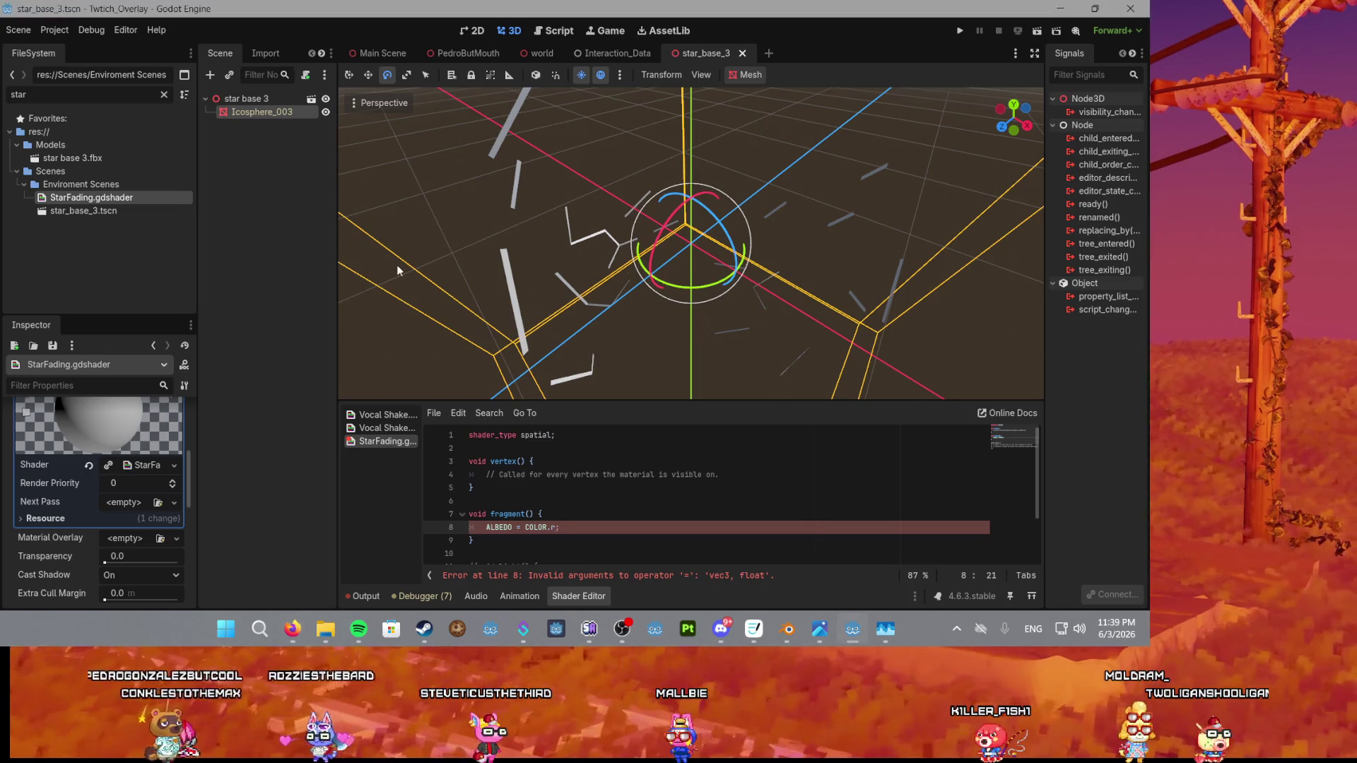
# Replace the albedo expression with vec3(0,0,0), then change it to vec3(1,0,0) for red.
pyautogui.scroll(3, 562, 256)
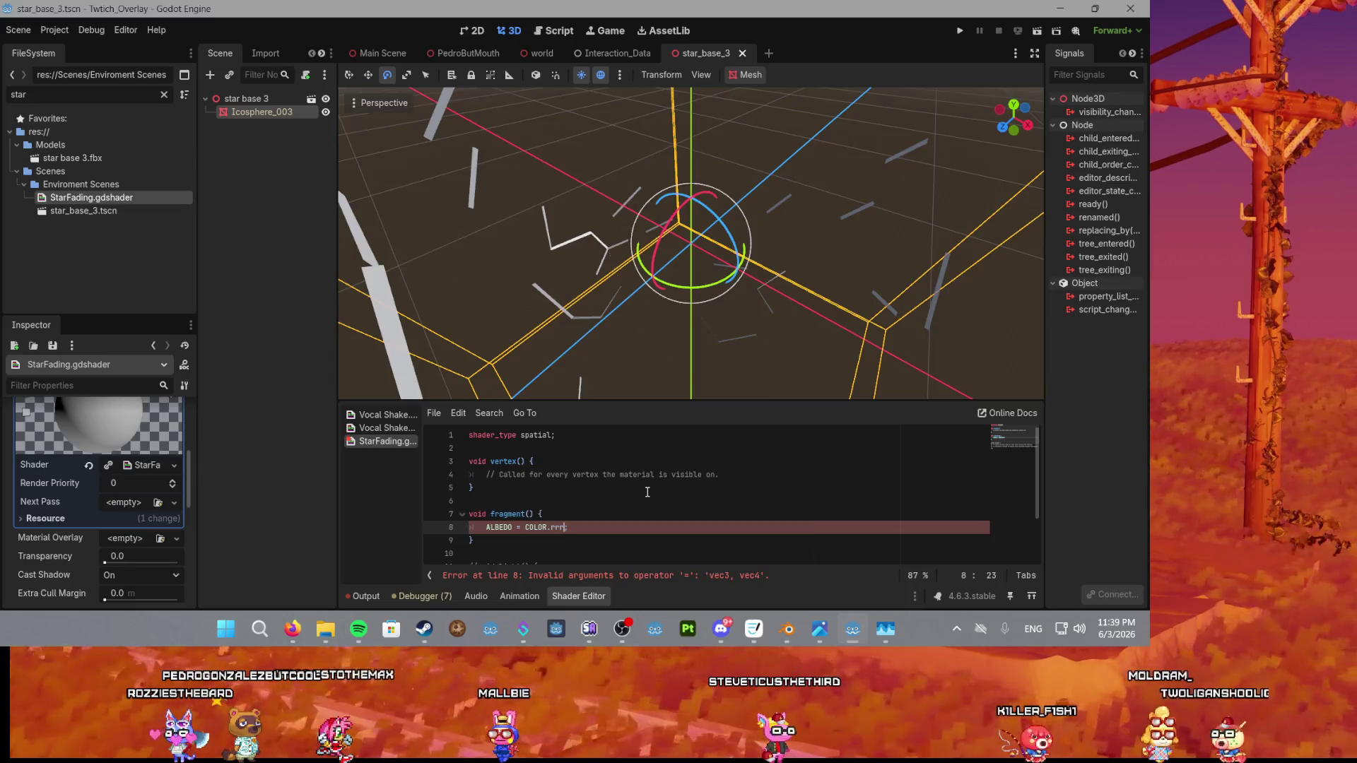
pyautogui.press('BackSpace')
pyautogui.press('BackSpace')
pyautogui.press('BackSpace')
pyautogui.press('BackSpace')
pyautogui.press('BackSpace')
pyautogui.press('BackSpace')
pyautogui.write('vec3')
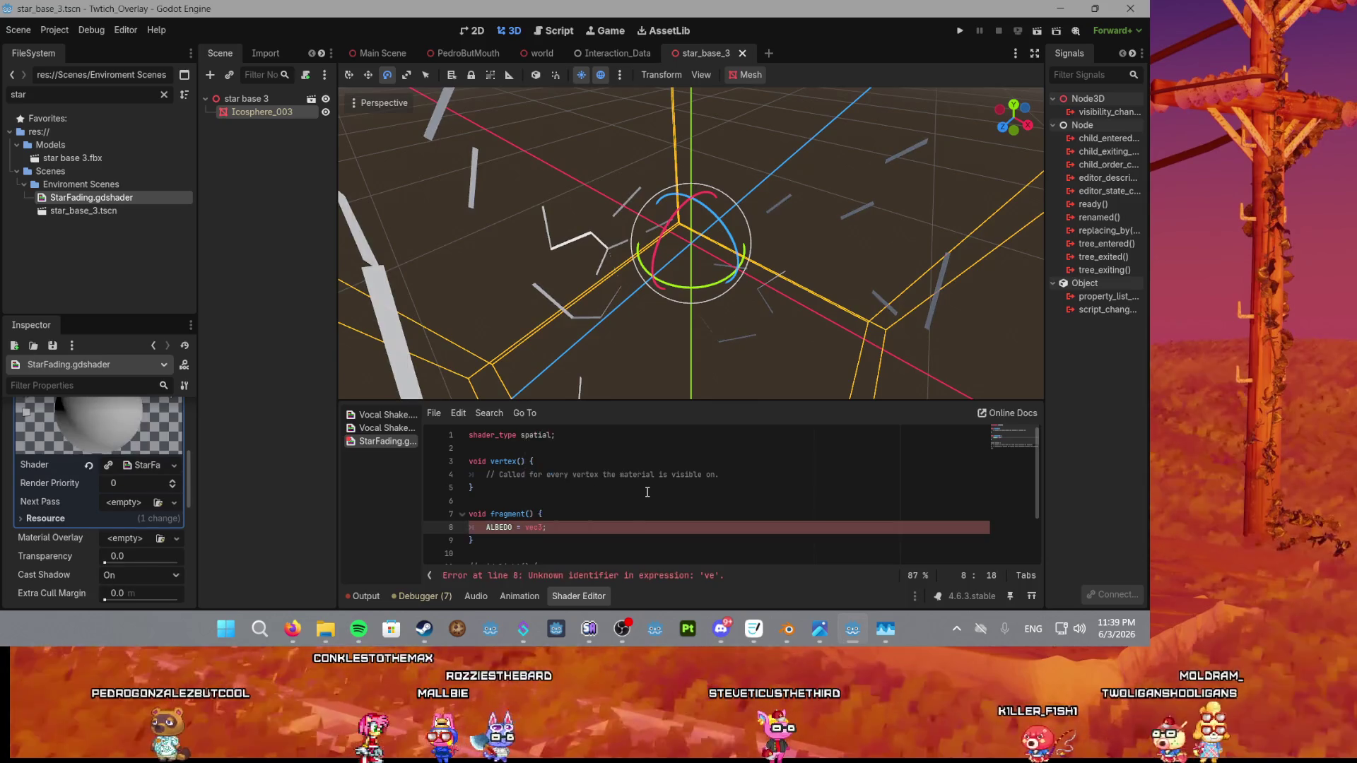
pyautogui.write('(0,0,0')
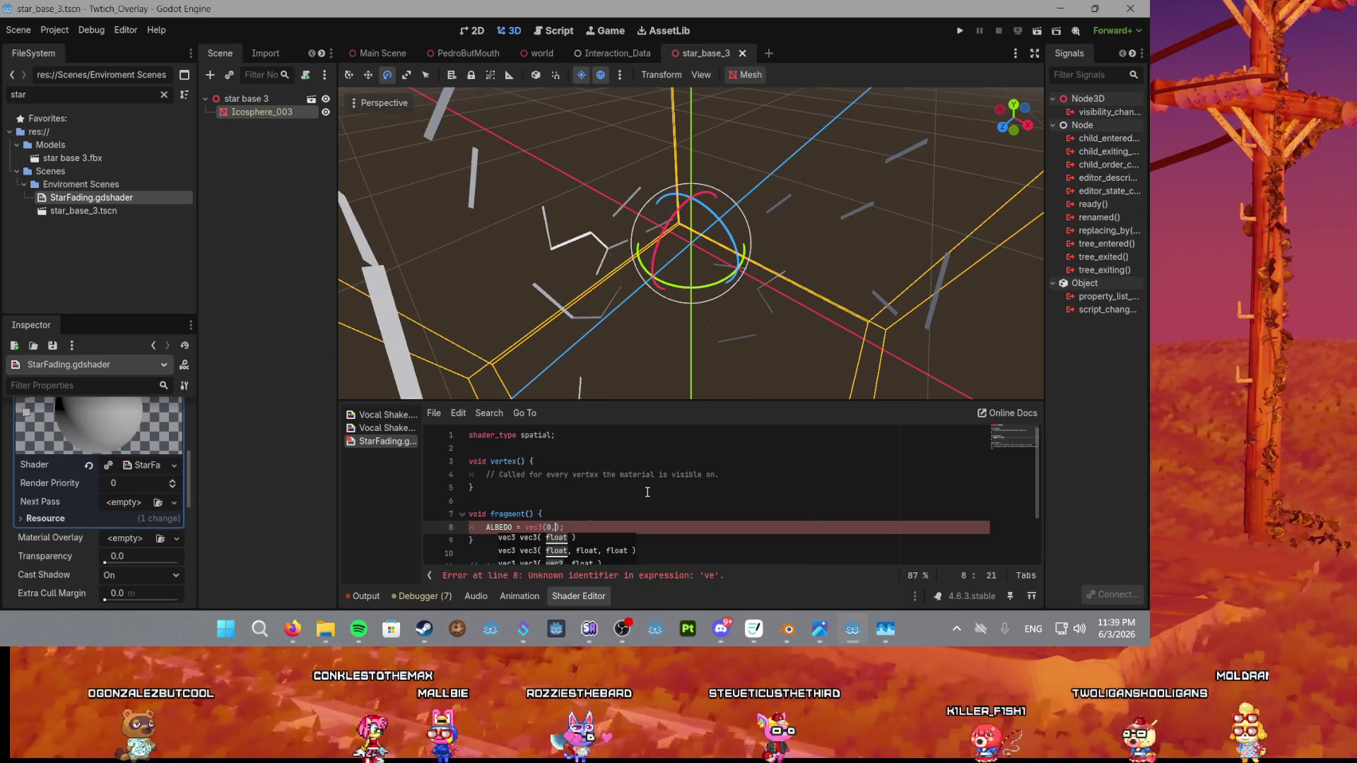
pyautogui.write(')')
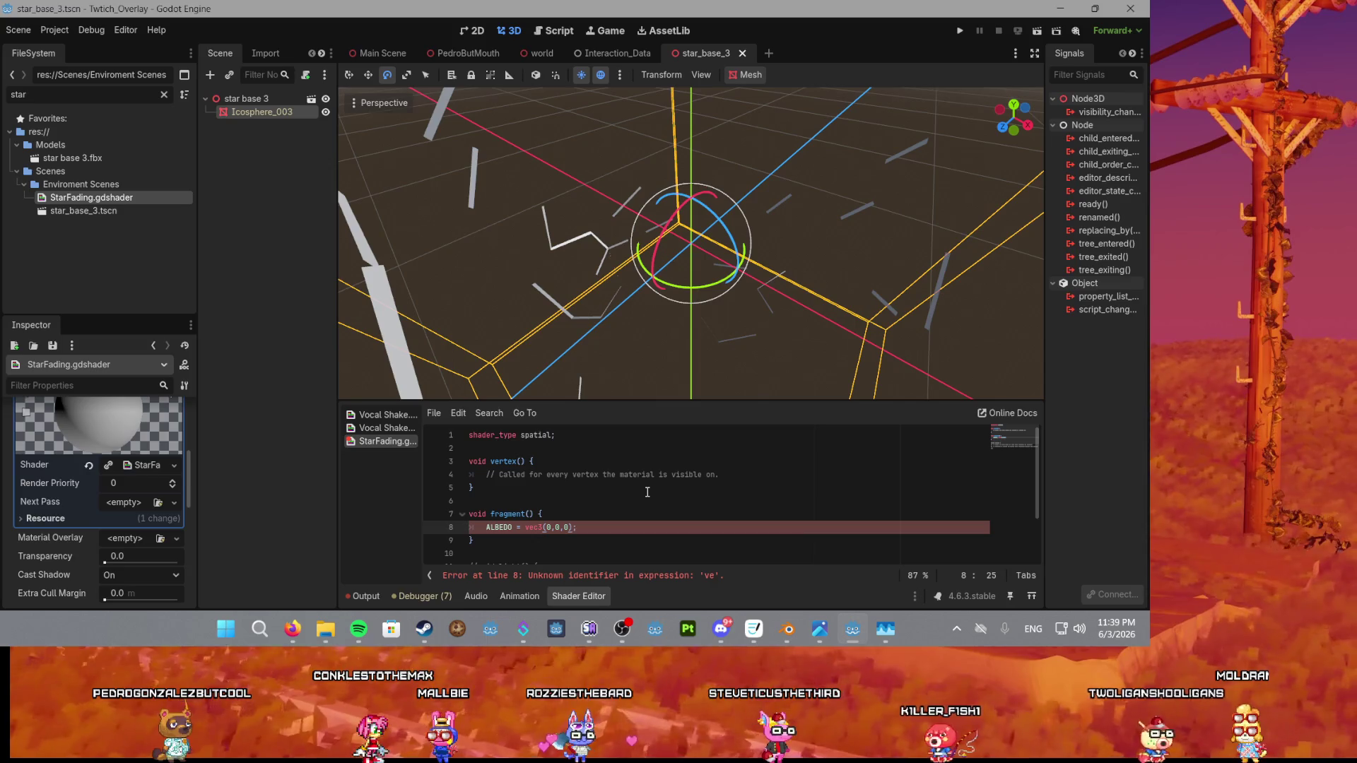
pyautogui.click(599, 510)
pyautogui.scroll(-2, 599, 510)
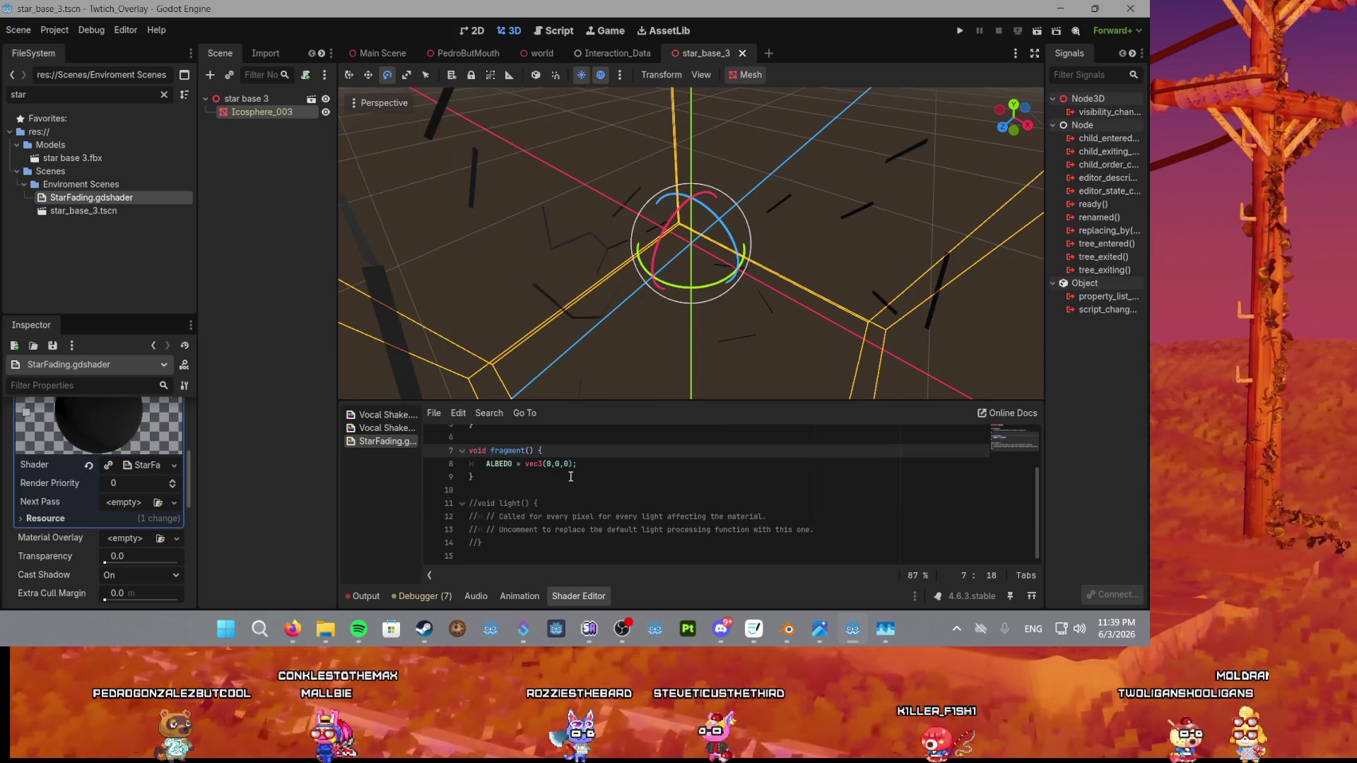
pyautogui.click(548, 463)
pyautogui.press('BackSpace')
pyautogui.write('1')
pyautogui.press('End')
# Review the shader code and switch to the Vocal Shake shader for reference.
pyautogui.scroll(2, 618, 478)
pyautogui.click(620, 482)
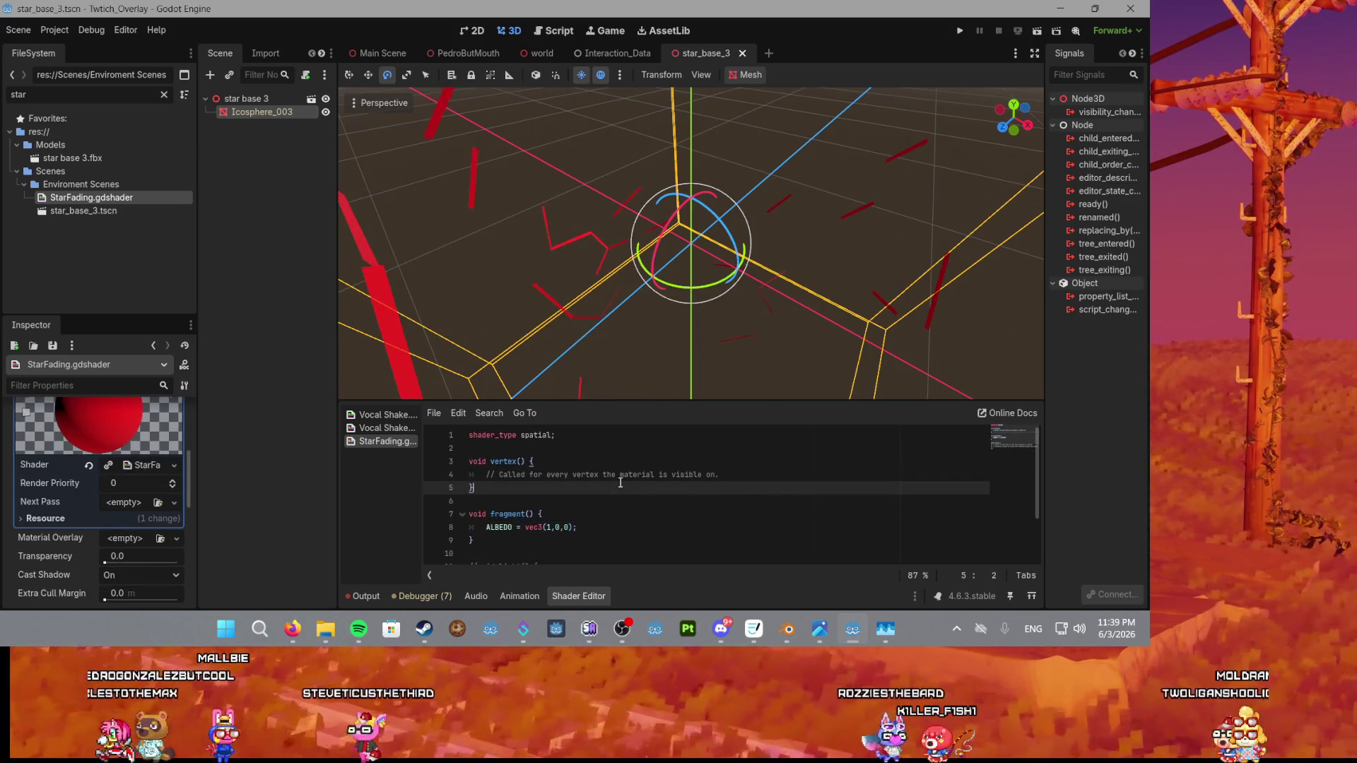
pyautogui.scroll(-1, 620, 482)
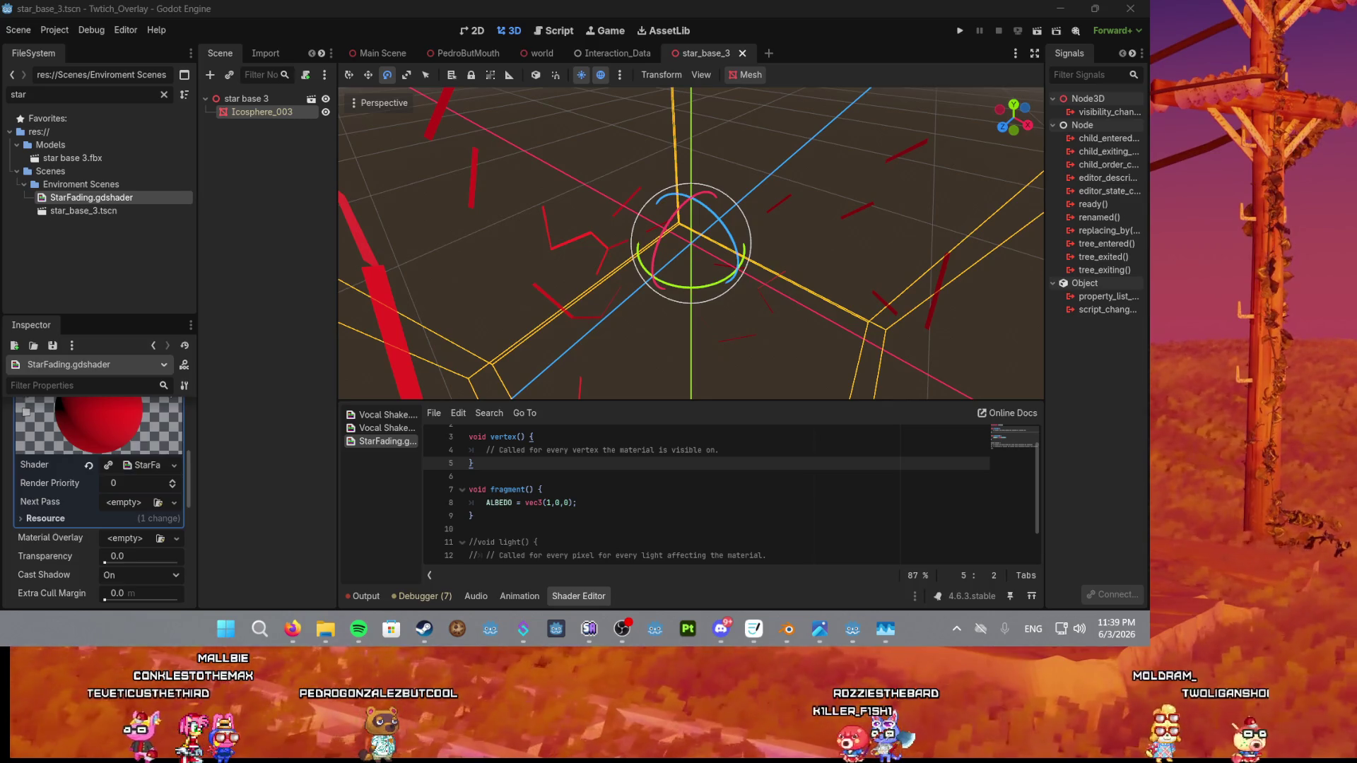
pyautogui.click(387, 428)
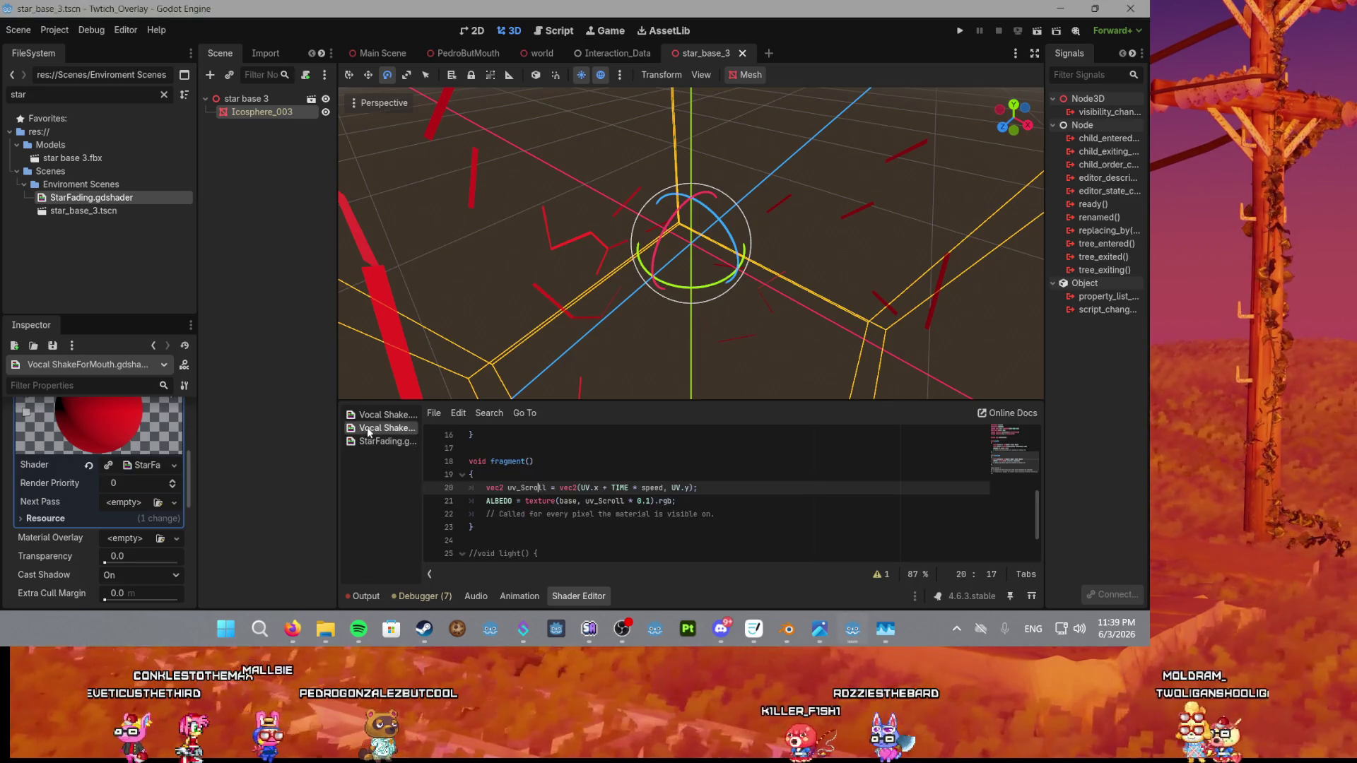
# Copy the render mode from the Vocal Shake shader and paste render_mode unshaded; into StarFading.
pyautogui.scroll(5, 546, 523)
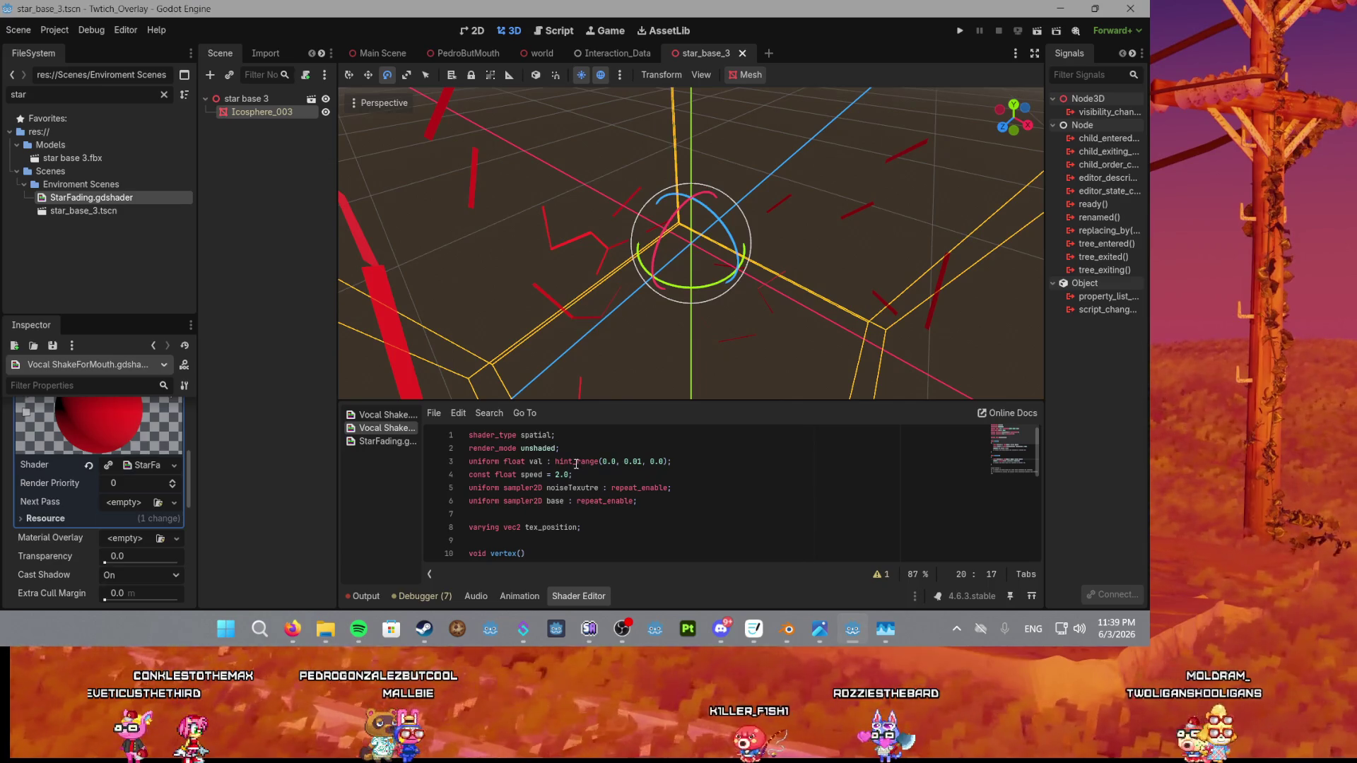
pyautogui.click(579, 447)
pyautogui.click(367, 443)
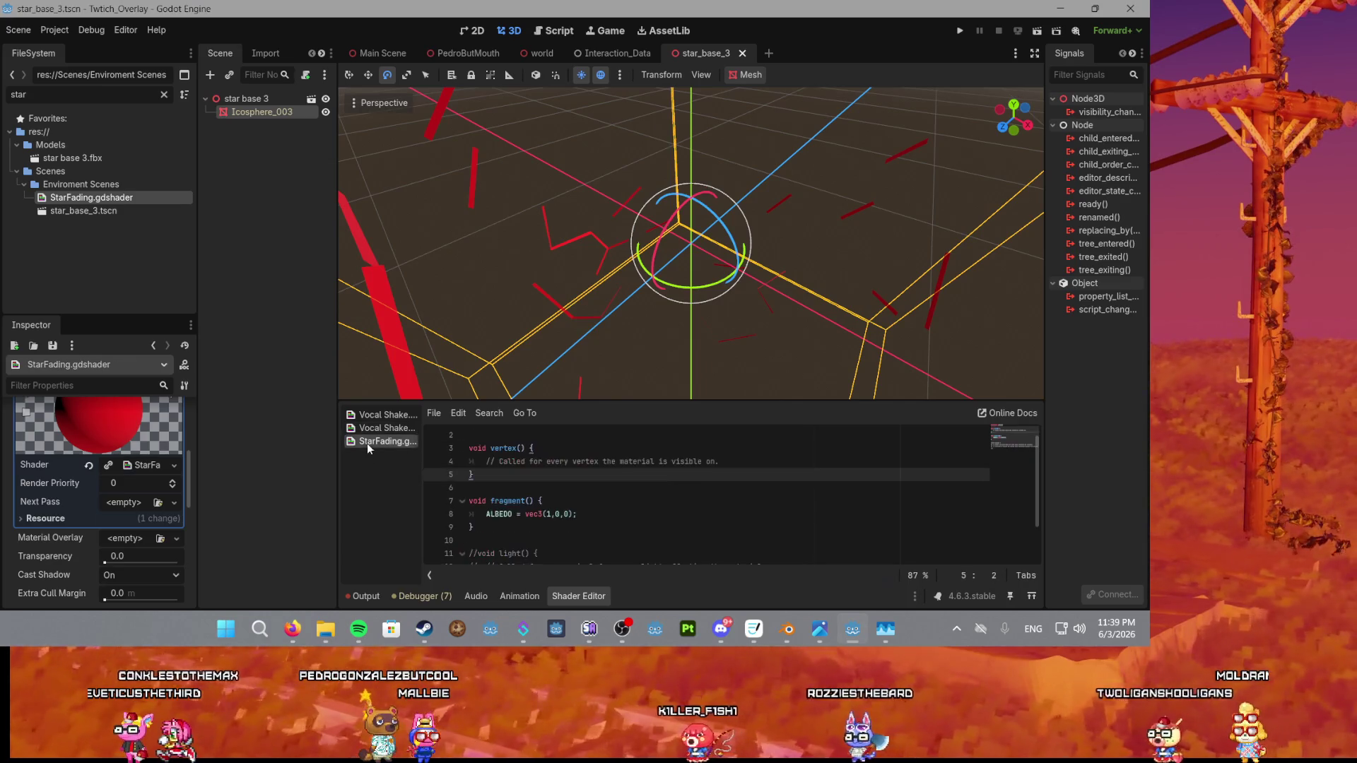
pyautogui.click(537, 431)
pyautogui.write('render_mode unshaded;')
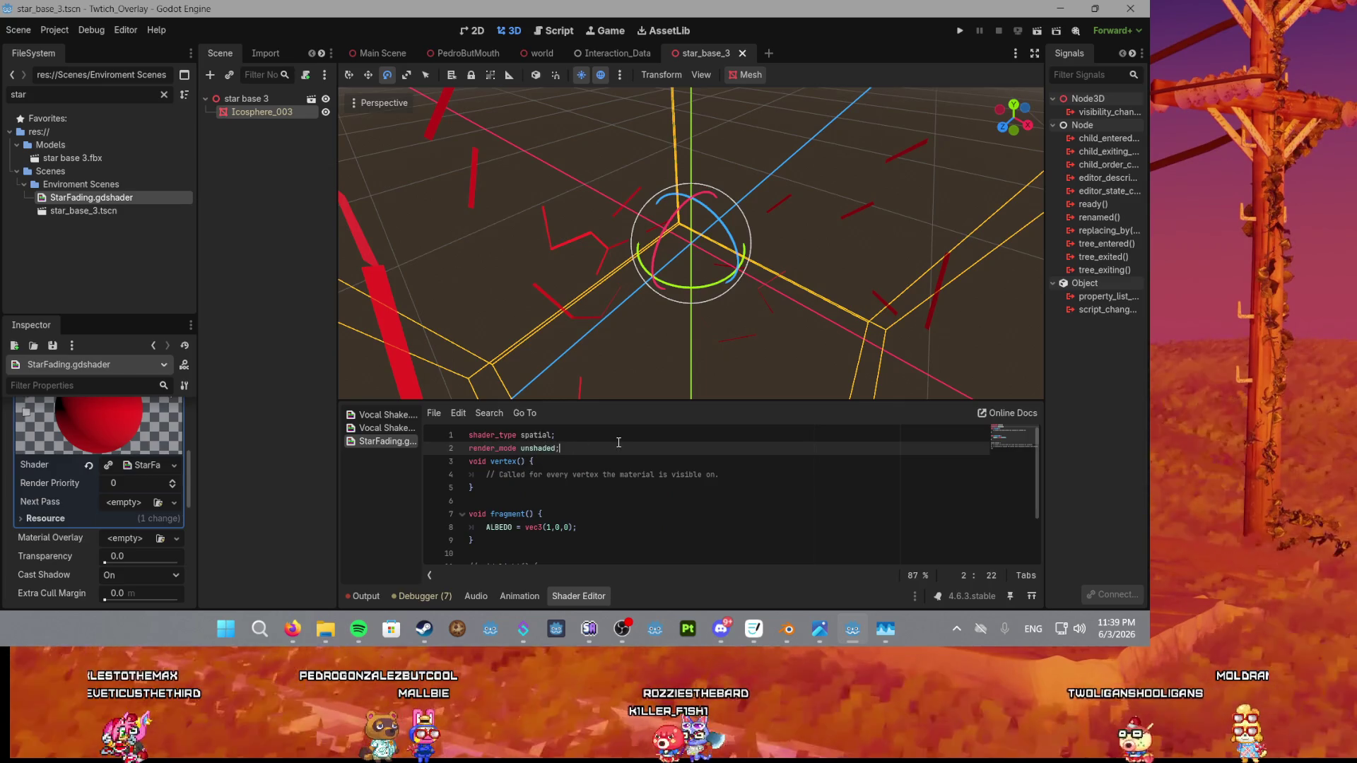
# Change the albedo to vec3(1,1,1) and save so the star pieces turn white.
pyautogui.moveTo(707, 304); pyautogui.dragTo(615, 272)
pyautogui.scroll(-2, 532, 483)
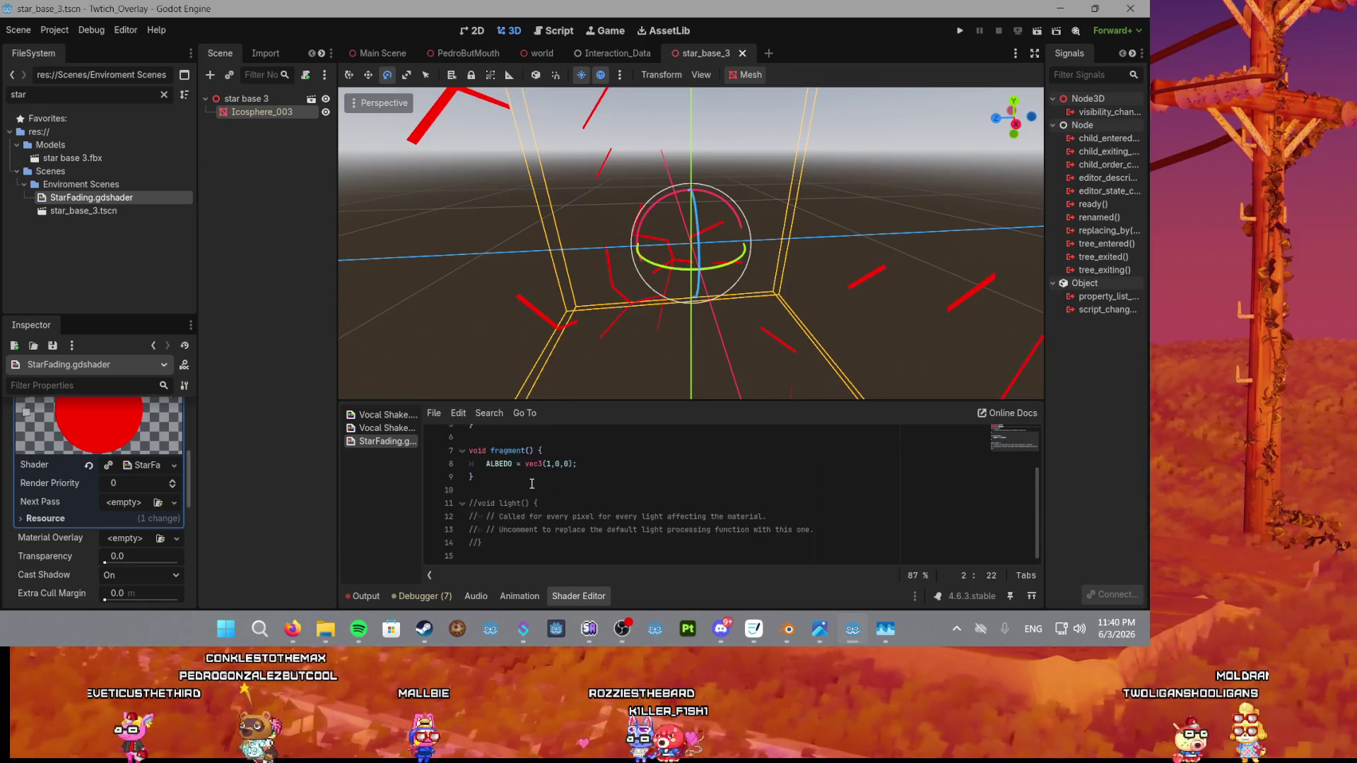
pyautogui.click(554, 464)
pyautogui.doubleClick(555, 463)
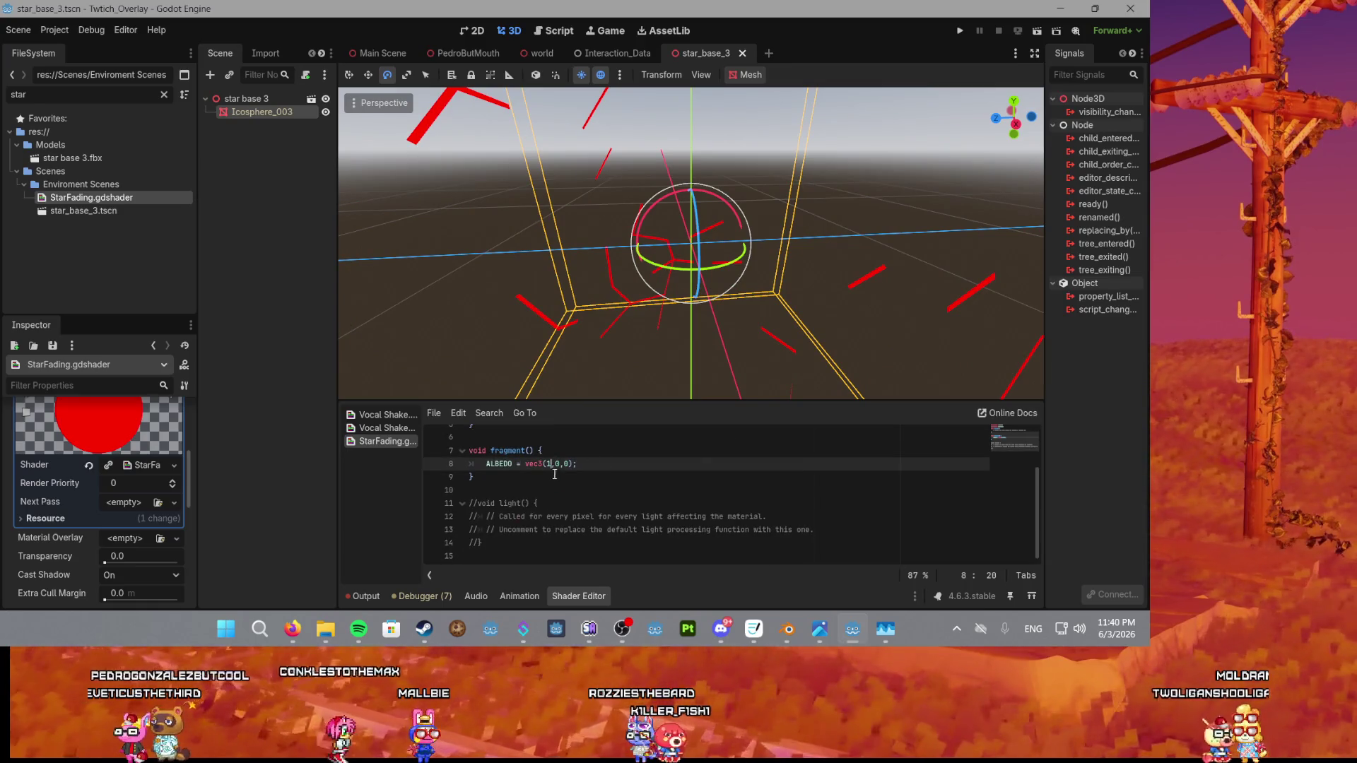
pyautogui.write('1')
pyautogui.click(567, 464)
pyautogui.press('BackSpace')
pyautogui.write('1')
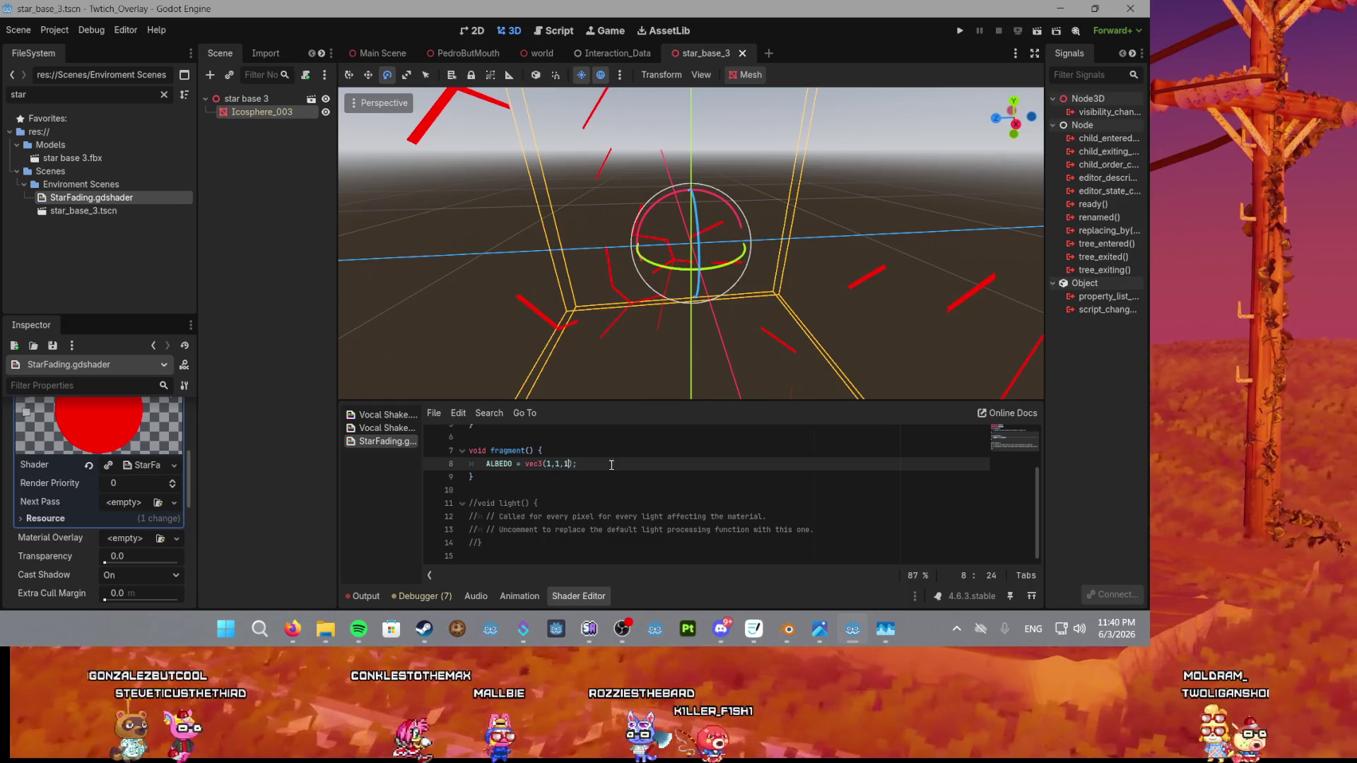
pyautogui.hotkey('ctrl', 's')
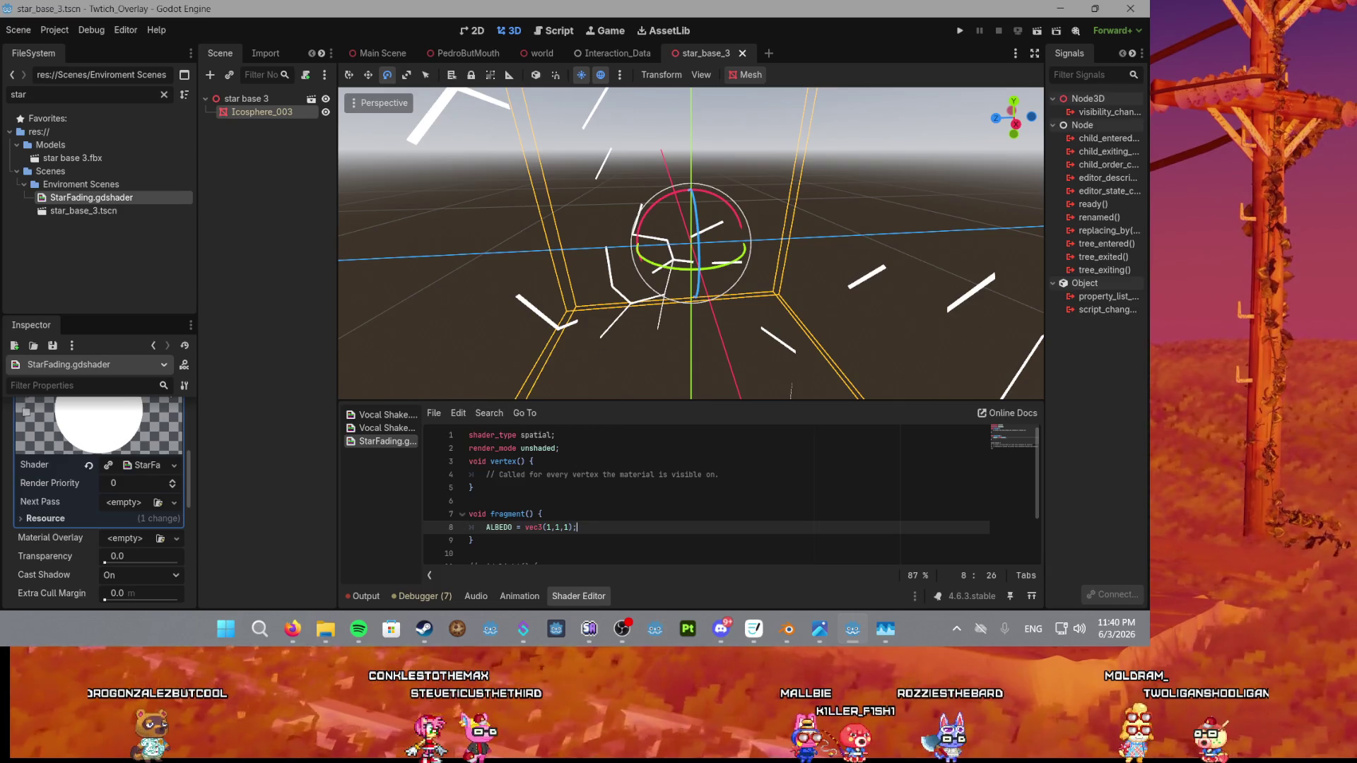
pyautogui.hotkey('alt', 'Tab')
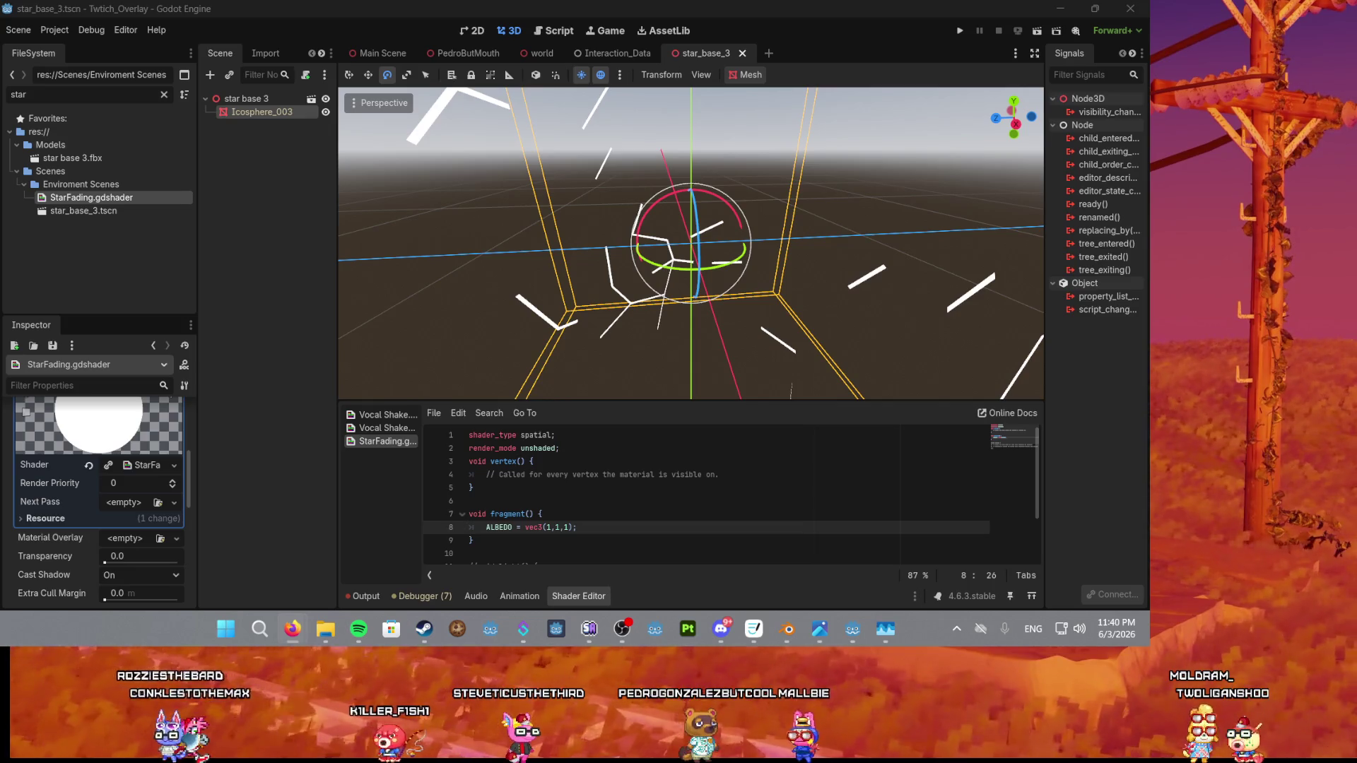
pyautogui.click(581, 524)
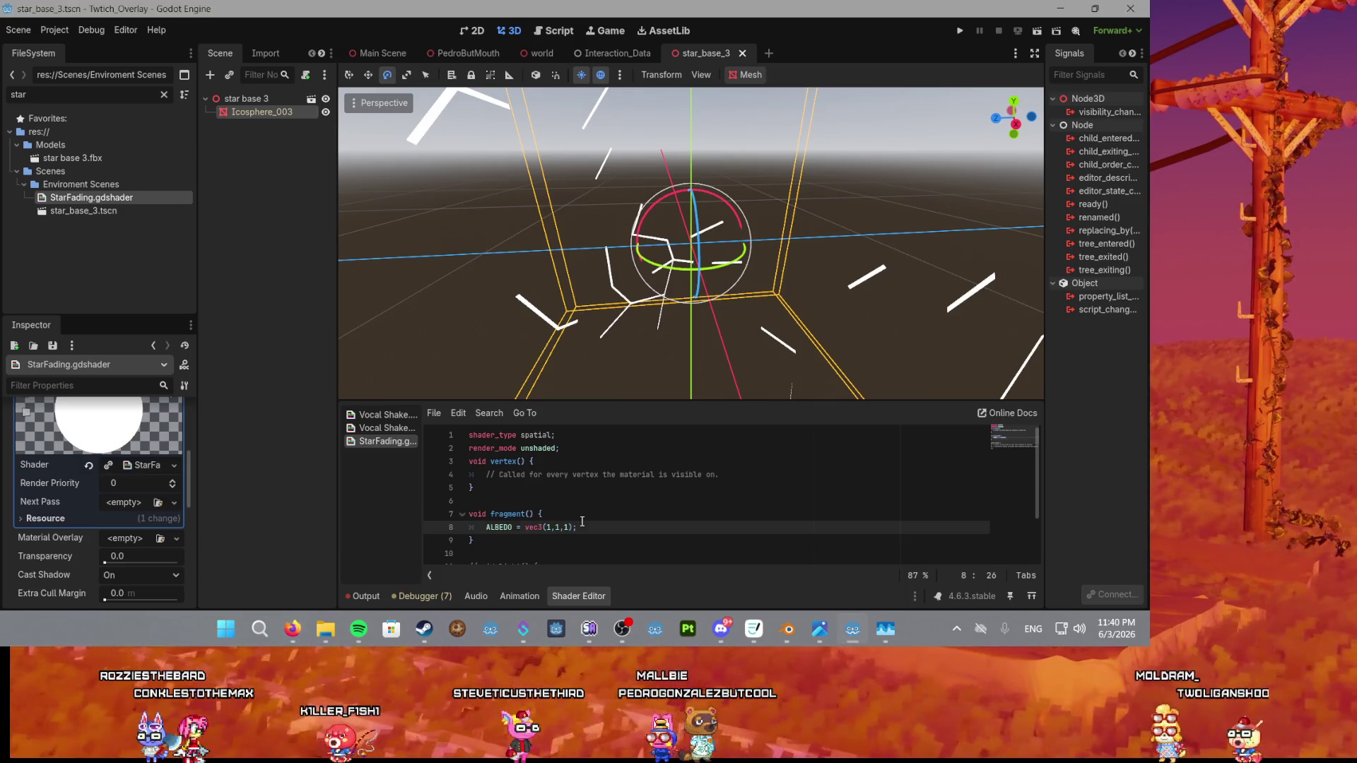
# Add an ALPHA = 0.5; line below the white albedo.
pyautogui.press('Return')
pyautogui.write('al')
pyautogui.press('Down')
pyautogui.press('Down')
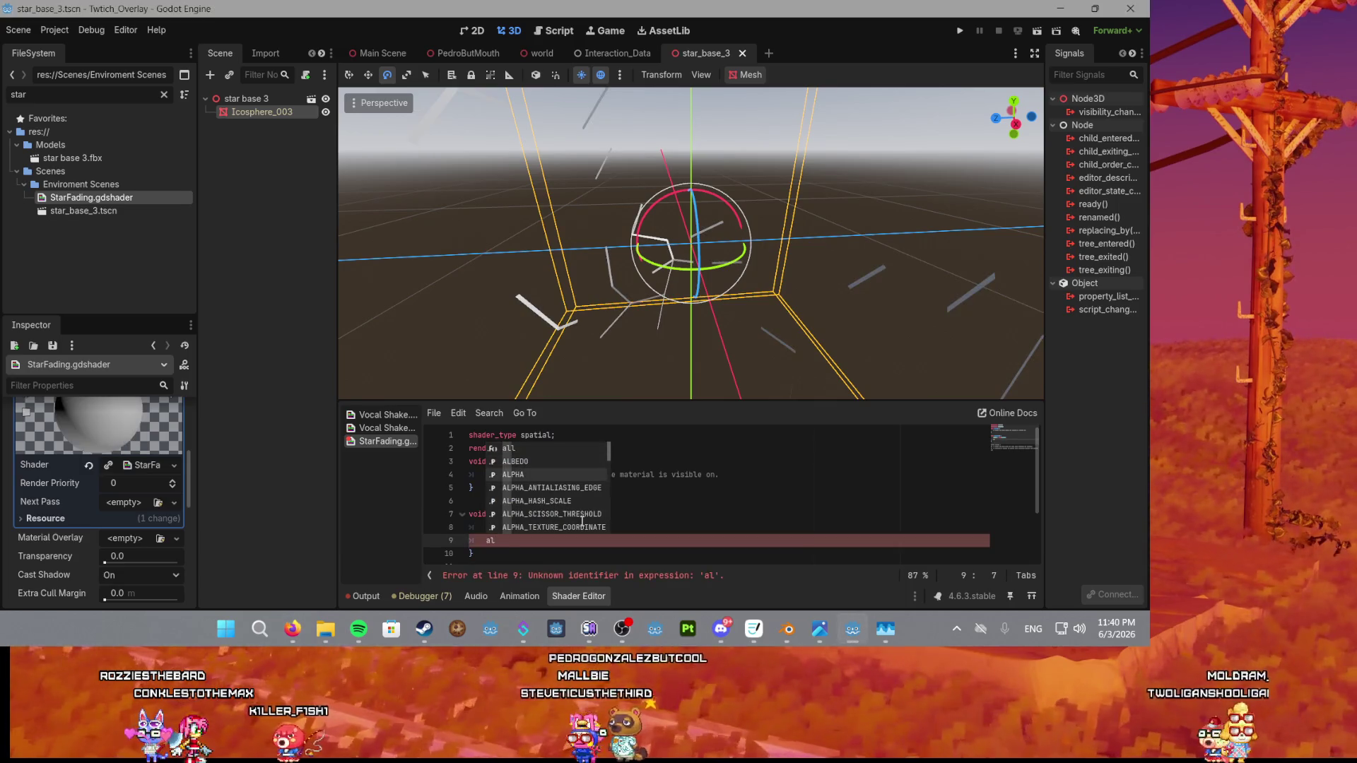
pyautogui.press('Return')
pyautogui.write('0.5;')
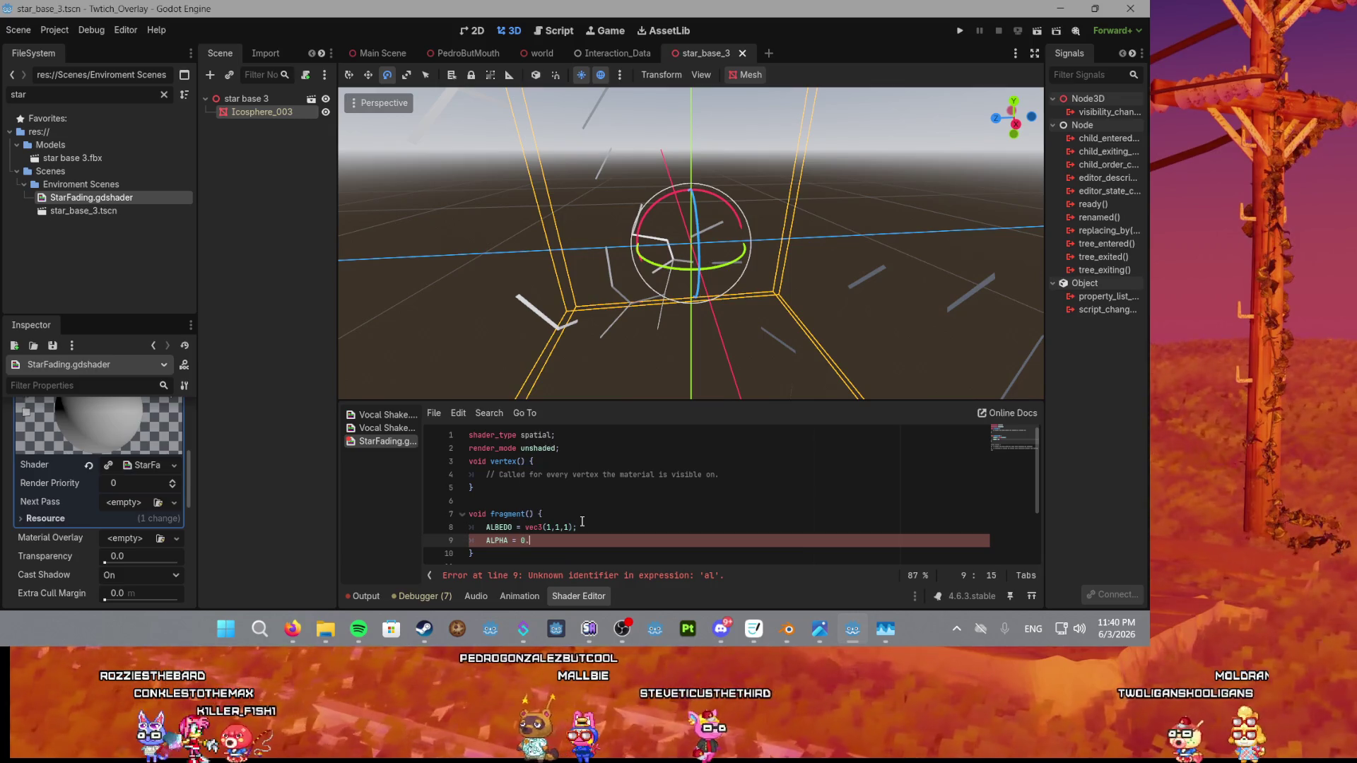
pyautogui.click(583, 526)
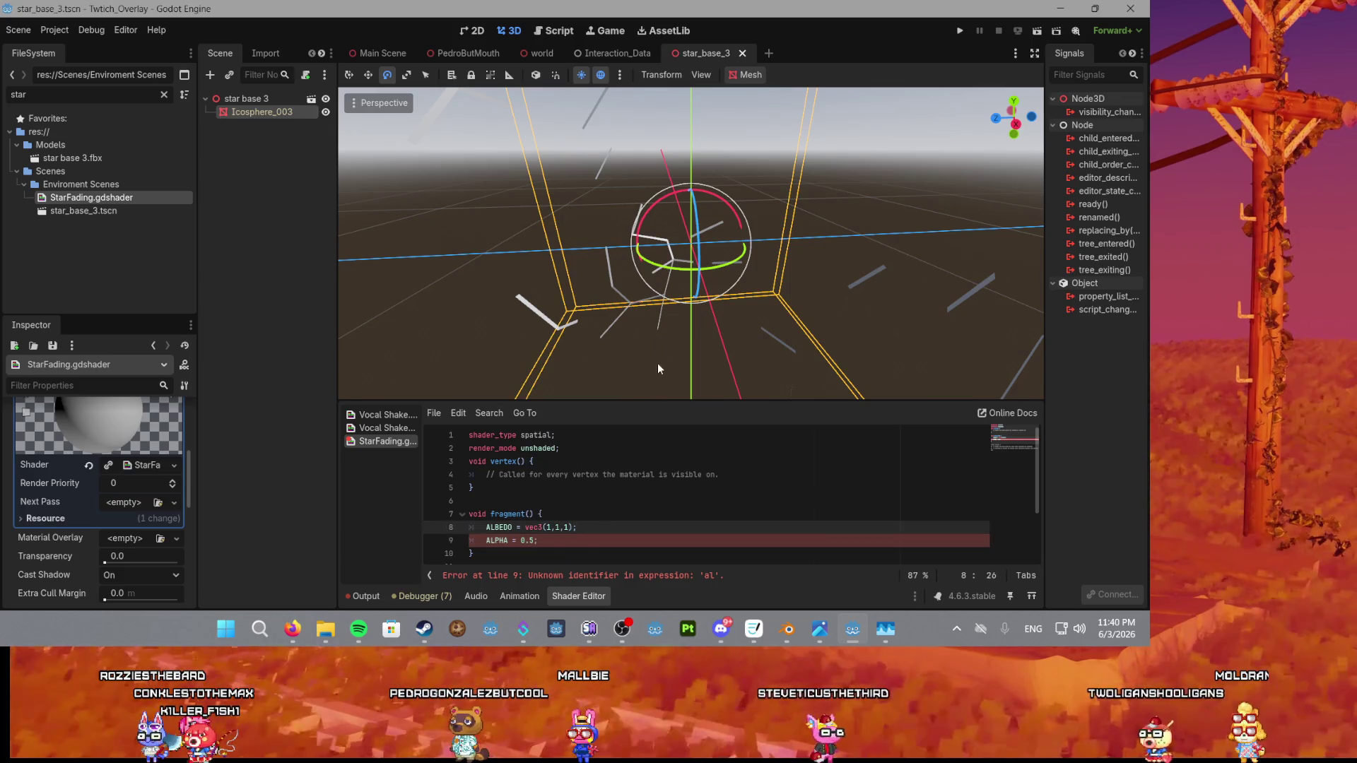
# Lower the alpha to 0.1, save, and orbit the viewport around the star base.
pyautogui.scroll(-3, 638, 342)
pyautogui.scroll(3, 636, 309)
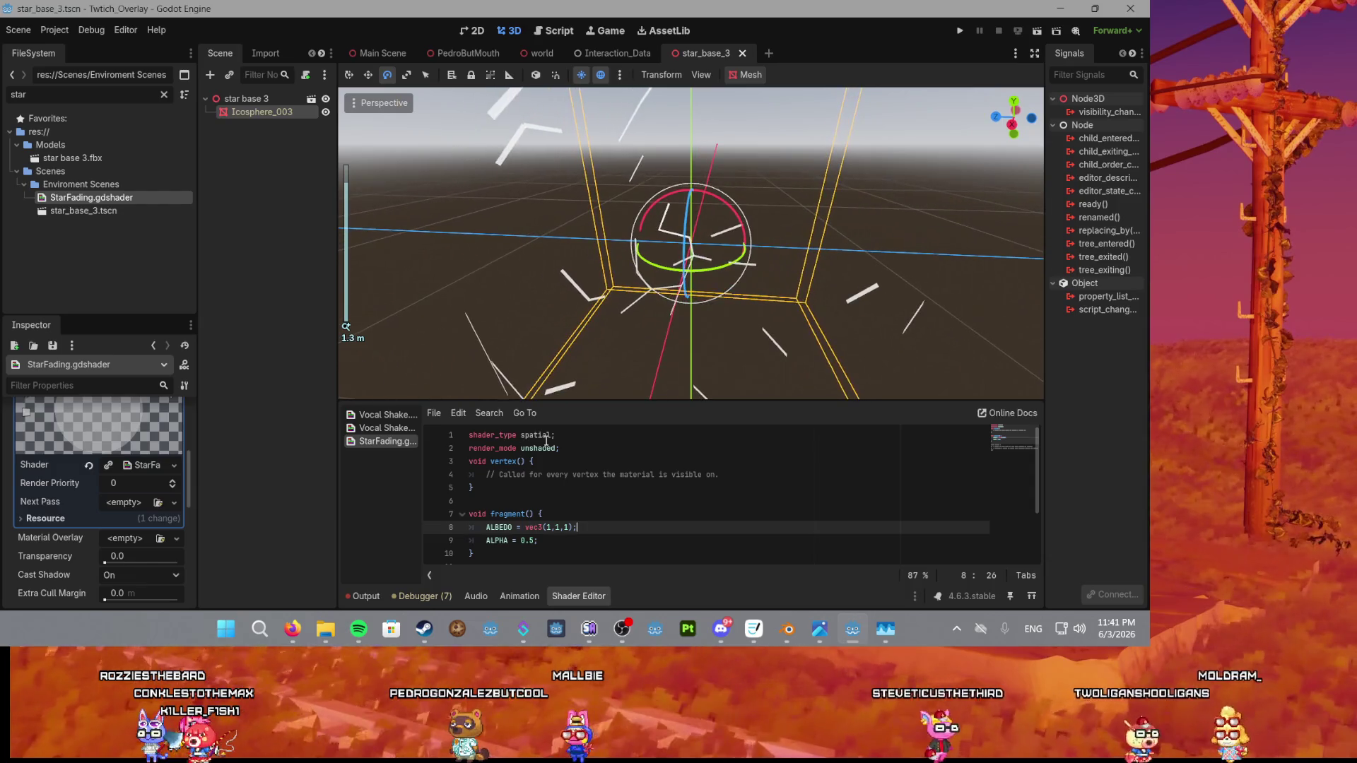
pyautogui.press('Down')
pyautogui.press('BackSpace')
pyautogui.press('BackSpace')
pyautogui.write('1;')
pyautogui.click(686, 487)
pyautogui.hotkey('ctrl', 's')
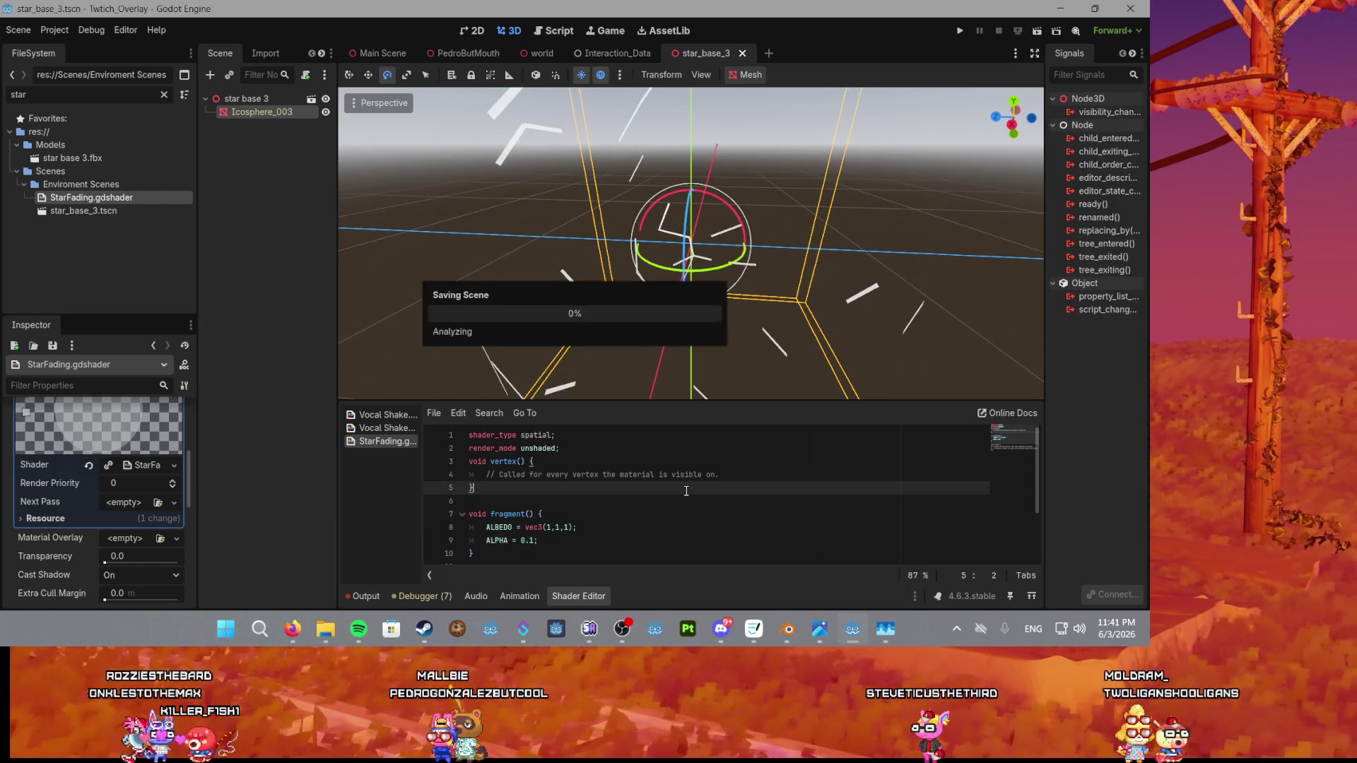
pyautogui.scroll(-1, 669, 268)
pyautogui.moveTo(670, 267); pyautogui.dragTo(632, 312)
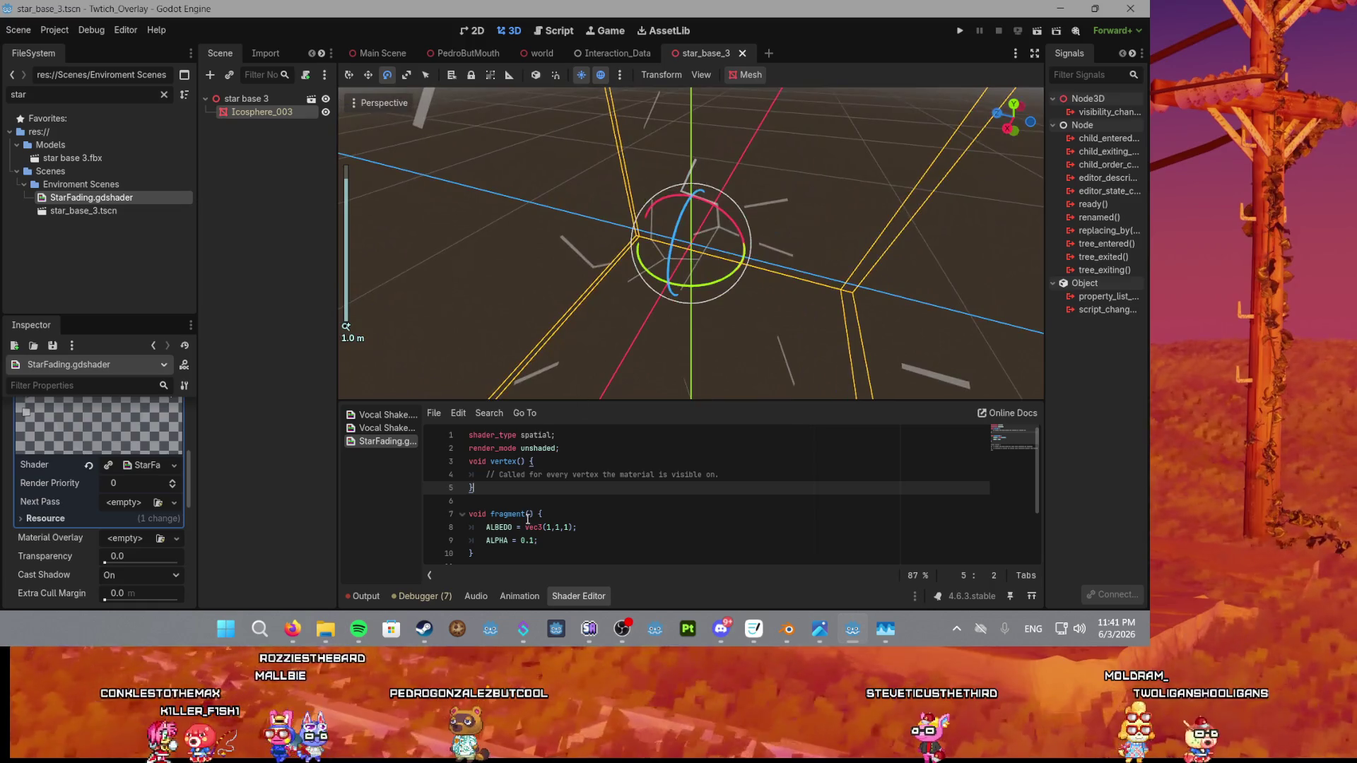
# Retype the 0.1 alpha, inspect the star base from the front, then delete the 0.1.
pyautogui.click(707, 540)
pyautogui.press('BackSpace')
pyautogui.press('BackSpace')
pyautogui.press('BackSpace')
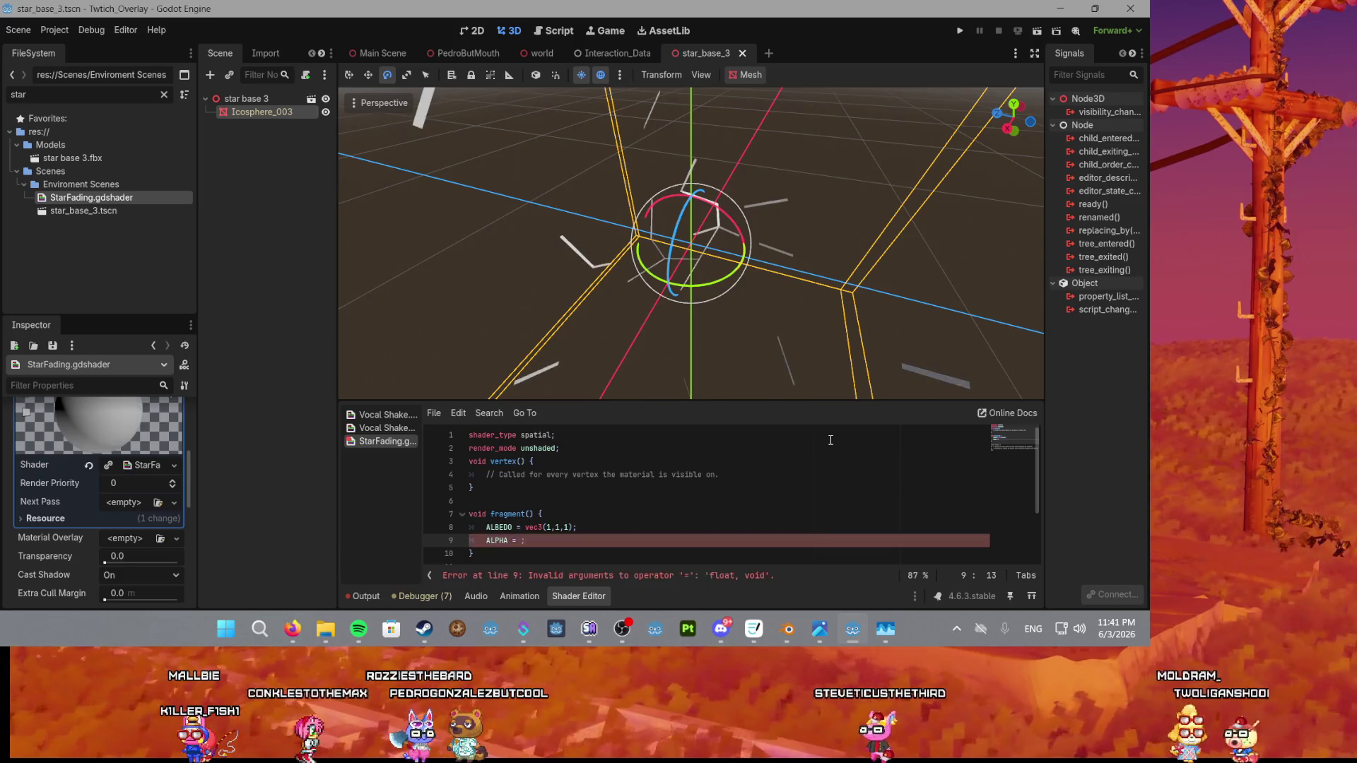
pyautogui.write('0.1')
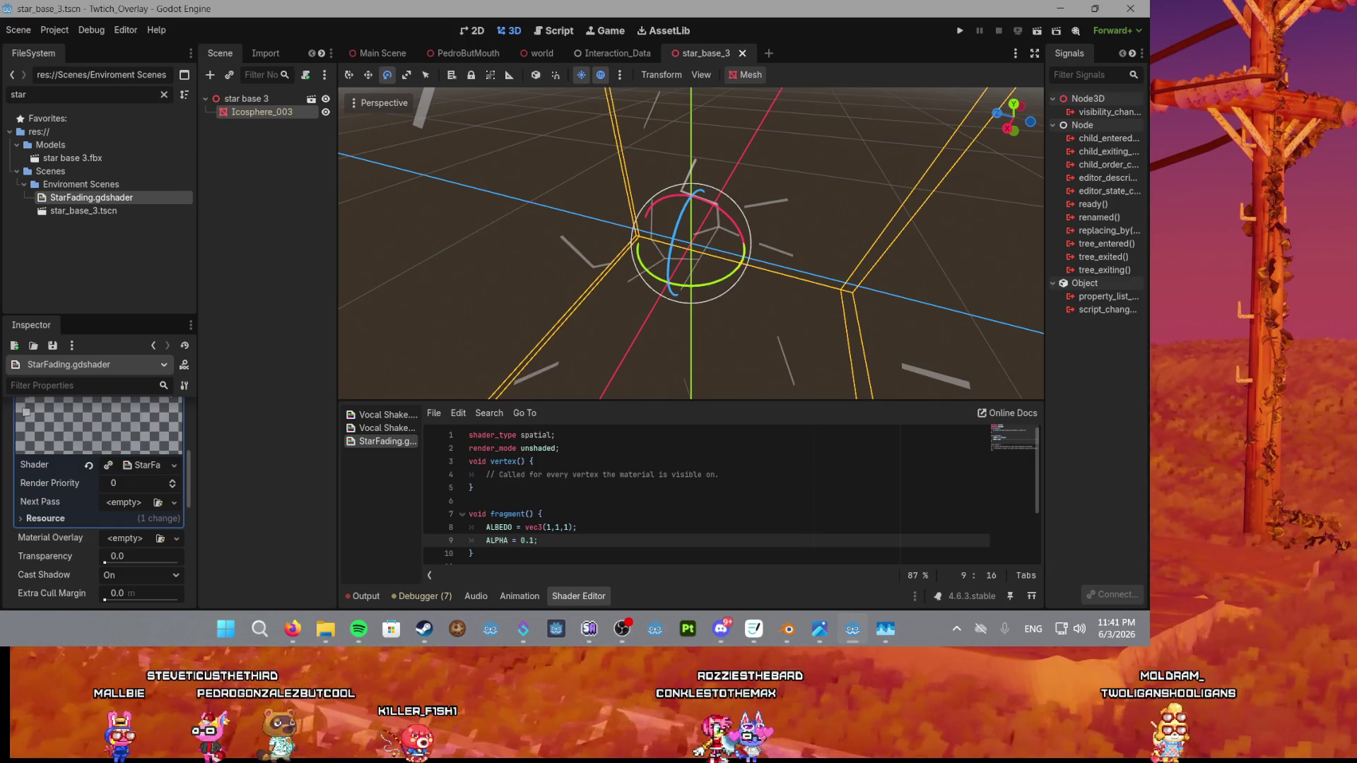
pyautogui.hotkey('alt', 'Tab')
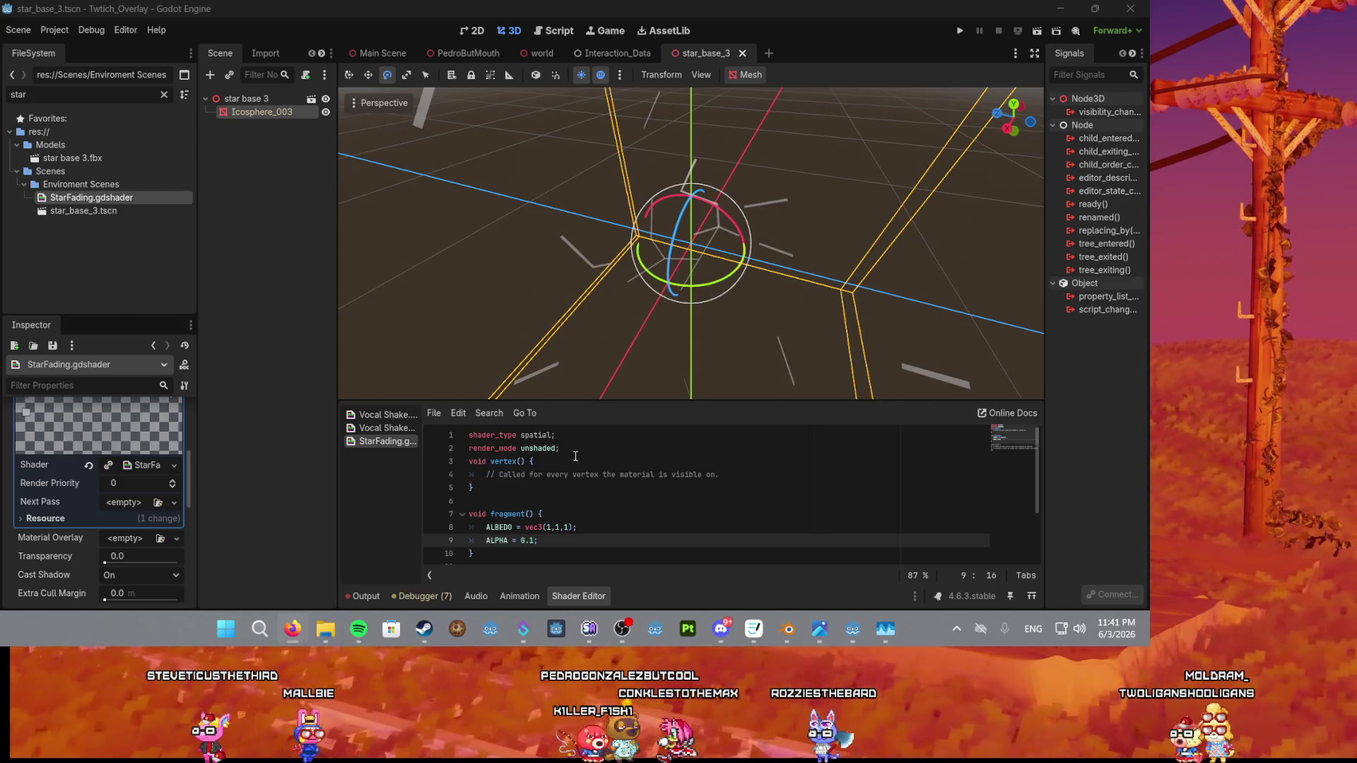
pyautogui.click(586, 527)
pyautogui.scroll(2, 592, 226)
pyautogui.moveTo(591, 226)
pyautogui.mouseDown()
pyautogui.moveTo(670, 282)
pyautogui.moveTo(674, 310)
pyautogui.mouseUp()
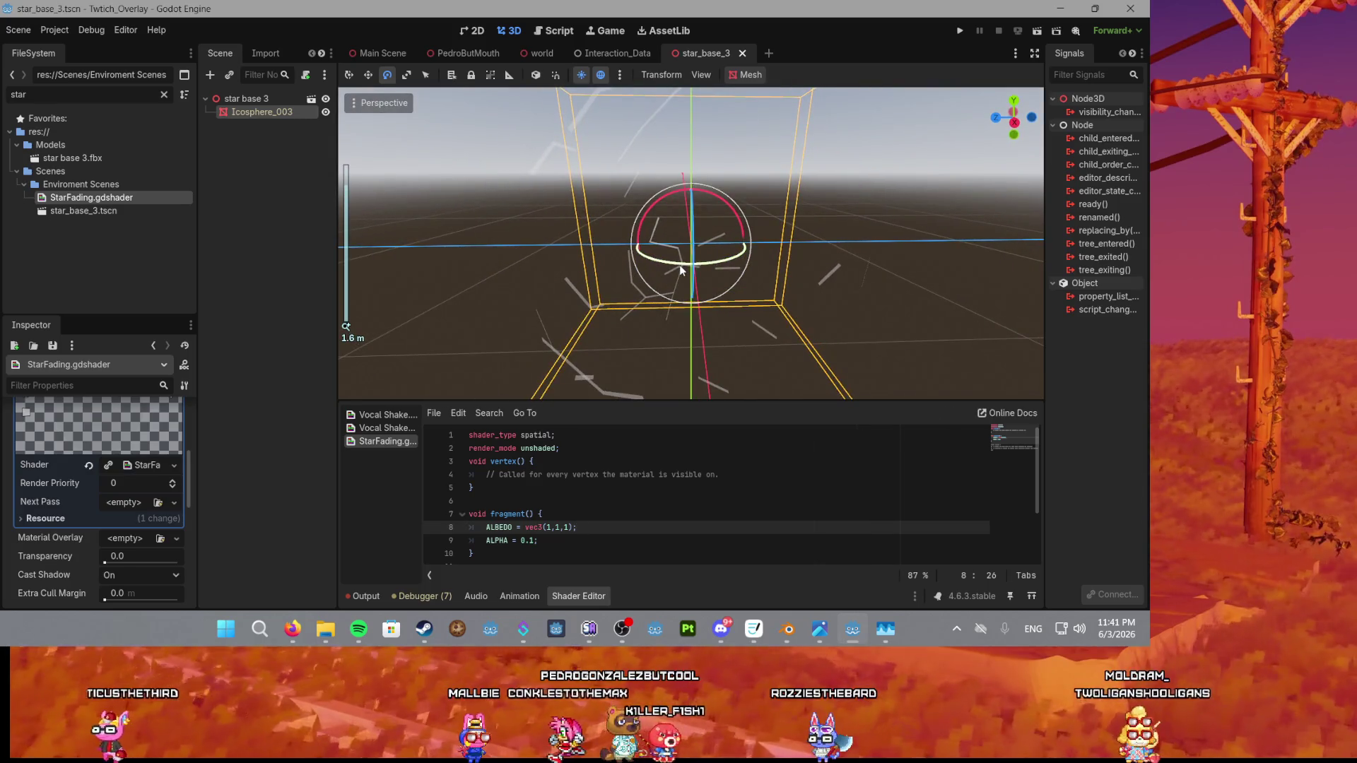
pyautogui.click(535, 542)
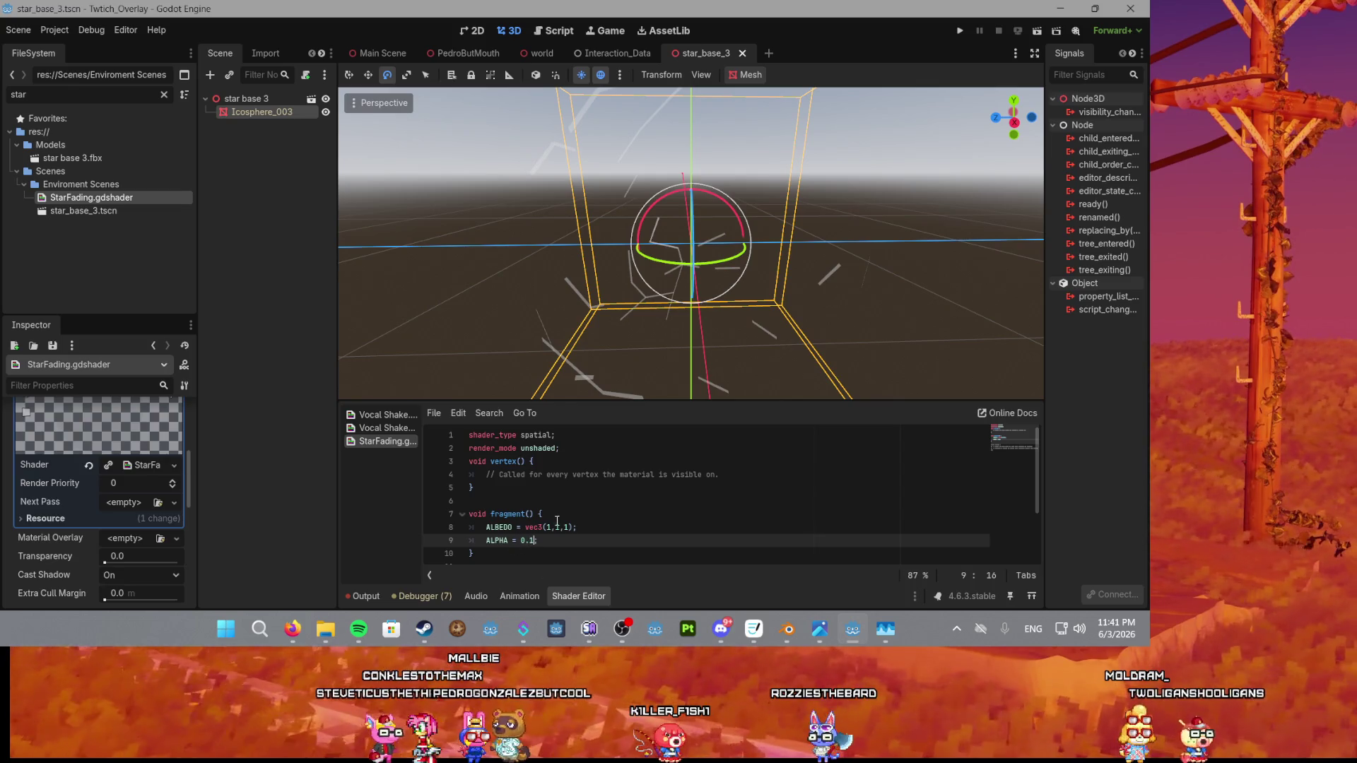
pyautogui.scroll(3, 745, 323)
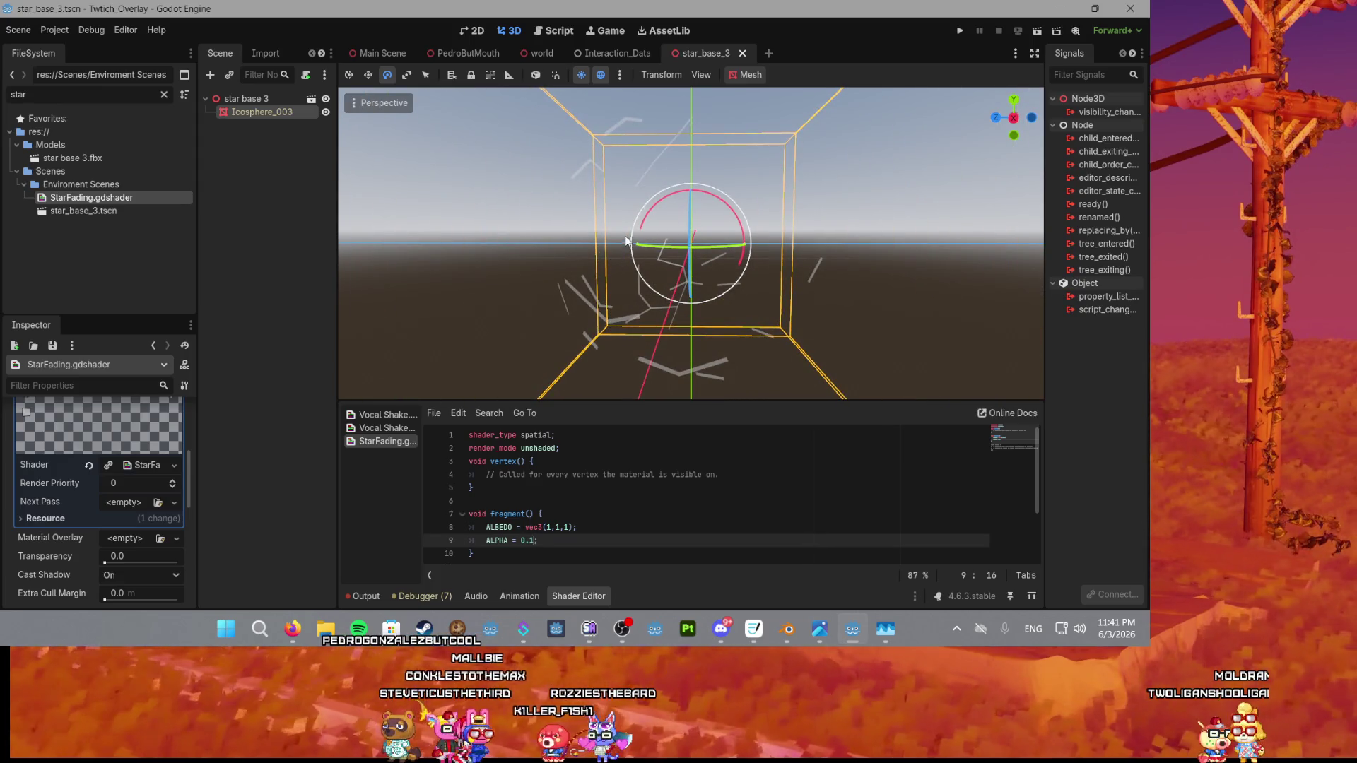
pyautogui.scroll(-3, 624, 240)
pyautogui.press('BackSpace')
pyautogui.press('BackSpace')
pyautogui.press('BackSpace')
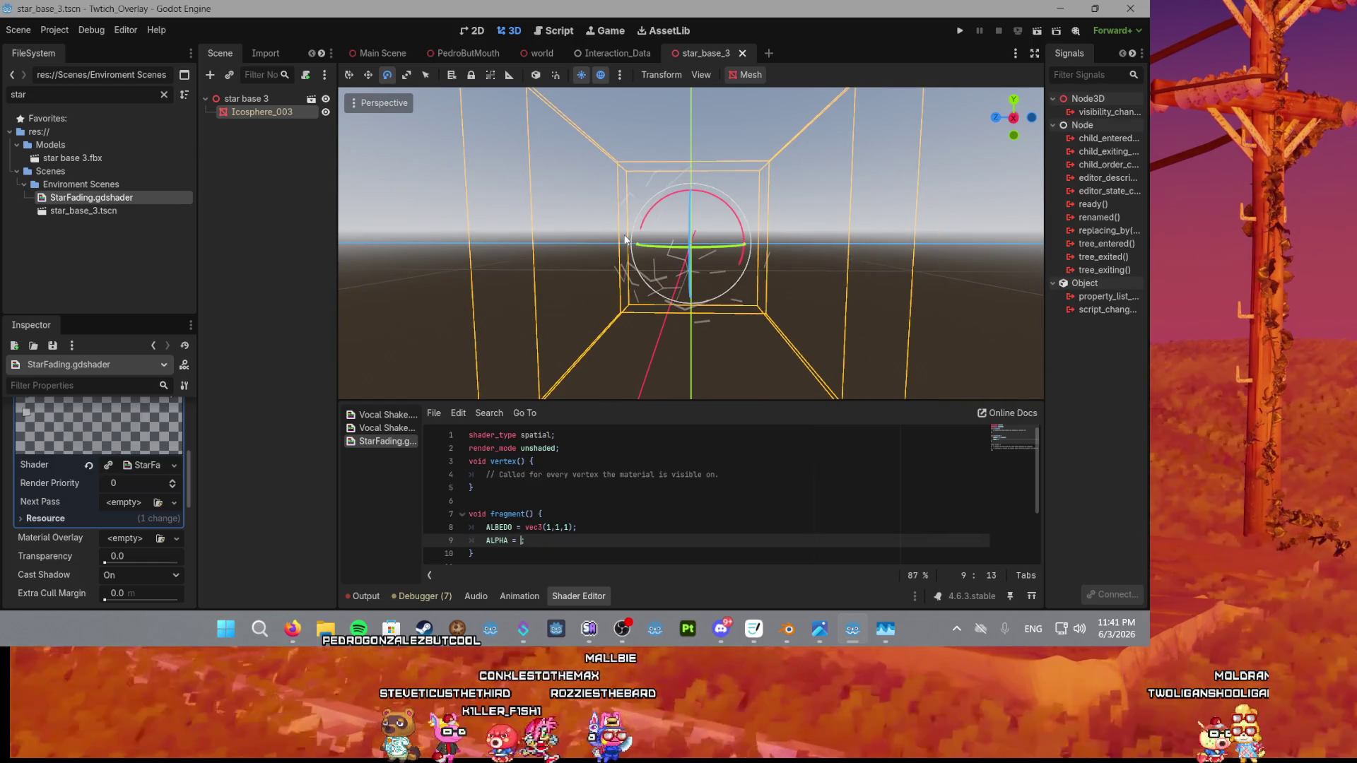
# Set ALPHA to UV.y with a 0.1 term and save the shader.
pyautogui.write('uv')
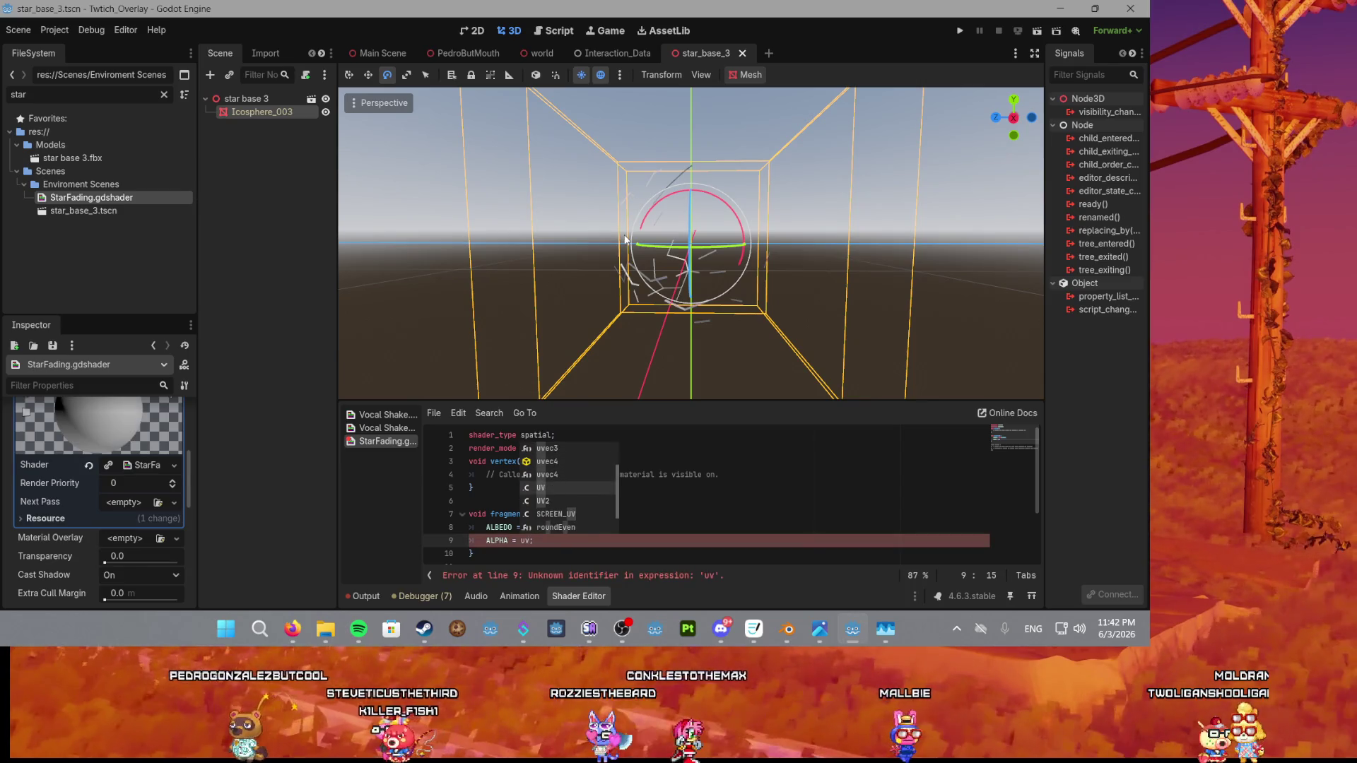
pyautogui.press('Return')
pyautogui.write('y')
pyautogui.click(789, 348)
pyautogui.scroll(8, 779, 320)
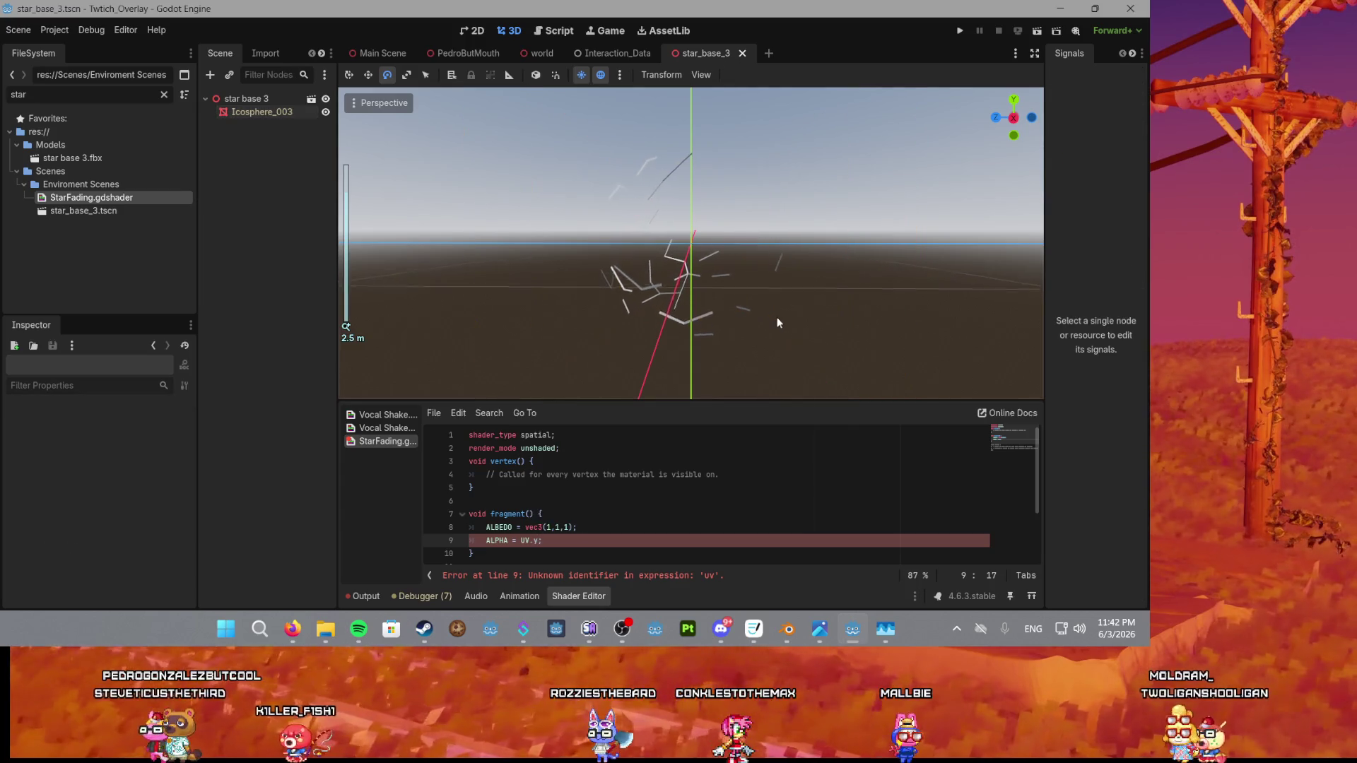
pyautogui.moveTo(639, 325)
pyautogui.mouseDown()
pyautogui.moveTo(629, 323)
pyautogui.moveTo(664, 319)
pyautogui.mouseUp()
pyautogui.scroll(1, 664, 319)
pyautogui.write('* 0.1')
pyautogui.hotkey('ctrl', 's')
# Orbit and zoom around the faint star shards to check the new alpha.
pyautogui.moveTo(748, 320)
pyautogui.mouseDown()
pyautogui.moveTo(775, 327)
pyautogui.moveTo(715, 274)
pyautogui.moveTo(799, 284)
pyautogui.moveTo(605, 146)
pyautogui.moveTo(680, 195)
pyautogui.moveTo(485, 245)
pyautogui.moveTo(635, 251)
pyautogui.moveTo(603, 248)
pyautogui.moveTo(814, 178)
pyautogui.moveTo(752, 138)
pyautogui.moveTo(674, 164)
pyautogui.moveTo(613, 244)
pyautogui.moveTo(749, 308)
pyautogui.moveTo(691, 243)
pyautogui.moveTo(703, 243)
pyautogui.moveTo(577, 355)
pyautogui.mouseUp()
pyautogui.scroll(3, 680, 195)
pyautogui.scroll(-3, 635, 252)
pyautogui.scroll(3, 691, 243)
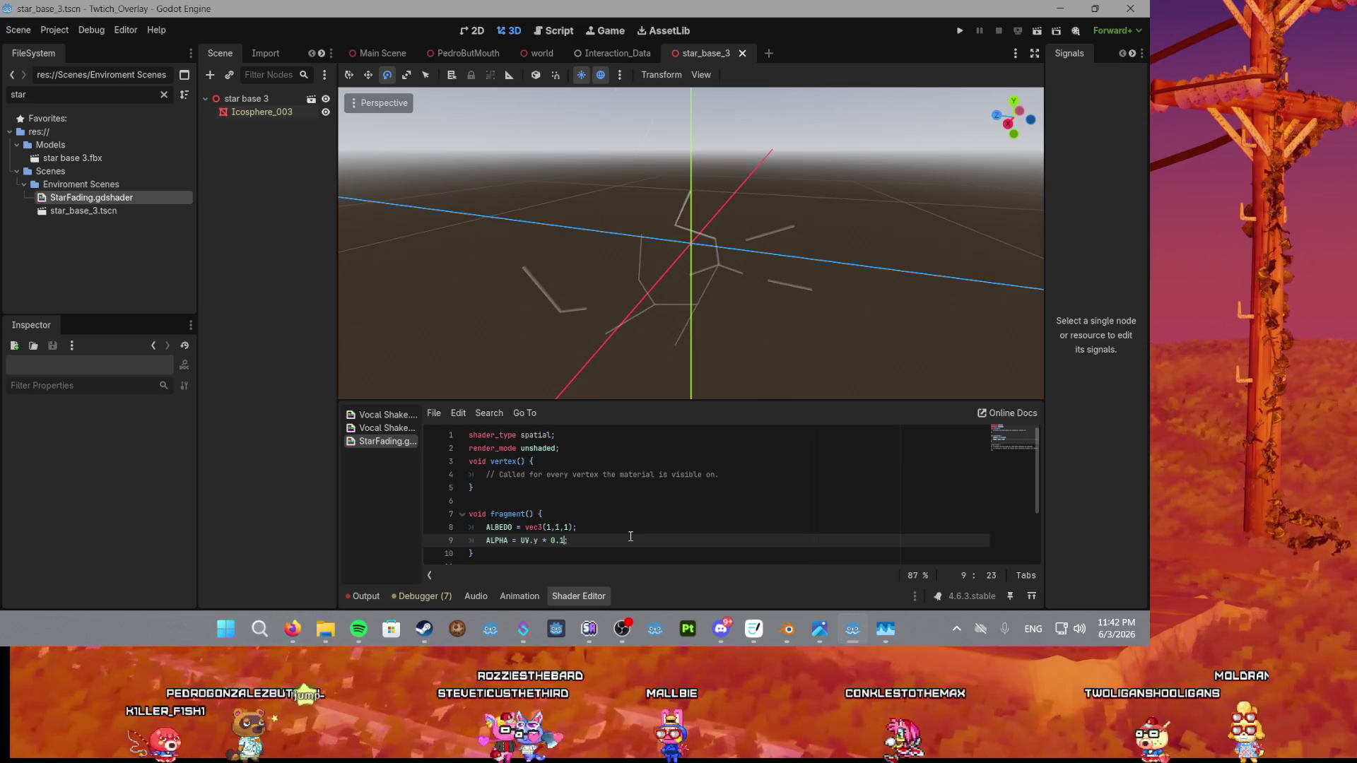
pyautogui.scroll(-5, 626, 304)
pyautogui.click(536, 540)
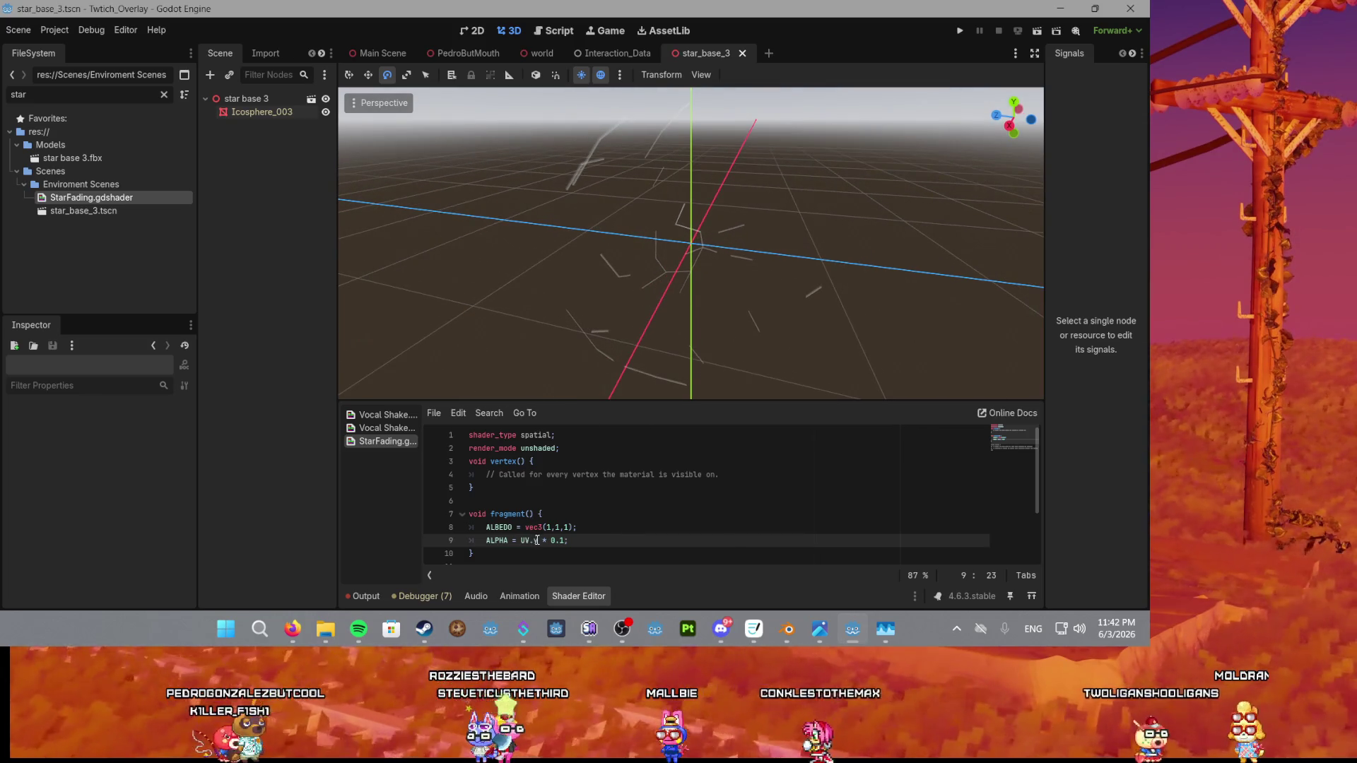
pyautogui.write('x')
pyautogui.click(698, 503)
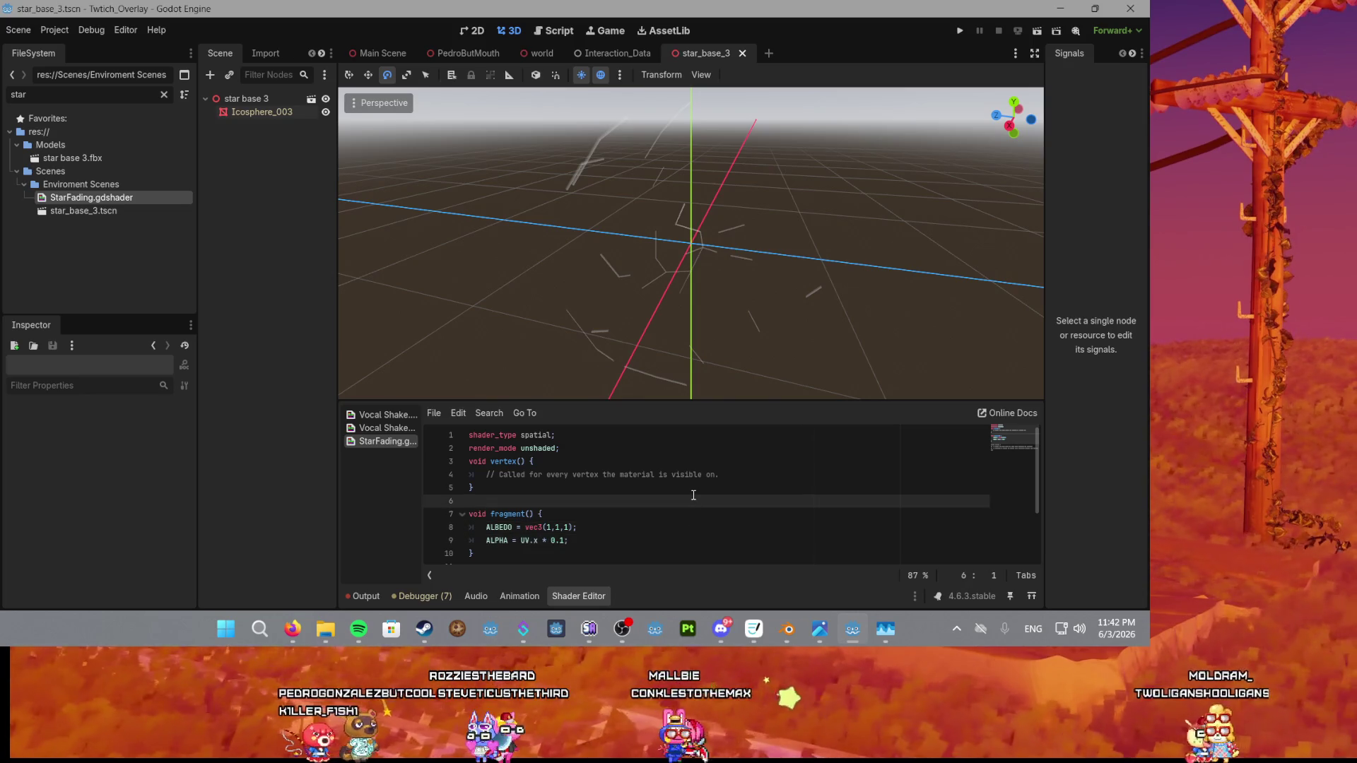
pyautogui.moveTo(643, 255)
pyautogui.mouseDown()
pyautogui.moveTo(611, 303)
pyautogui.moveTo(625, 308)
pyautogui.moveTo(569, 311)
pyautogui.moveTo(658, 313)
pyautogui.mouseUp()
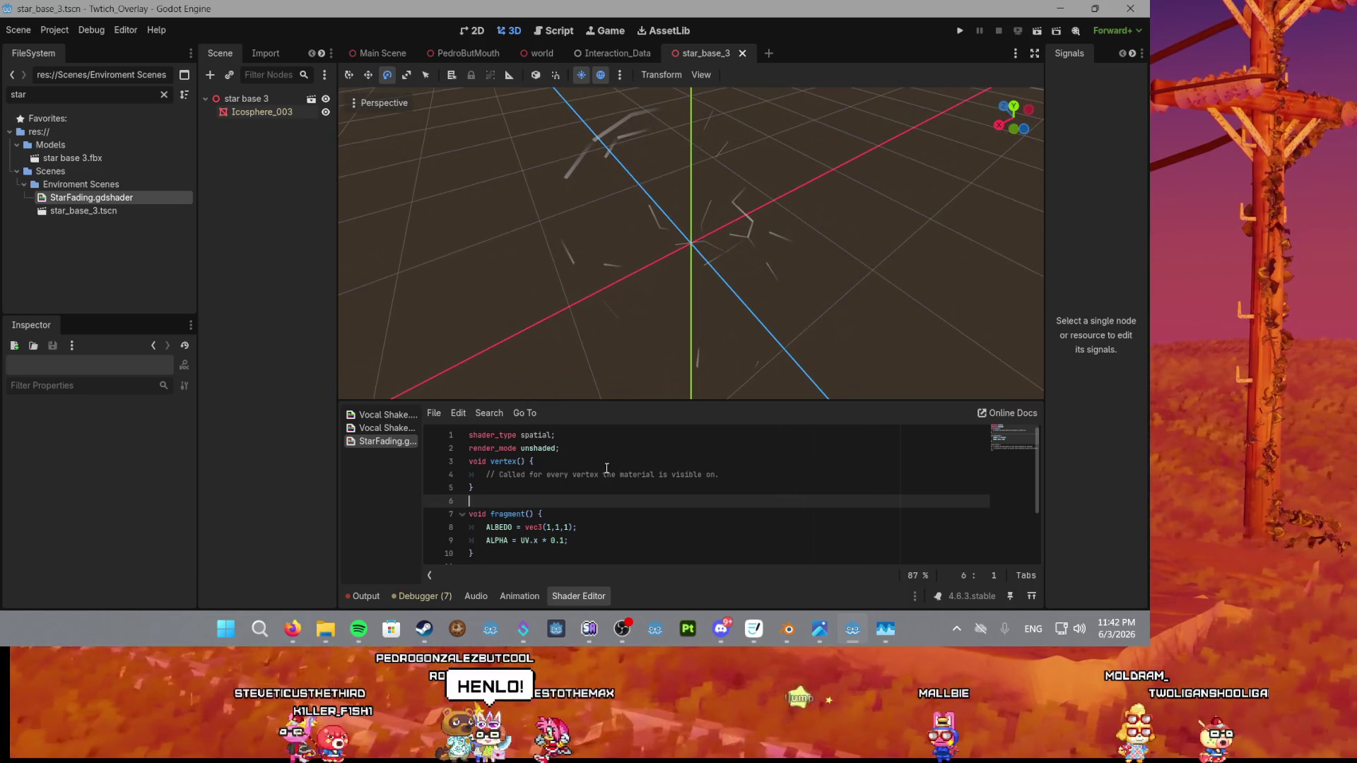
# Try UV.x and UV.z as the alpha component, then revert to UV.y.
pyautogui.click(535, 541)
pyautogui.press('Down')
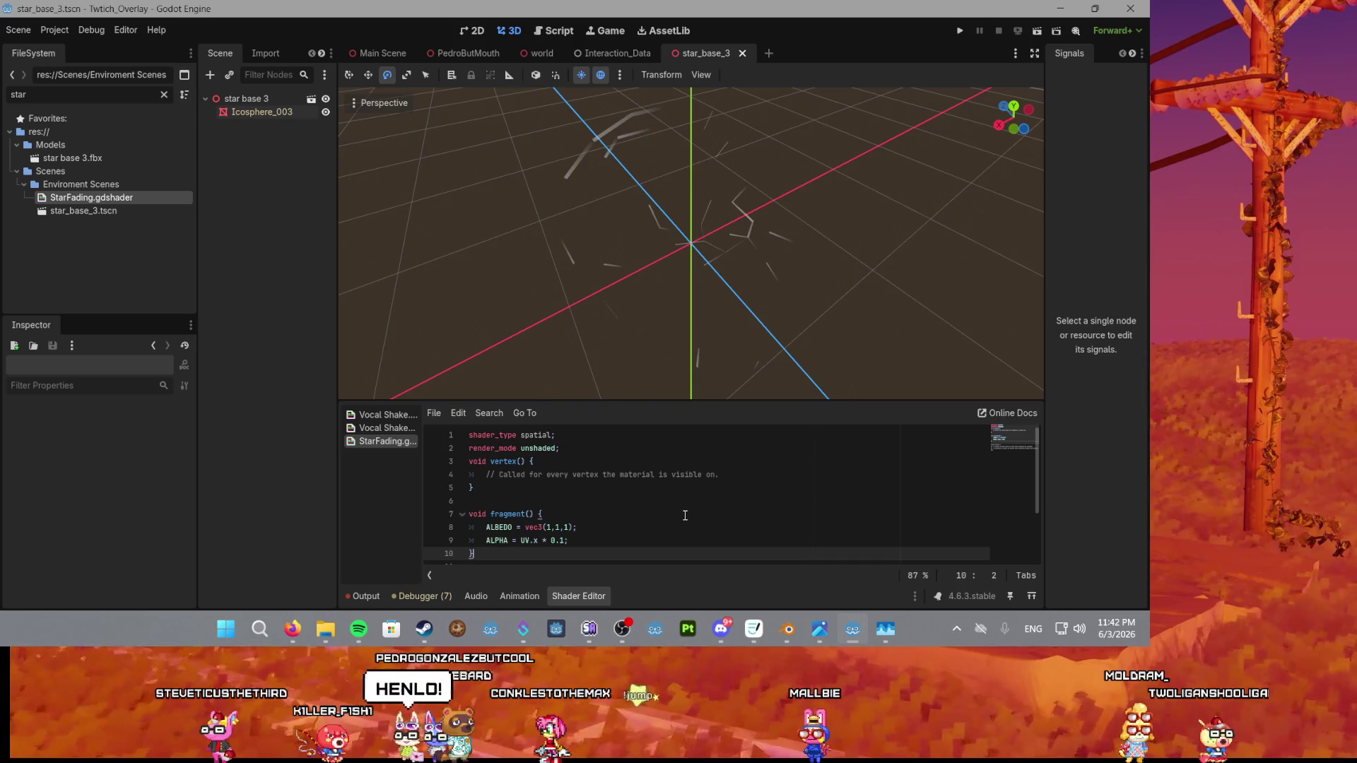
pyautogui.click(539, 541)
pyautogui.write('z')
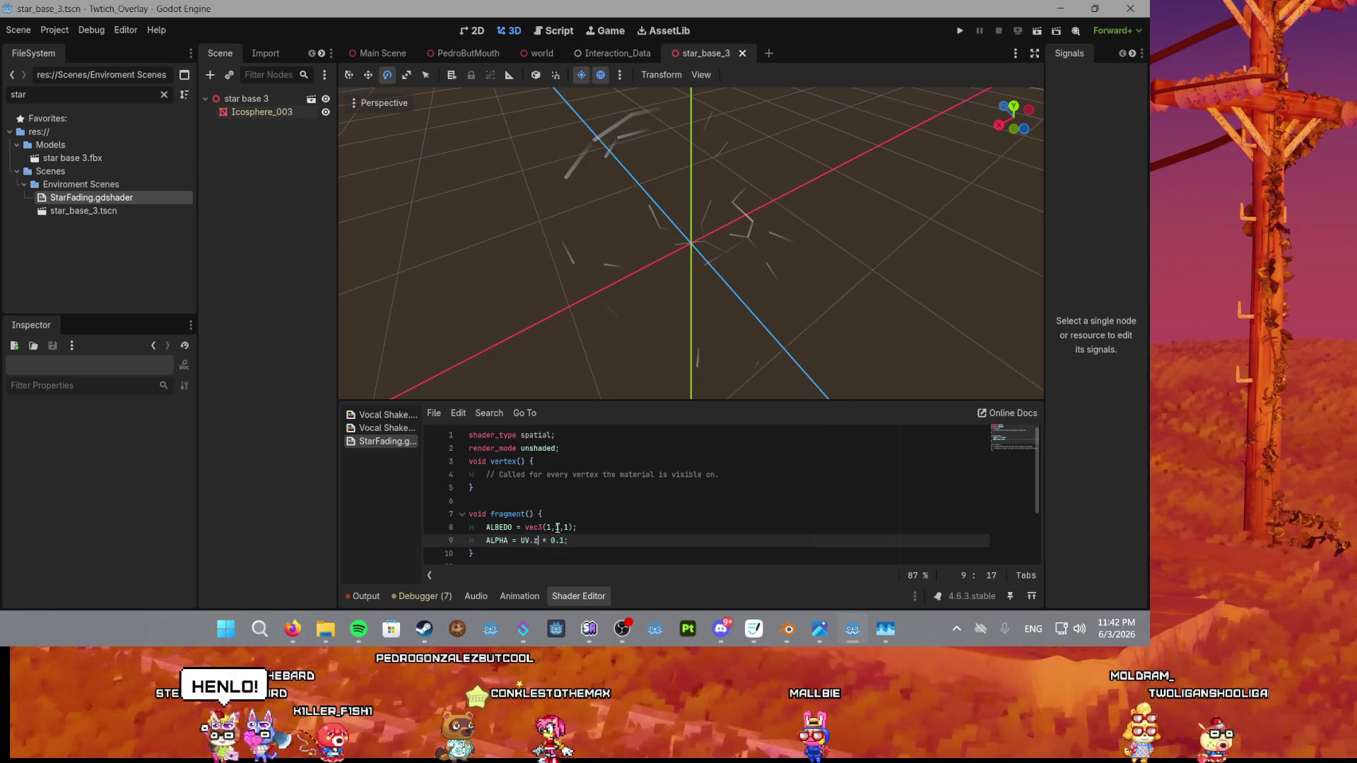
pyautogui.click(616, 548)
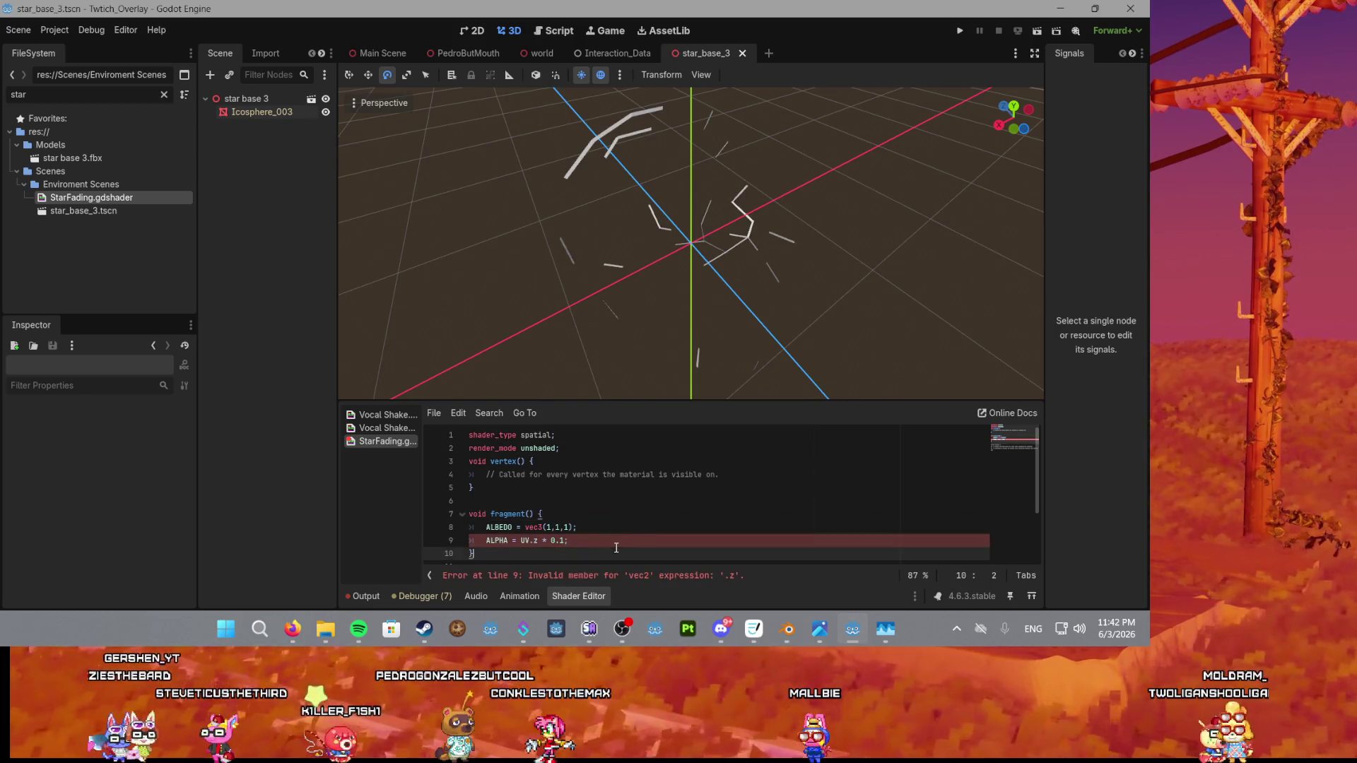
pyautogui.click(539, 541)
pyautogui.press('BackSpace')
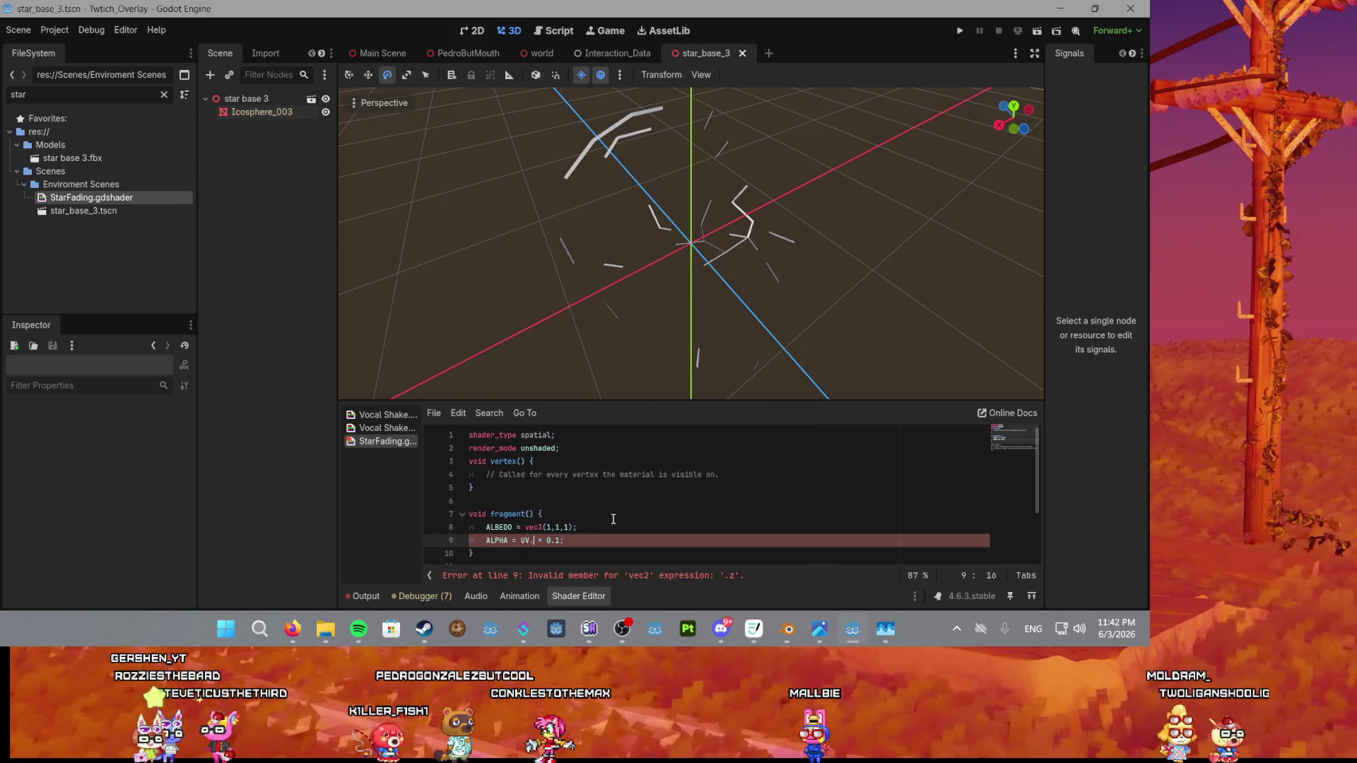
pyautogui.write('y')
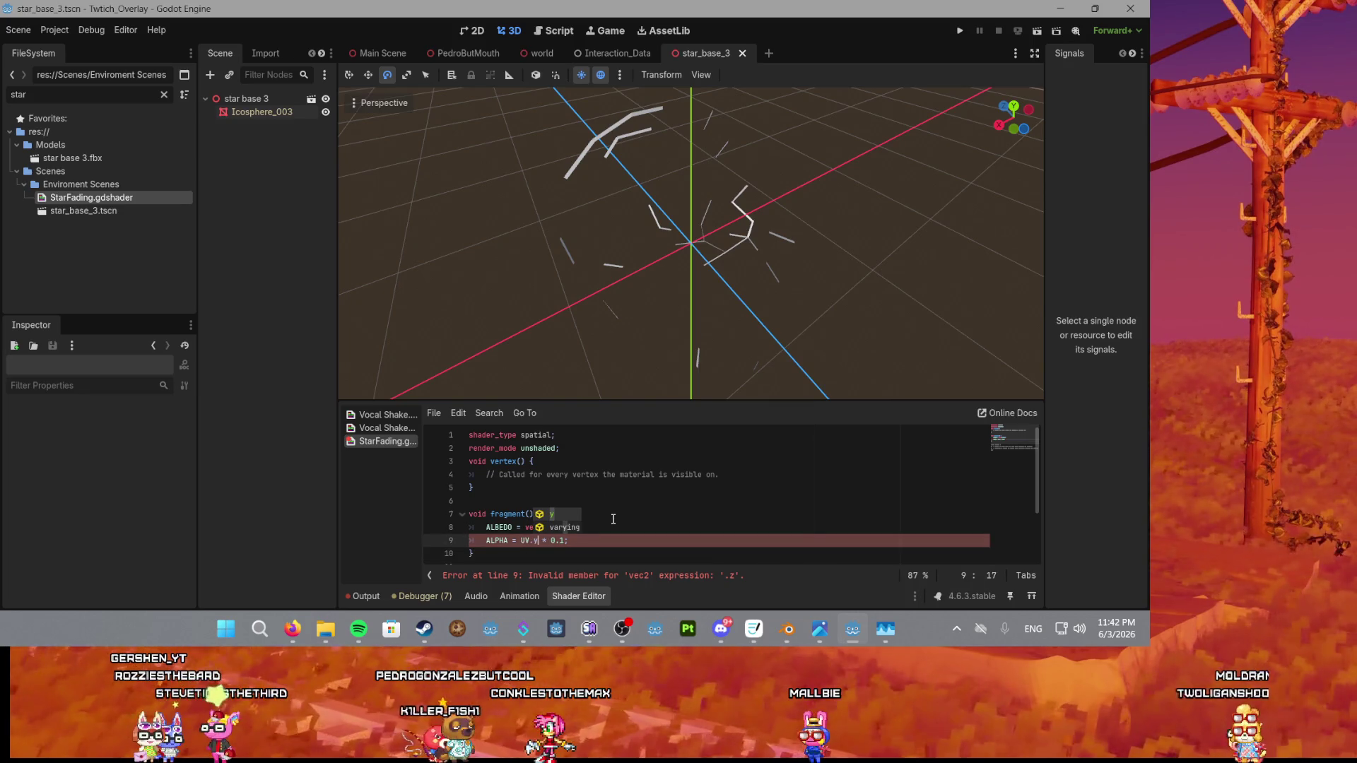
pyautogui.click(613, 519)
# Change the alpha offset from 0.1 to 0.45 and inspect the faded star lines.
pyautogui.scroll(-3, 667, 315)
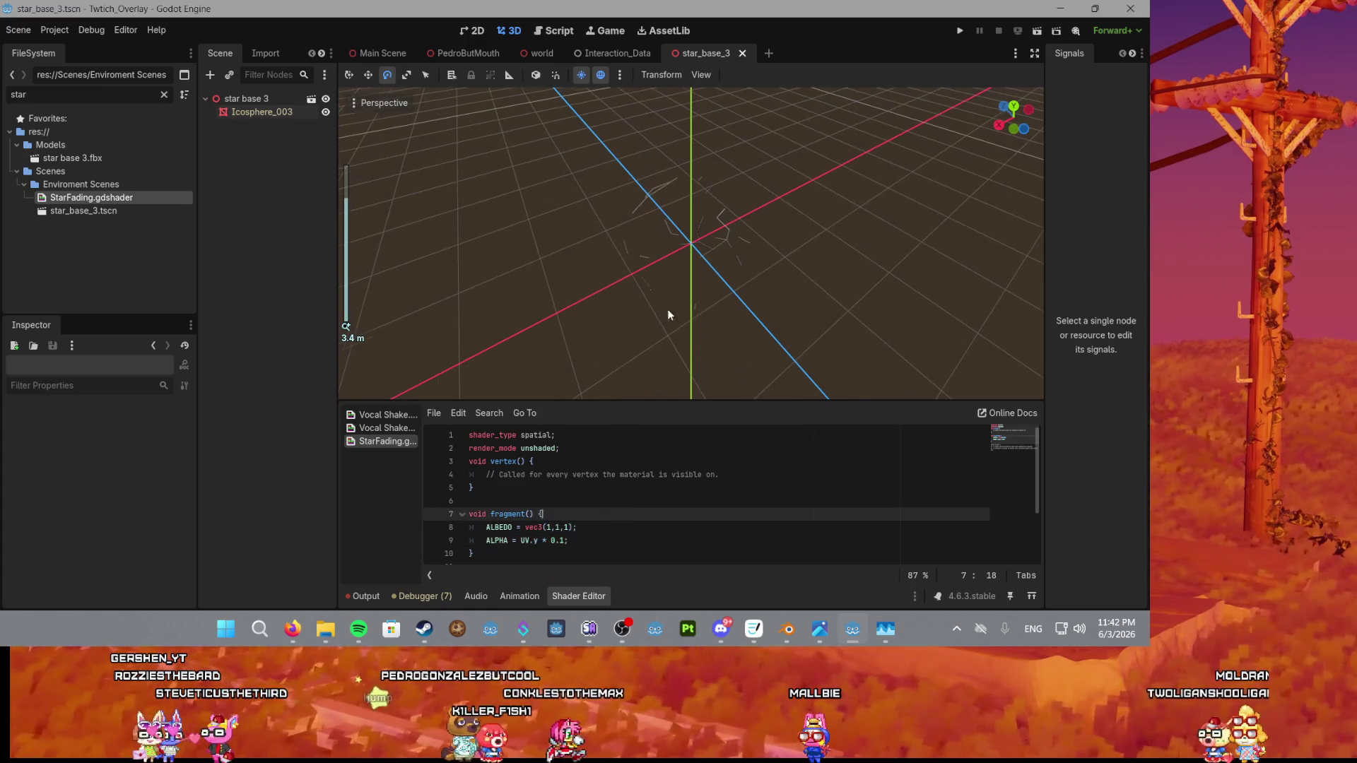
pyautogui.moveTo(667, 315); pyautogui.dragTo(736, 260)
pyautogui.scroll(3, 736, 260)
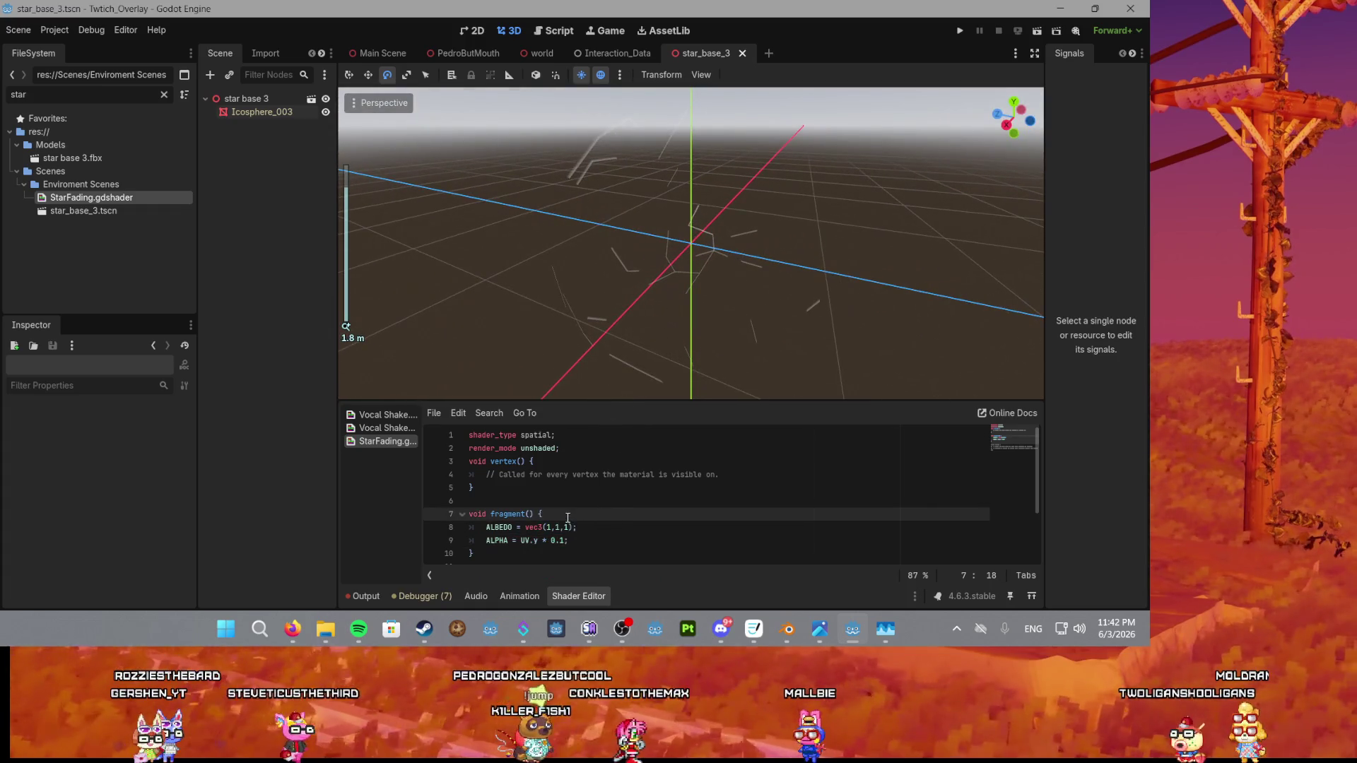
pyautogui.click(567, 541)
pyautogui.moveTo(574, 372); pyautogui.dragTo(647, 346)
pyautogui.press('BackSpace')
pyautogui.write('45')
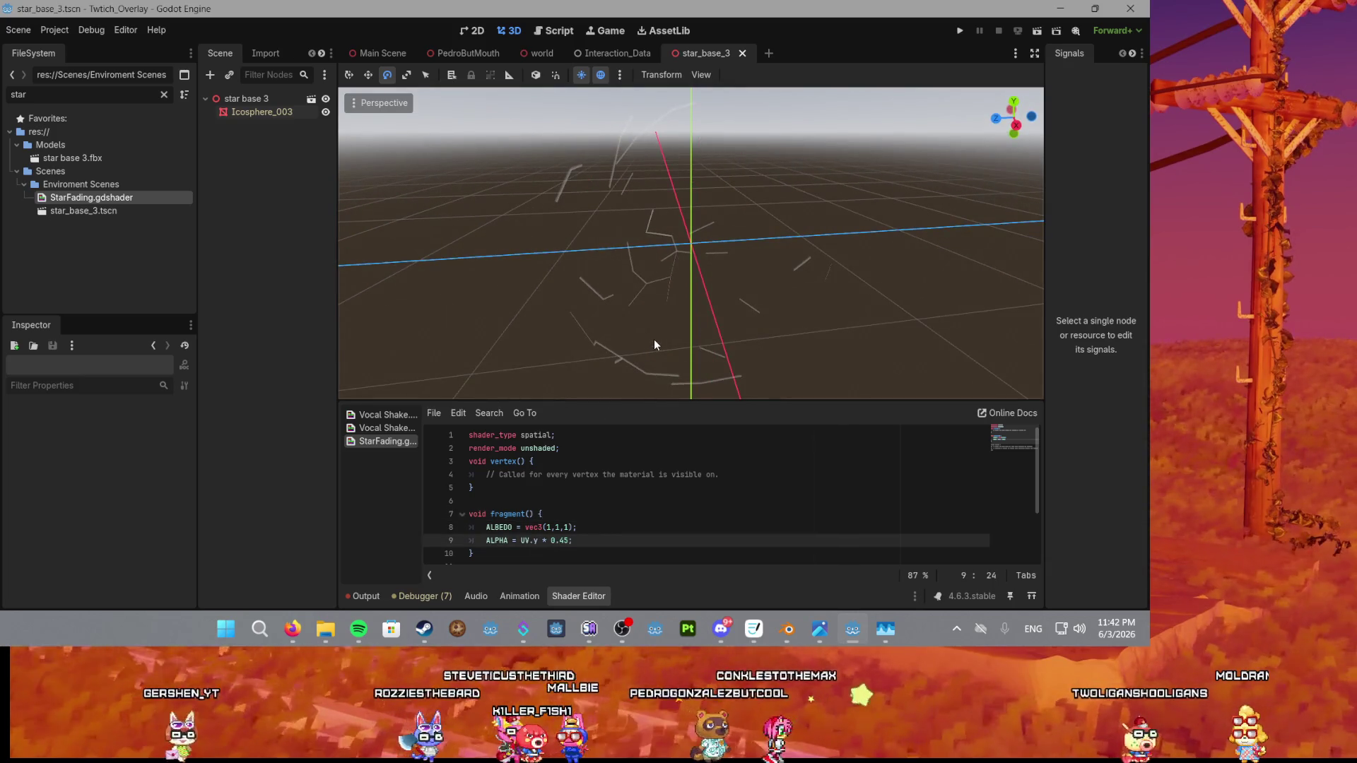
pyautogui.moveTo(654, 345)
pyautogui.mouseDown()
pyautogui.moveTo(749, 242)
pyautogui.moveTo(711, 253)
pyautogui.mouseUp()
pyautogui.scroll(-3, 711, 253)
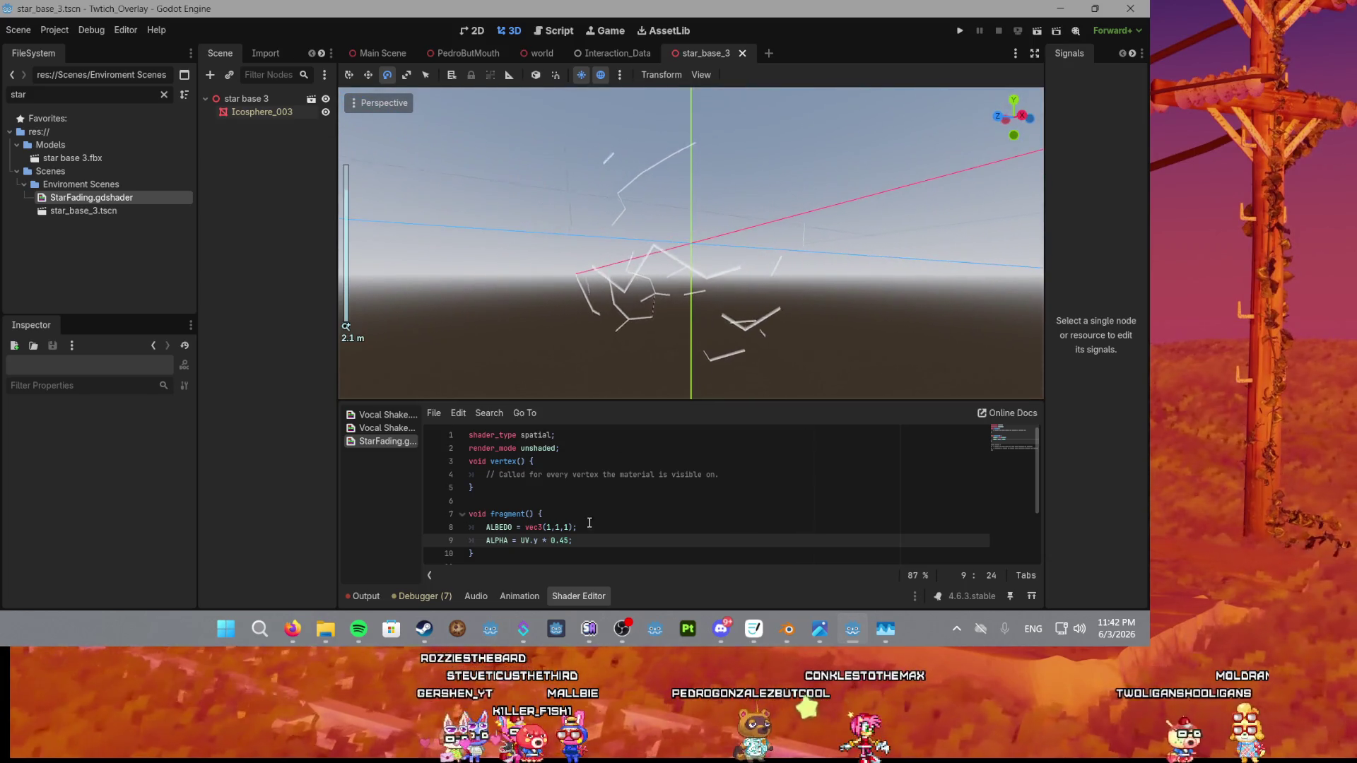
pyautogui.click(522, 542)
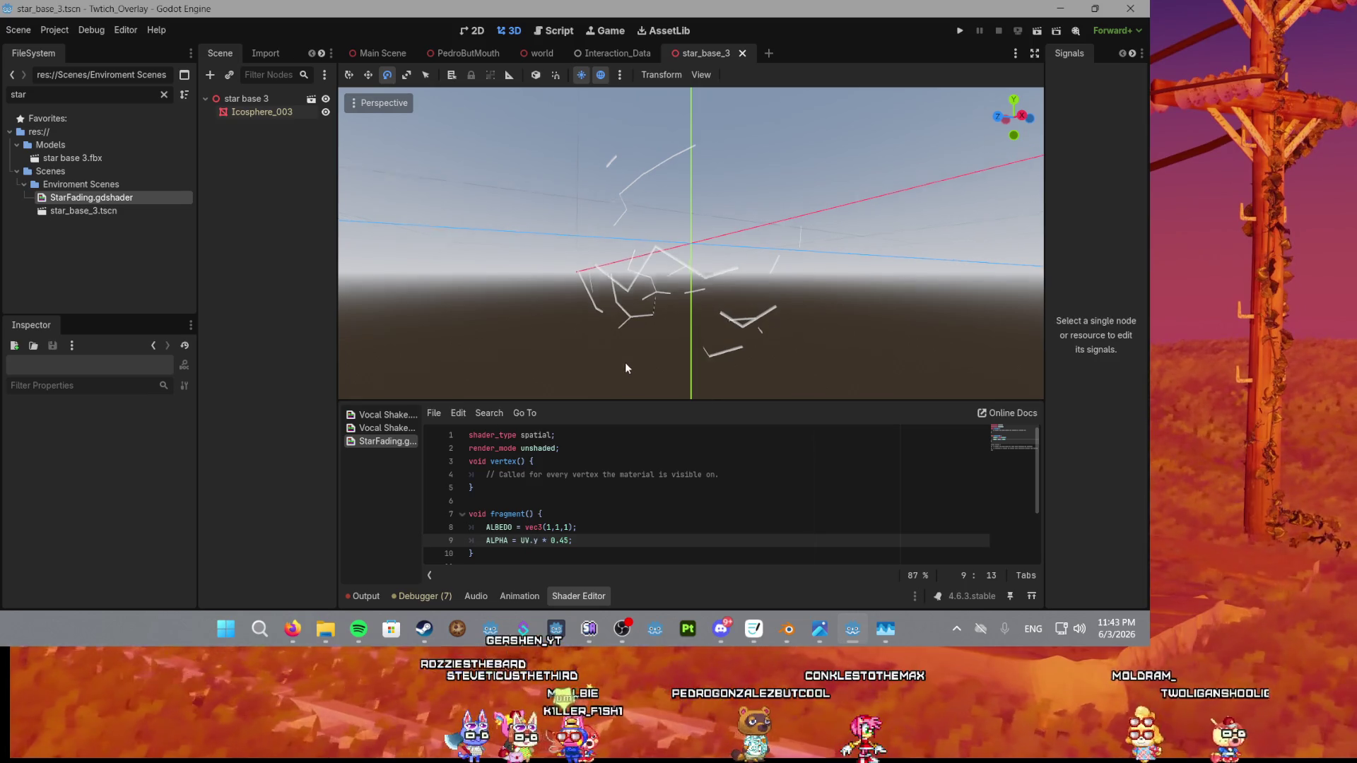
pyautogui.moveTo(626, 363); pyautogui.dragTo(571, 384)
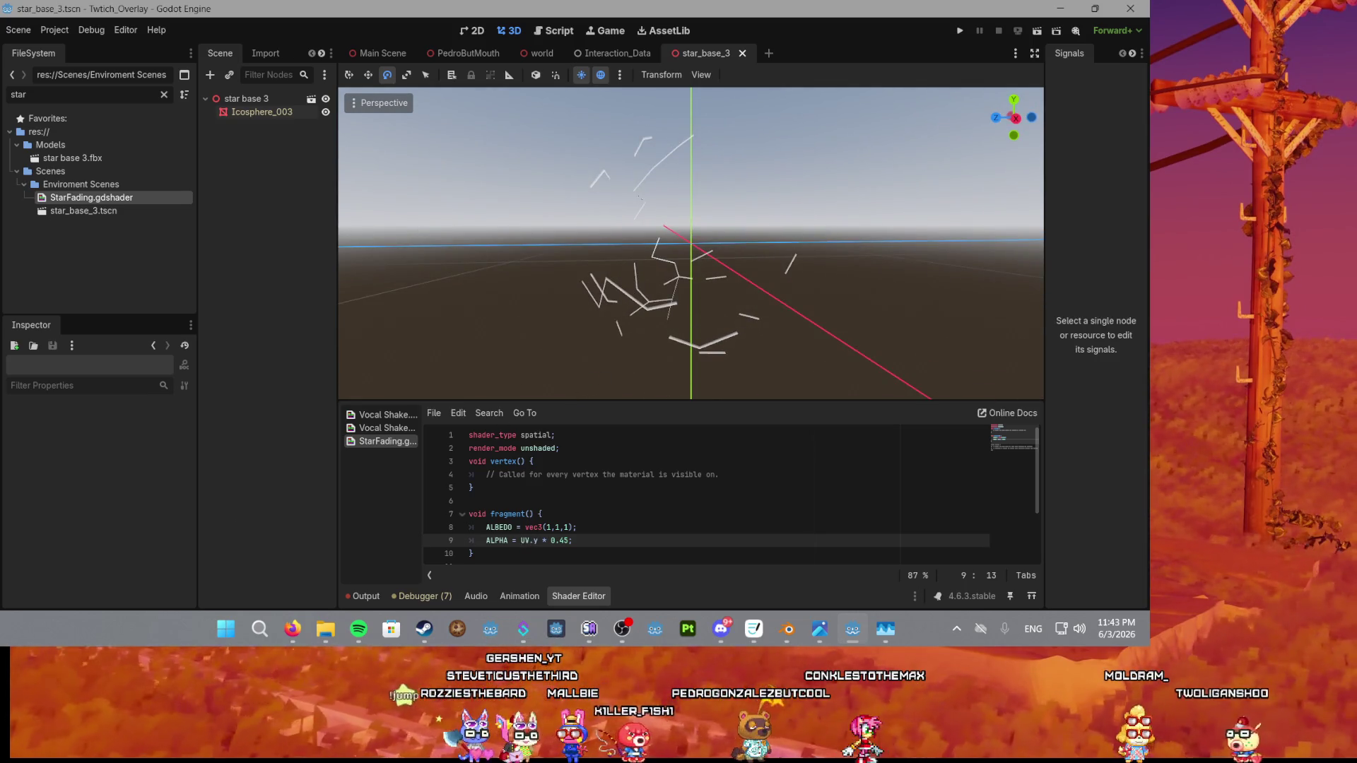
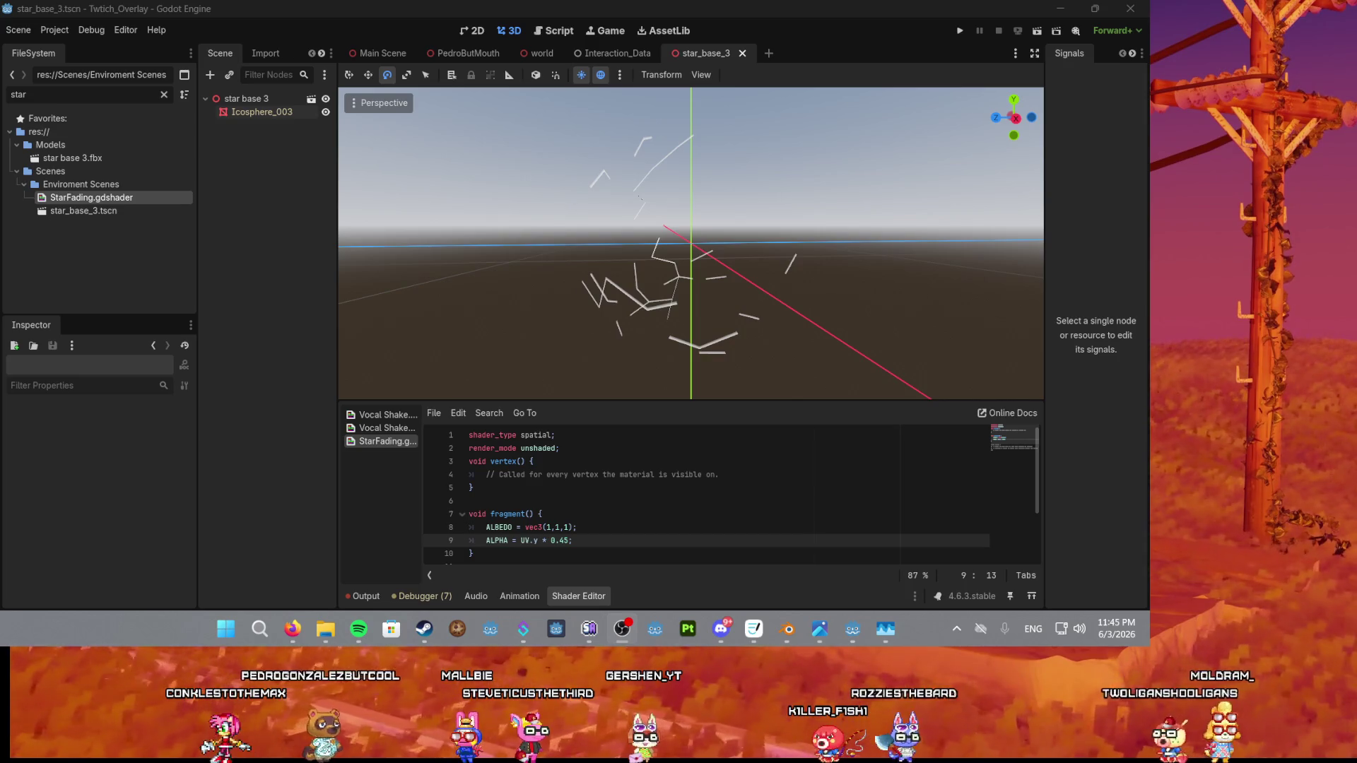
# Replace UV on the alpha line with SCREEN_UV chosen from autocomplete.
pyautogui.moveTo(731, 173)
pyautogui.mouseDown()
pyautogui.moveTo(632, 273)
pyautogui.moveTo(371, 459)
pyautogui.mouseUp()
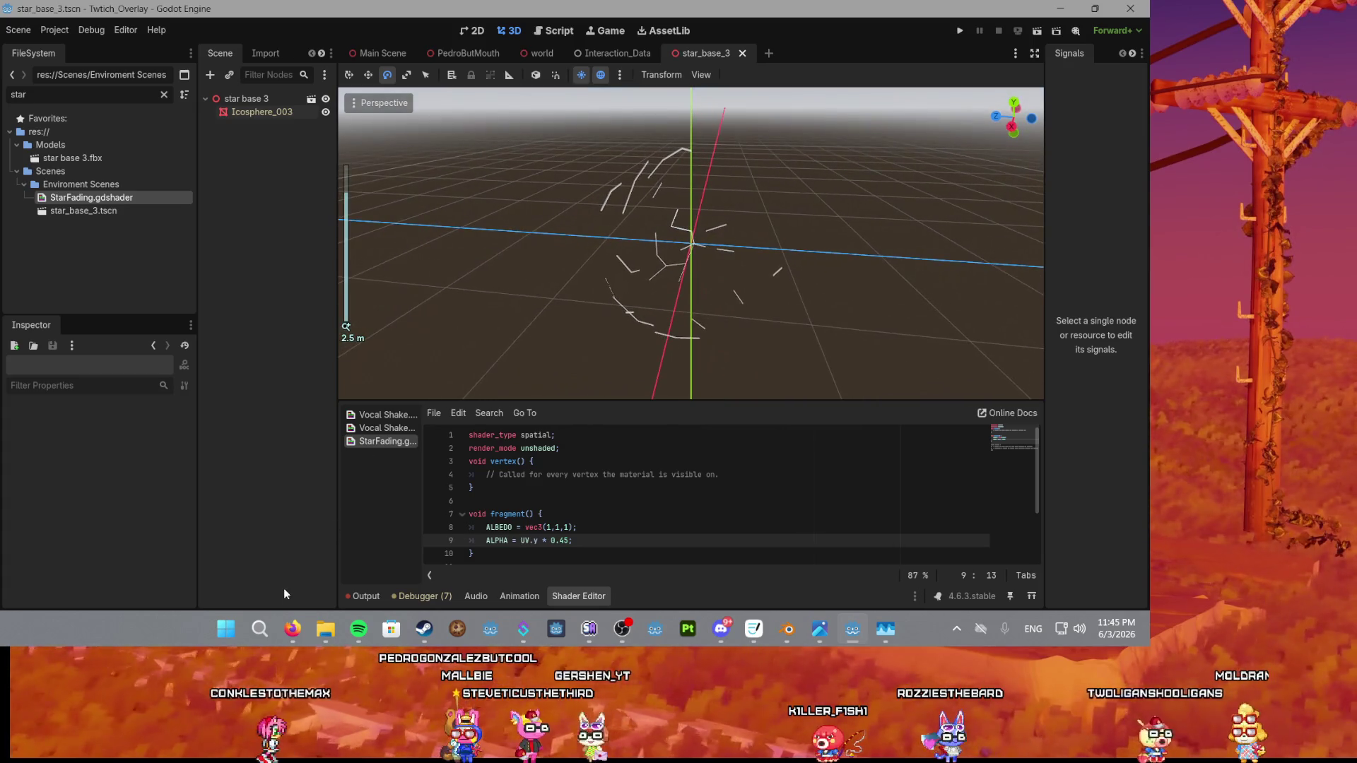
pyautogui.moveTo(293, 628)
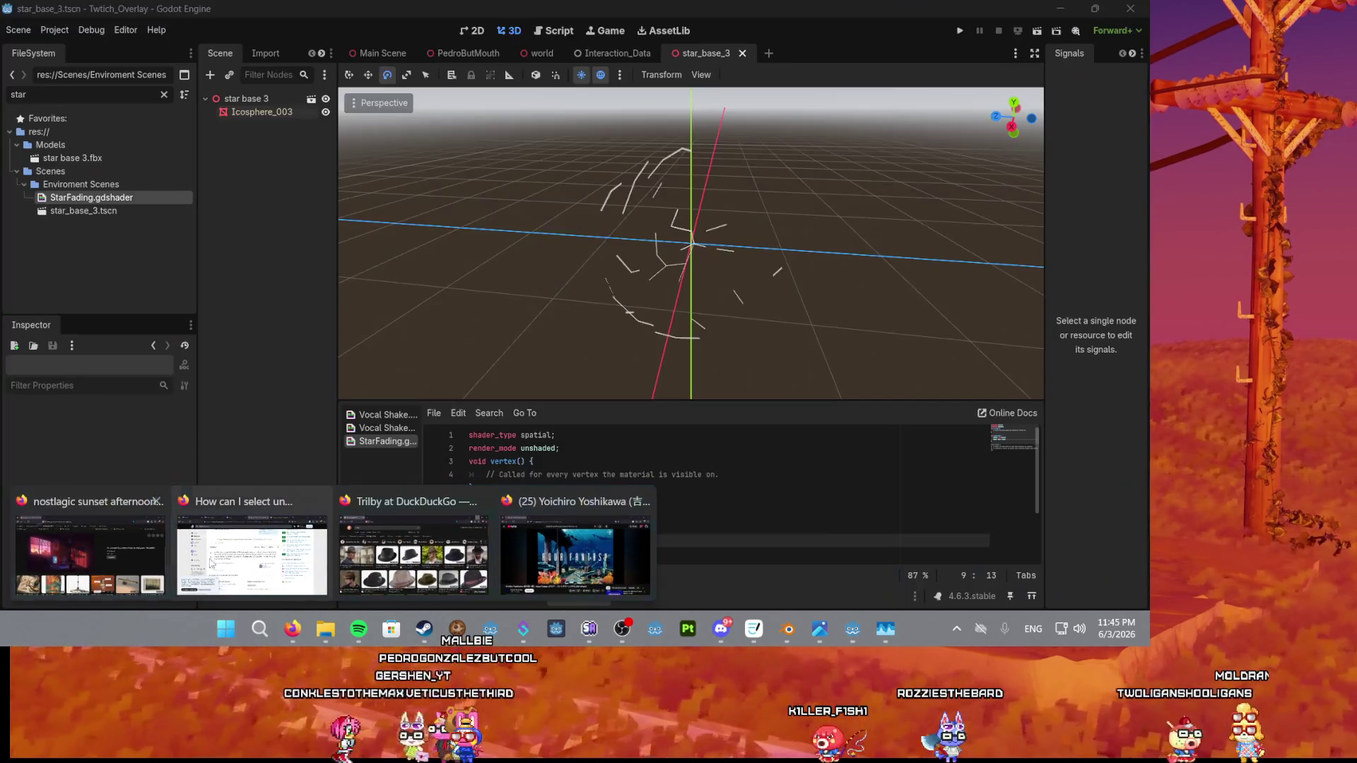
pyautogui.scroll(5, 605, 275)
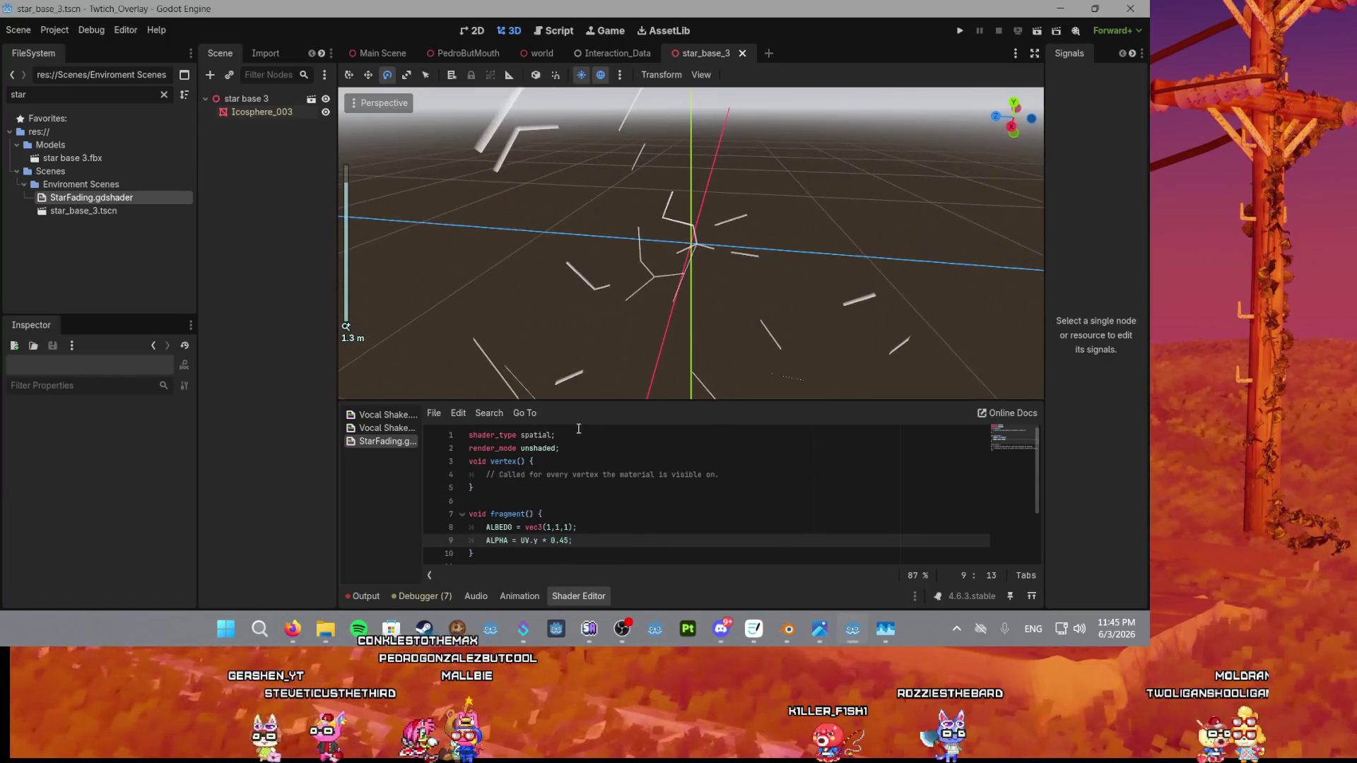
pyautogui.moveTo(539, 540); pyautogui.dragTo(522, 540)
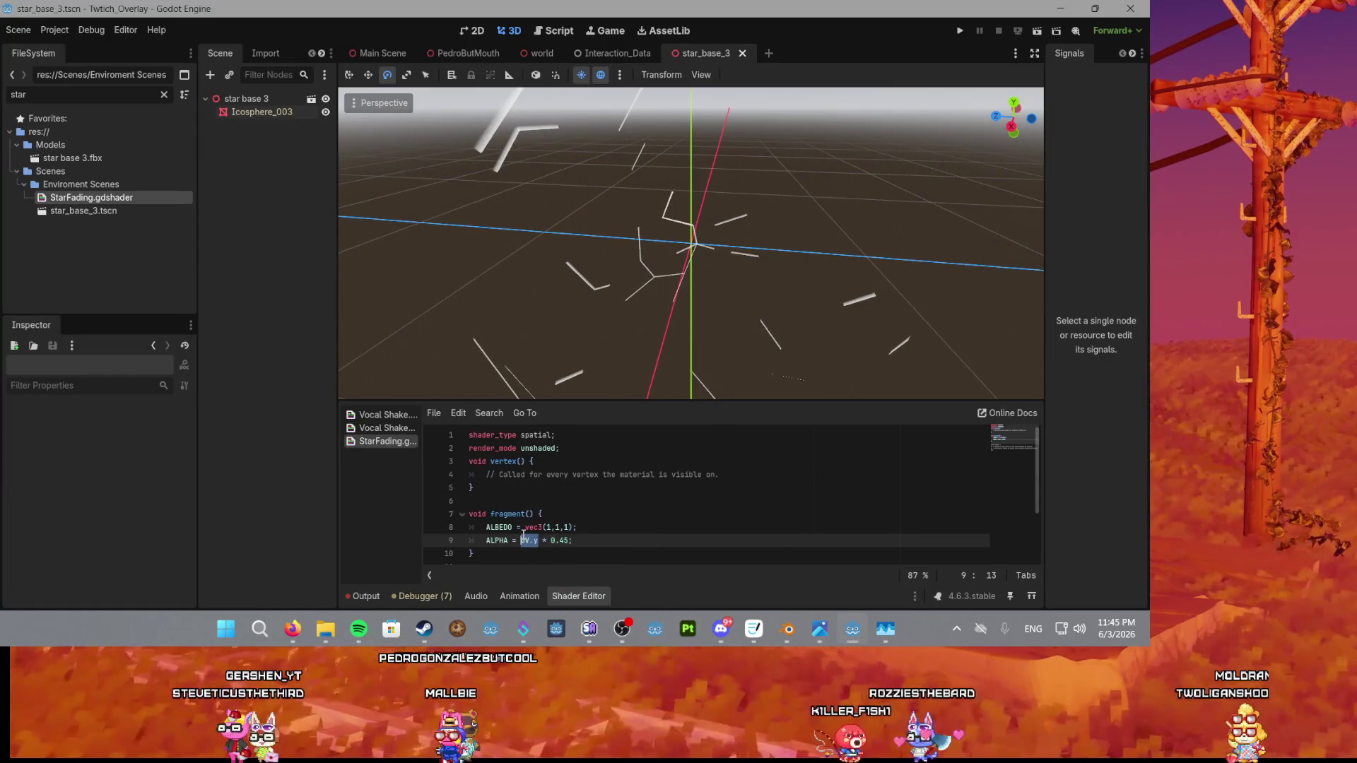
pyautogui.write('uv')
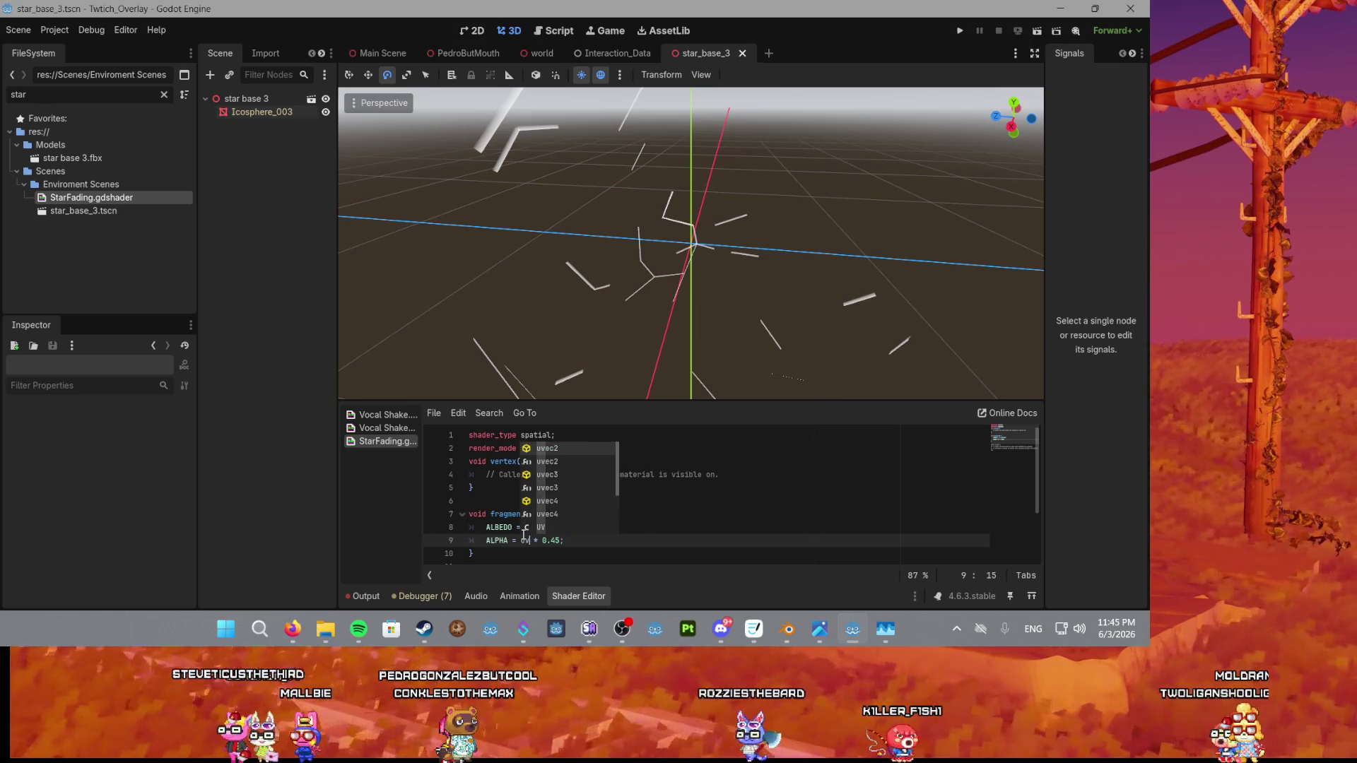
pyautogui.press('Down')
pyautogui.press('Down')
pyautogui.press('Down')
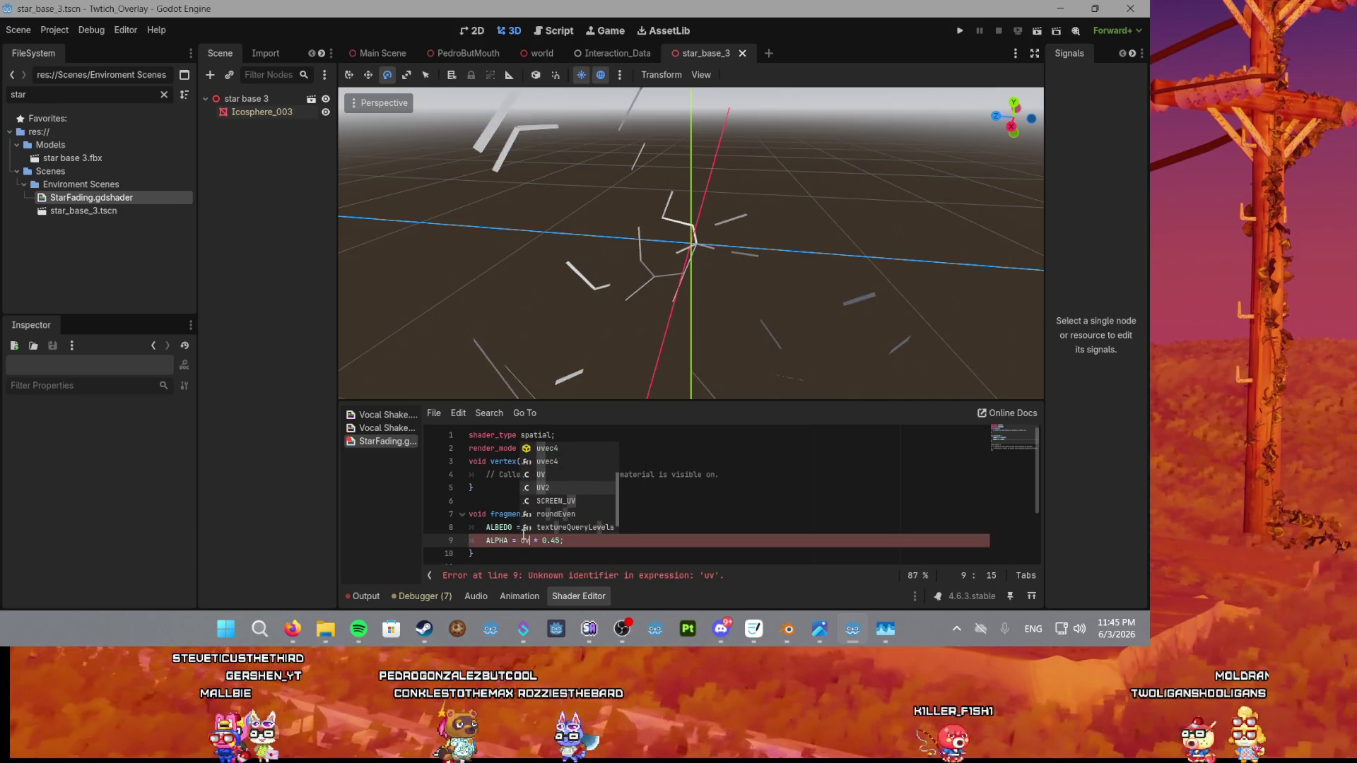
pyautogui.press('Down')
pyautogui.press('Return')
pyautogui.scroll(-3, 555, 301)
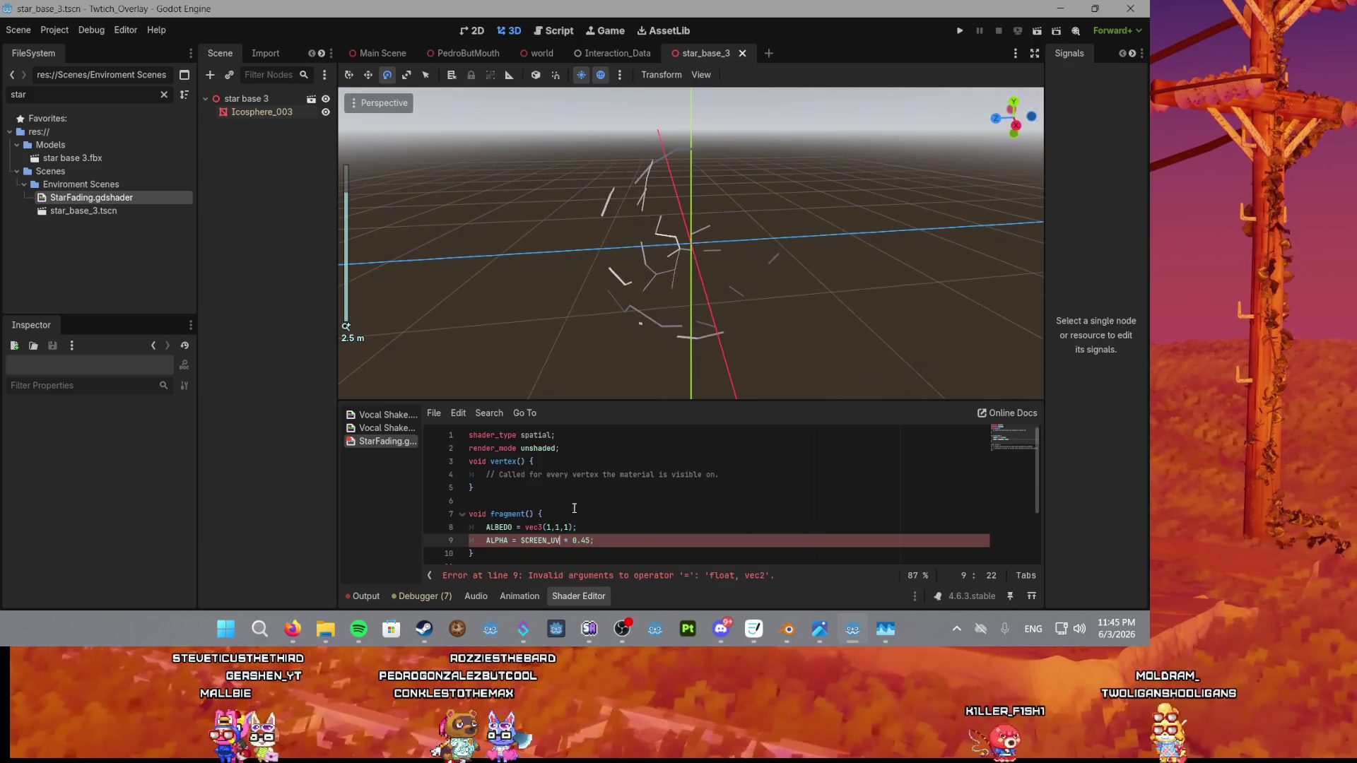
pyautogui.write('.x')
# Change the component from .x to .y so ALPHA reads SCREEN_UV.y * 0.45.
pyautogui.scroll(2, 628, 320)
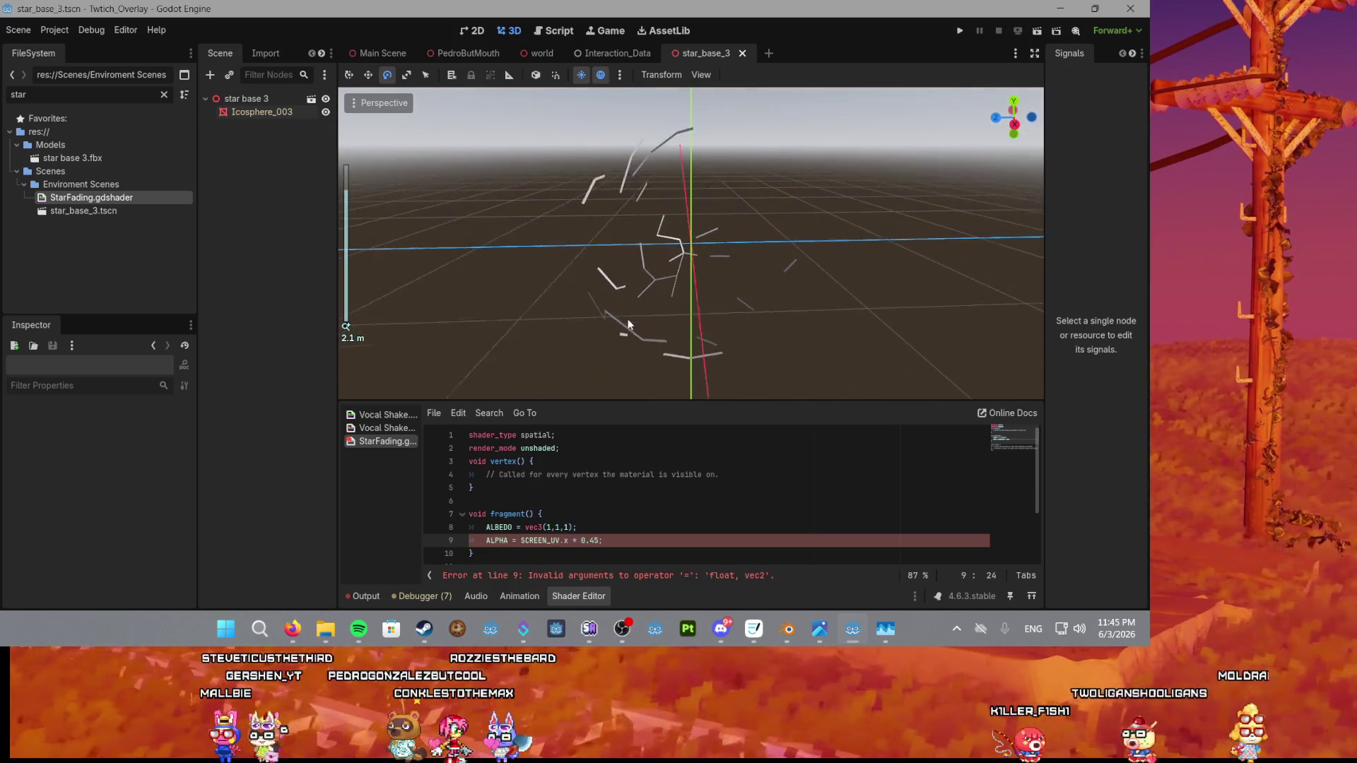
pyautogui.click(564, 554)
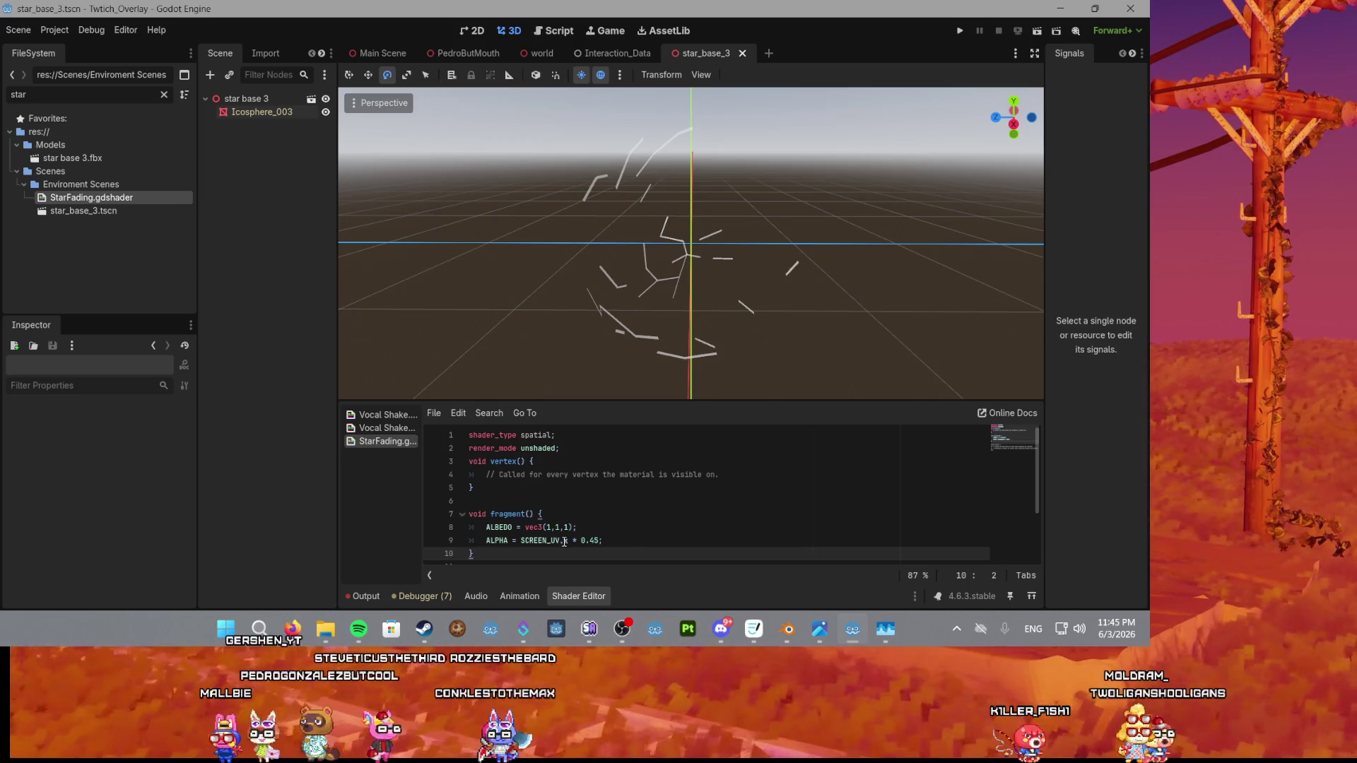
pyautogui.click(564, 541)
pyautogui.press('BackSpace')
pyautogui.write('y')
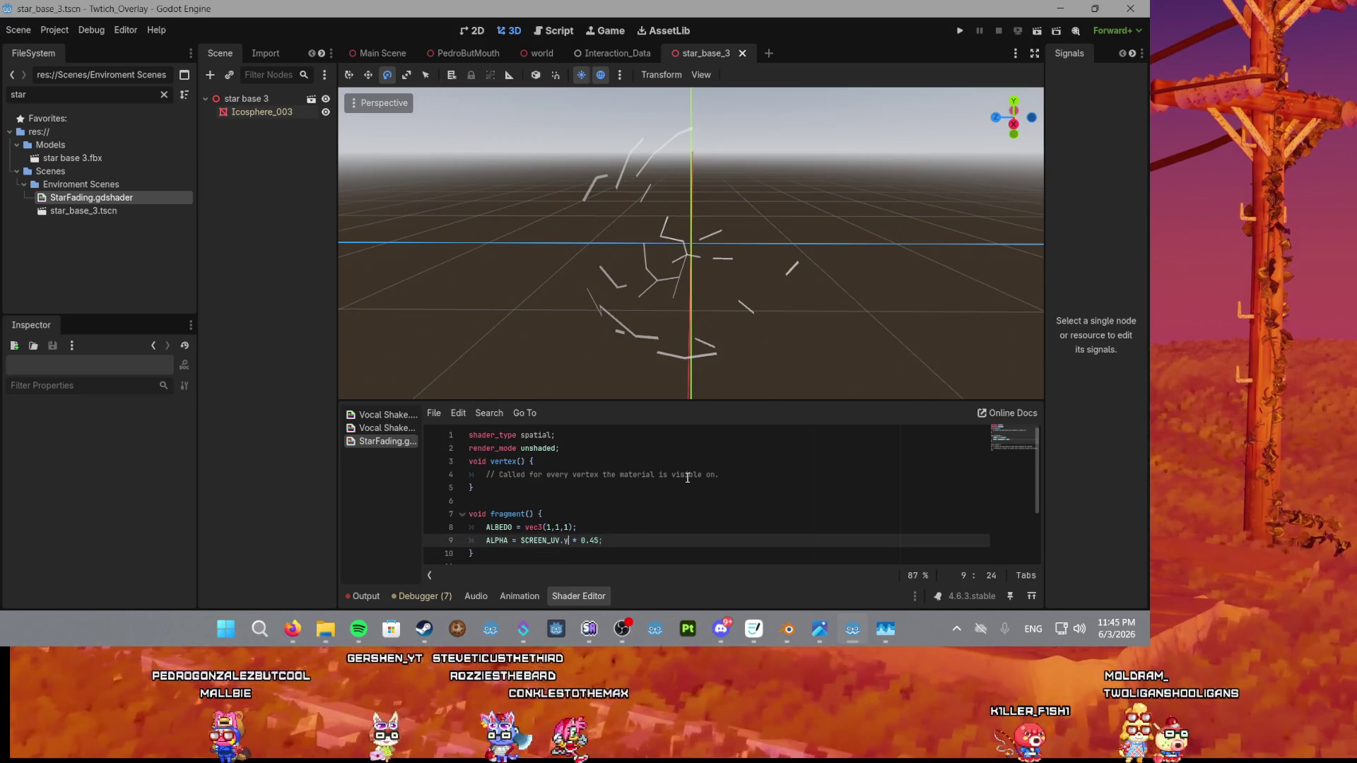
pyautogui.click(687, 475)
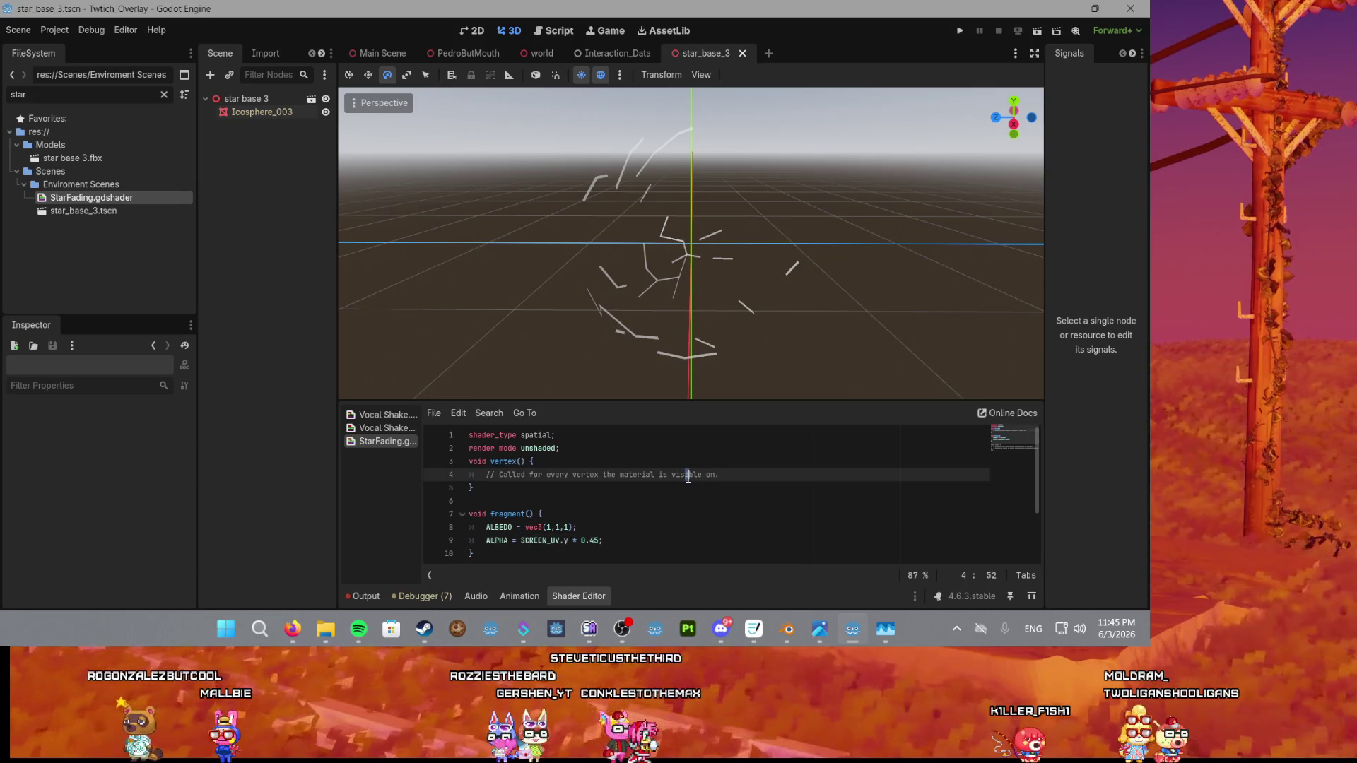
pyautogui.scroll(-3, 656, 214)
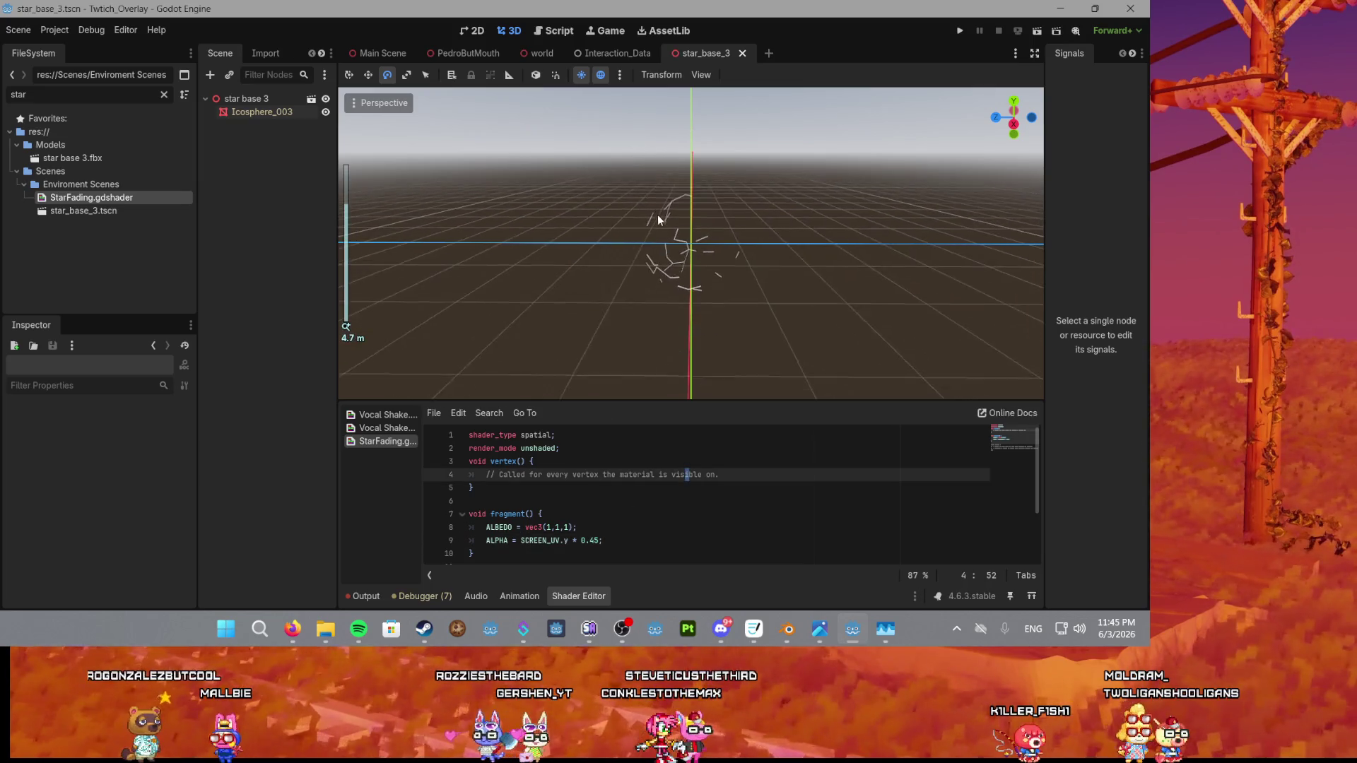
pyautogui.scroll(5, 672, 270)
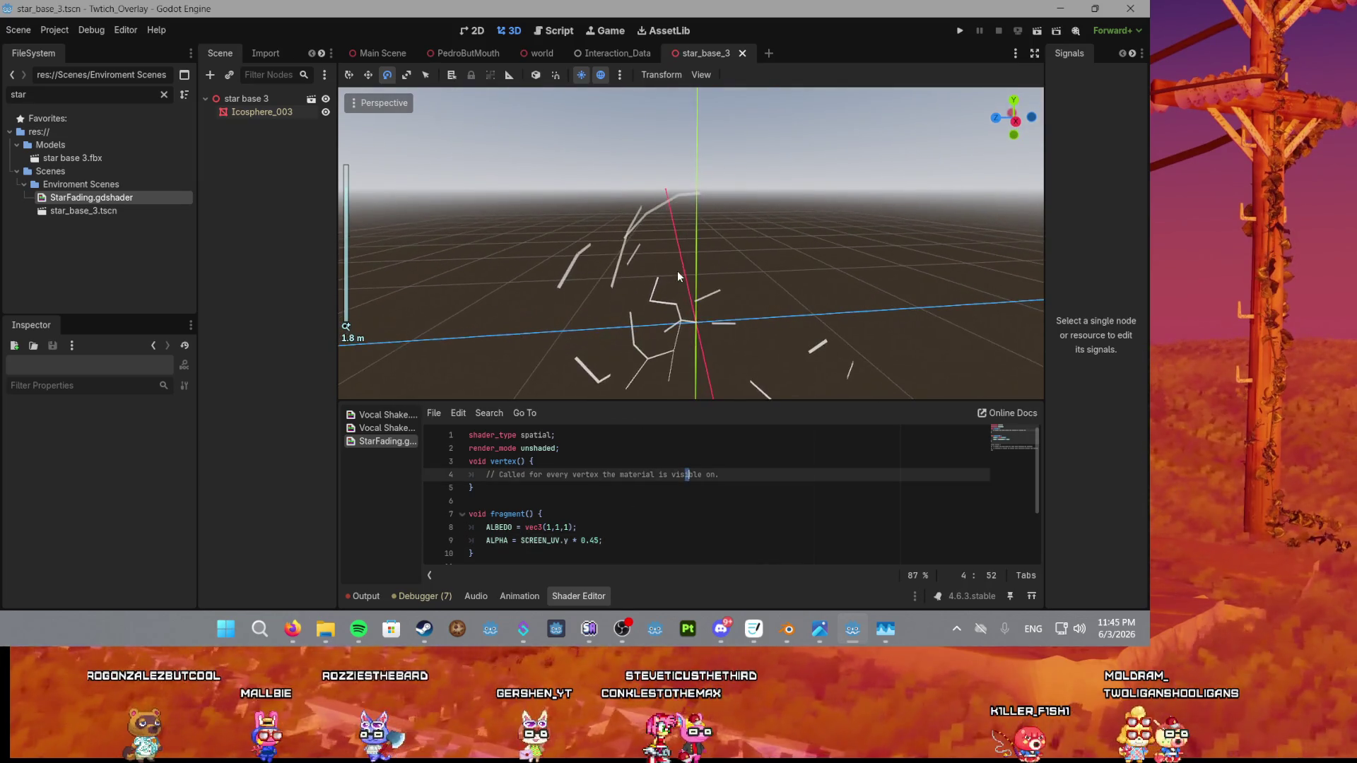
pyautogui.moveTo(677, 270)
pyautogui.mouseDown()
pyautogui.moveTo(676, 204)
pyautogui.moveTo(680, 239)
pyautogui.moveTo(594, 250)
pyautogui.moveTo(560, 321)
pyautogui.moveTo(612, 359)
pyautogui.moveTo(682, 286)
pyautogui.moveTo(670, 311)
pyautogui.mouseUp()
# Try negating SCREEN_UV.y on the alpha line, then undo the minus sign.
pyautogui.click(600, 540)
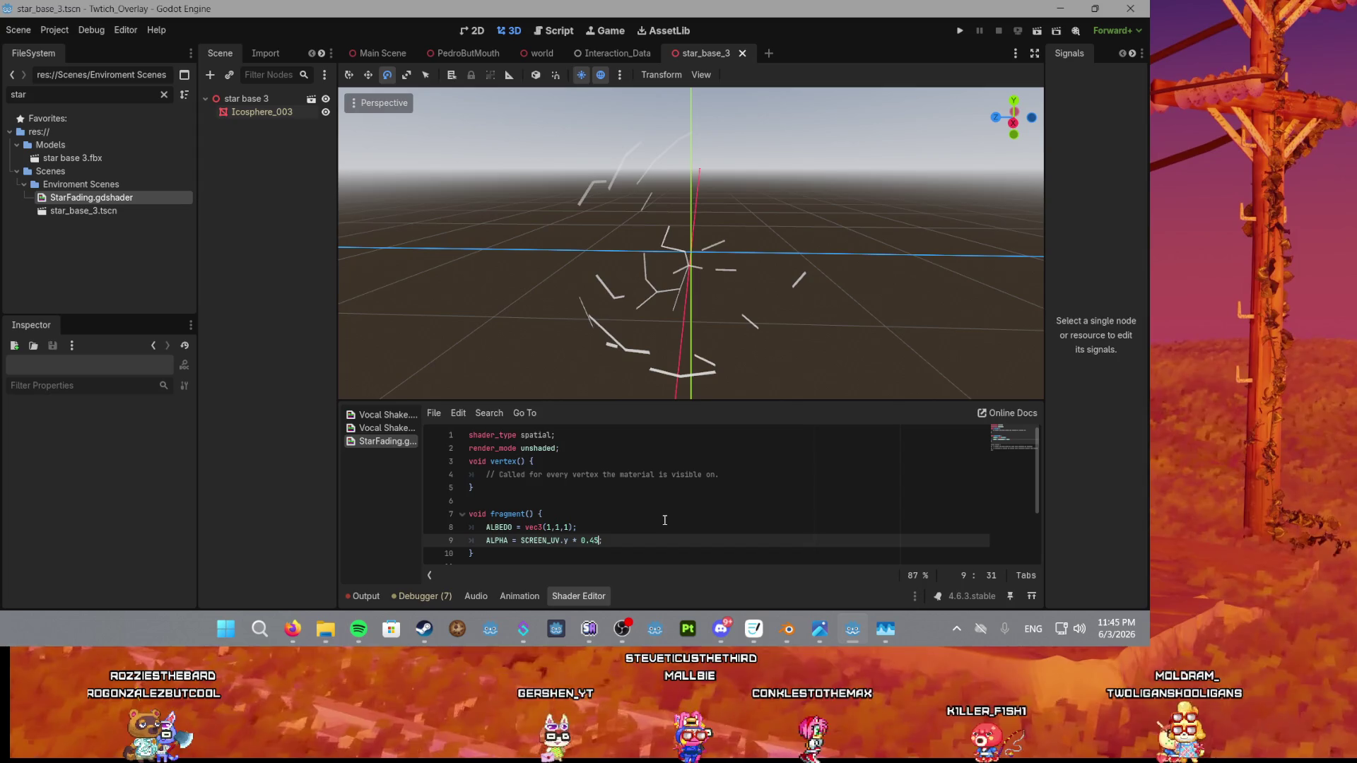
pyautogui.write('-')
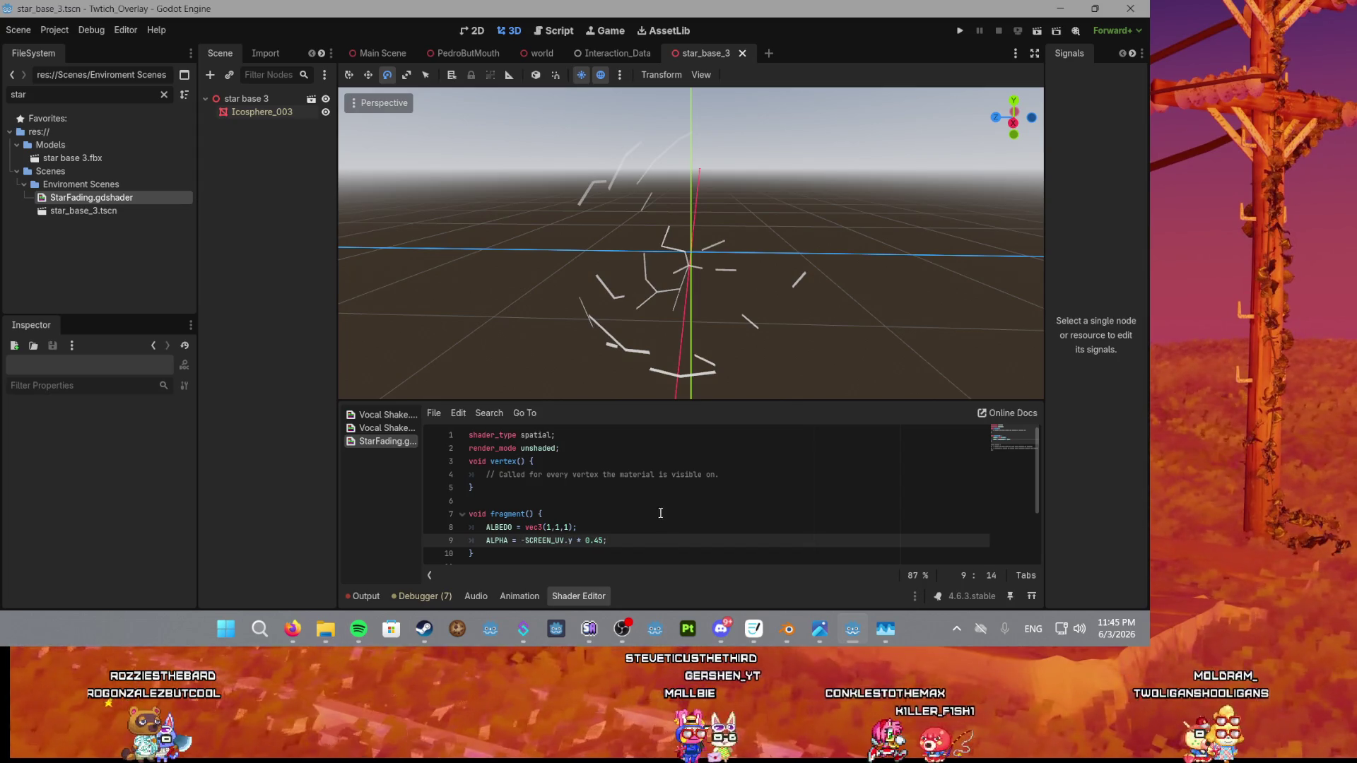
pyautogui.click(653, 522)
pyautogui.moveTo(669, 307)
pyautogui.mouseDown()
pyautogui.moveTo(753, 328)
pyautogui.moveTo(775, 357)
pyautogui.mouseUp()
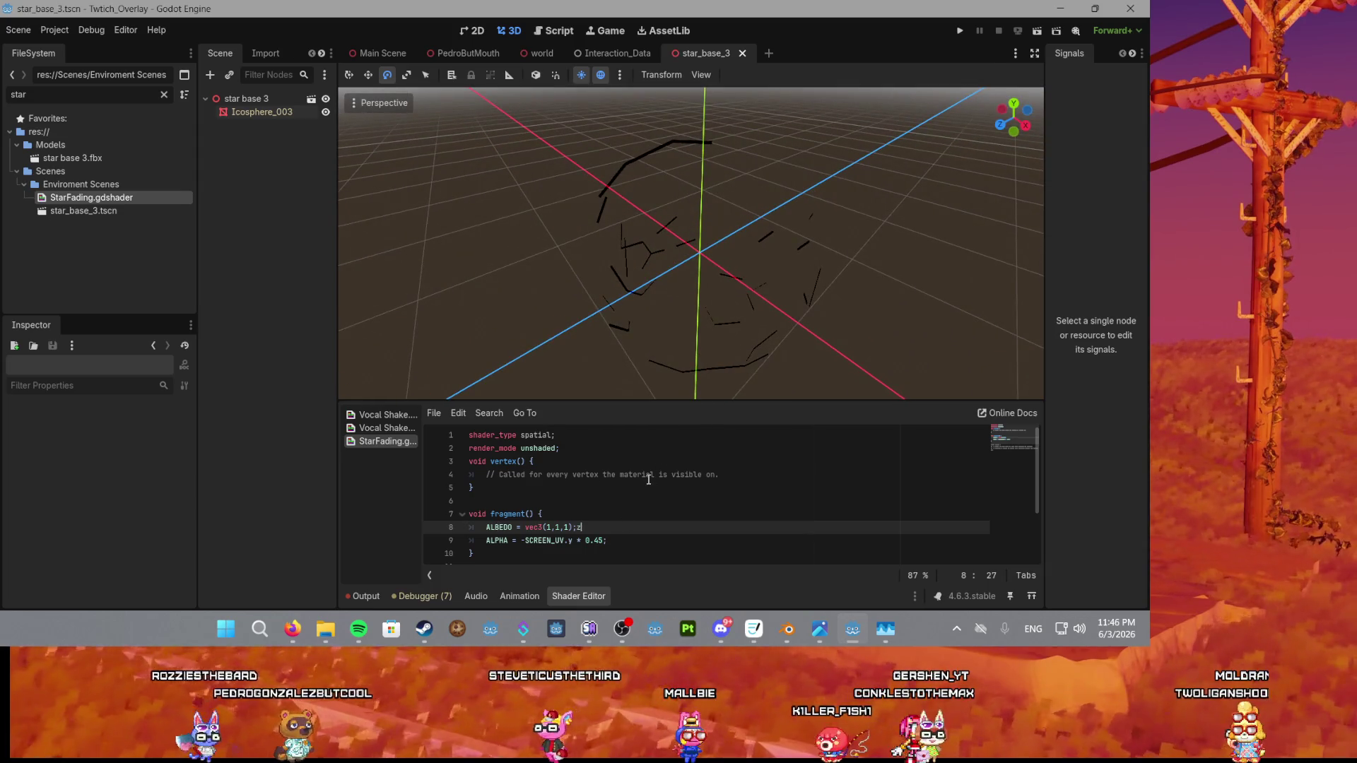
pyautogui.write('z')
pyautogui.hotkey('ctrl', 'z')
pyautogui.hotkey('ctrl', 'z')
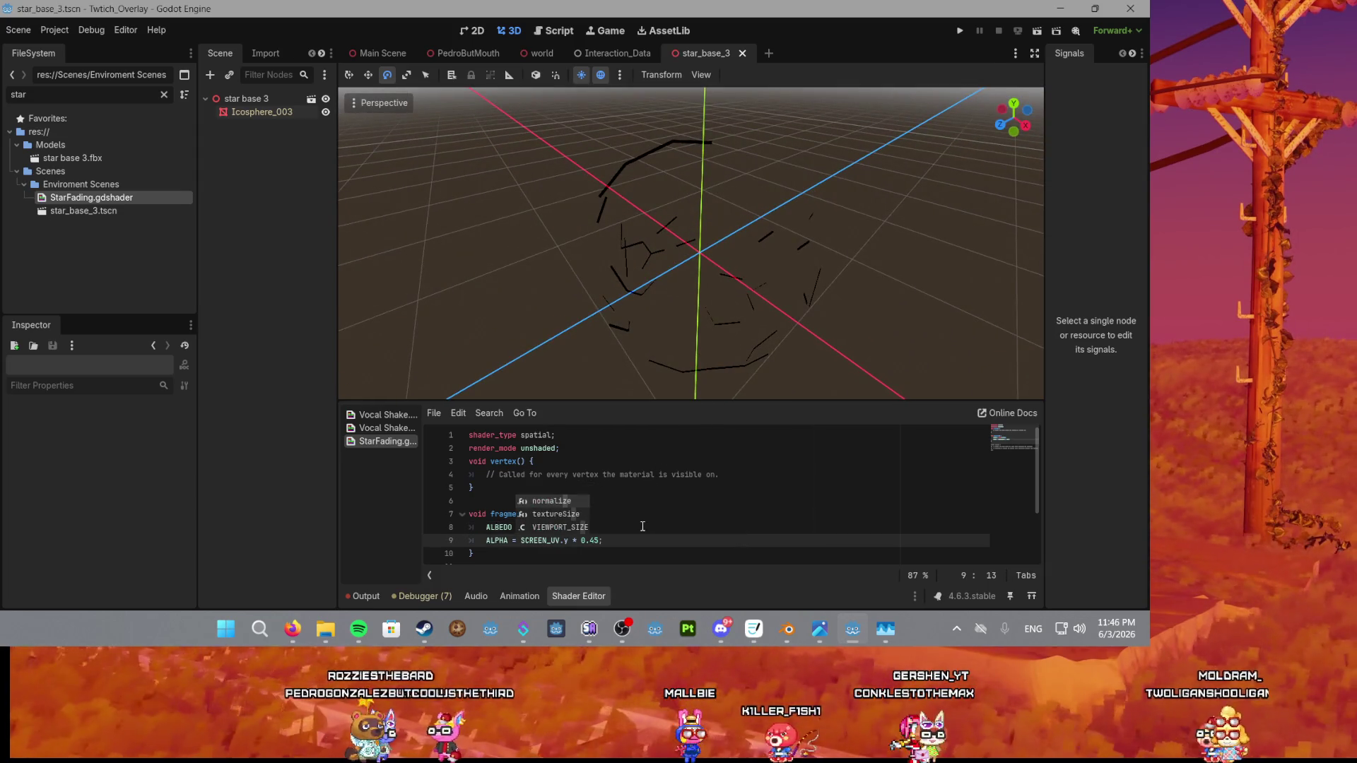
pyautogui.click(644, 528)
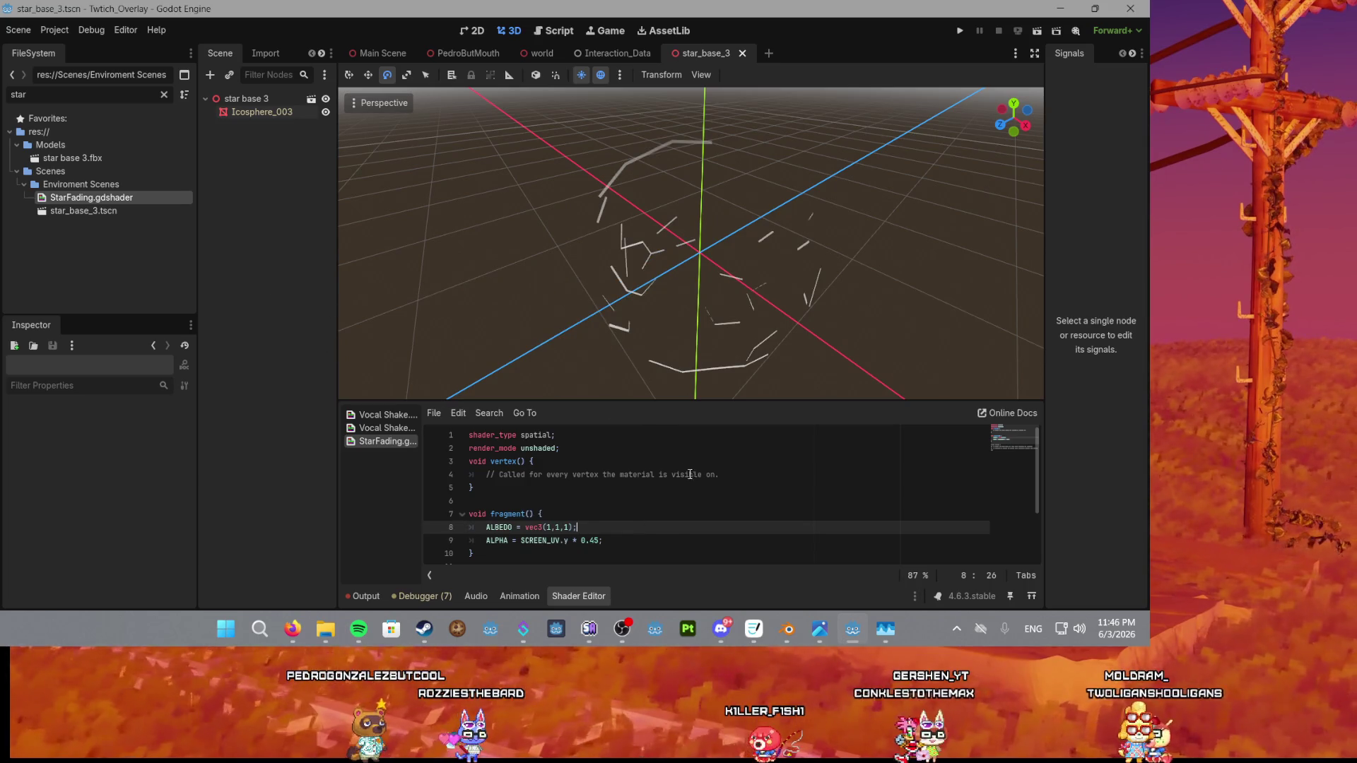
pyautogui.write('vec3(1,1,1);')
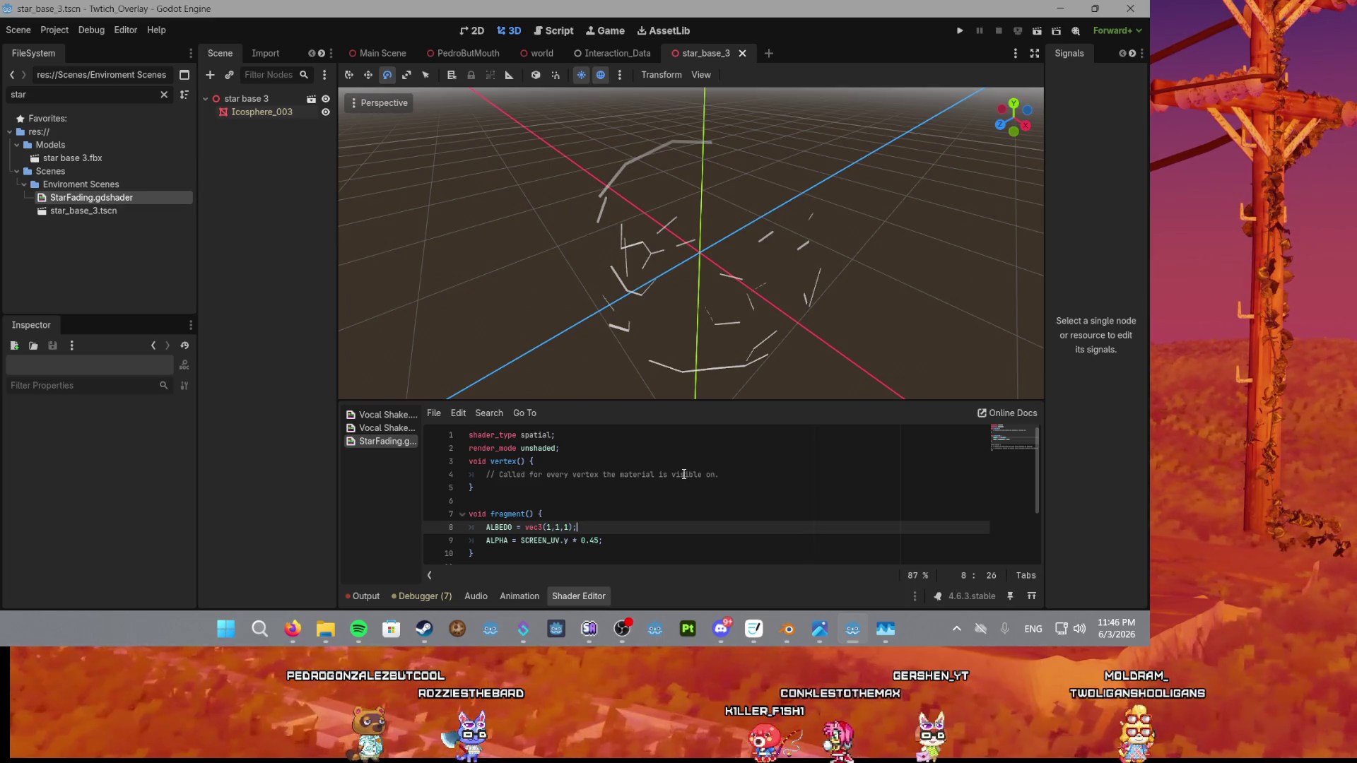
# Change the ALPHA multiplier from 0.45 to 1.5.
pyautogui.click(603, 538)
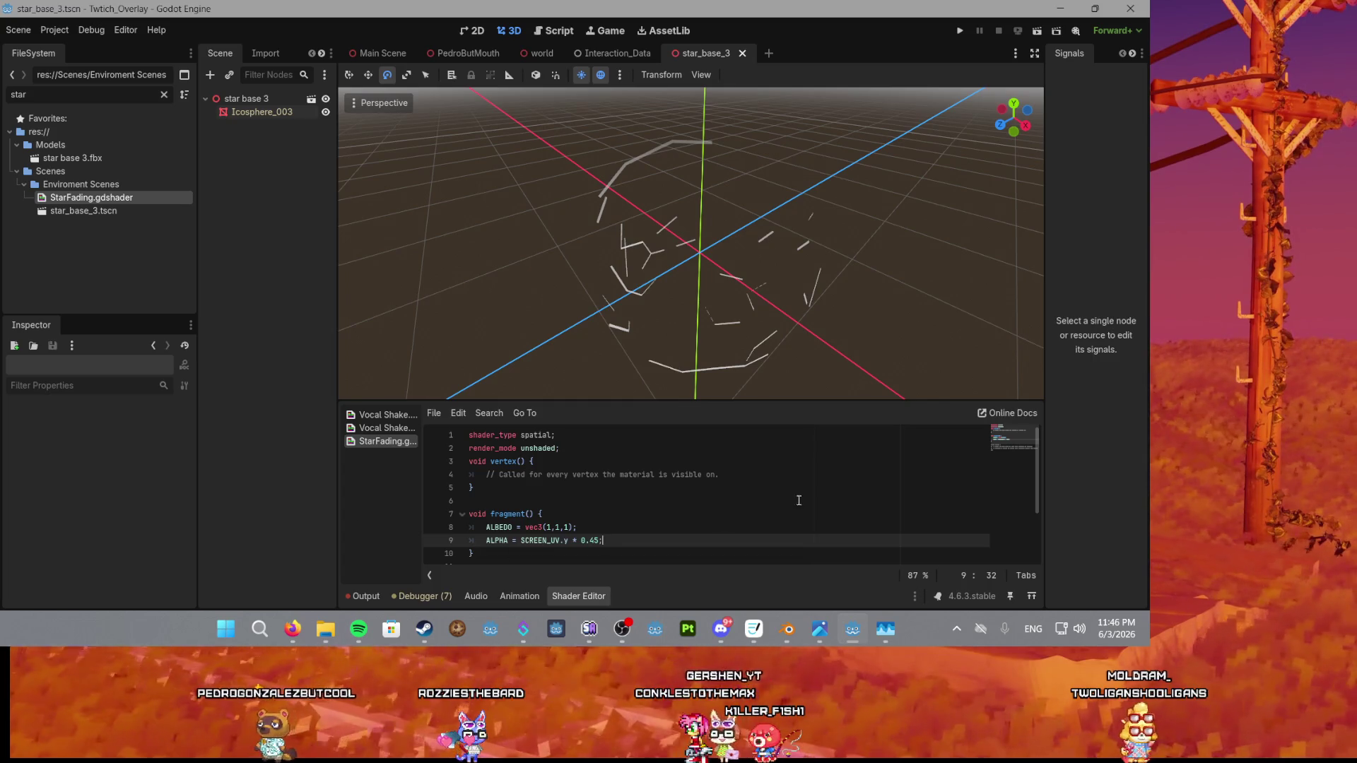
pyautogui.moveTo(724, 293); pyautogui.dragTo(655, 266)
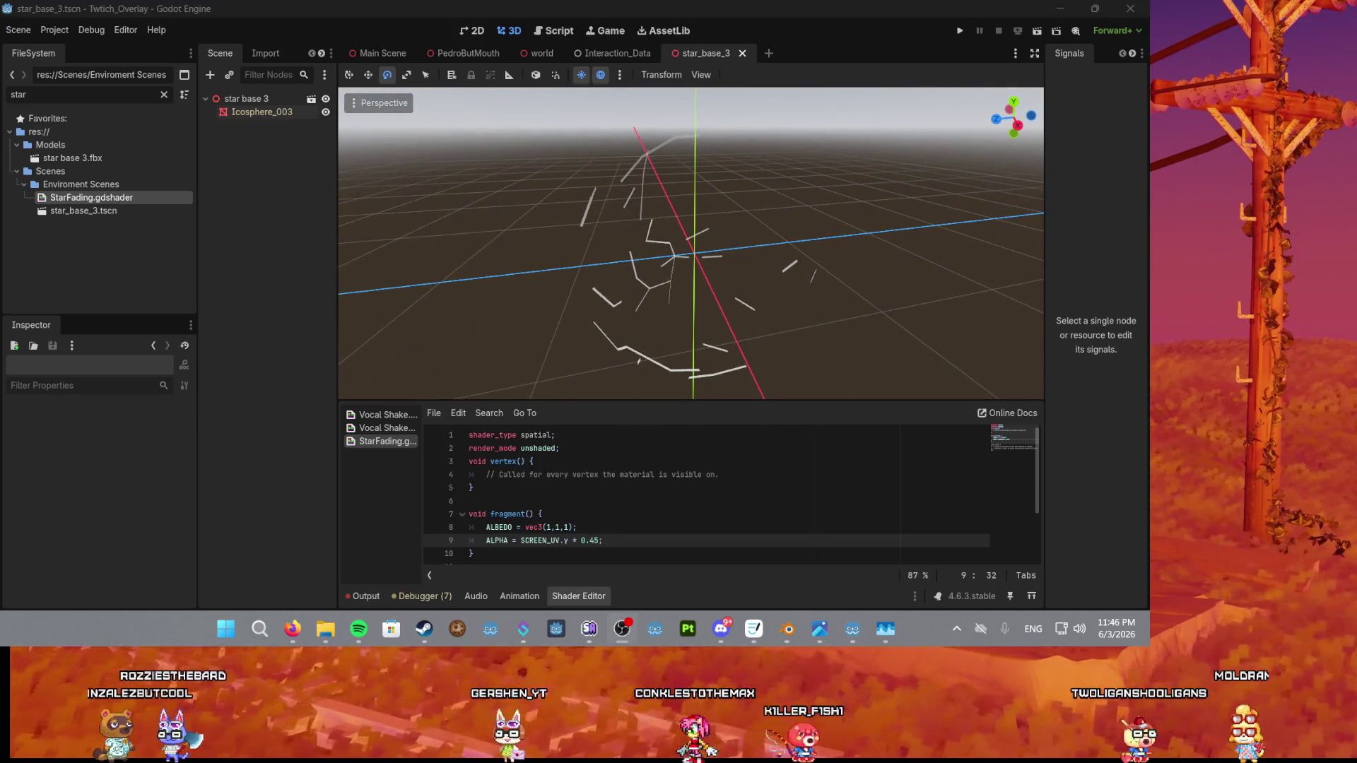
pyautogui.click(598, 542)
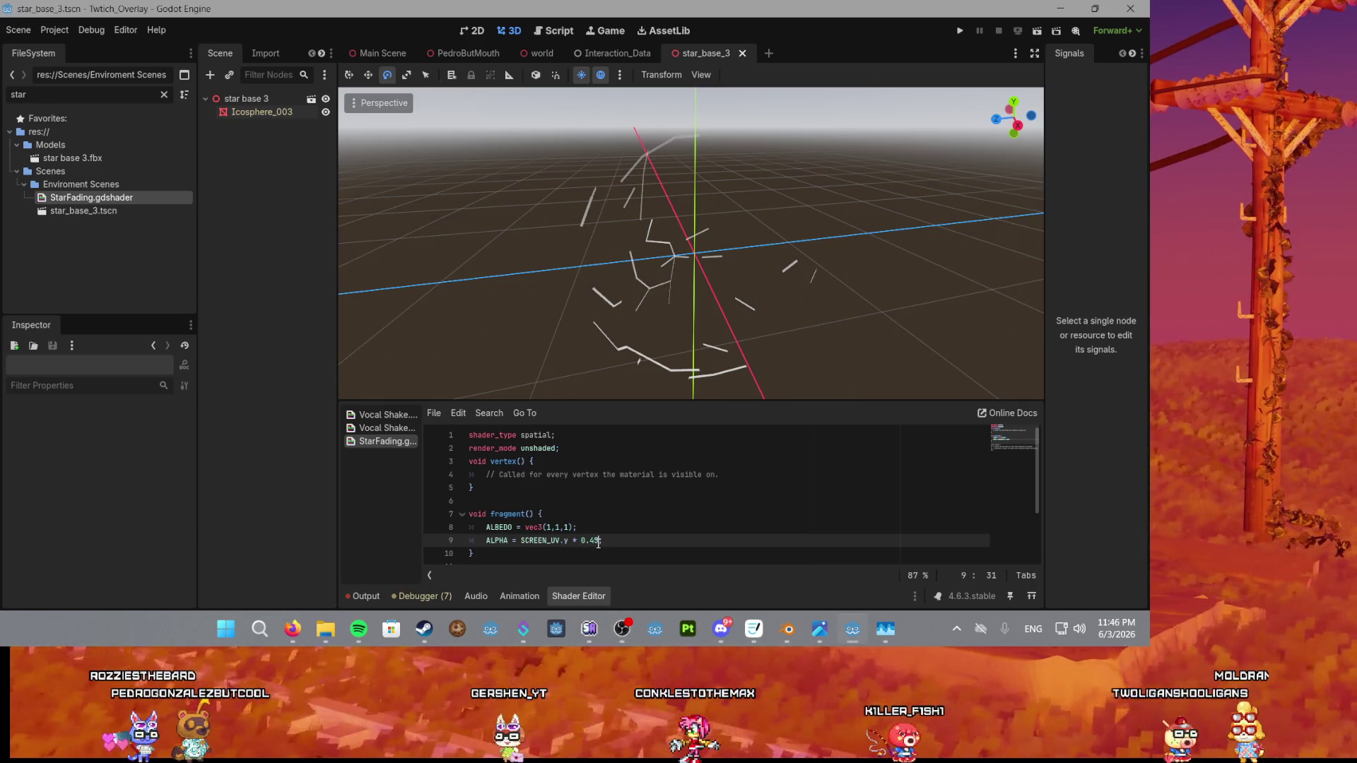
pyautogui.press('BackSpace')
pyautogui.press('BackSpace')
pyautogui.press('BackSpace')
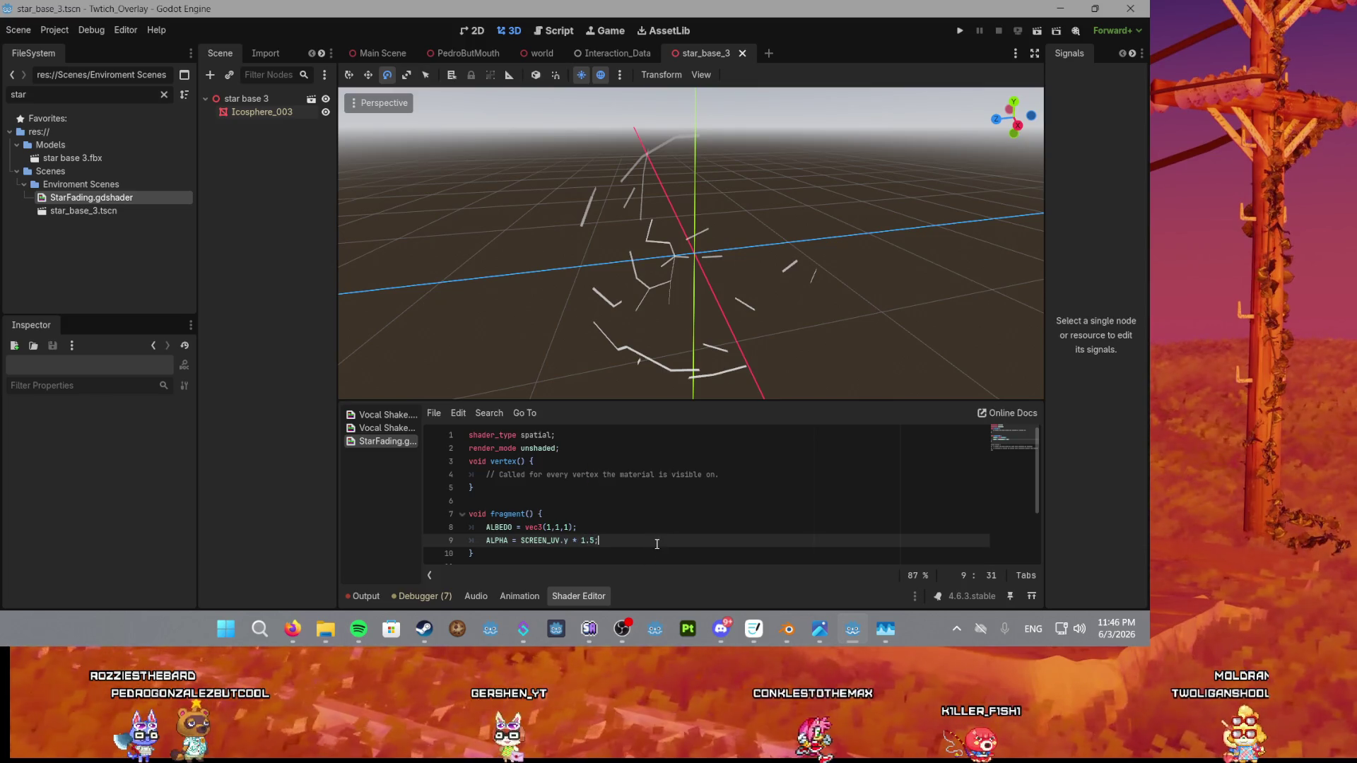
pyautogui.scroll(-3, 697, 283)
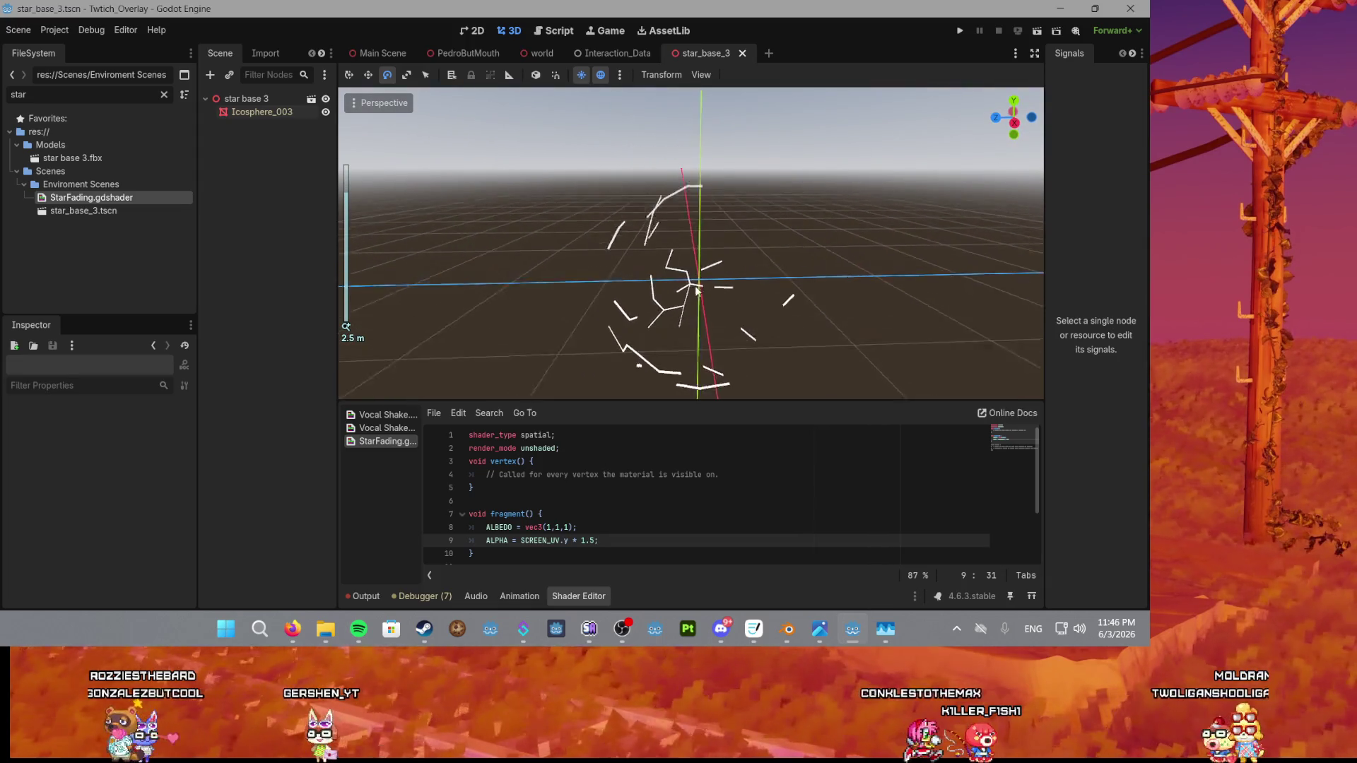
# Orbit and zoom the 3D view to inspect the stars from several angles.
pyautogui.moveTo(697, 290)
pyautogui.mouseDown()
pyautogui.moveTo(724, 237)
pyautogui.moveTo(714, 196)
pyautogui.moveTo(707, 209)
pyautogui.moveTo(709, 160)
pyautogui.moveTo(702, 138)
pyautogui.moveTo(664, 134)
pyautogui.moveTo(694, 124)
pyautogui.moveTo(695, 104)
pyautogui.mouseUp()
pyautogui.moveTo(695, 179)
pyautogui.mouseDown()
pyautogui.moveTo(705, 197)
pyautogui.moveTo(706, 116)
pyautogui.moveTo(688, 371)
pyautogui.moveTo(686, 103)
pyautogui.moveTo(689, 219)
pyautogui.moveTo(665, 283)
pyautogui.mouseUp()
pyautogui.scroll(3, 704, 198)
pyautogui.click(524, 540)
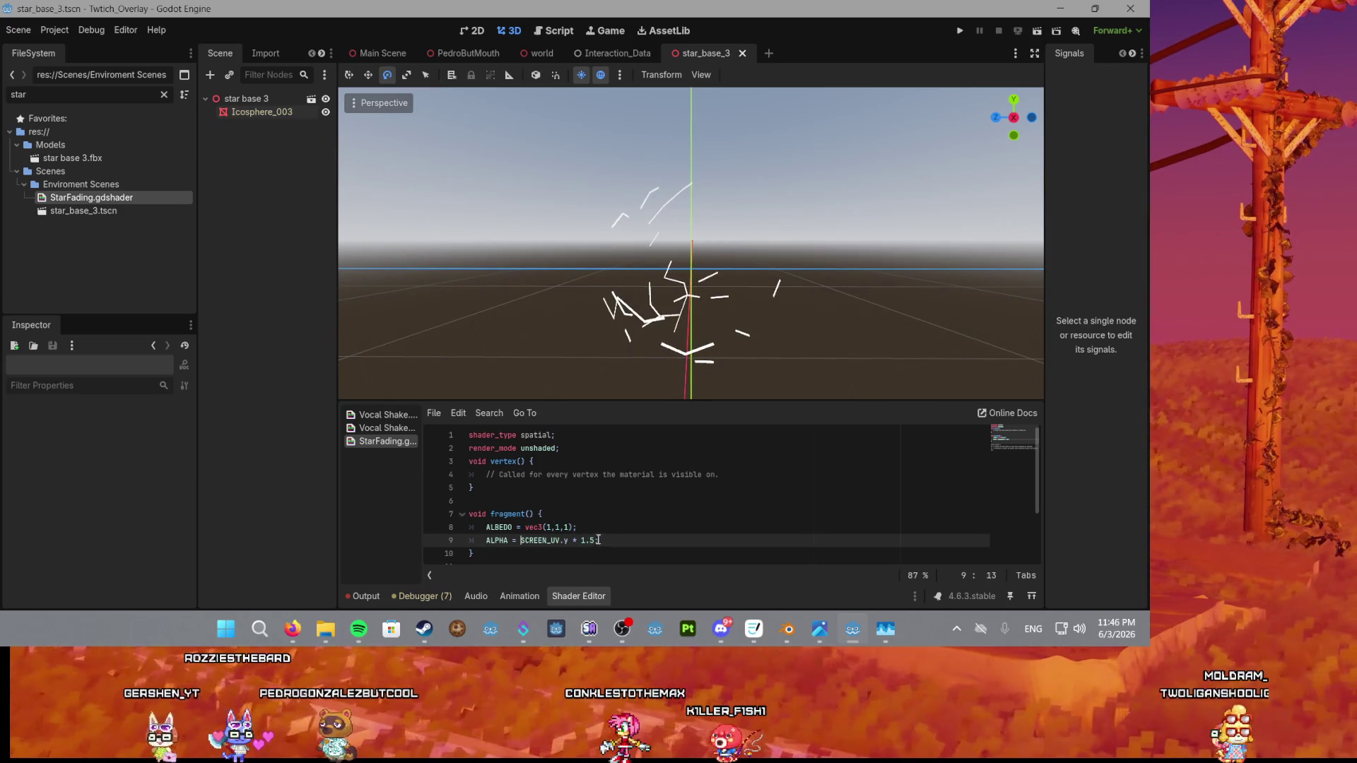
pyautogui.moveTo(698, 302)
pyautogui.mouseDown()
pyautogui.moveTo(701, 391)
pyautogui.moveTo(699, 159)
pyautogui.mouseUp()
pyautogui.scroll(2, 699, 158)
pyautogui.scroll(3, 698, 158)
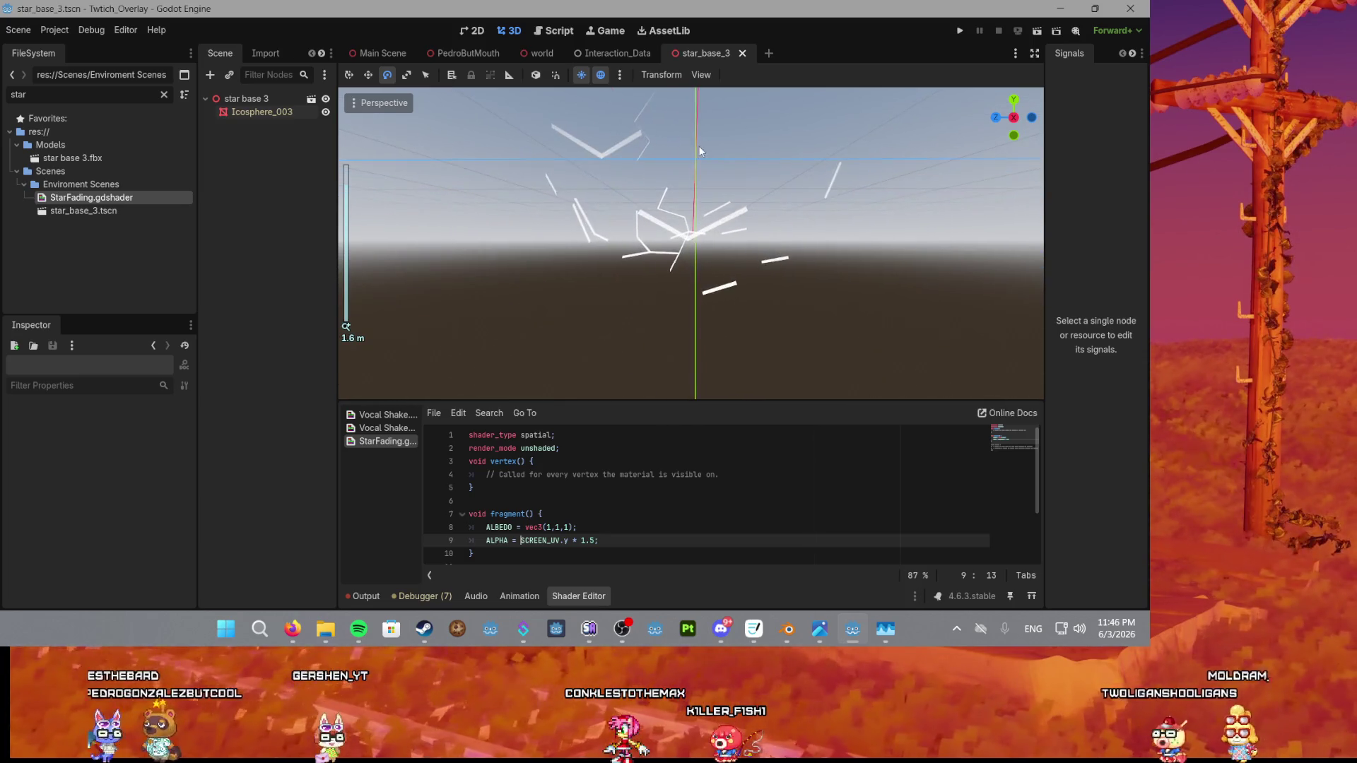
pyautogui.moveTo(695, 178); pyautogui.dragTo(697, 186)
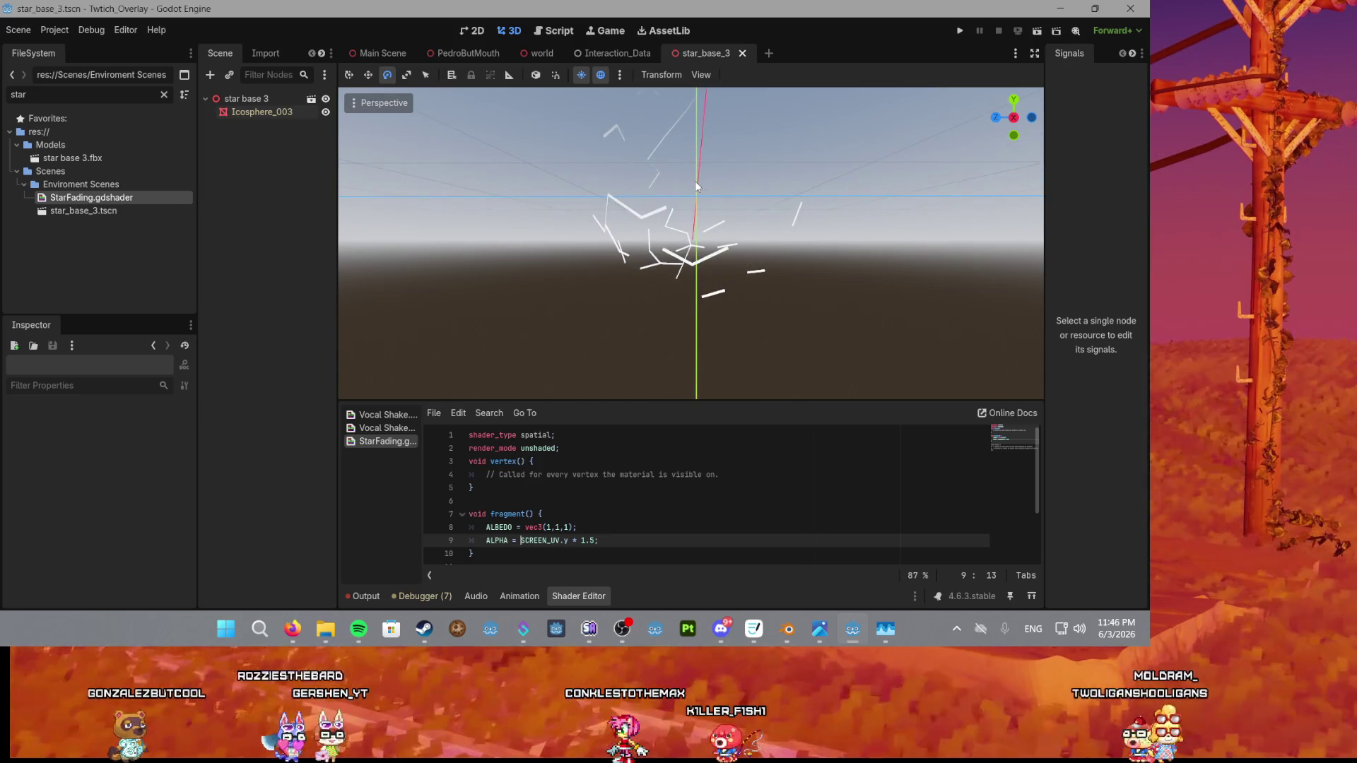
pyautogui.moveTo(635, 282)
pyautogui.mouseDown()
pyautogui.moveTo(663, 301)
pyautogui.moveTo(637, 348)
pyautogui.moveTo(712, 303)
pyautogui.moveTo(675, 367)
pyautogui.mouseUp()
pyautogui.scroll(-1, 629, 364)
# Put a minus before SCREEN_UV.y on the alpha line and save to preview it.
pyautogui.click(592, 540)
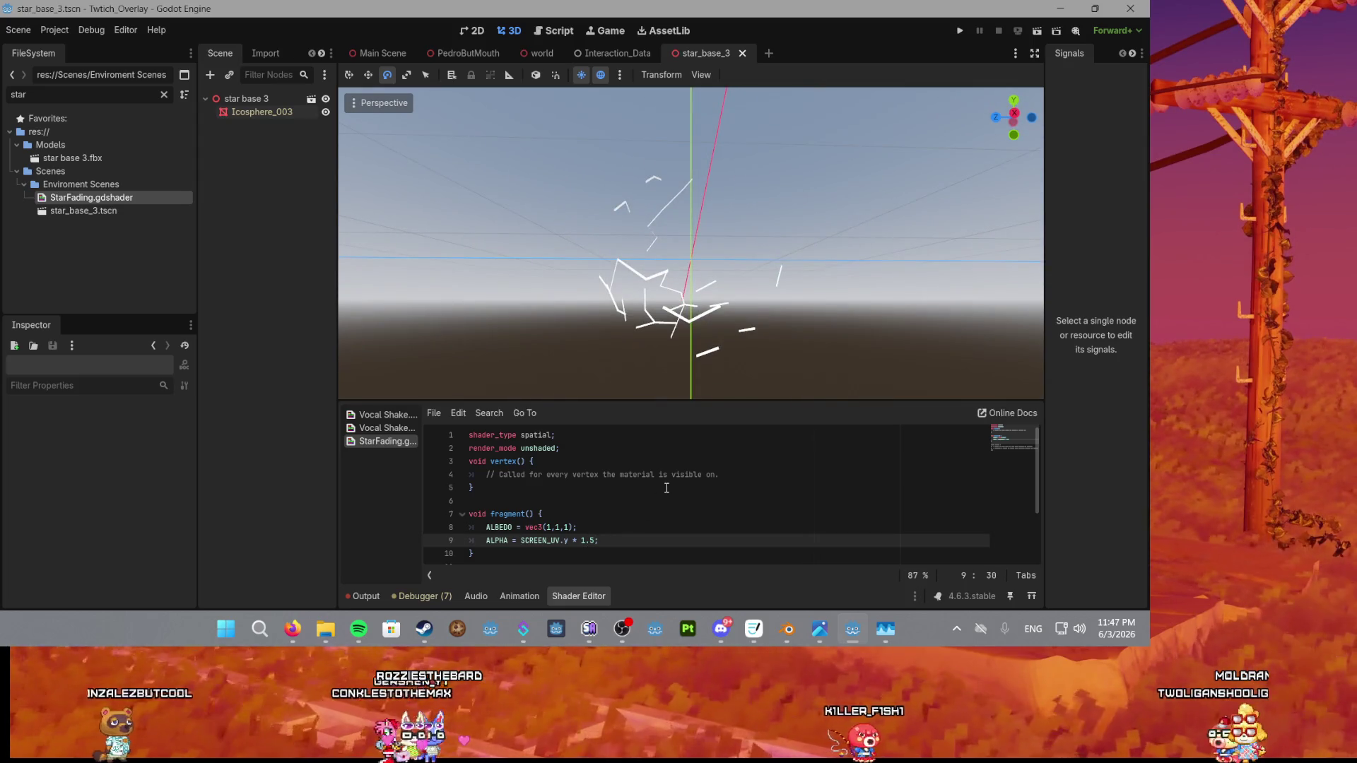
pyautogui.press('Left')
pyautogui.press('Left')
pyautogui.press('Left')
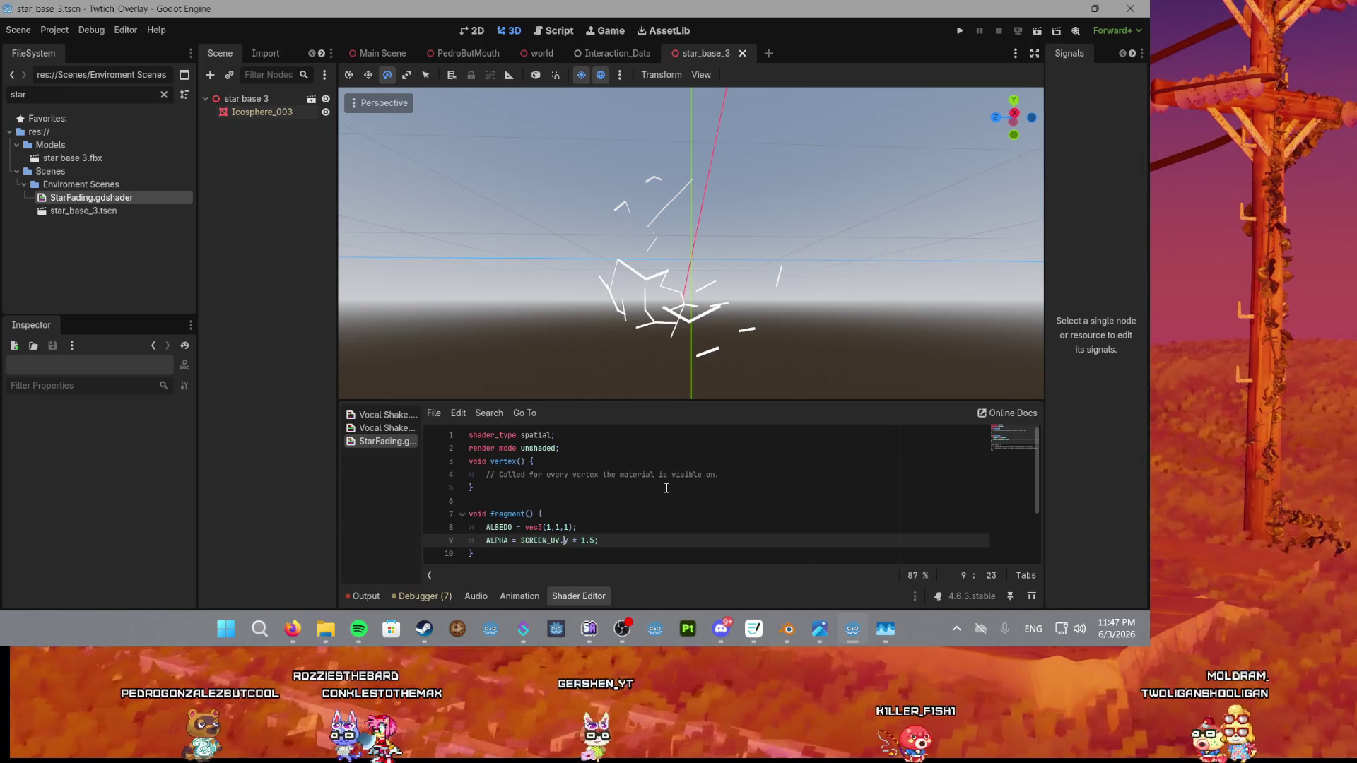
pyautogui.write('-')
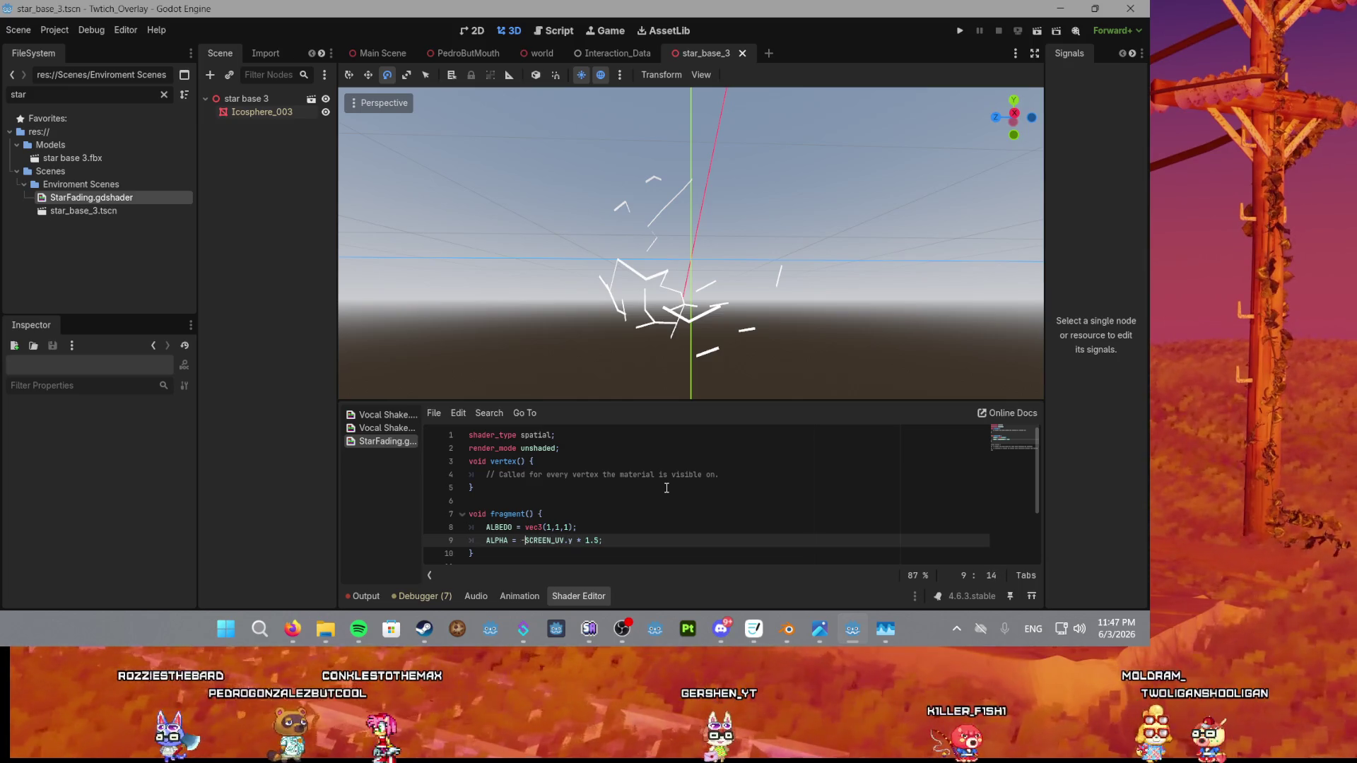
pyautogui.click(656, 527)
pyautogui.hotkey('ctrl', 's')
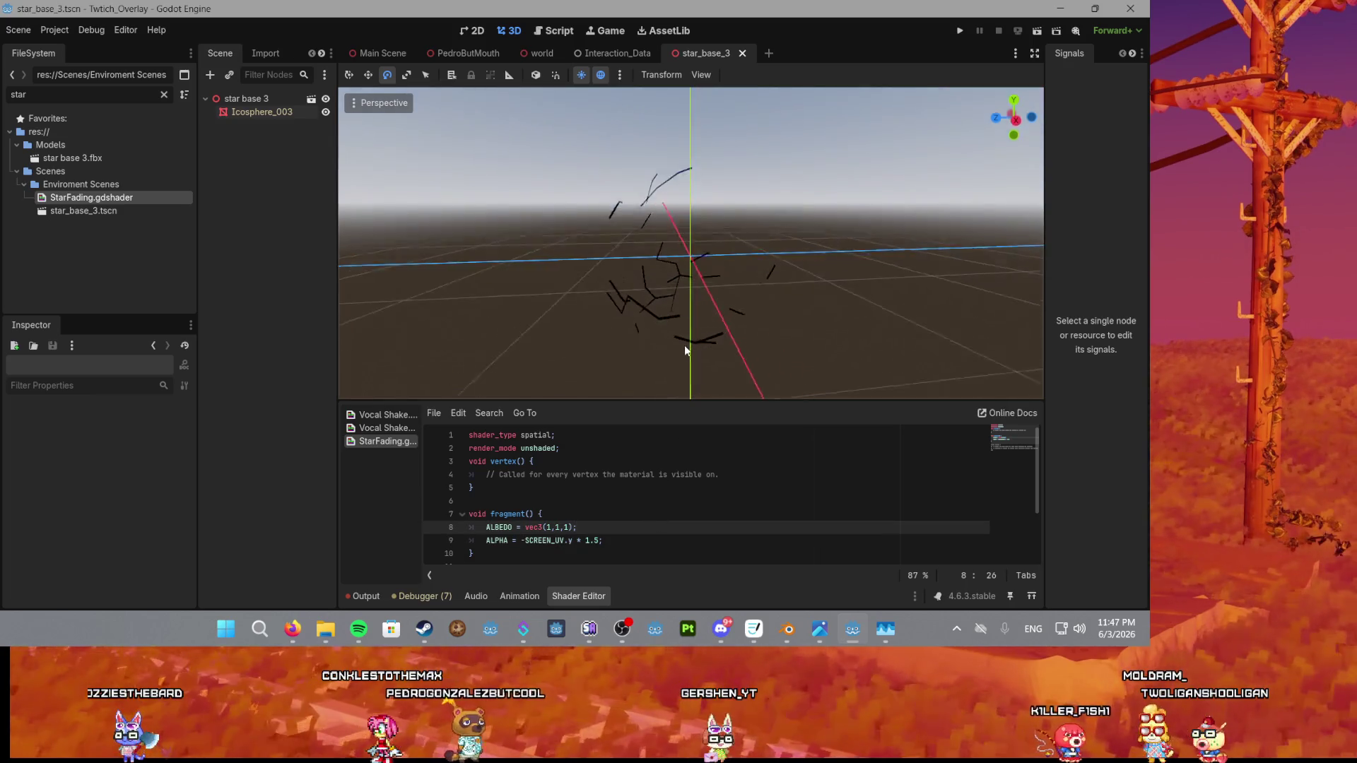
# Remove the minus so ALPHA is SCREEN_UV.y * 1.5, and save the shader.
pyautogui.scroll(3, 737, 363)
pyautogui.moveTo(735, 338)
pyautogui.mouseDown()
pyautogui.moveTo(753, 196)
pyautogui.moveTo(744, 154)
pyautogui.mouseUp()
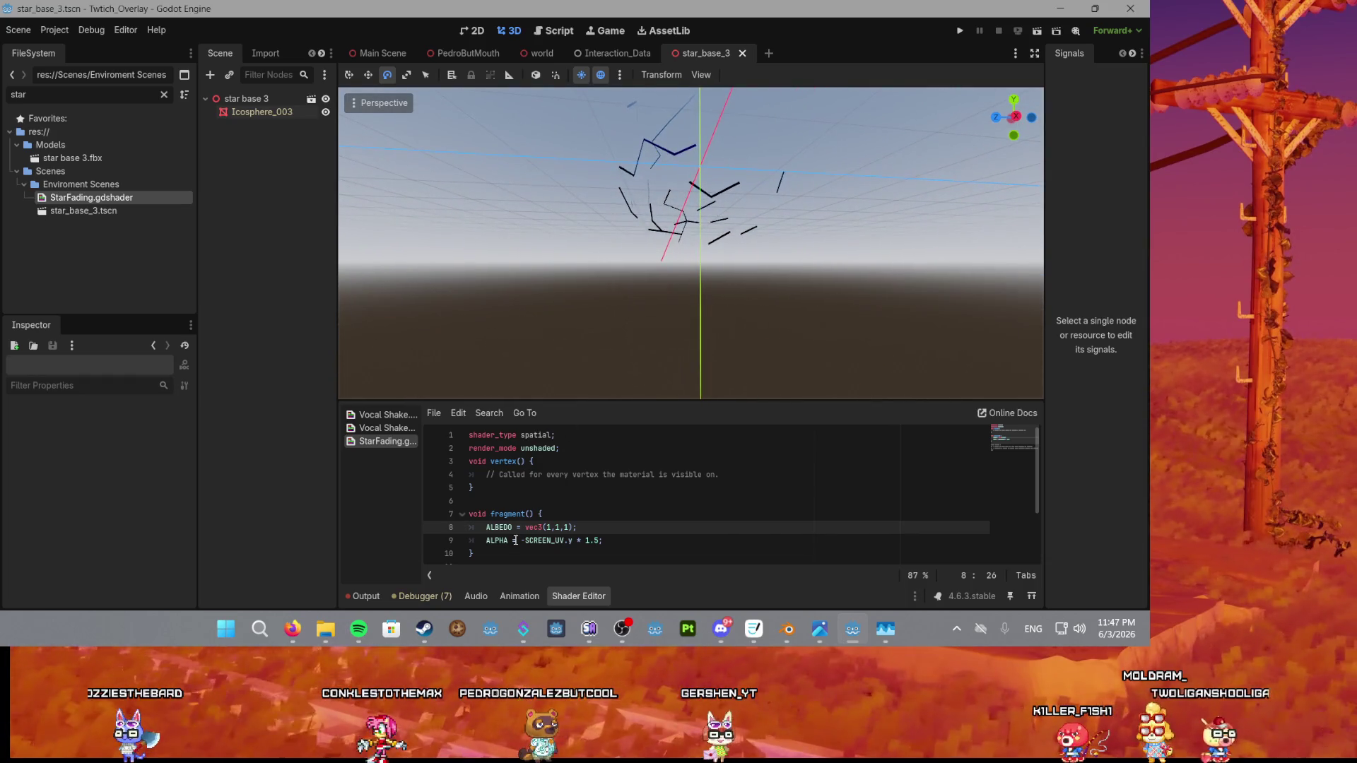
pyautogui.click(735, 540)
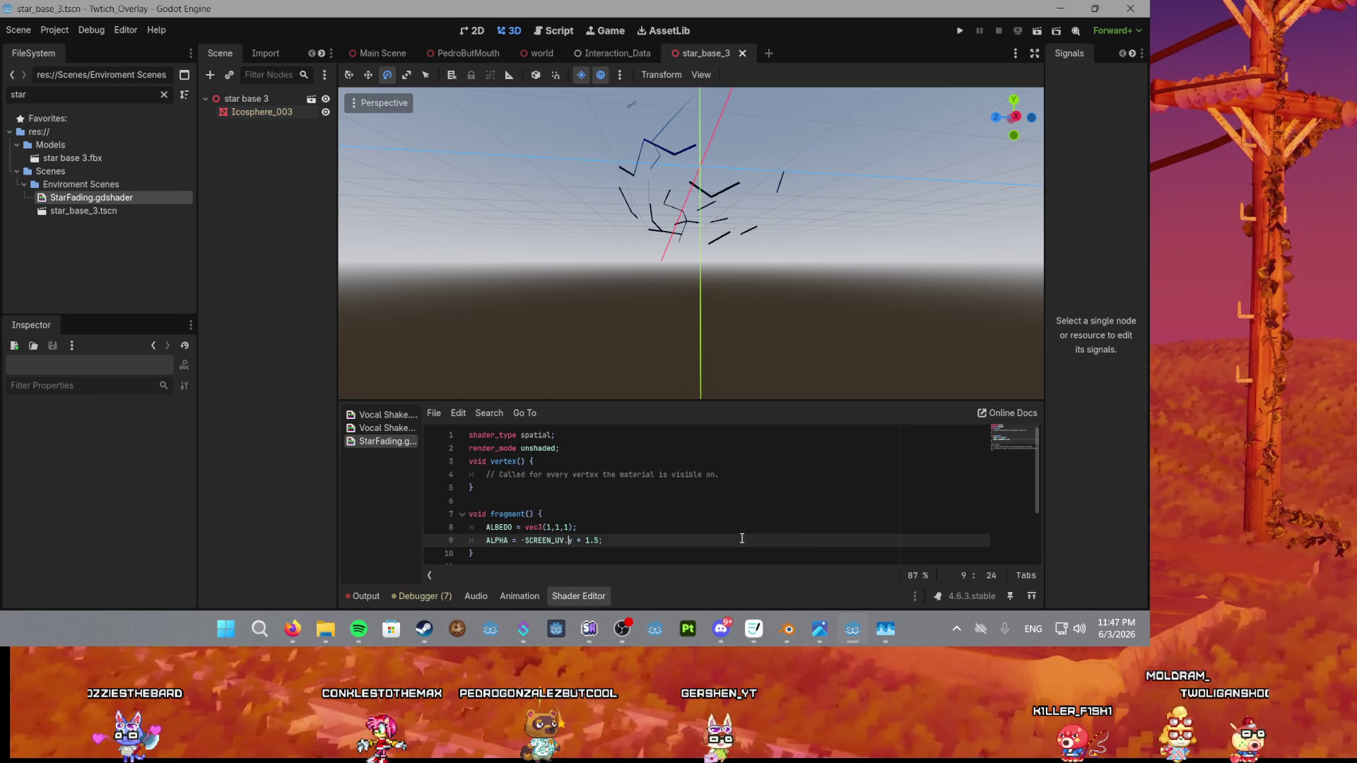
pyautogui.press('BackSpace')
pyautogui.press('End')
pyautogui.hotkey('ctrl', 's')
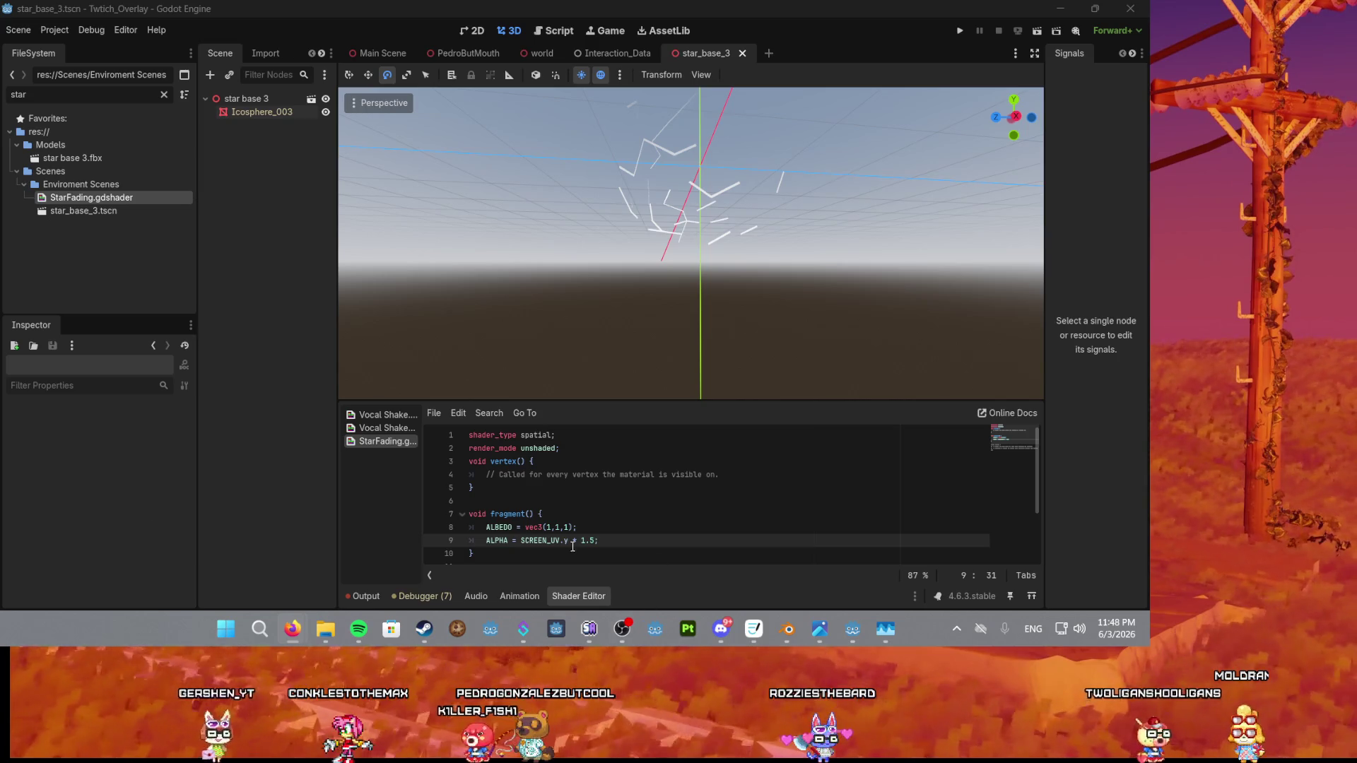
# Replace the 1.5 multiplier on the ALPHA line with -0.4 and check the stars.
pyautogui.click(634, 550)
pyautogui.press('Left')
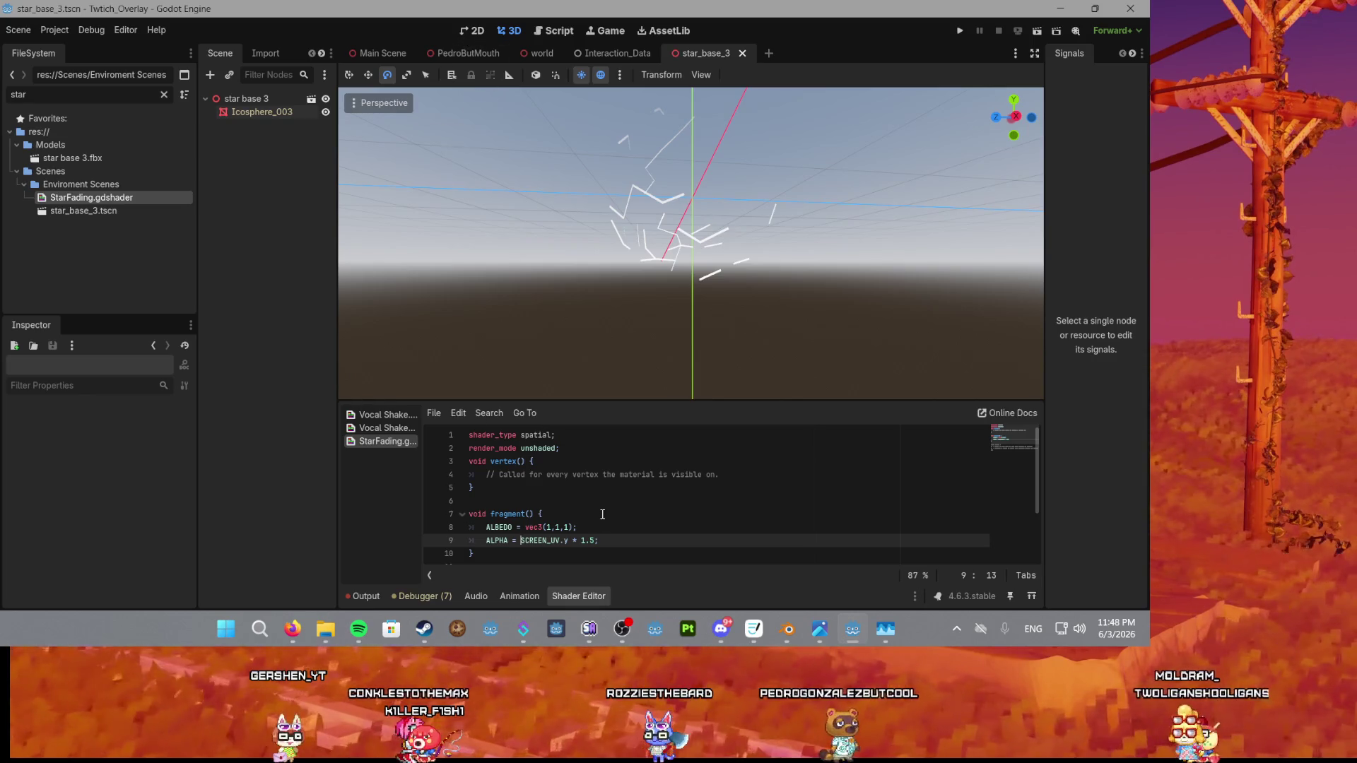
pyautogui.click(585, 542)
pyautogui.write('-')
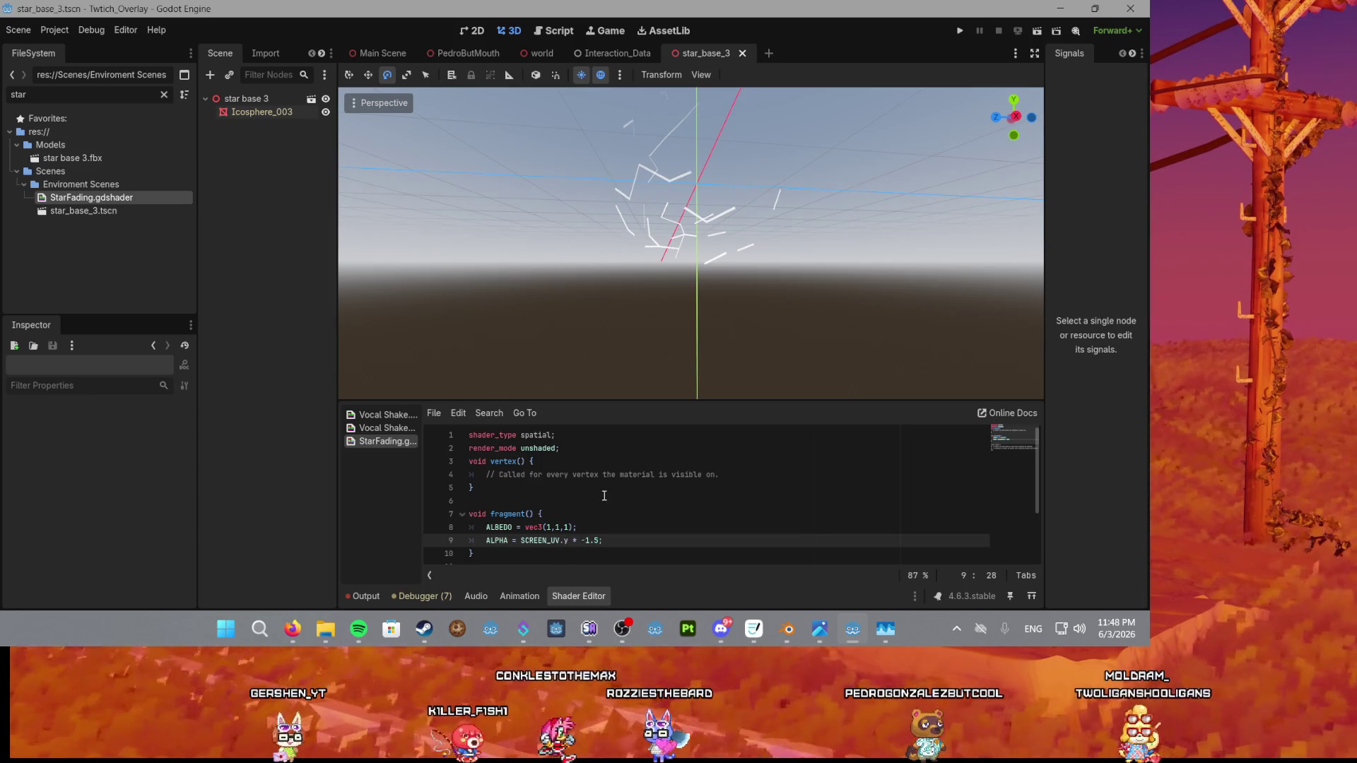
pyautogui.click(624, 528)
pyautogui.click(601, 539)
pyautogui.press('BackSpace')
pyautogui.press('BackSpace')
pyautogui.press('BackSpace')
pyautogui.write('04')
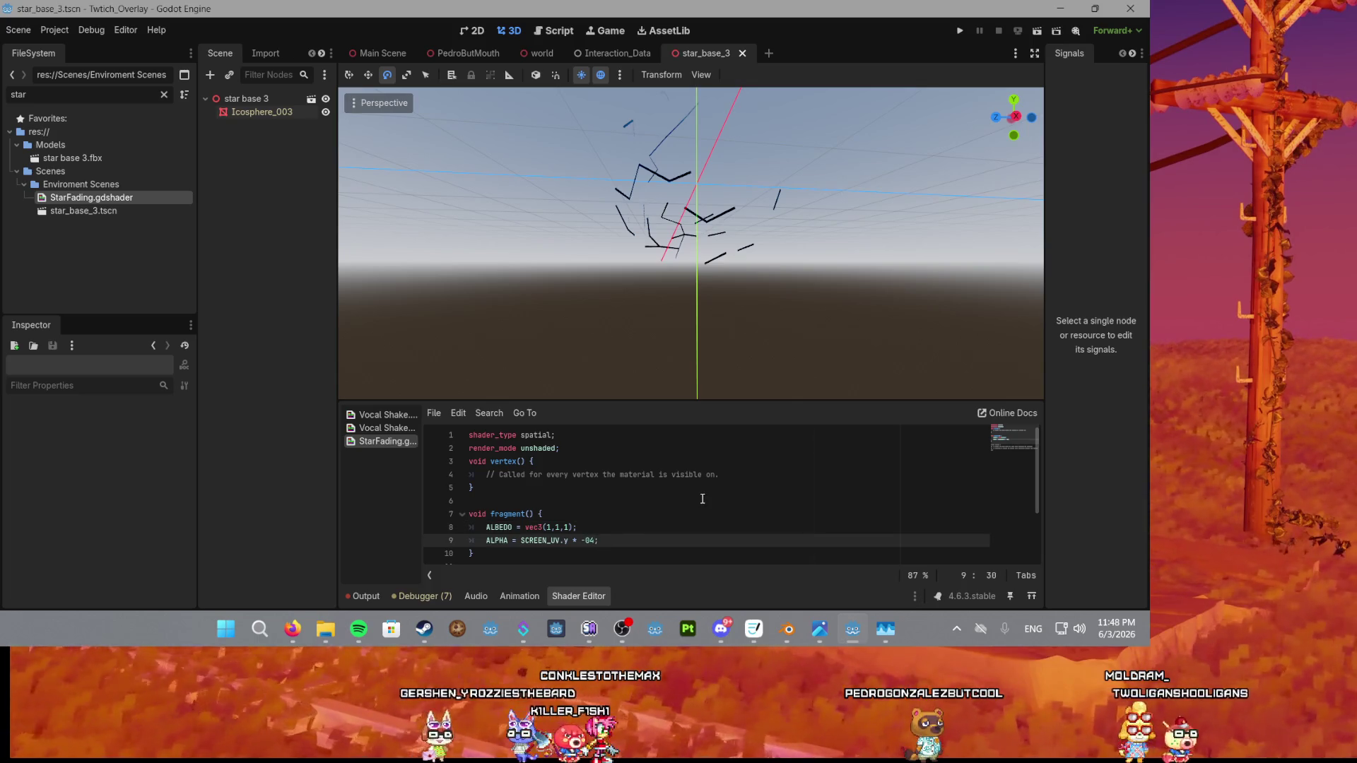
pyautogui.write('4')
pyautogui.click(703, 499)
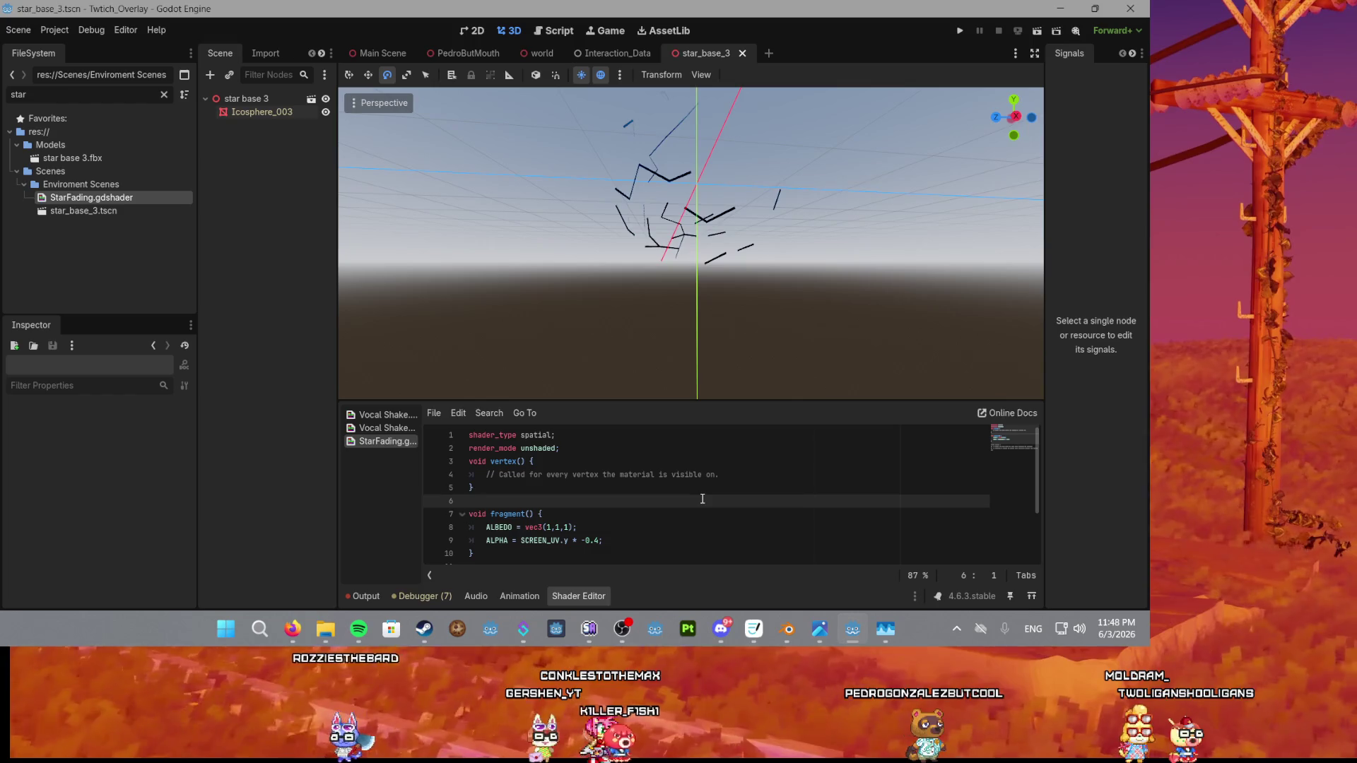
pyautogui.scroll(5, 711, 295)
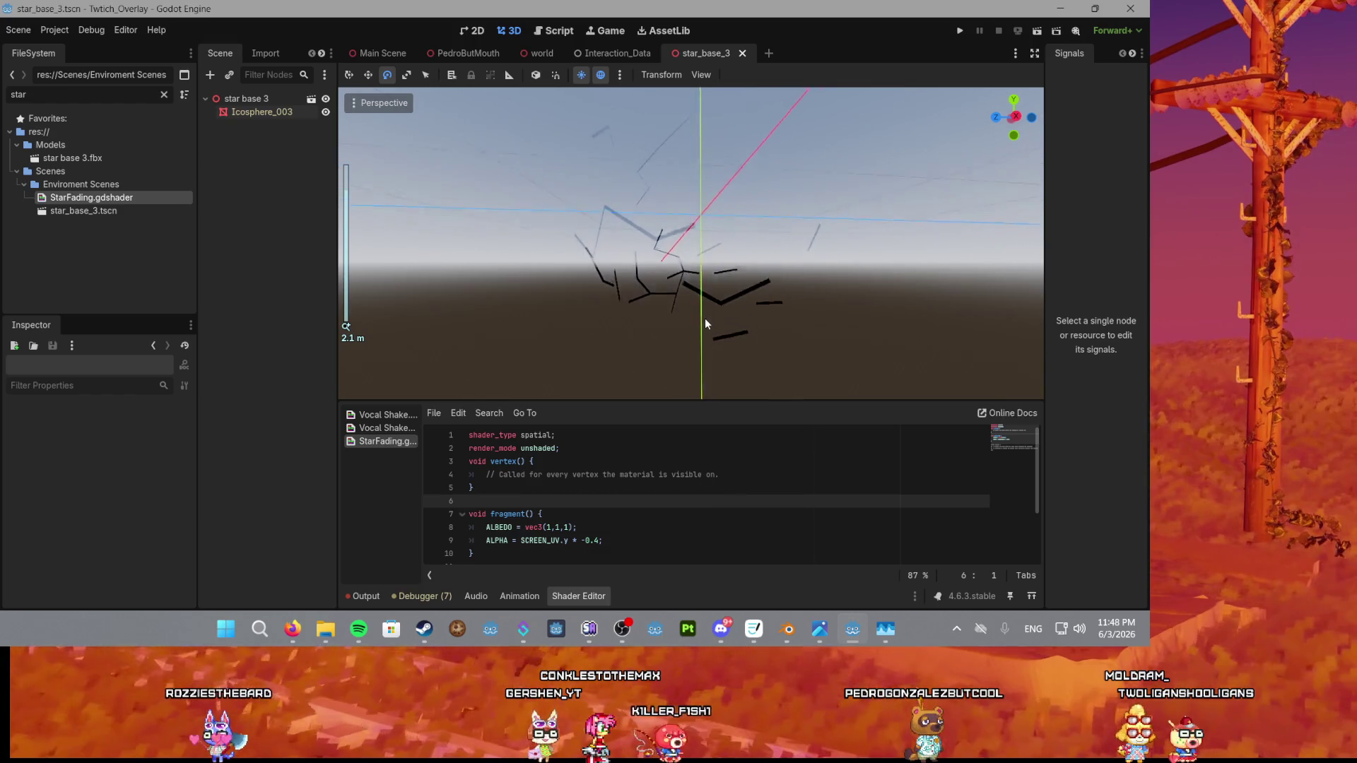
pyautogui.moveTo(706, 323)
pyautogui.mouseDown()
pyautogui.moveTo(692, 368)
pyautogui.moveTo(702, 238)
pyautogui.mouseUp()
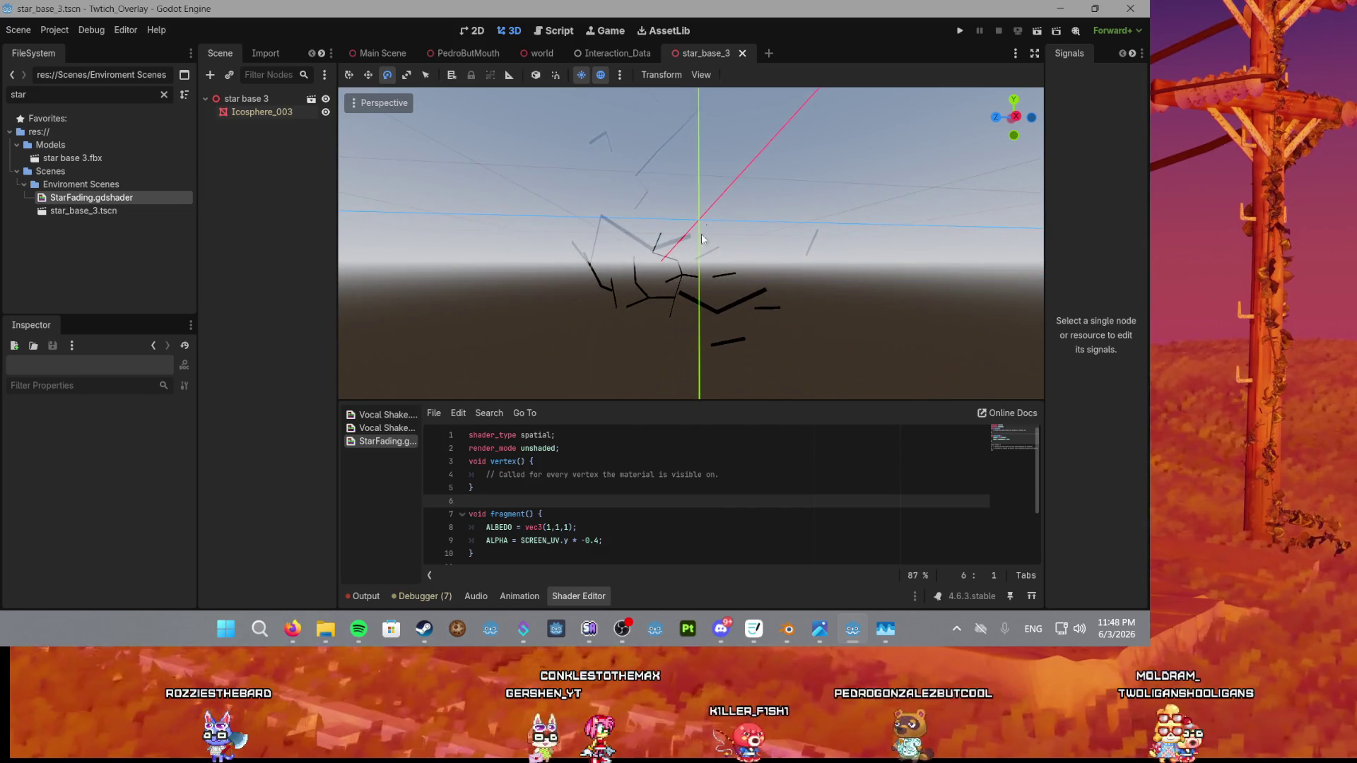
# Drop the minus so the value is 0.4, and orbit to check the stars' fade.
pyautogui.click(586, 541)
pyautogui.press('BackSpace')
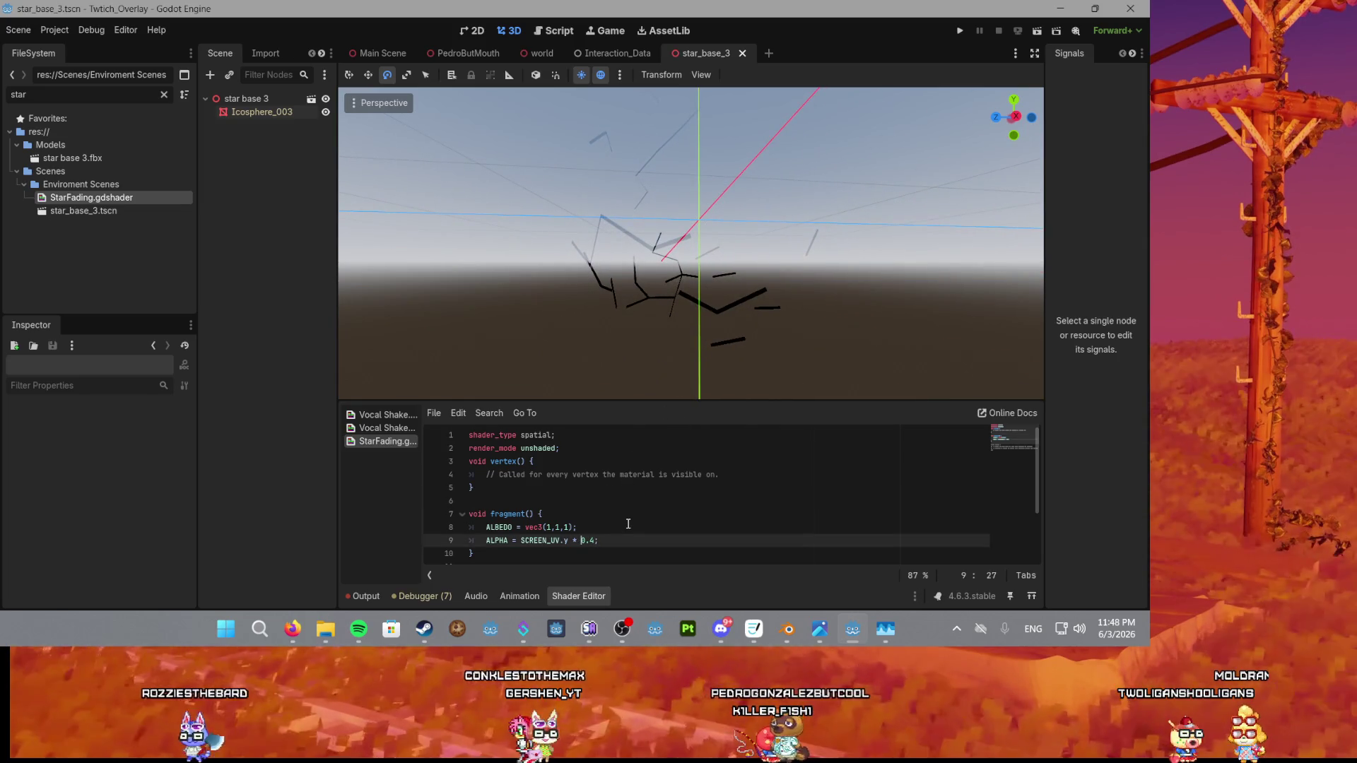
pyautogui.scroll(-3, 682, 342)
pyautogui.moveTo(682, 342); pyautogui.dragTo(668, 297)
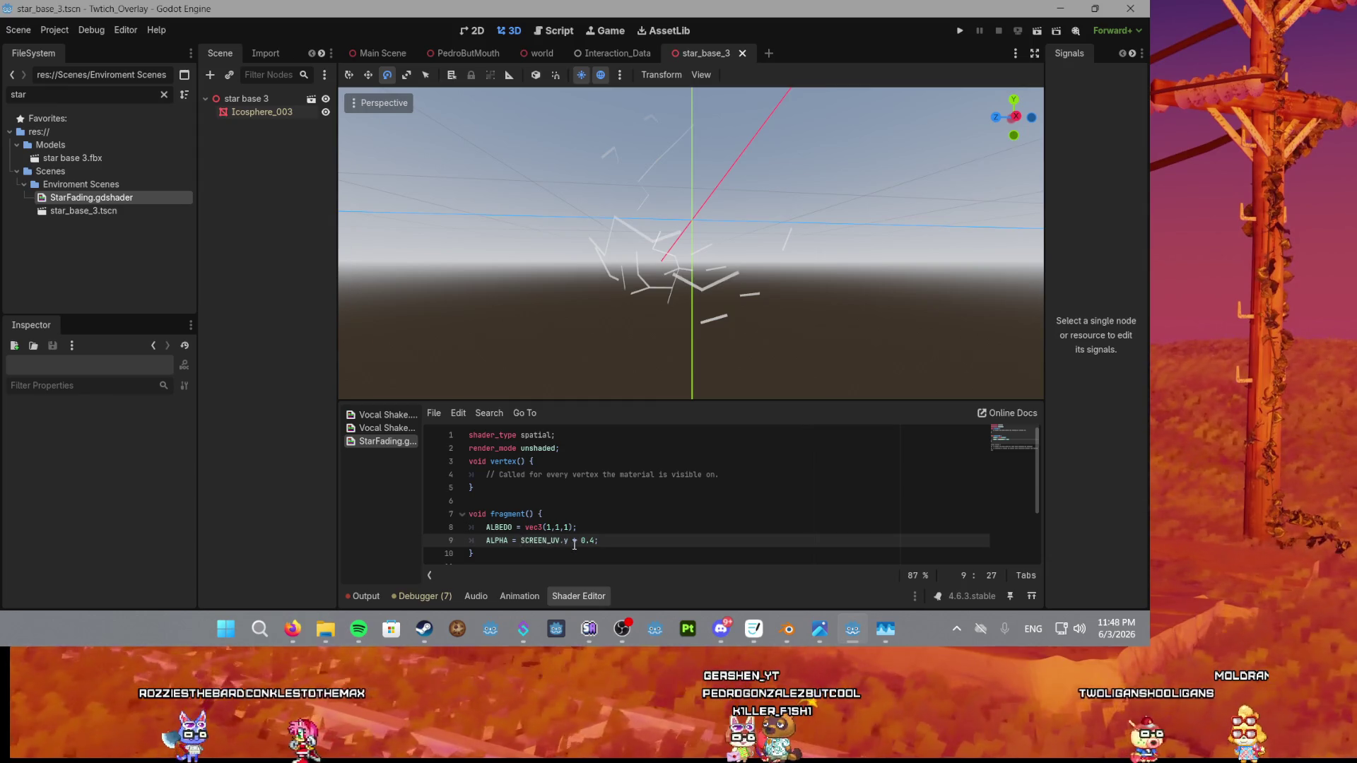
pyautogui.moveTo(673, 319); pyautogui.dragTo(678, 296)
pyautogui.click(586, 514)
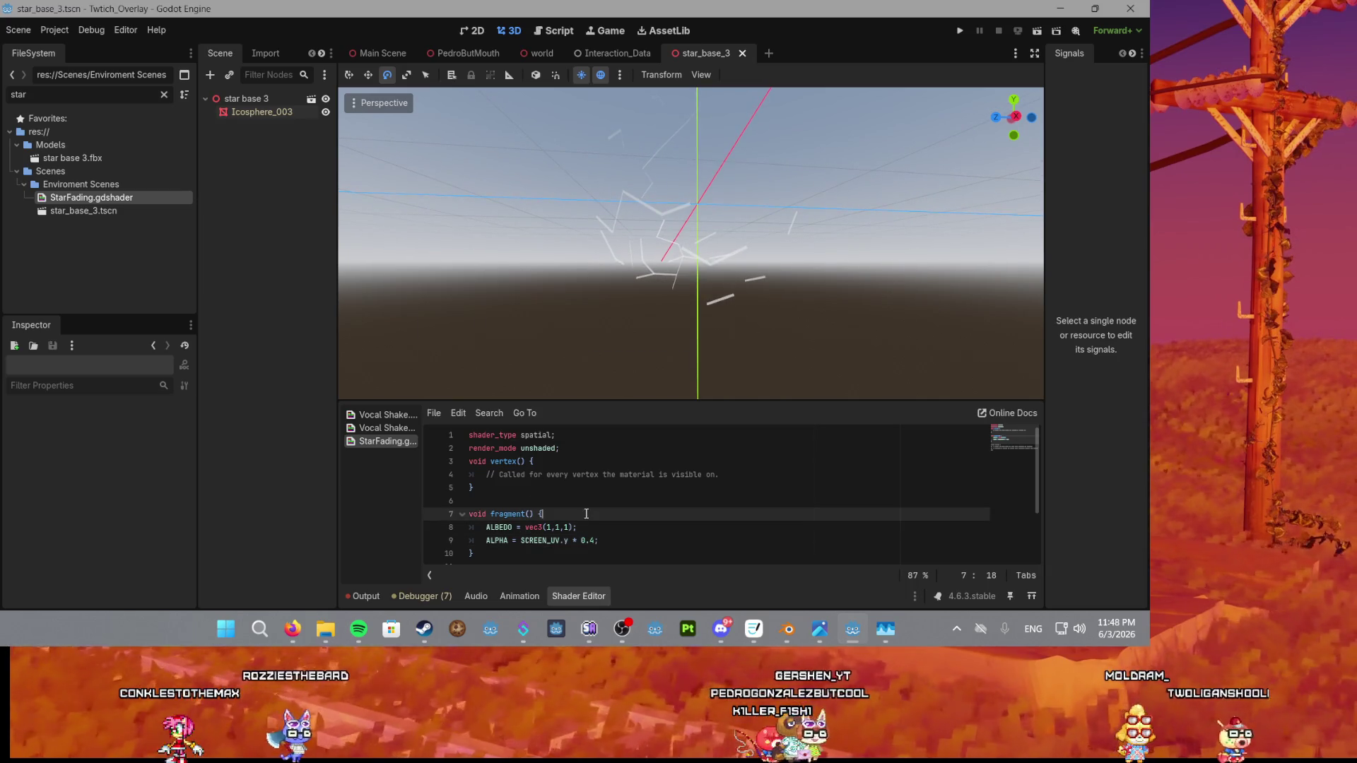
# Start a new line 8 in fragment() declaring vec2 inverted_Screen_UV =.
pyautogui.press('Return')
pyautogui.write('float')
pyautogui.press('BackSpace')
pyautogui.press('BackSpace')
pyautogui.press('BackSpace')
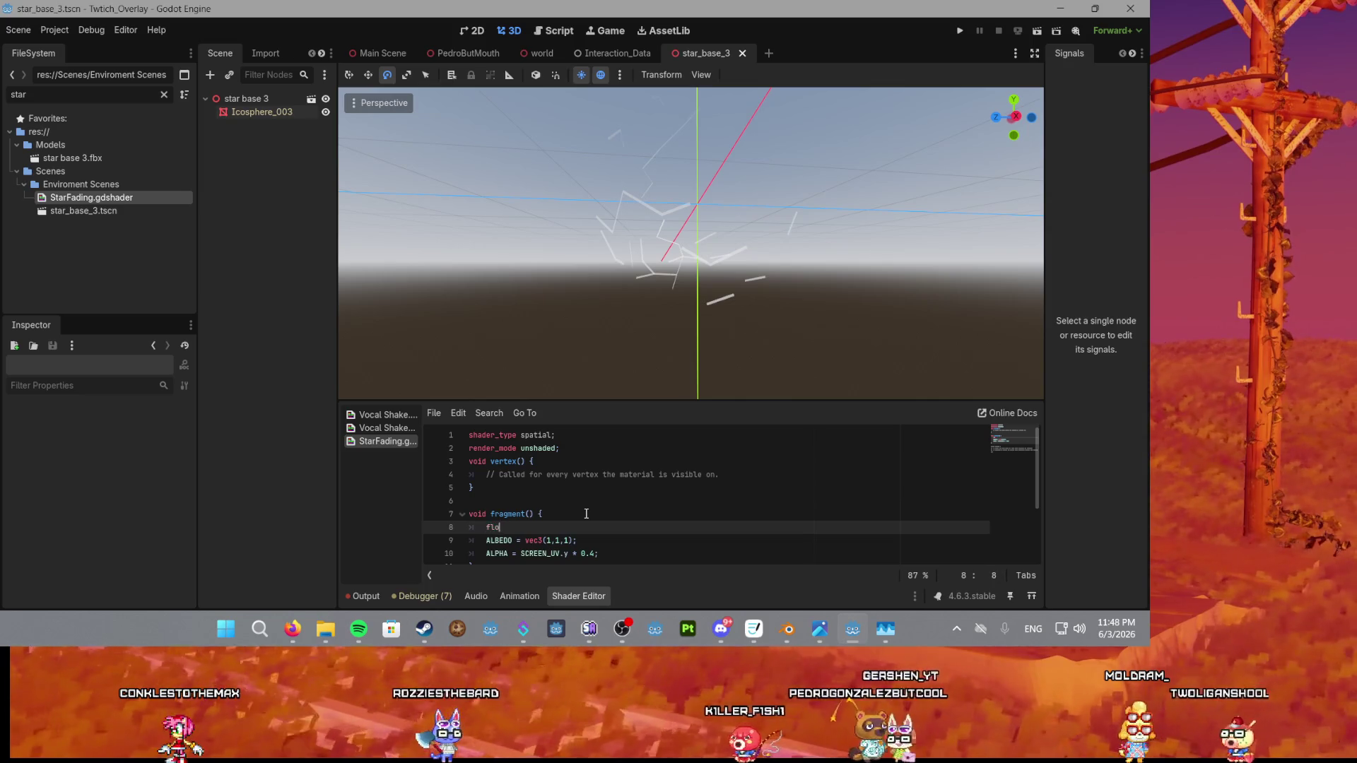
pyautogui.write('vect')
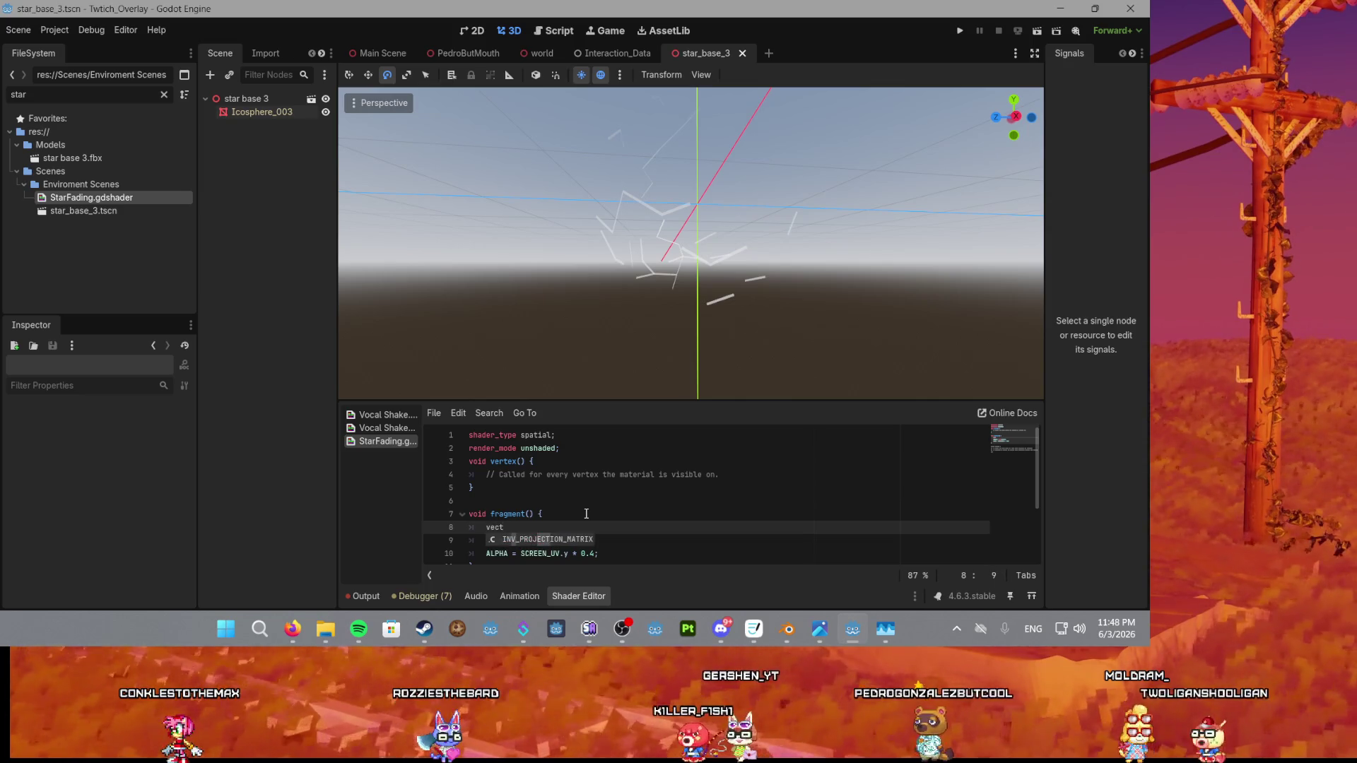
pyautogui.write('or')
pyautogui.press('BackSpace')
pyautogui.press('BackSpace')
pyautogui.press('BackSpace')
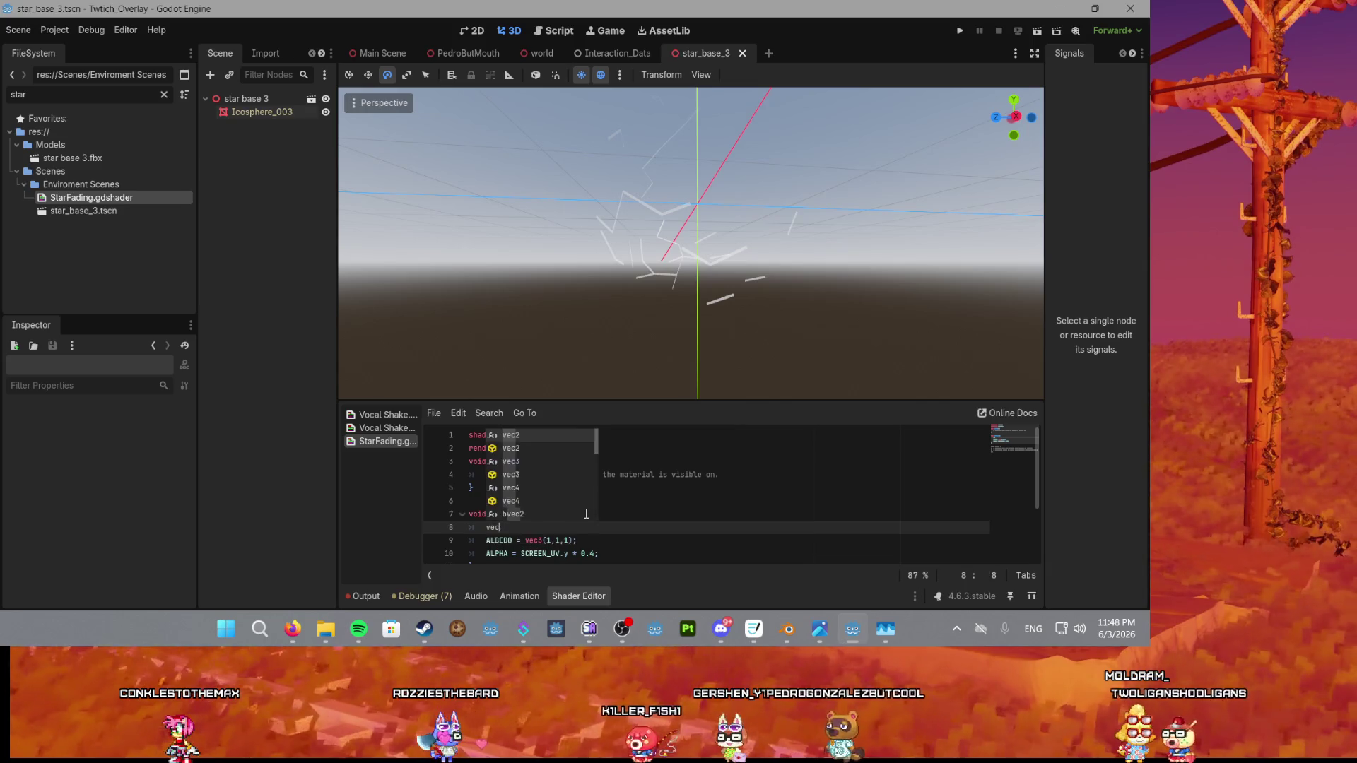
pyautogui.write('2 ')
pyautogui.write('io')
pyautogui.write('ertedS')
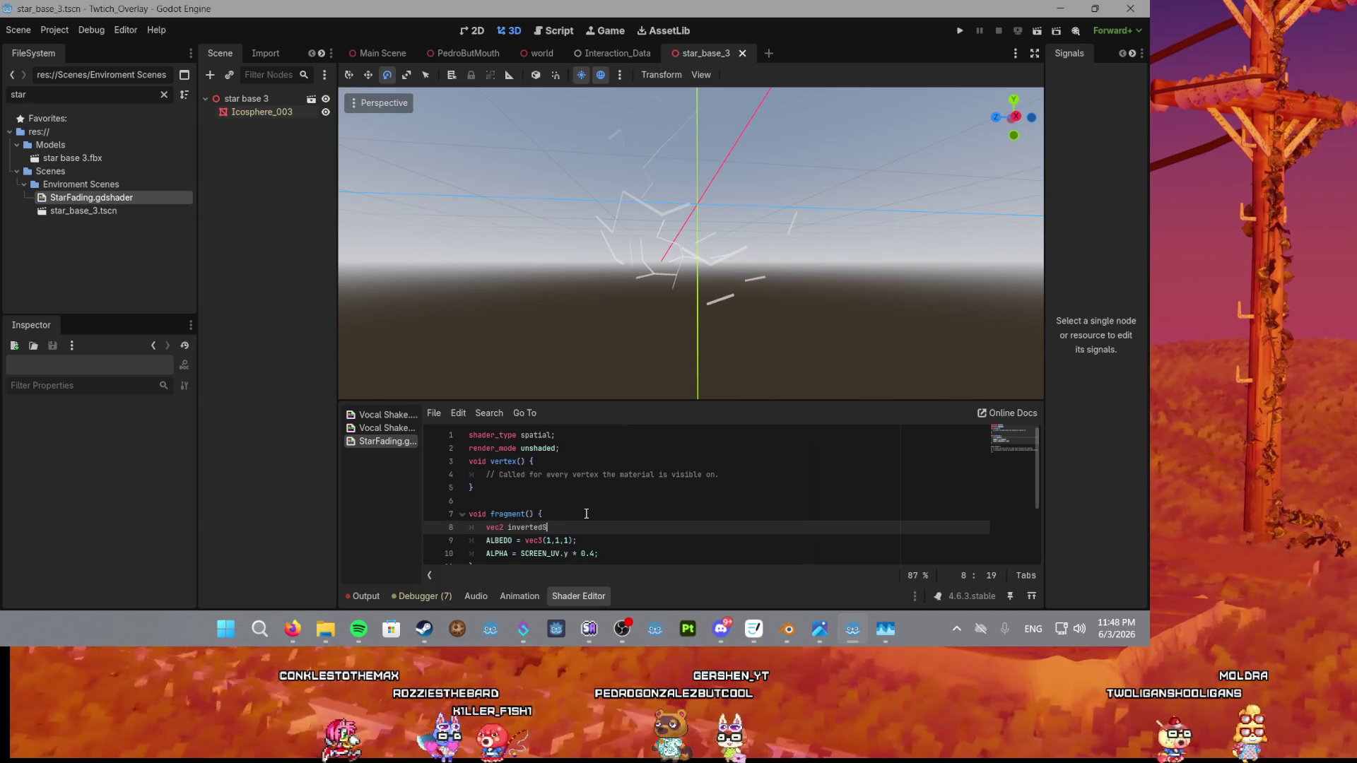
pyautogui.write('=')
pyautogui.press('BackSpace')
pyautogui.write('_Screen')
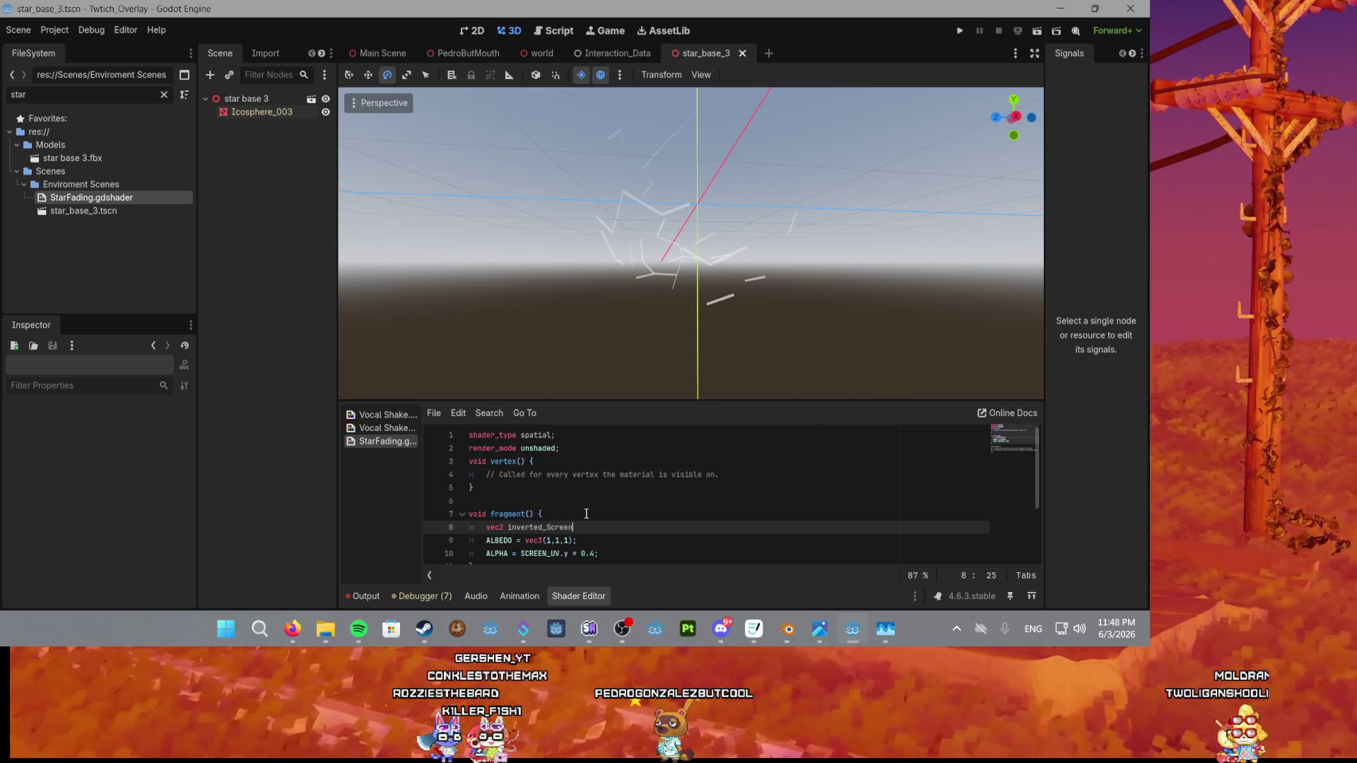
pyautogui.write('_UV =')
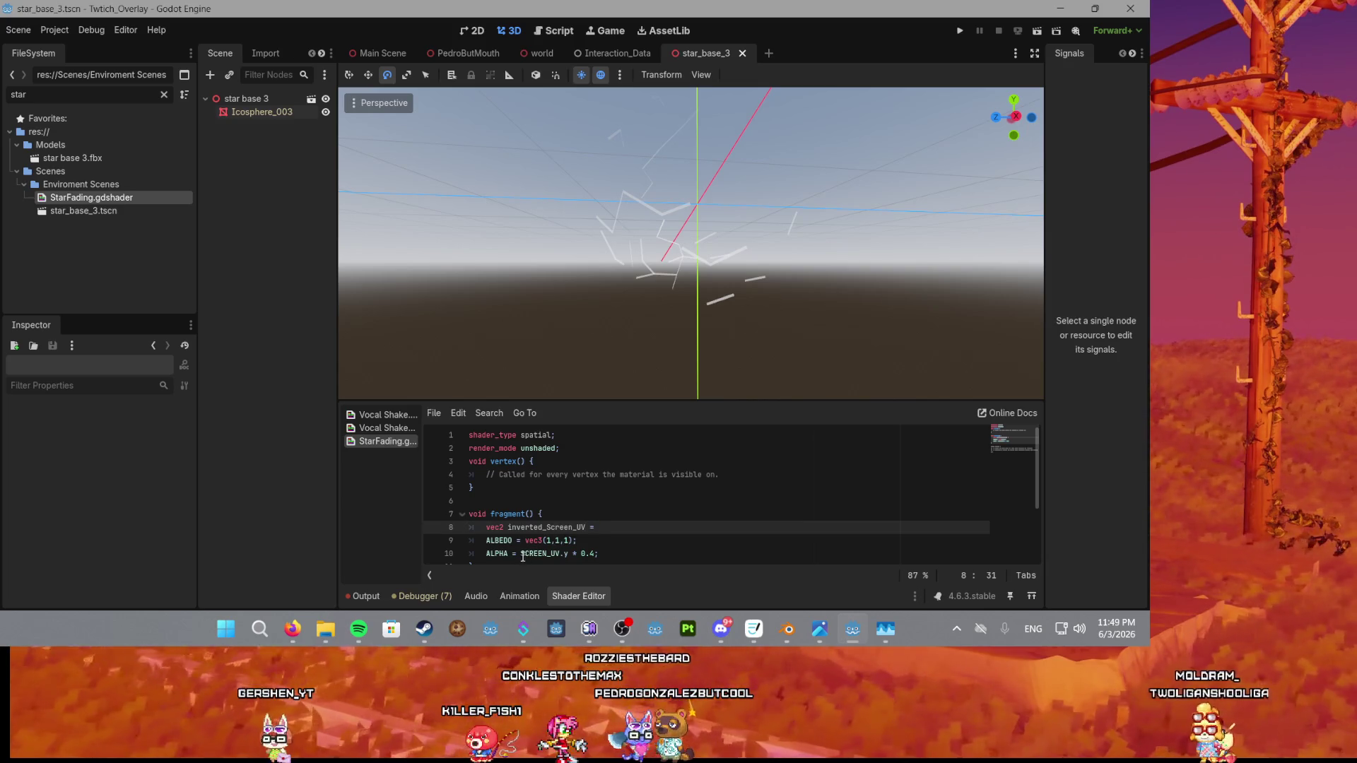
# Assign inverted_Screen_UV the value -SCREEN_UV copied from the ALPHA line.
pyautogui.moveTo(521, 554)
pyautogui.mouseDown()
pyautogui.moveTo(569, 553)
pyautogui.moveTo(521, 555)
pyautogui.mouseUp()
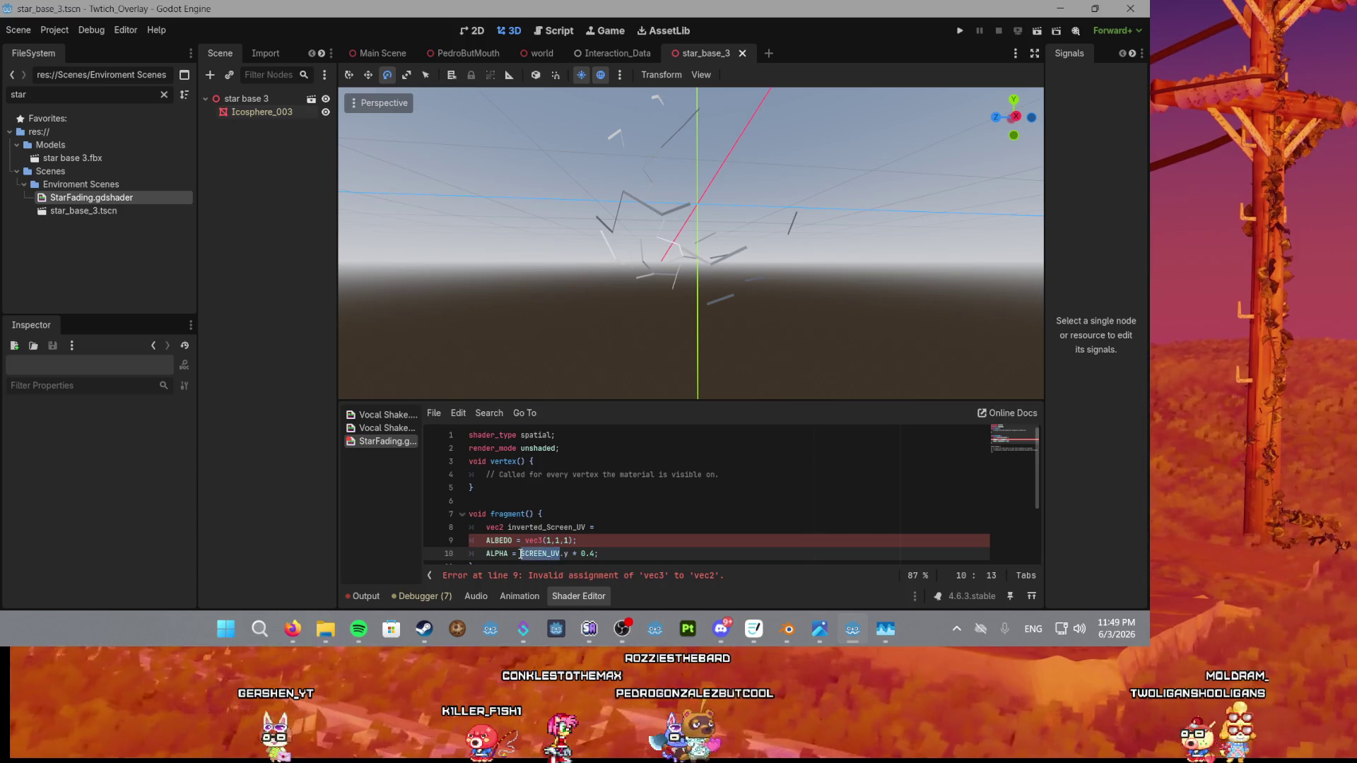
pyautogui.hotkey('ctrl', 'c')
pyautogui.click(634, 524)
pyautogui.hotkey('ctrl', 'v')
pyautogui.write('-')
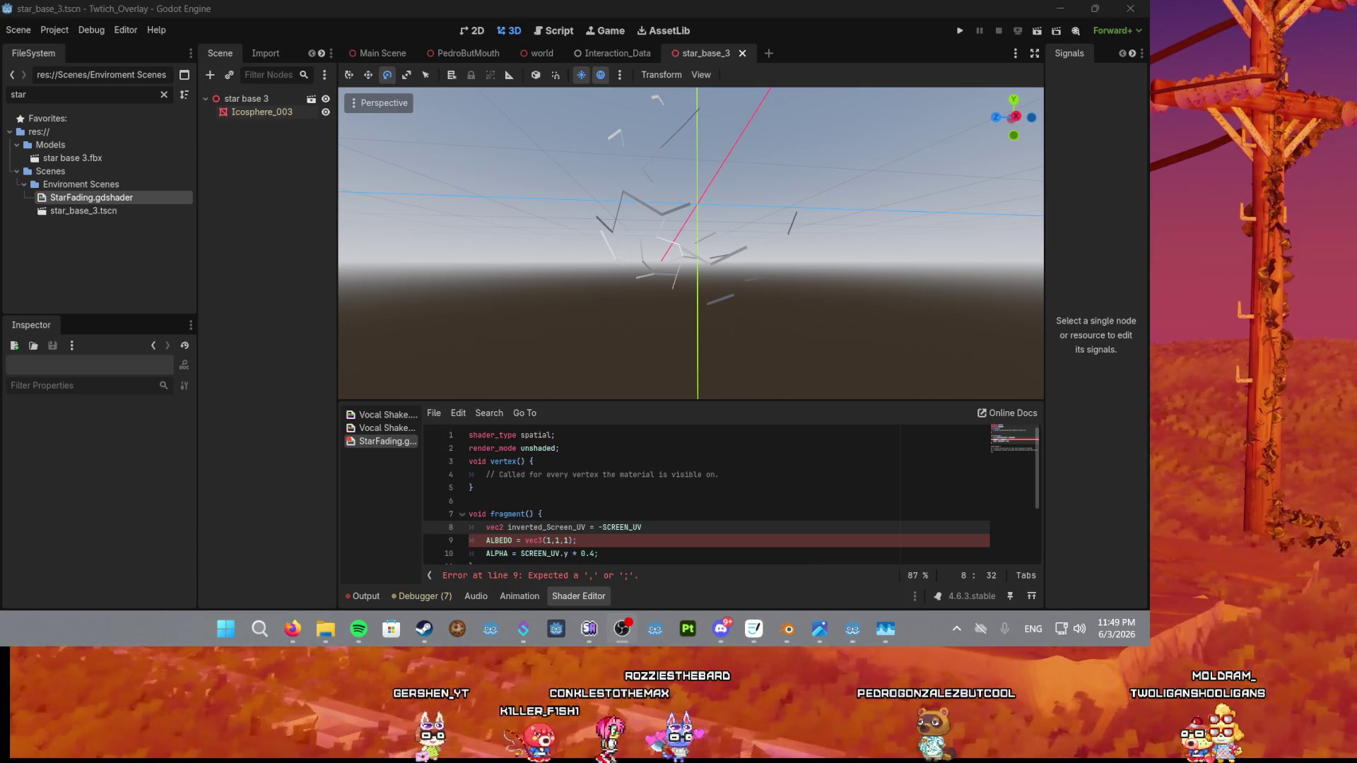
pyautogui.click(655, 522)
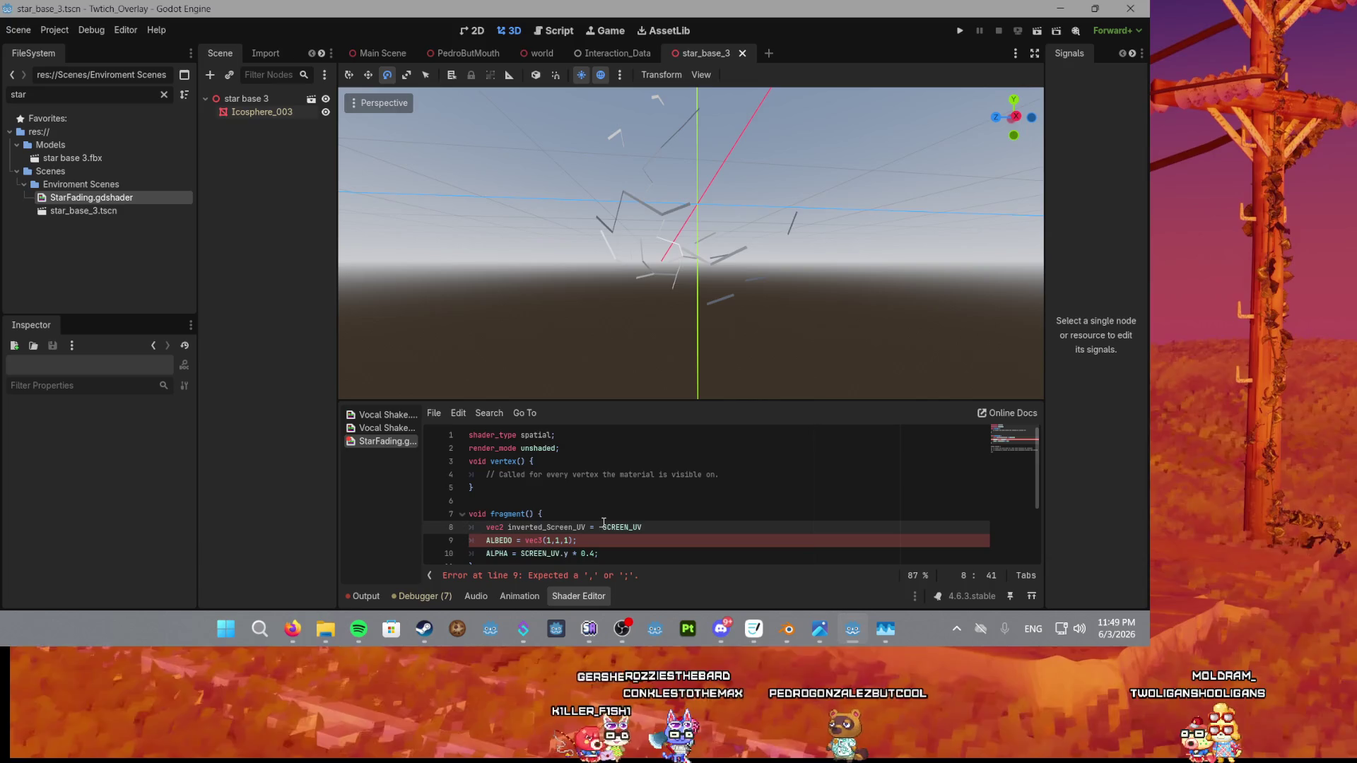
# Use inverted_Screen_UV instead of SCREEN_UV on the ALPHA line.
pyautogui.doubleClick(544, 527)
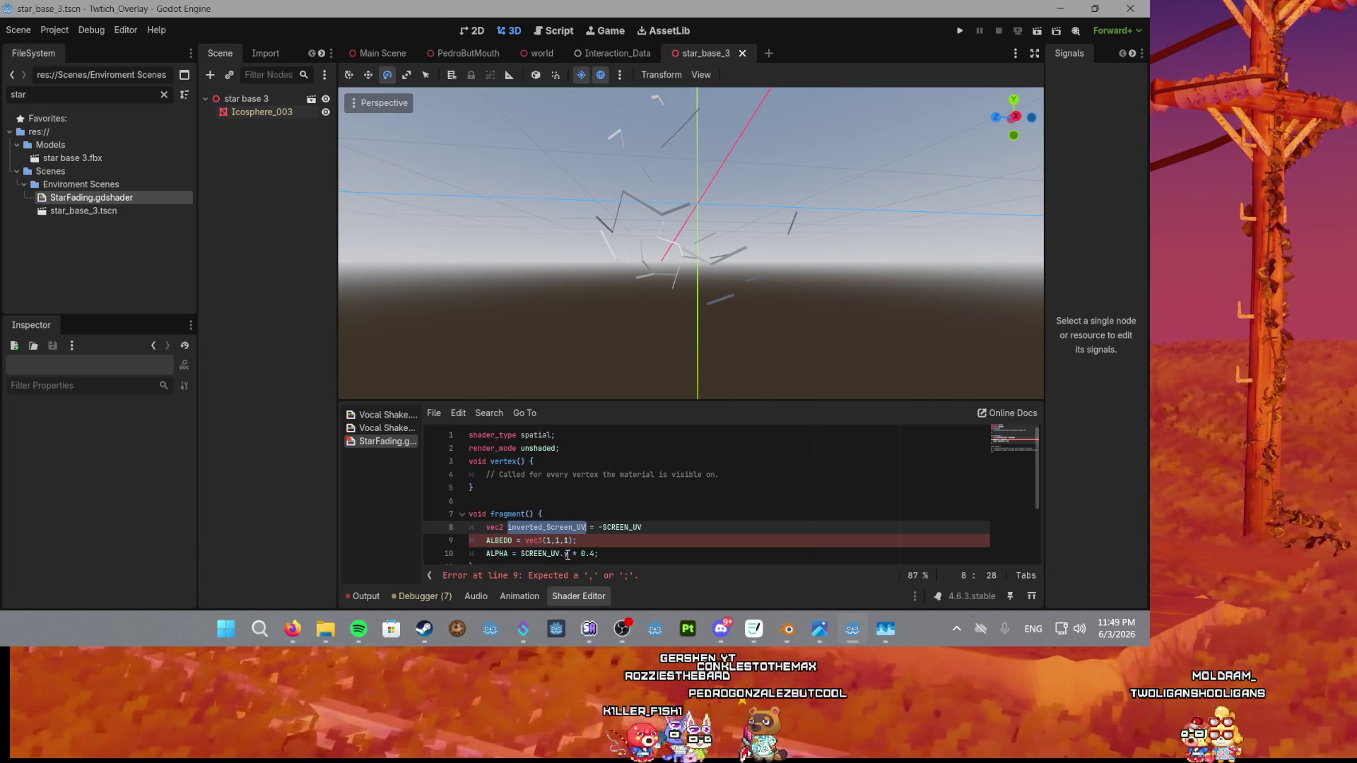
pyautogui.click(567, 554)
pyautogui.doubleClick(557, 553)
pyautogui.hotkey('ctrl', 'v')
pyautogui.press('Right')
pyautogui.press('Right')
pyautogui.press('End')
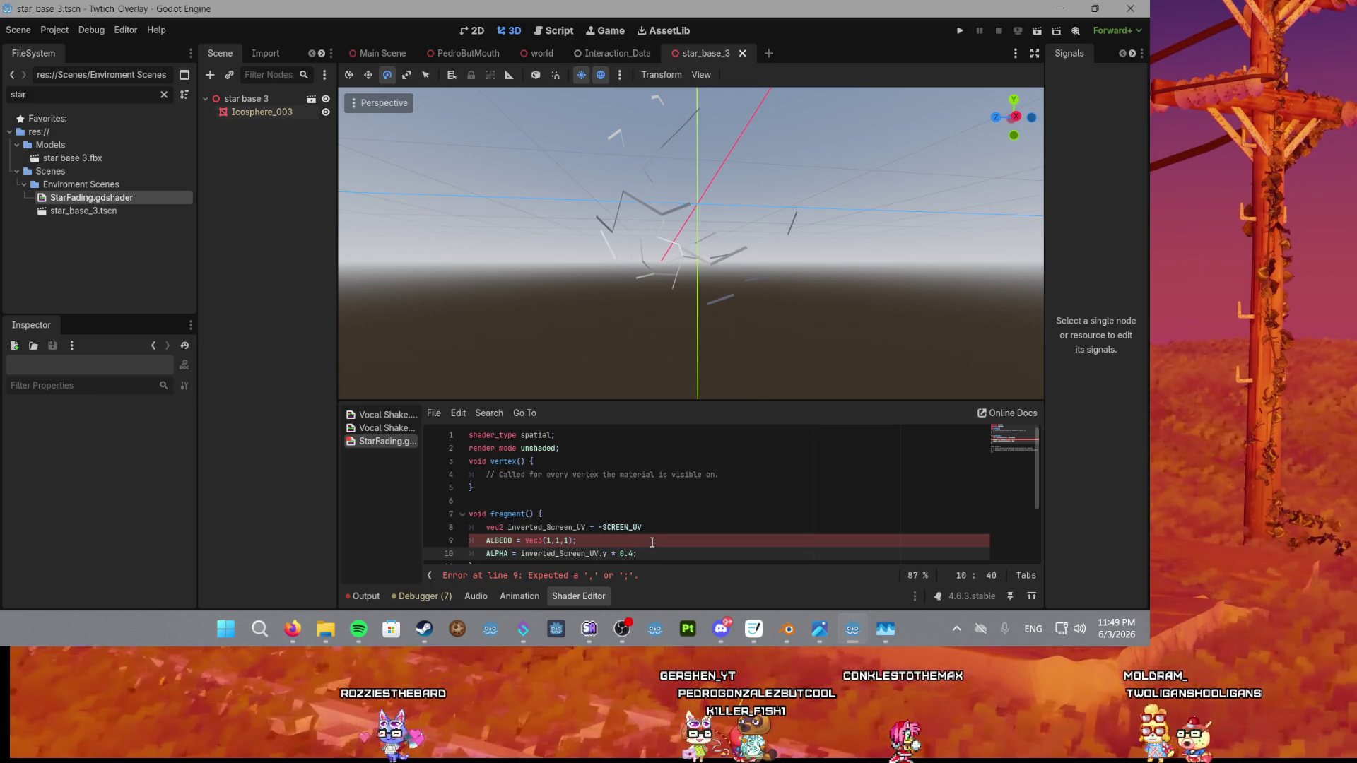
# End line 8 with a semicolon and orbit to check the stars.
pyautogui.click(657, 525)
pyautogui.moveTo(664, 339)
pyautogui.mouseDown()
pyautogui.moveTo(661, 357)
pyautogui.moveTo(664, 178)
pyautogui.moveTo(668, 212)
pyautogui.mouseUp()
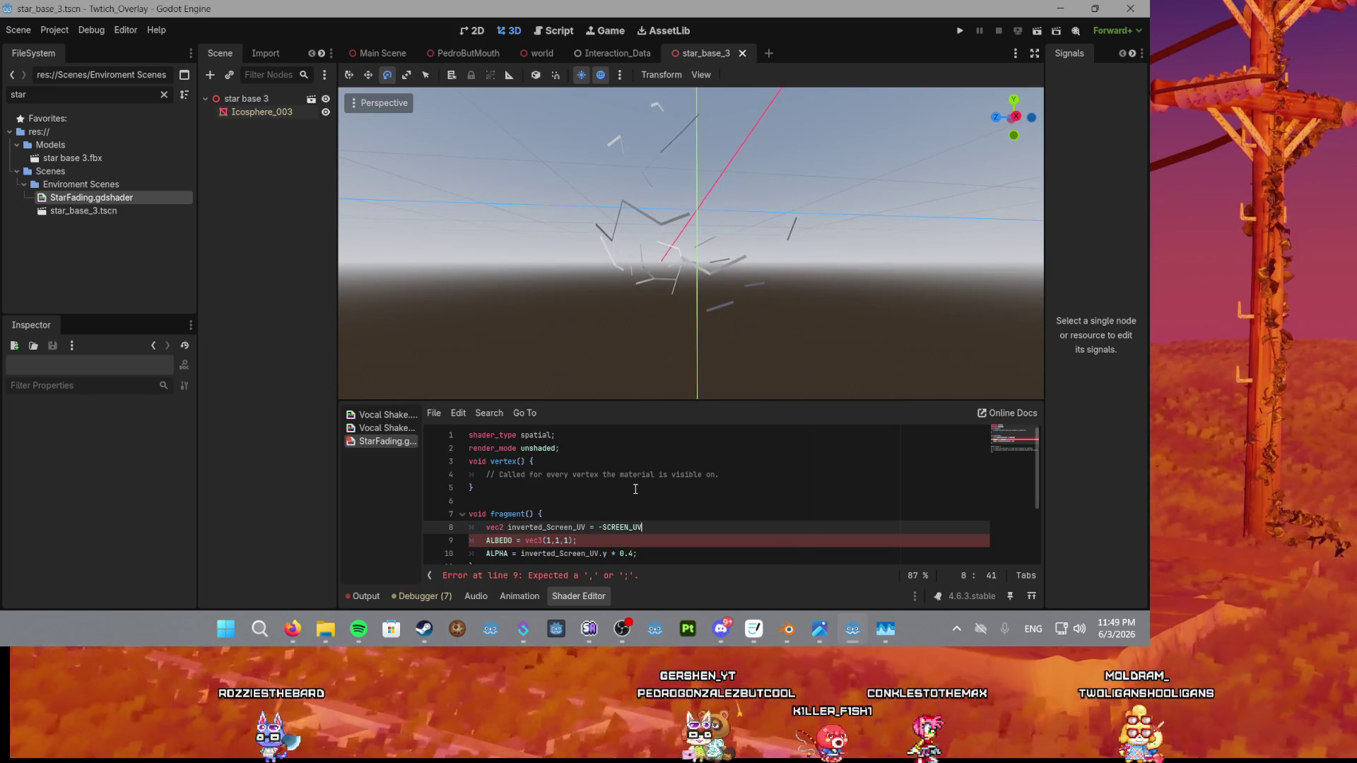
pyautogui.write(';')
pyautogui.click(678, 538)
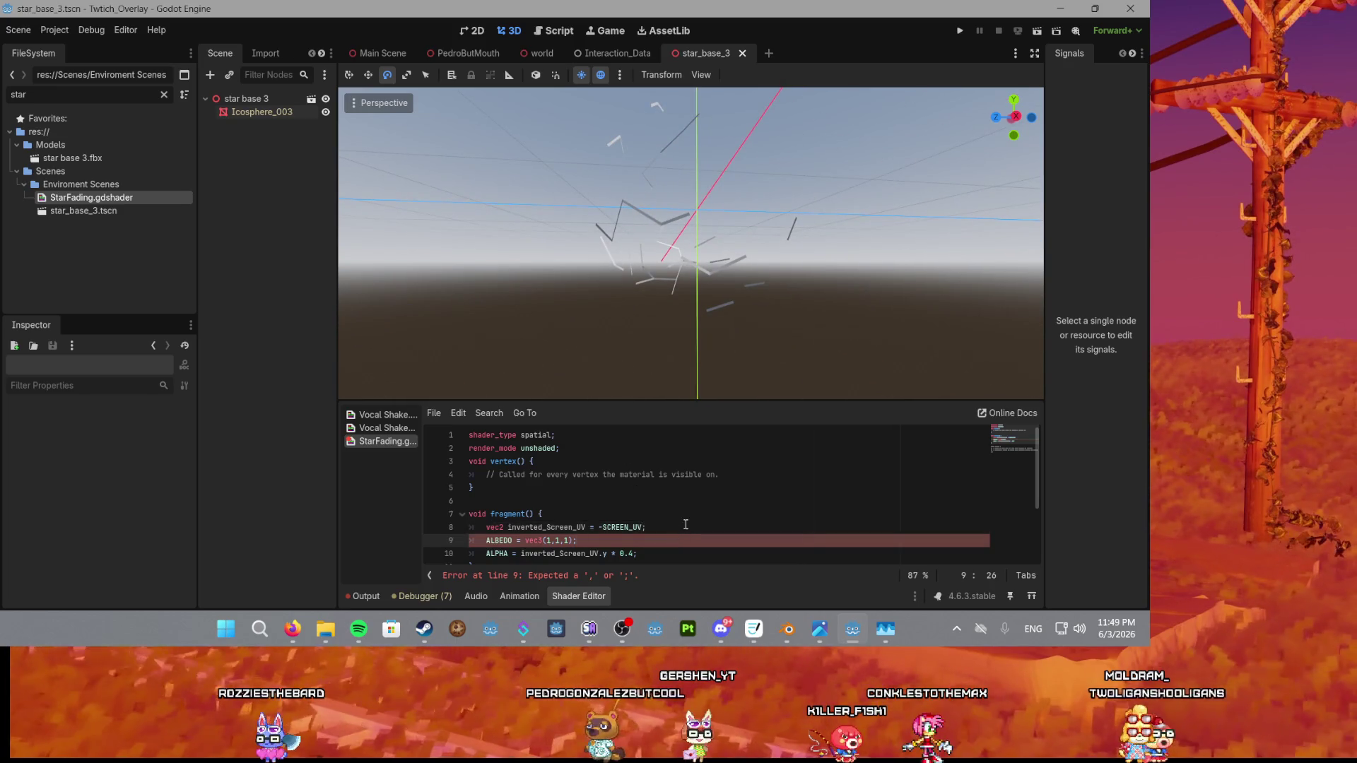
pyautogui.moveTo(675, 387)
pyautogui.mouseDown()
pyautogui.moveTo(663, 380)
pyautogui.moveTo(670, 192)
pyautogui.mouseUp()
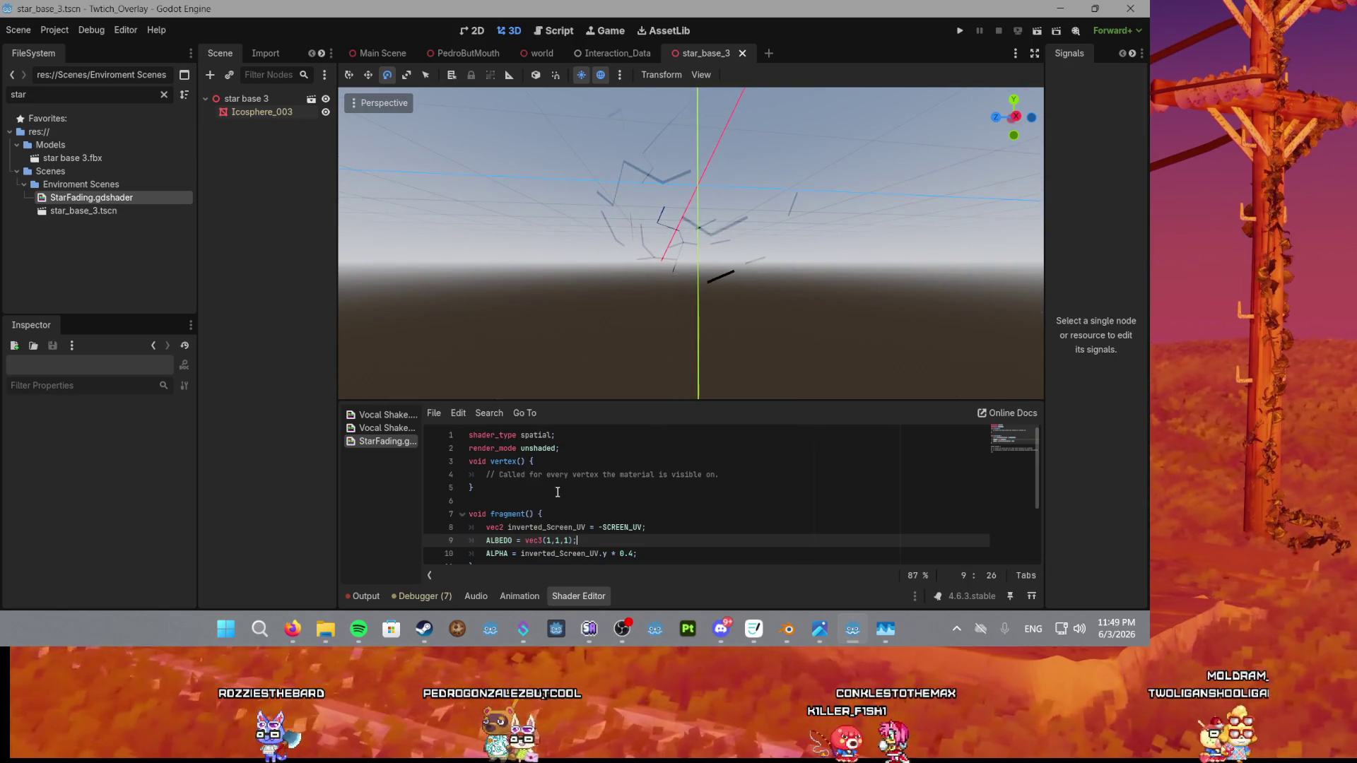
pyautogui.scroll(-1, 558, 493)
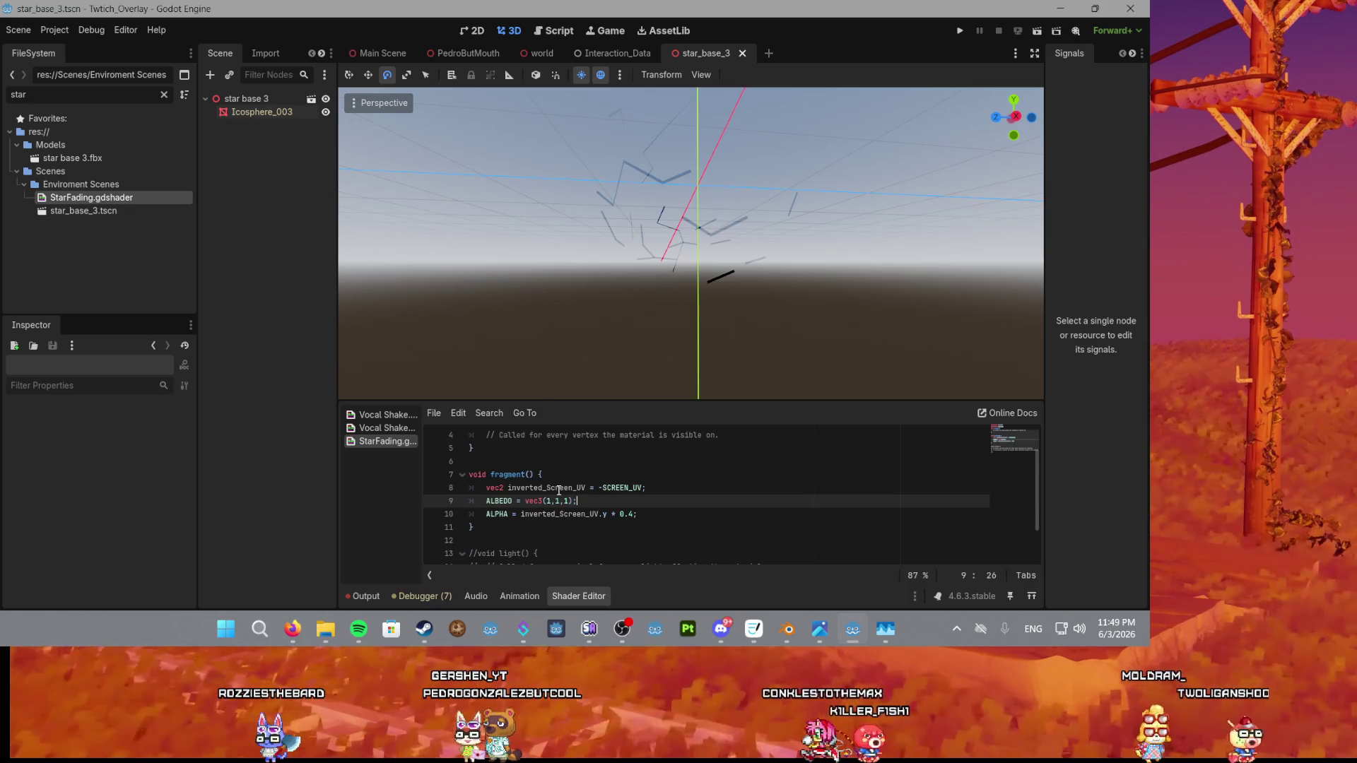
# Replace inverted_Screen_UV on the ALPHA line with UV.
pyautogui.moveTo(717, 320)
pyautogui.mouseDown()
pyautogui.moveTo(727, 201)
pyautogui.moveTo(708, 347)
pyautogui.moveTo(723, 283)
pyautogui.moveTo(722, 242)
pyautogui.moveTo(700, 340)
pyautogui.mouseUp()
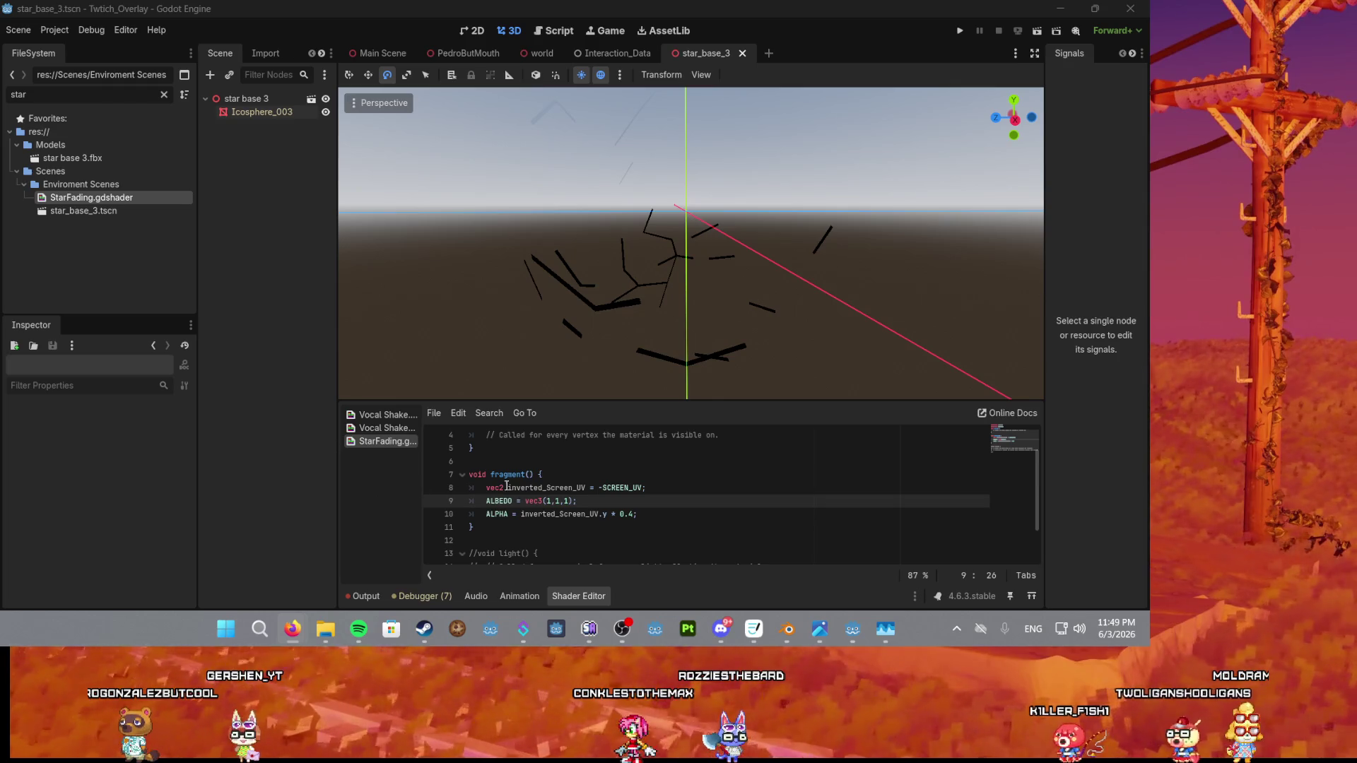
pyautogui.doubleClick(548, 514)
pyautogui.write('UV')
pyautogui.press('Down')
pyautogui.press('Down')
pyautogui.press('Down')
pyautogui.press('Down')
pyautogui.press('Down')
pyautogui.press('Down')
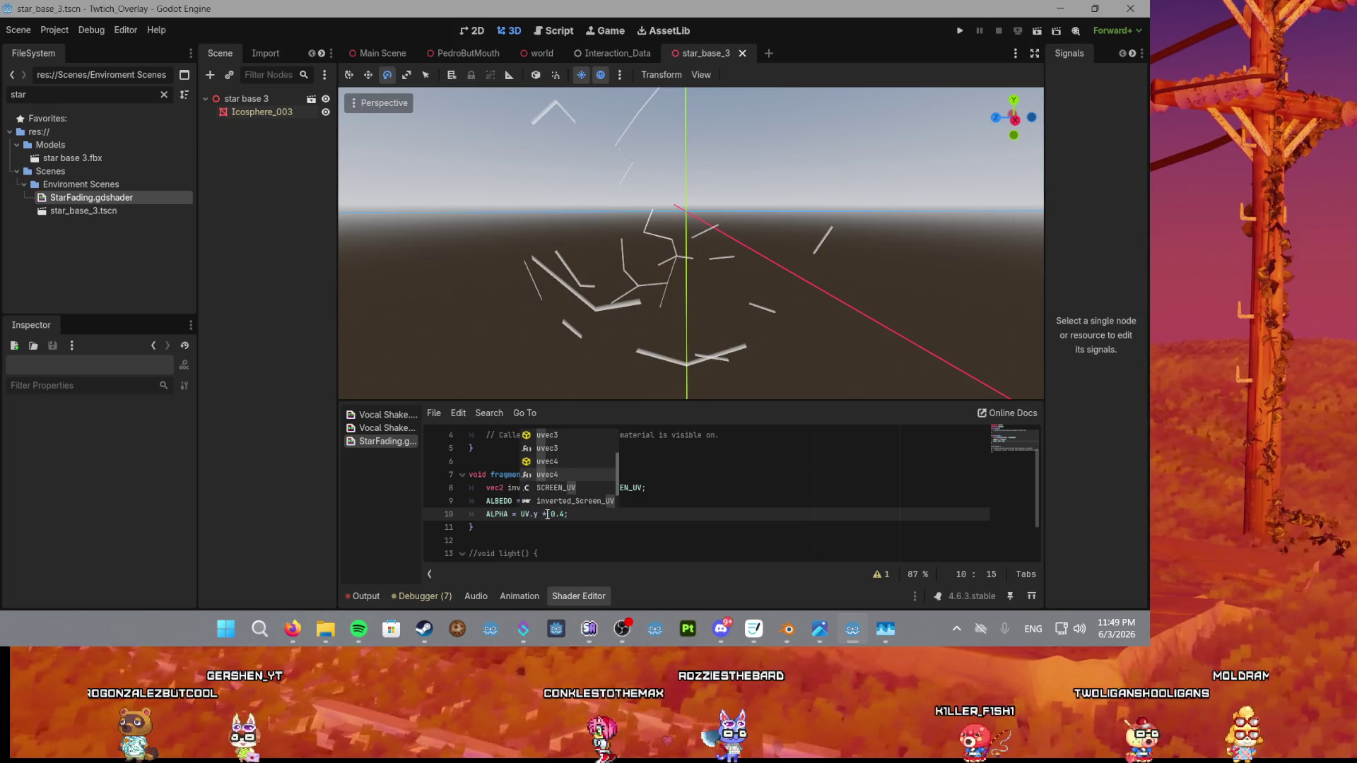
pyautogui.press('Up')
pyautogui.press('Up')
pyautogui.press('Up')
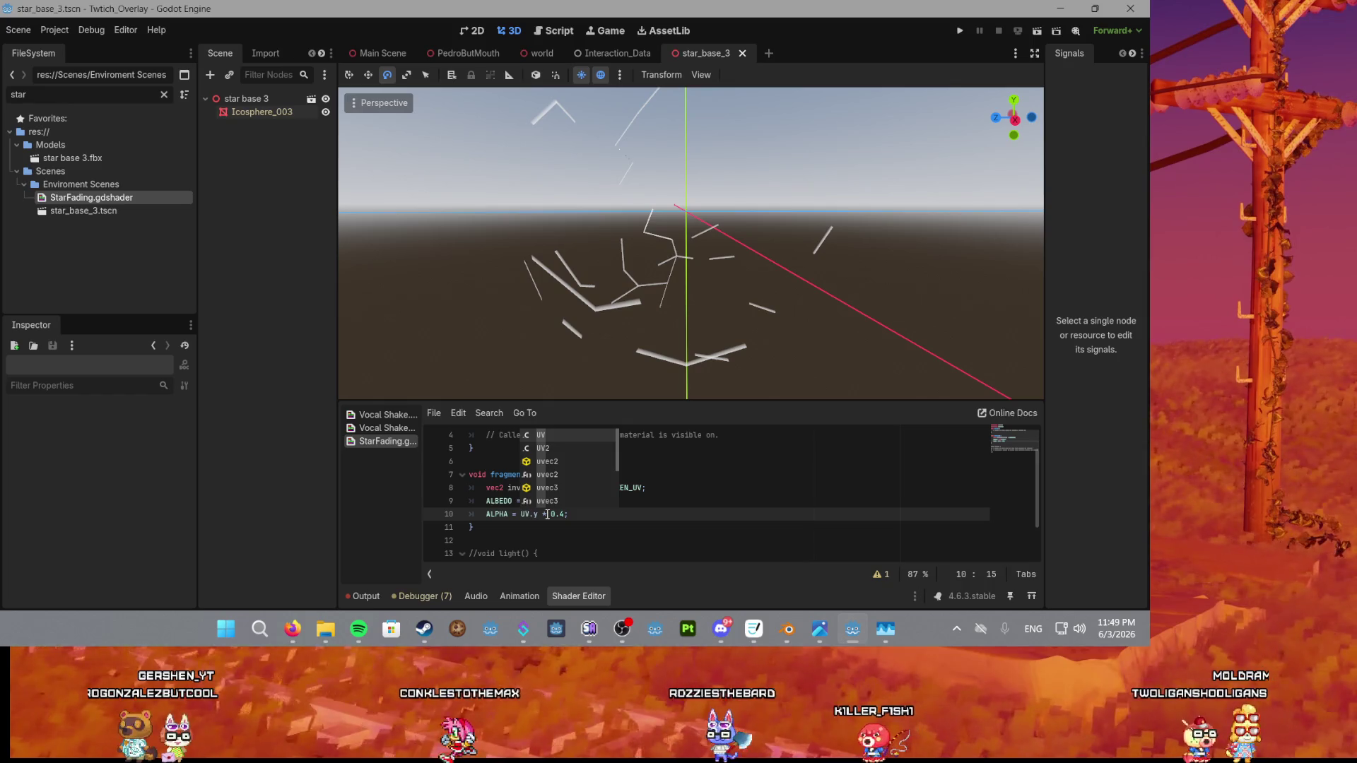
pyautogui.press('Escape')
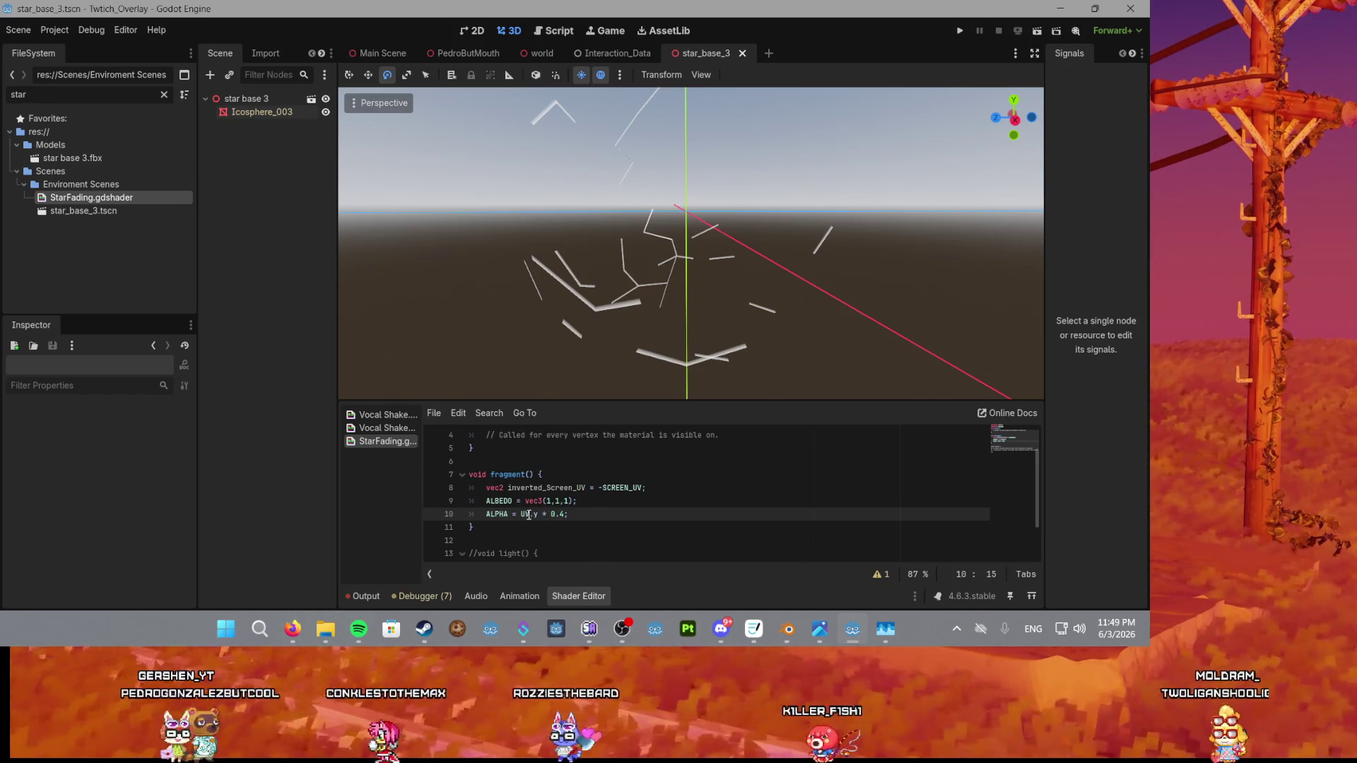
# Make it UV2.y and delete the * 0.4 multiplier from the ALPHA line.
pyautogui.scroll(-2, 656, 270)
pyautogui.scroll(-4, 656, 269)
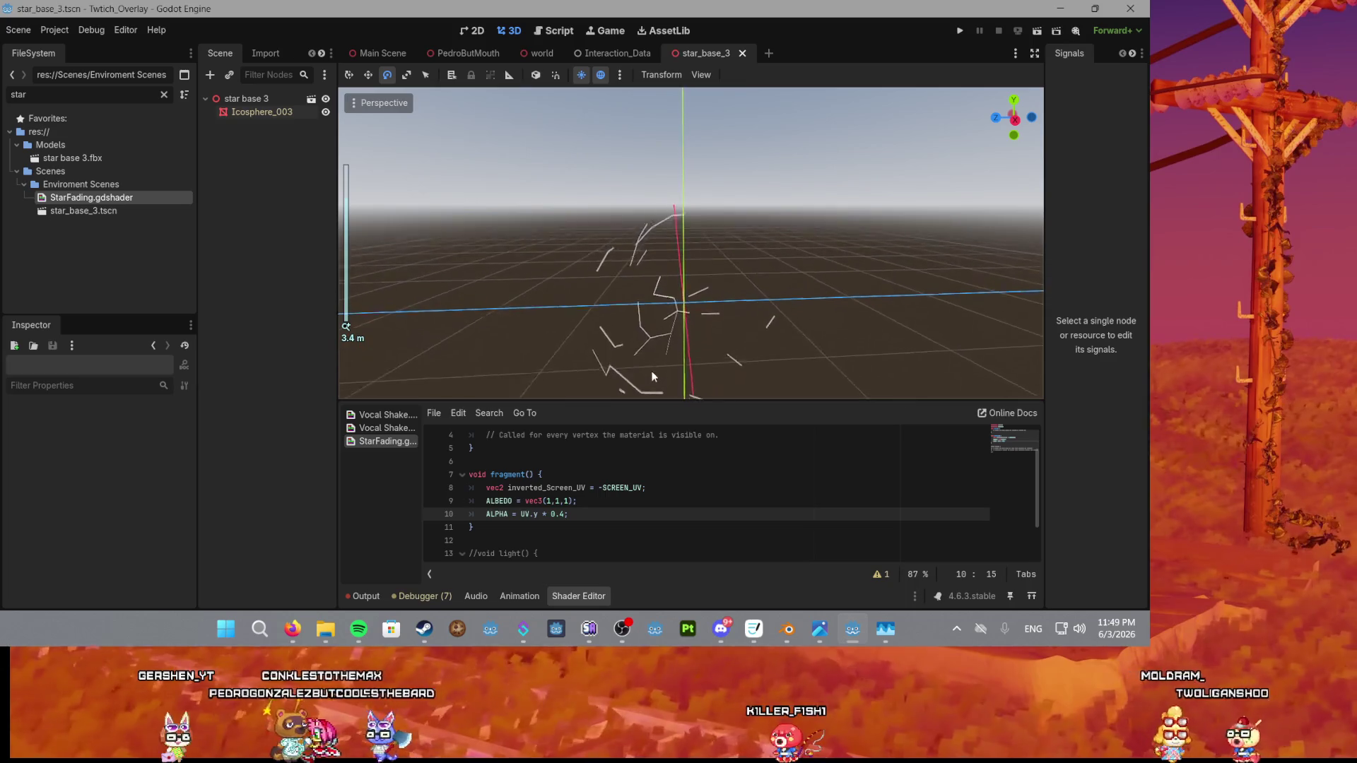
pyautogui.press('Left')
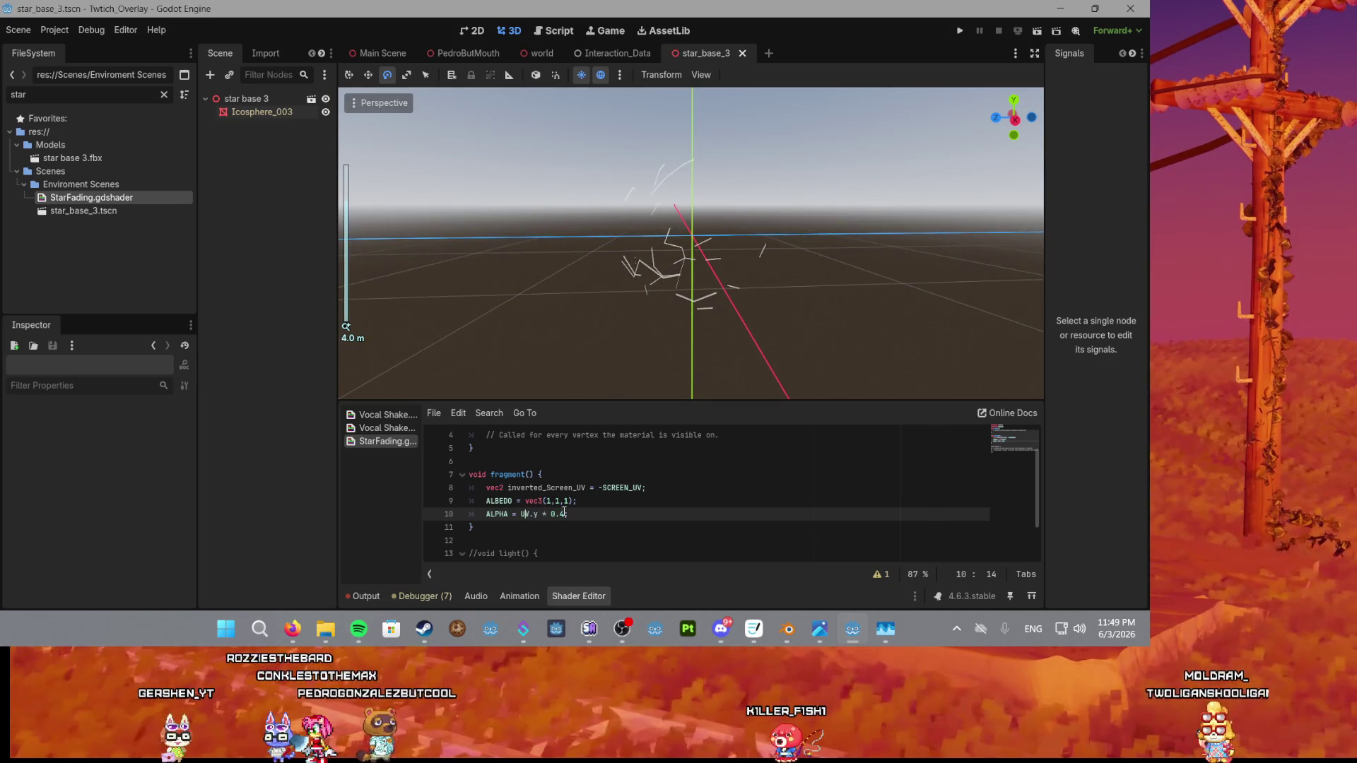
pyautogui.write('2')
pyautogui.click(609, 473)
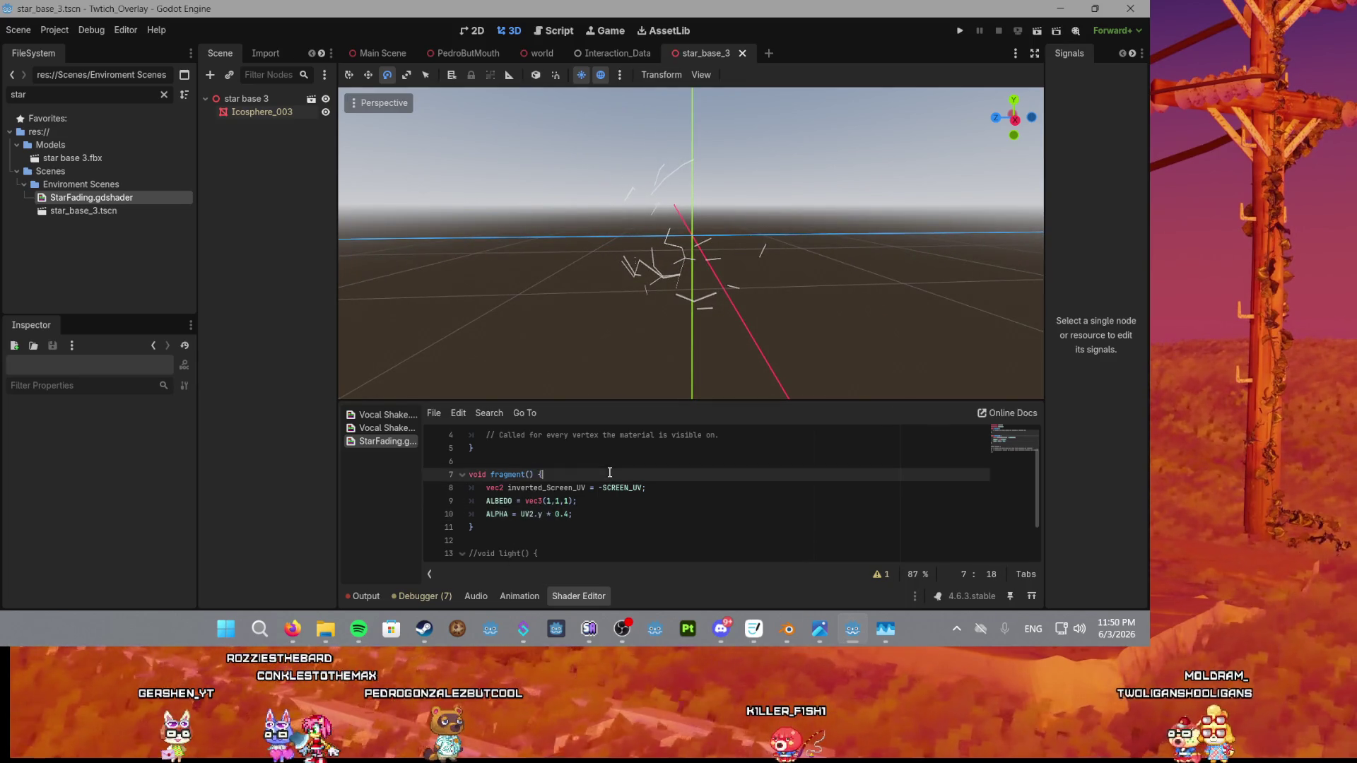
pyautogui.scroll(-2, 643, 507)
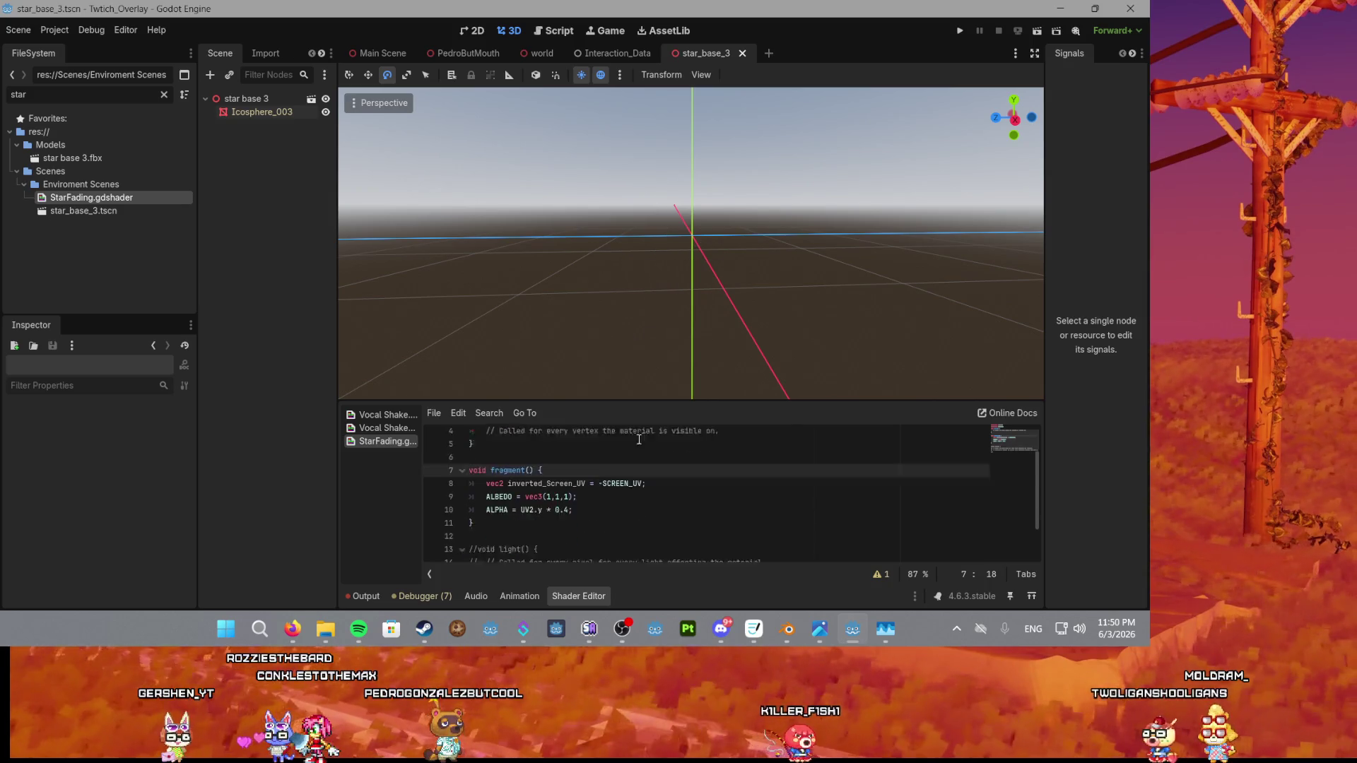
pyautogui.click(568, 464)
pyautogui.press('BackSpace')
pyautogui.press('BackSpace')
pyautogui.press('BackSpace')
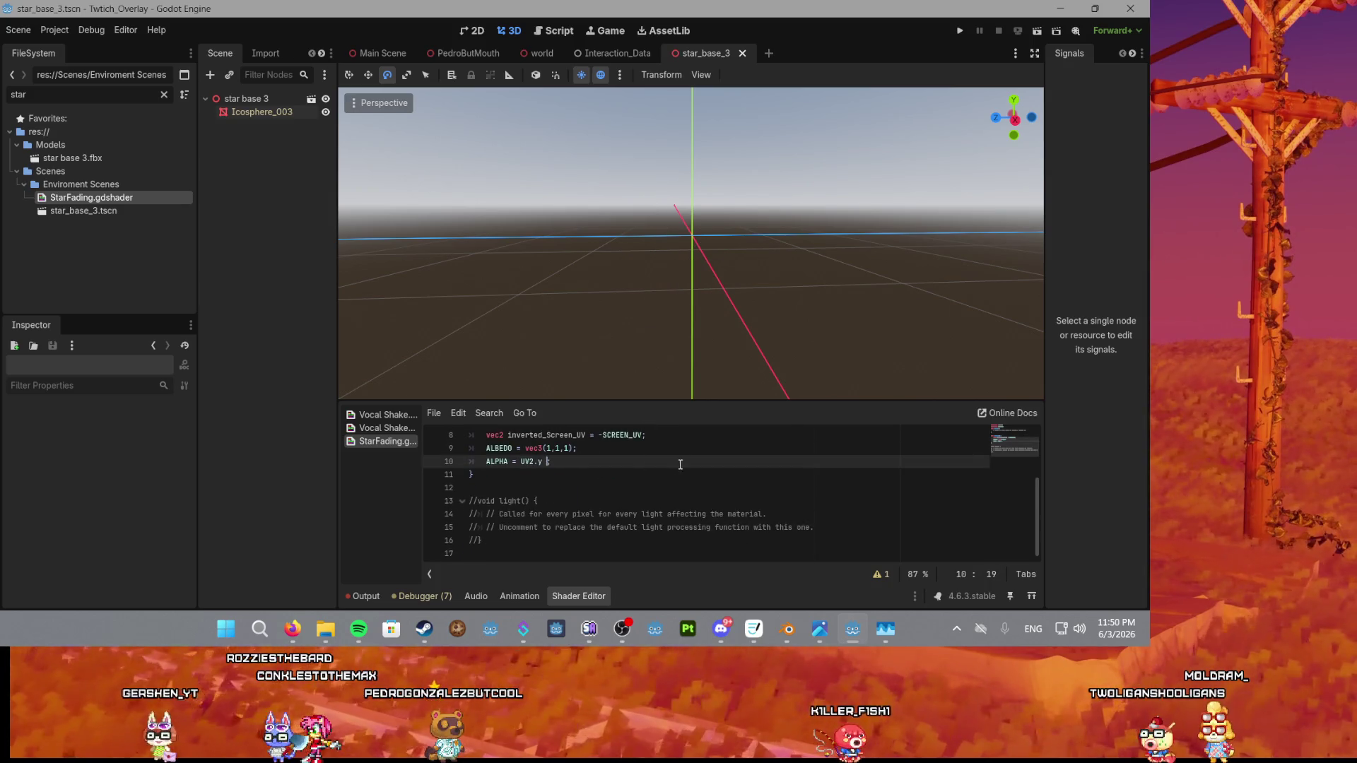
pyautogui.click(641, 453)
pyautogui.write(';')
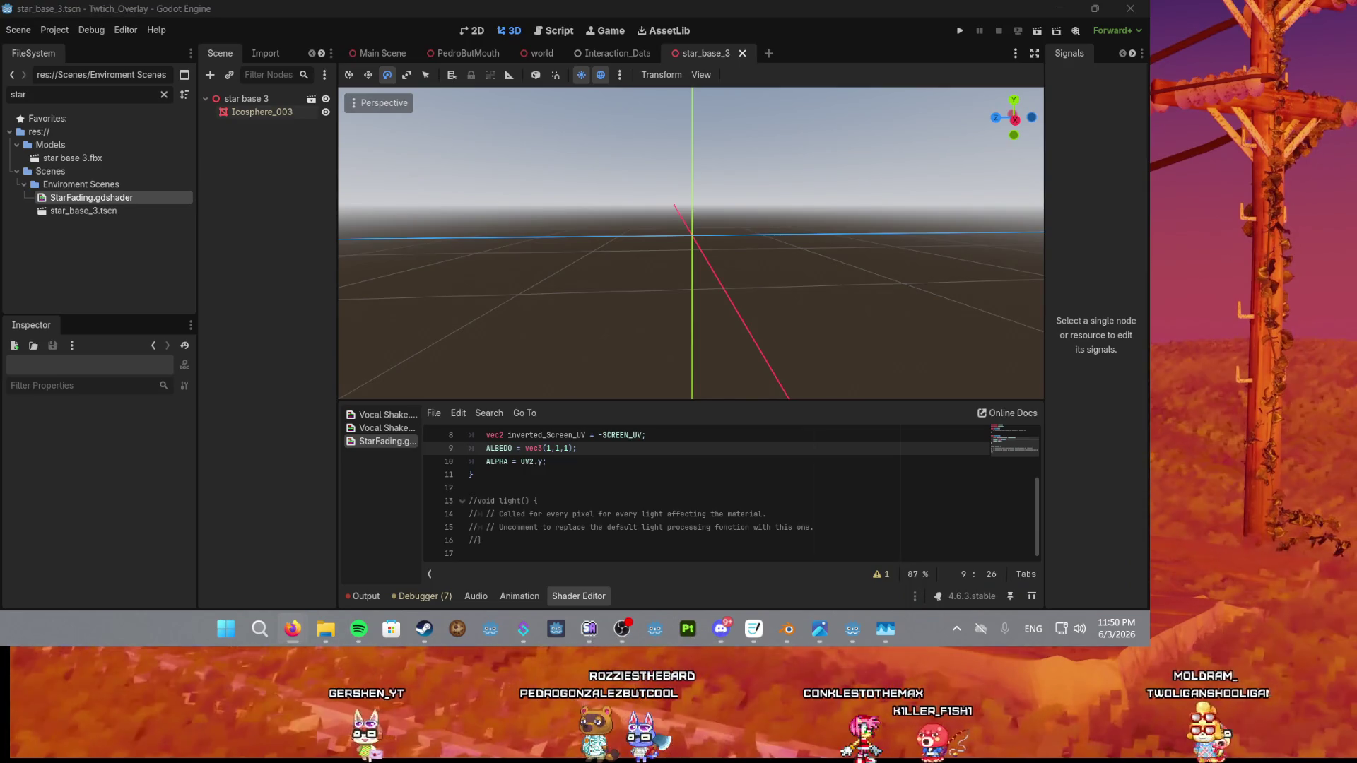
pyautogui.scroll(3, 575, 494)
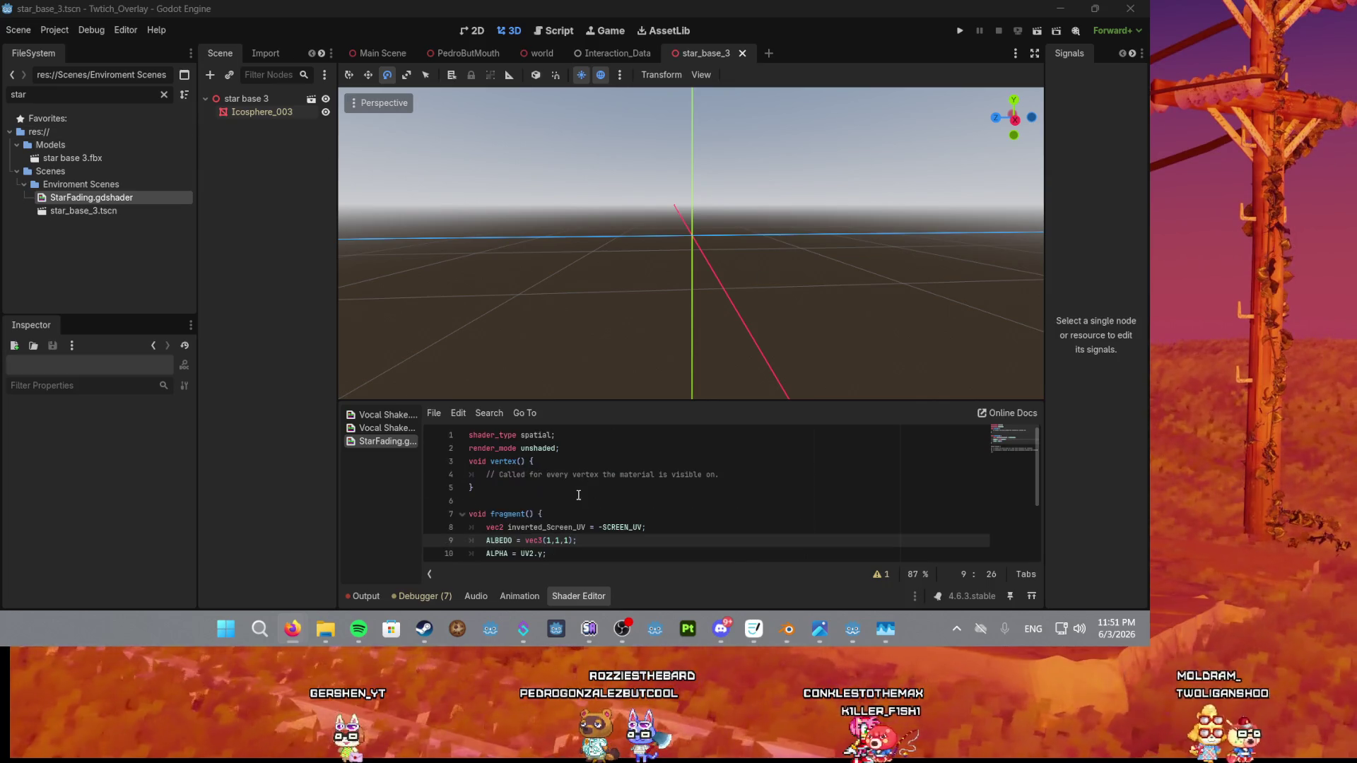
pyautogui.scroll(-1, 575, 493)
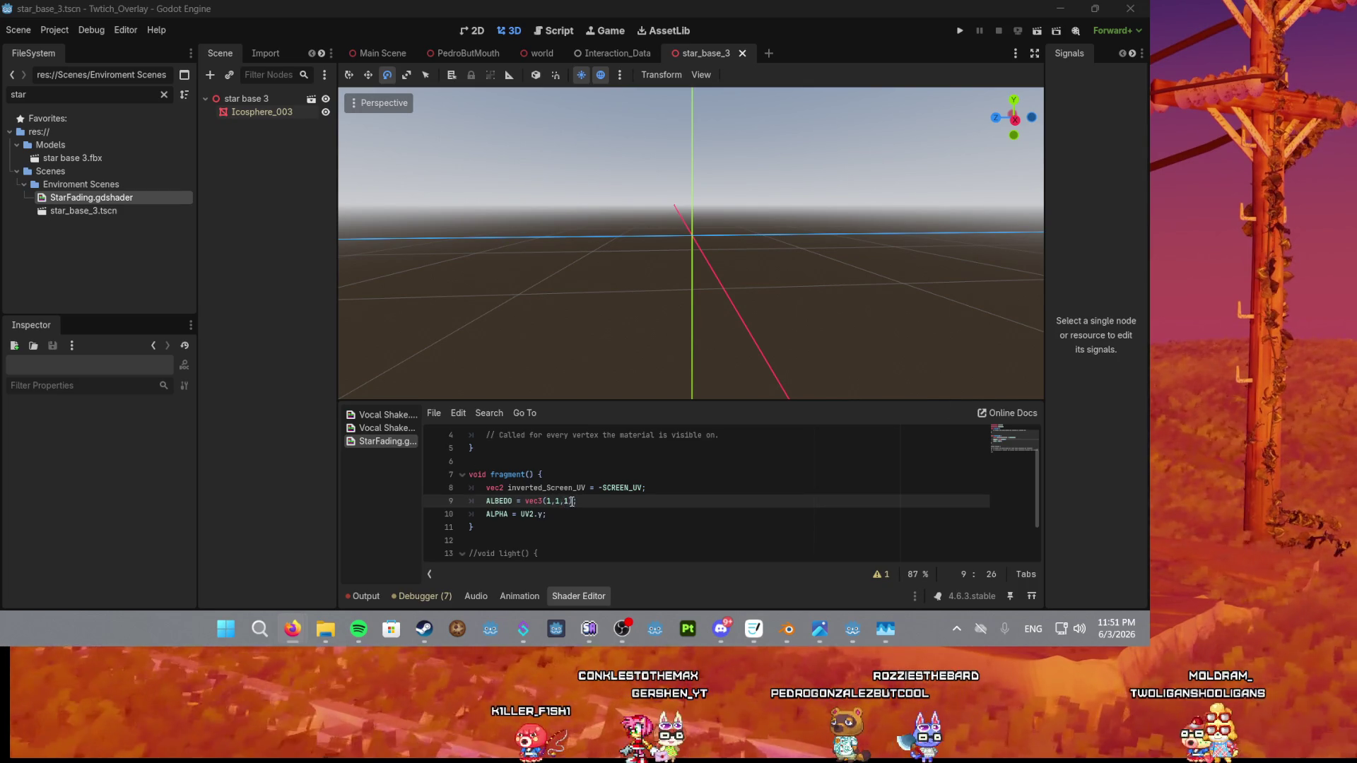
# Delete the ALPHA = UV2.y line and remove the minus before SCREEN_UV.
pyautogui.click(681, 279)
pyautogui.click(555, 517)
pyautogui.hotkey('shift', 'Home')
pyautogui.press('BackSpace')
pyautogui.press('BackSpace')
pyautogui.press('BackSpace')
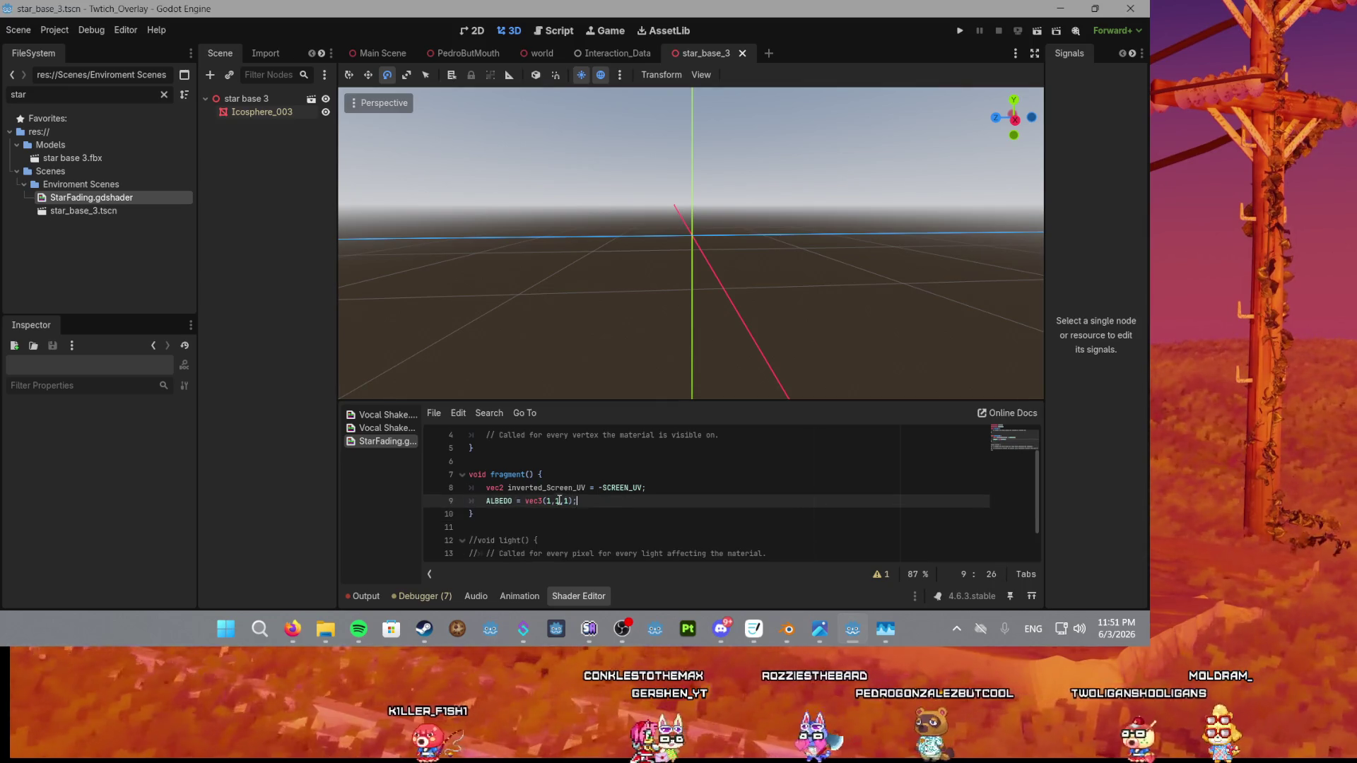
pyautogui.click(603, 488)
pyautogui.press('BackSpace')
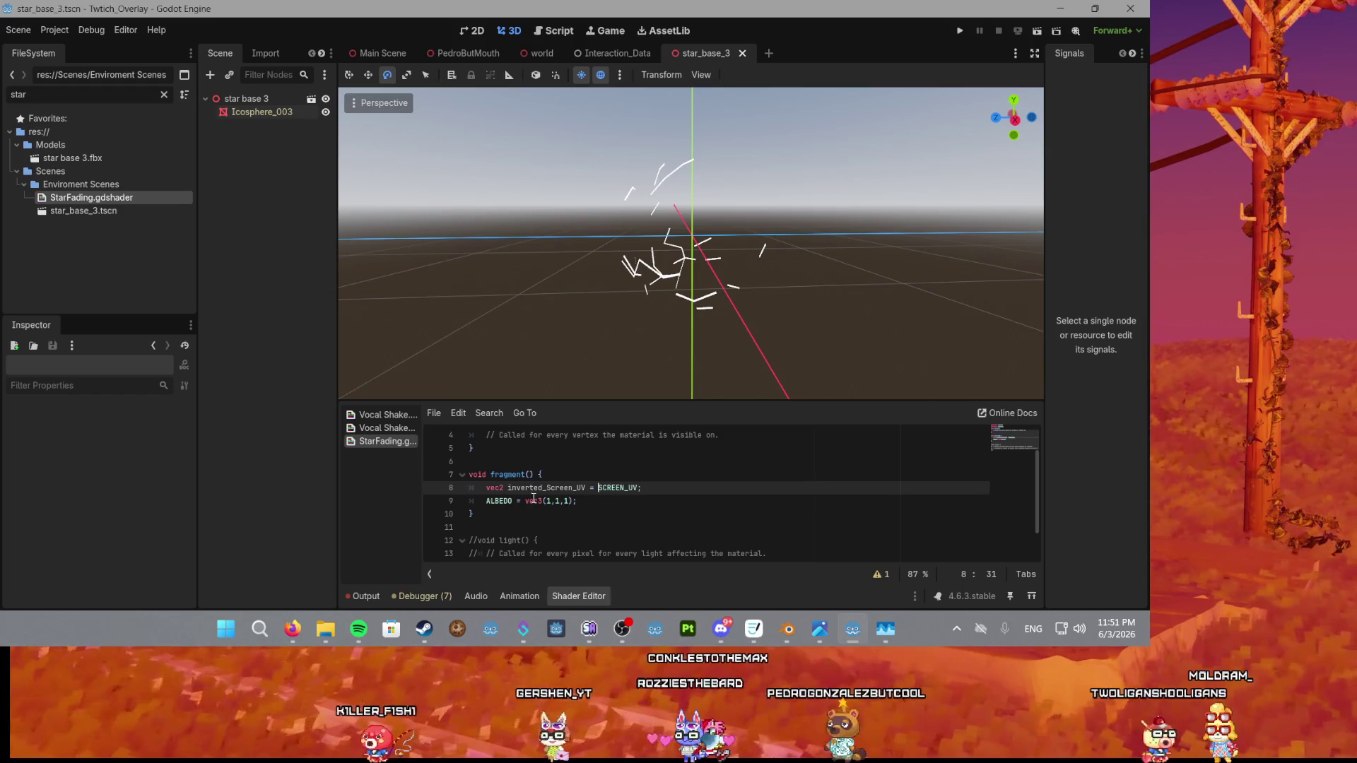
# Set the ALBEDO vec3's first two components to SCREEN_UV.x and SCREEN_UV.y.
pyautogui.doubleClick(610, 488)
pyautogui.hotkey('ctrl', 'c')
pyautogui.doubleClick(548, 501)
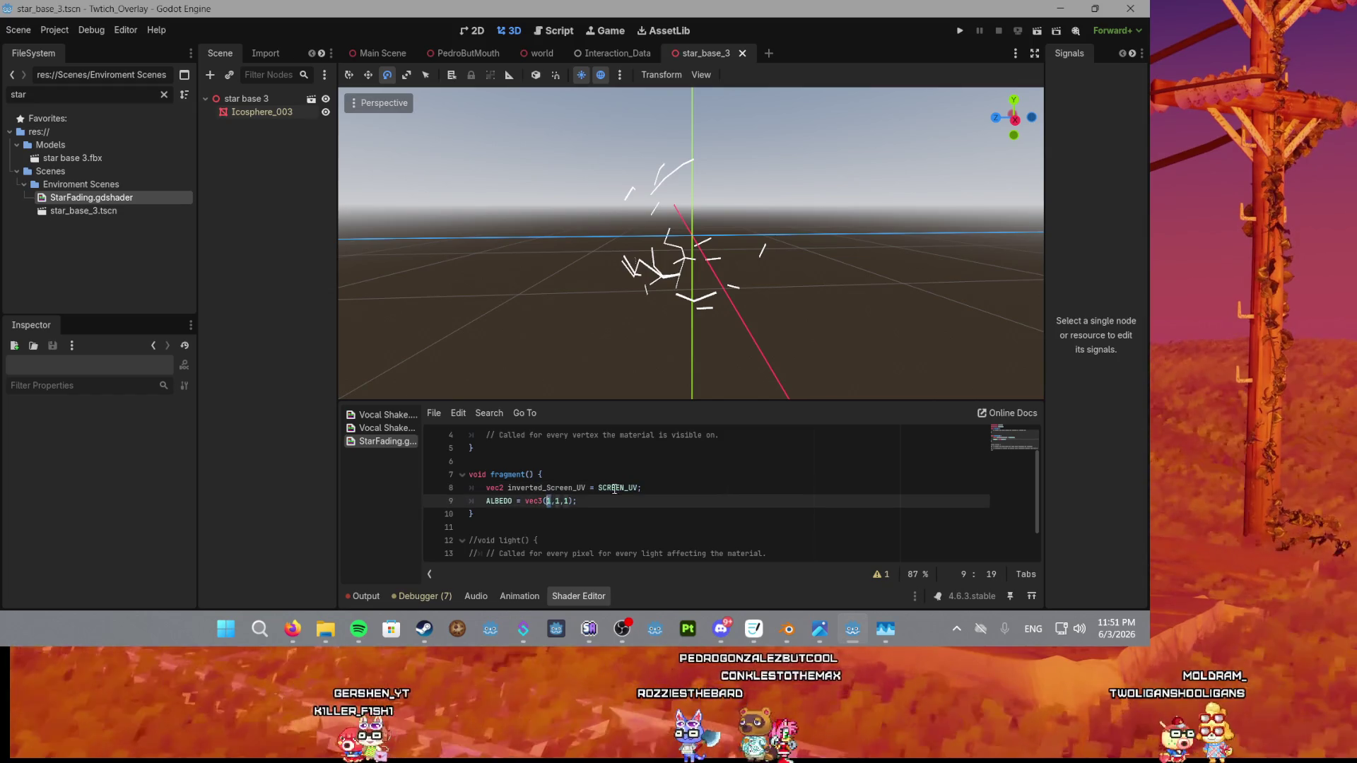
pyautogui.hotkey('ctrl', 'v')
pyautogui.write('.x')
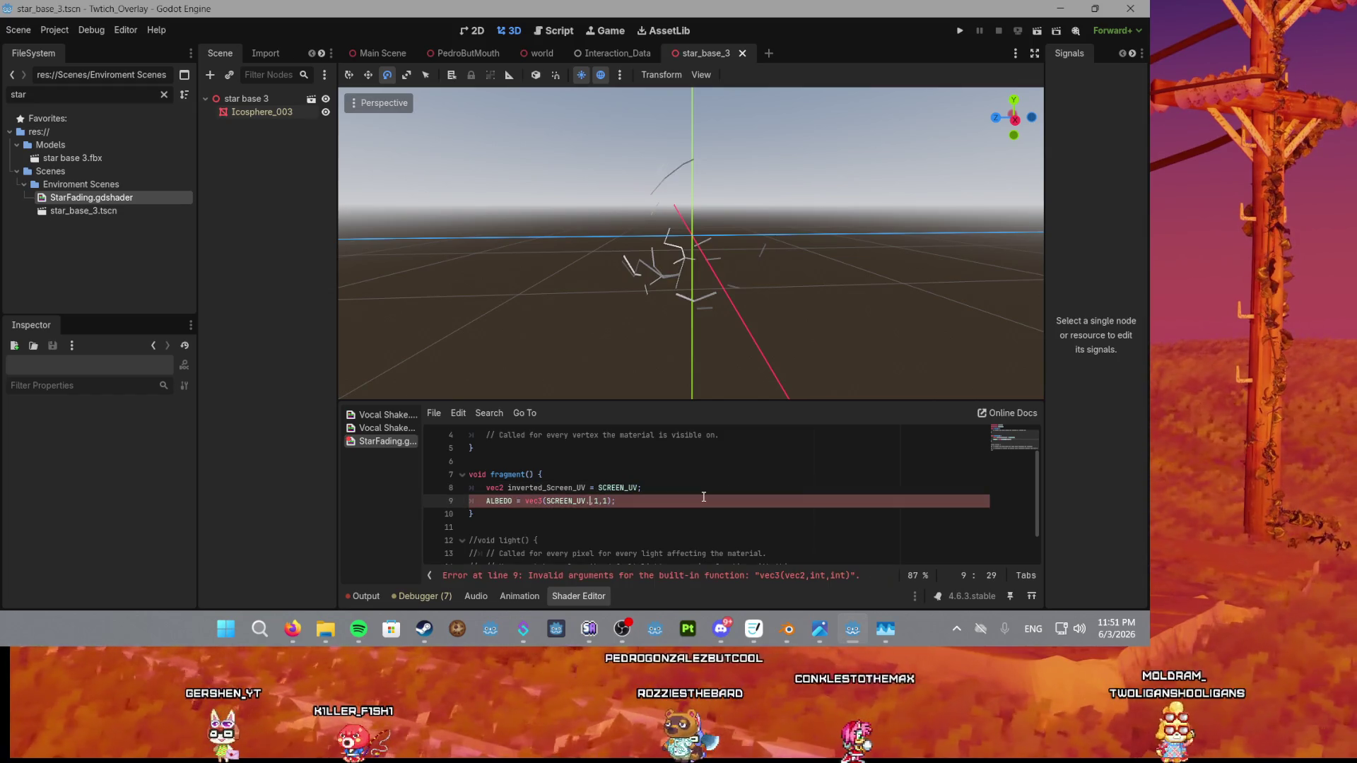
pyautogui.write('x')
pyautogui.click(603, 501)
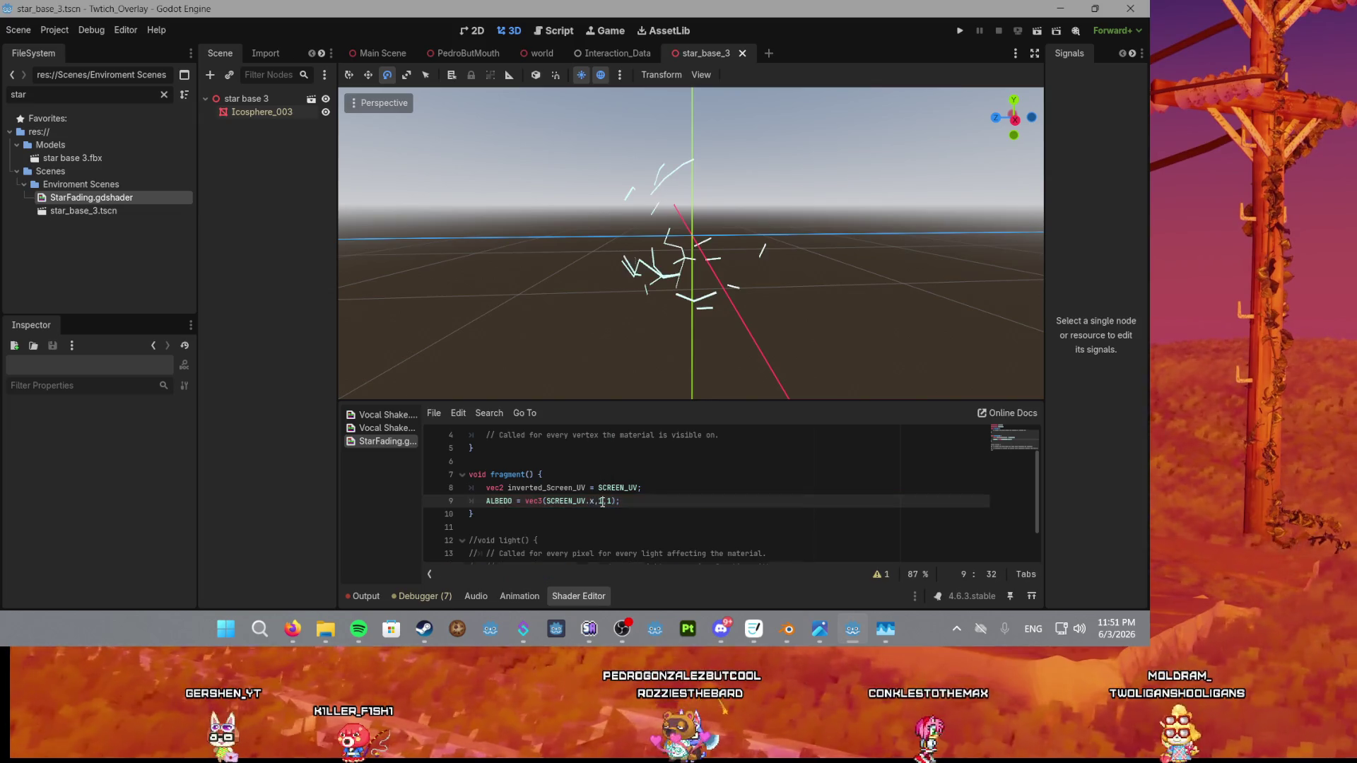
pyautogui.press('BackSpace')
pyautogui.write('SCREEN_UV.y')
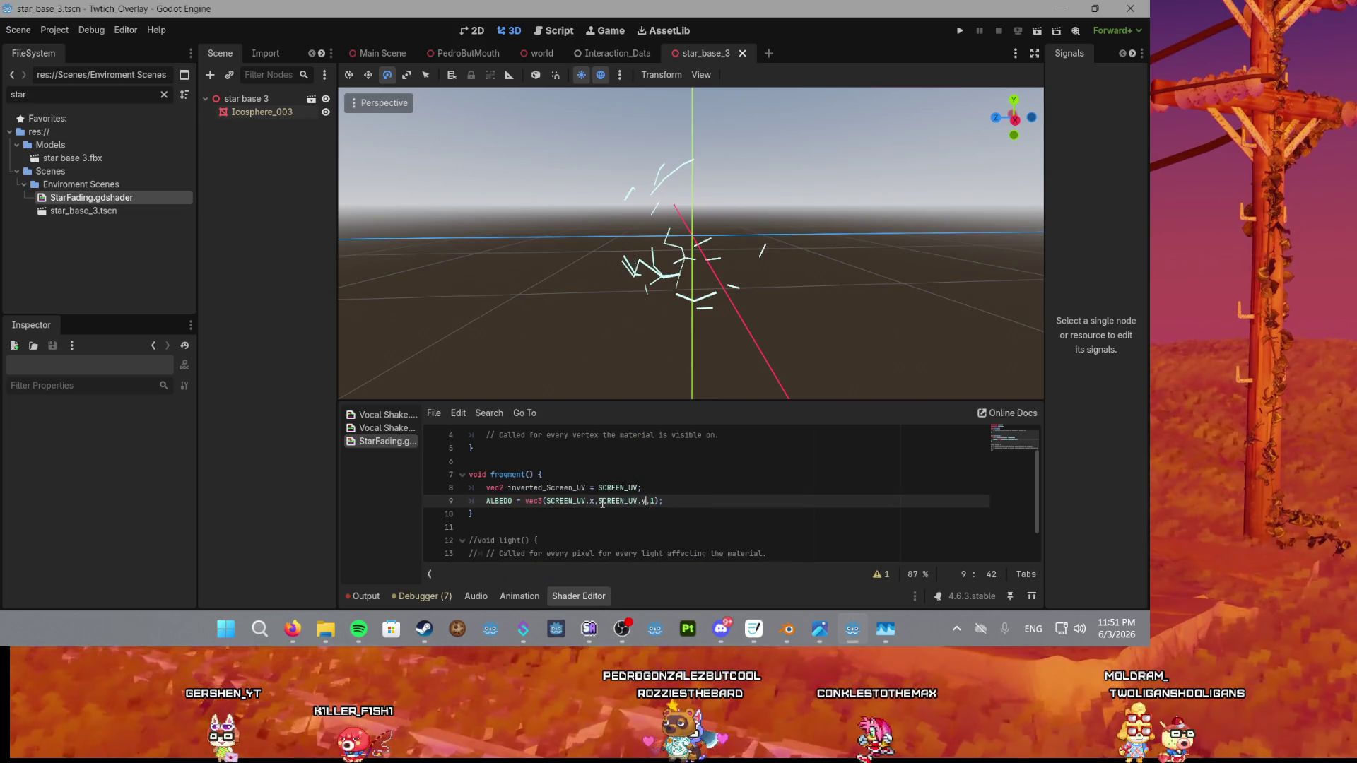
# Save the scene and orbit around the recoloured yellow-green stars.
pyautogui.click(692, 496)
pyautogui.scroll(2, 684, 293)
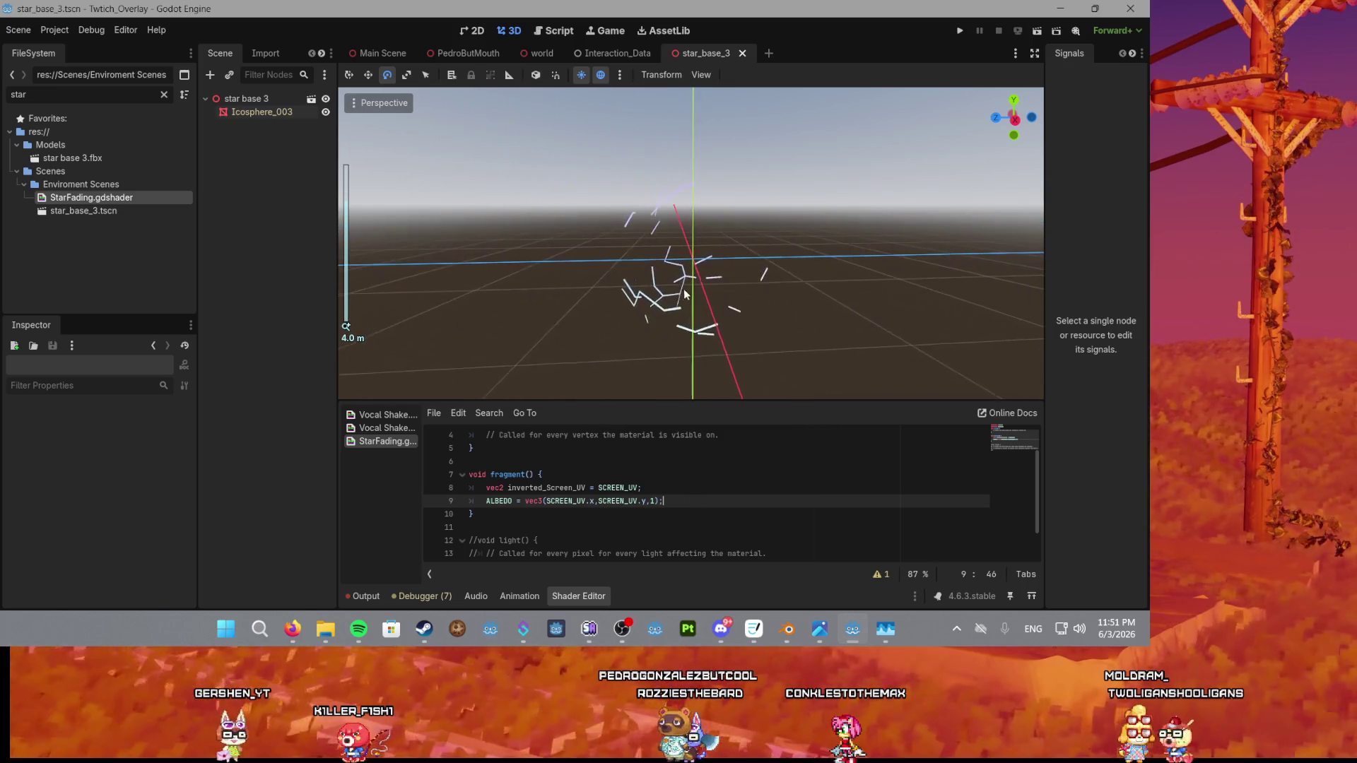
pyautogui.scroll(3, 682, 297)
pyautogui.hotkey('ctrl', 's')
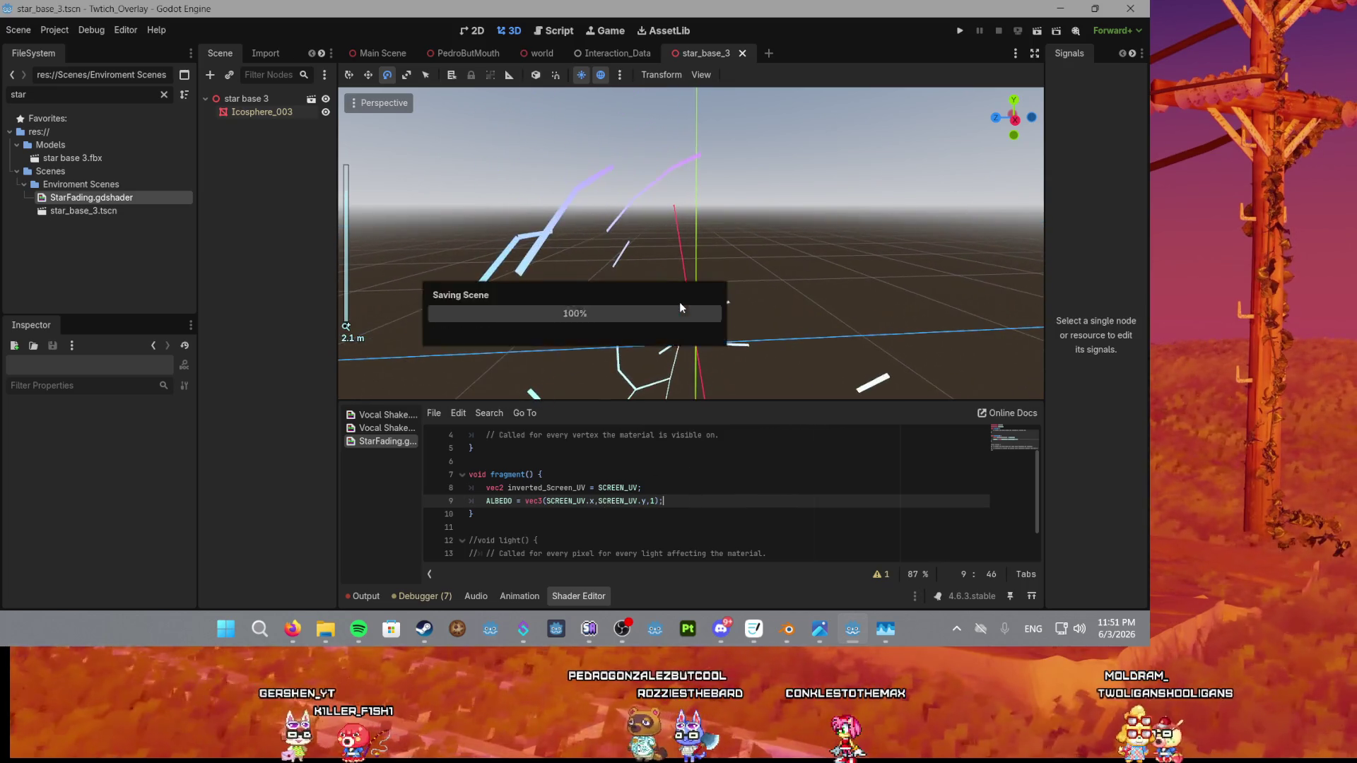
pyautogui.moveTo(682, 322)
pyautogui.mouseDown()
pyautogui.moveTo(651, 312)
pyautogui.moveTo(622, 357)
pyautogui.moveTo(682, 303)
pyautogui.moveTo(680, 217)
pyautogui.moveTo(677, 296)
pyautogui.moveTo(676, 227)
pyautogui.moveTo(668, 282)
pyautogui.mouseUp()
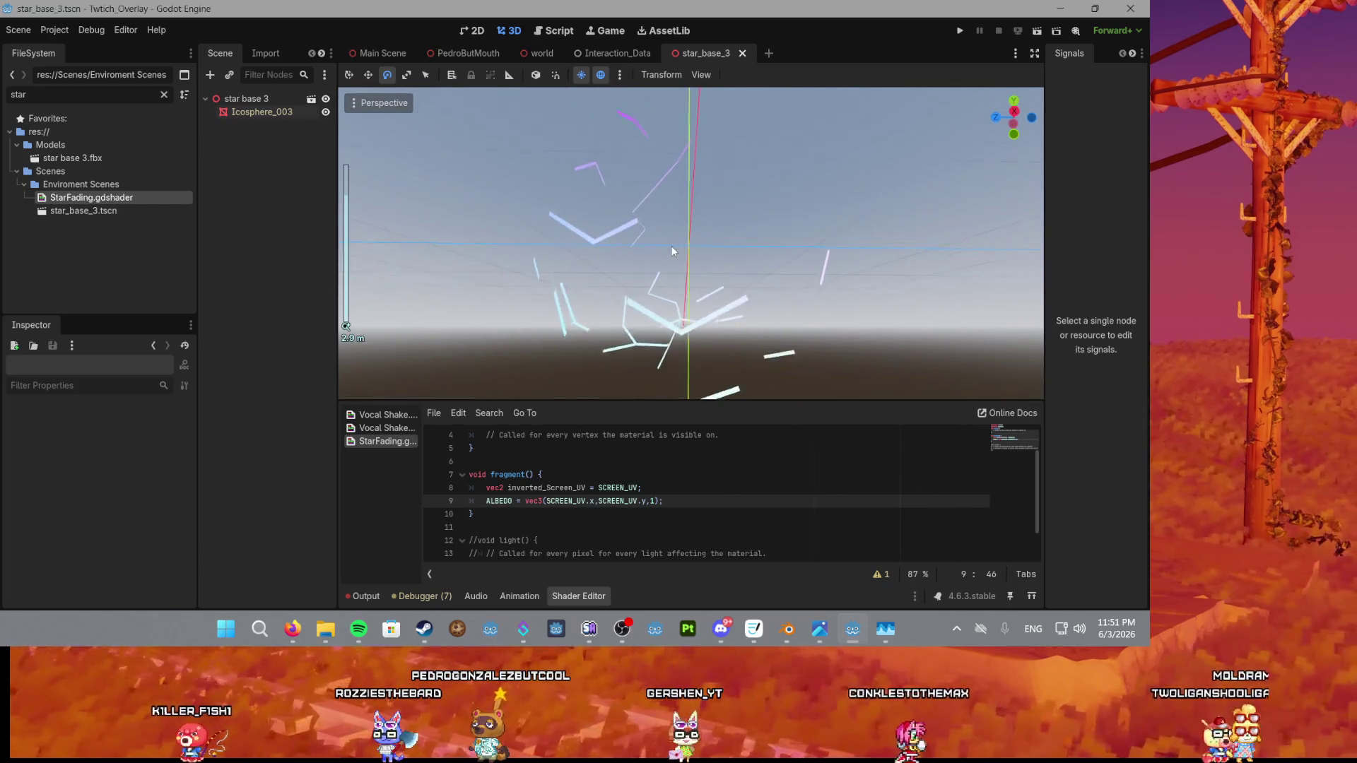
pyautogui.press('BackSpace')
# Save the shader and orbit around the star cluster to inspect the yellow-green star colours.
pyautogui.write('0')
pyautogui.click(665, 489)
pyautogui.hotkey('ctrl', 's')
pyautogui.scroll(-5, 724, 252)
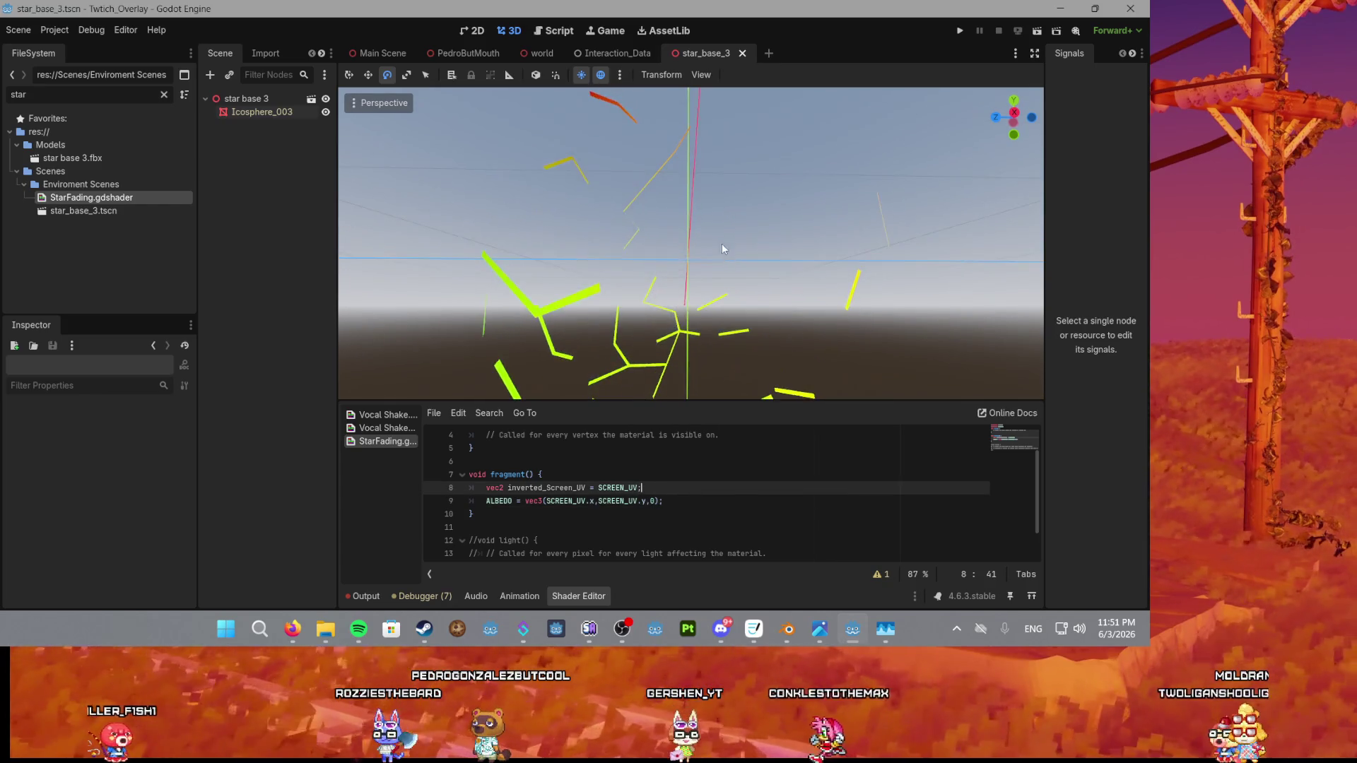
pyautogui.scroll(5, 727, 253)
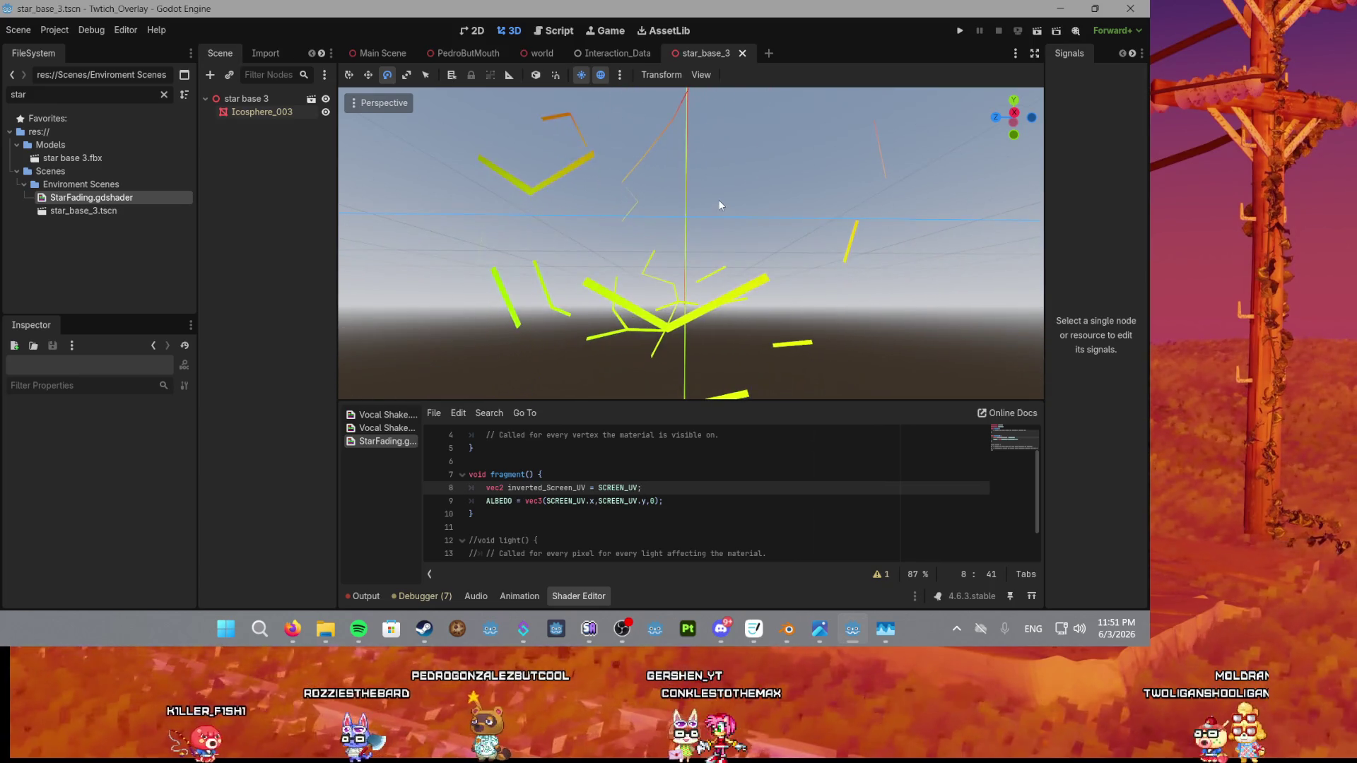
pyautogui.moveTo(720, 205)
pyautogui.mouseDown()
pyautogui.moveTo(713, 356)
pyautogui.moveTo(723, 193)
pyautogui.moveTo(709, 181)
pyautogui.moveTo(699, 256)
pyautogui.moveTo(699, 232)
pyautogui.mouseUp()
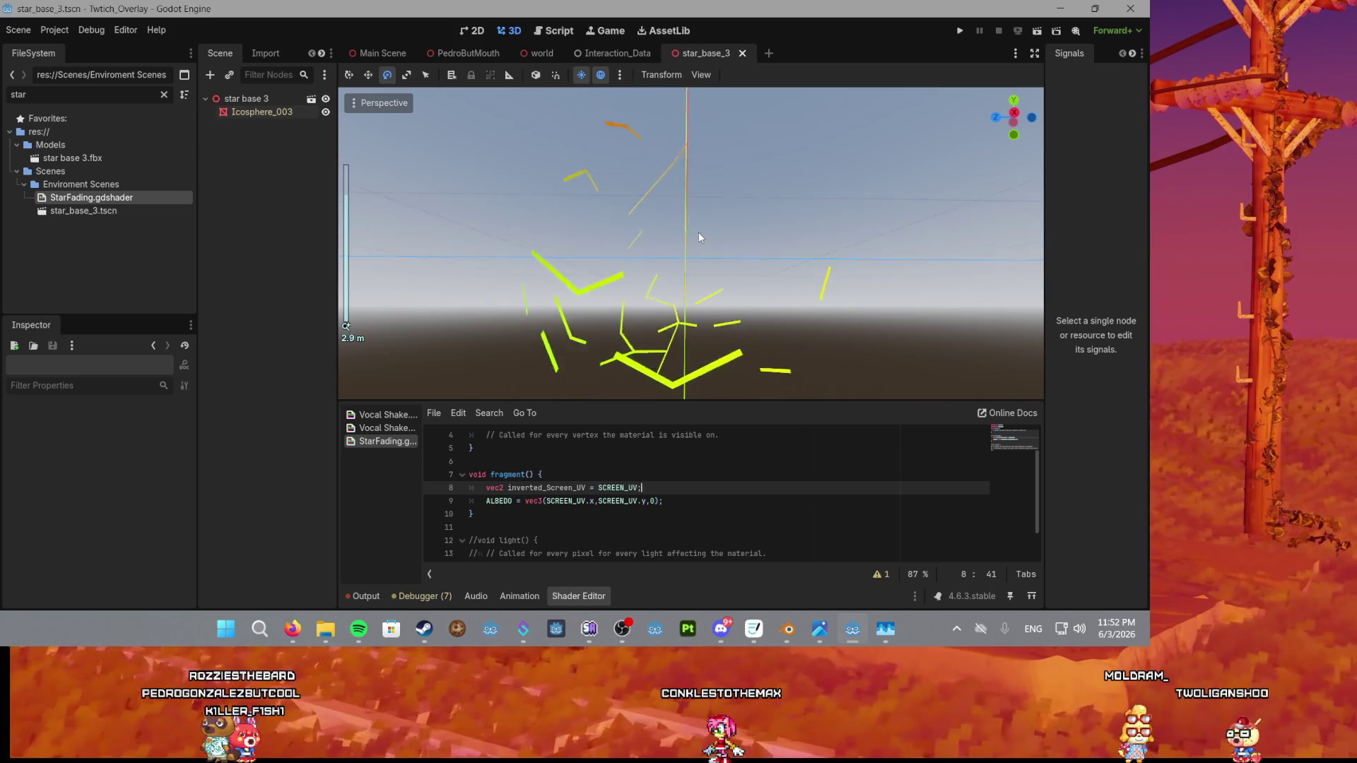
pyautogui.scroll(-2, 698, 232)
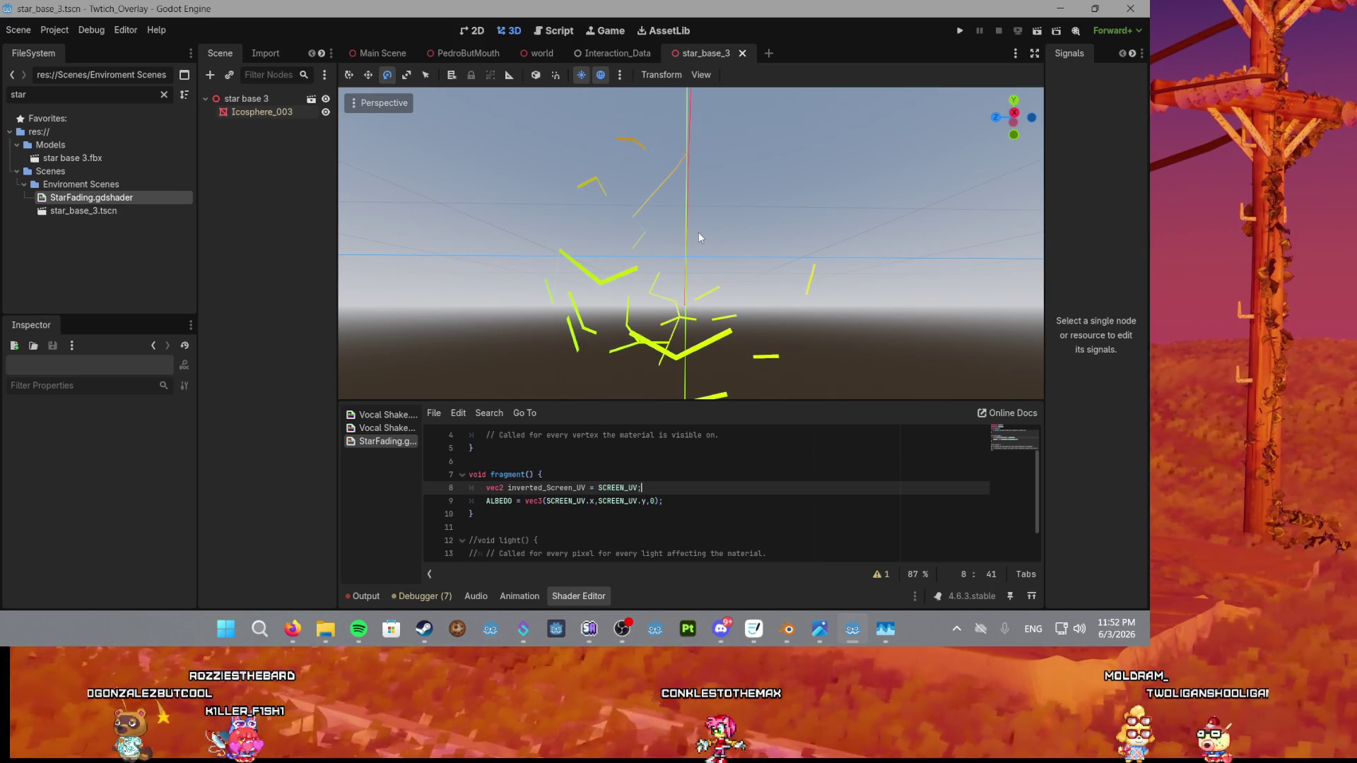
pyautogui.moveTo(748, 233)
pyautogui.mouseDown()
pyautogui.moveTo(726, 218)
pyautogui.moveTo(933, 215)
pyautogui.moveTo(626, 227)
pyautogui.moveTo(949, 235)
pyautogui.moveTo(659, 199)
pyautogui.moveTo(602, 349)
pyautogui.moveTo(526, 130)
pyautogui.moveTo(523, 226)
pyautogui.moveTo(924, 331)
pyautogui.moveTo(1007, 248)
pyautogui.moveTo(347, 272)
pyautogui.moveTo(253, 308)
pyautogui.mouseUp()
pyautogui.scroll(-1, 817, 255)
pyautogui.moveTo(833, 228)
pyautogui.mouseDown()
pyautogui.moveTo(693, 334)
pyautogui.moveTo(678, 382)
pyautogui.mouseUp()
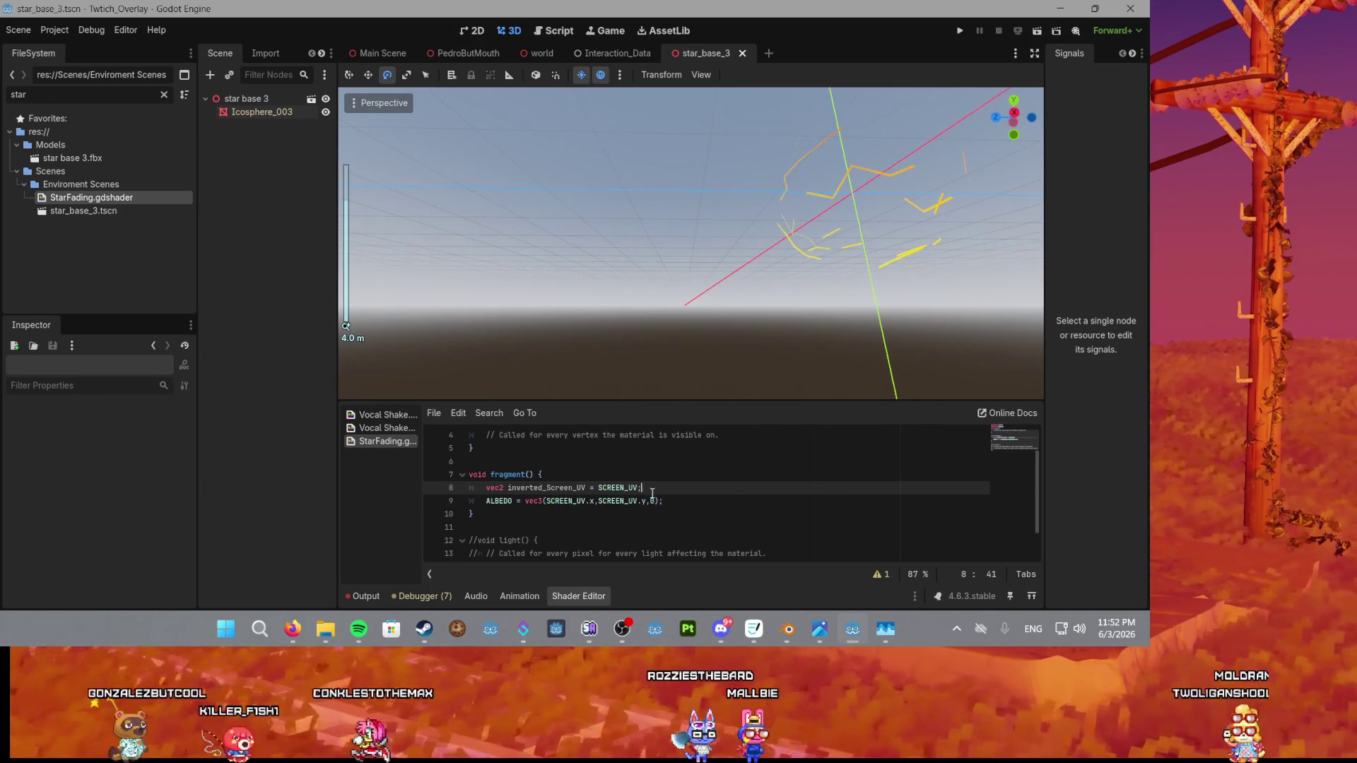
pyautogui.scroll(3, 633, 393)
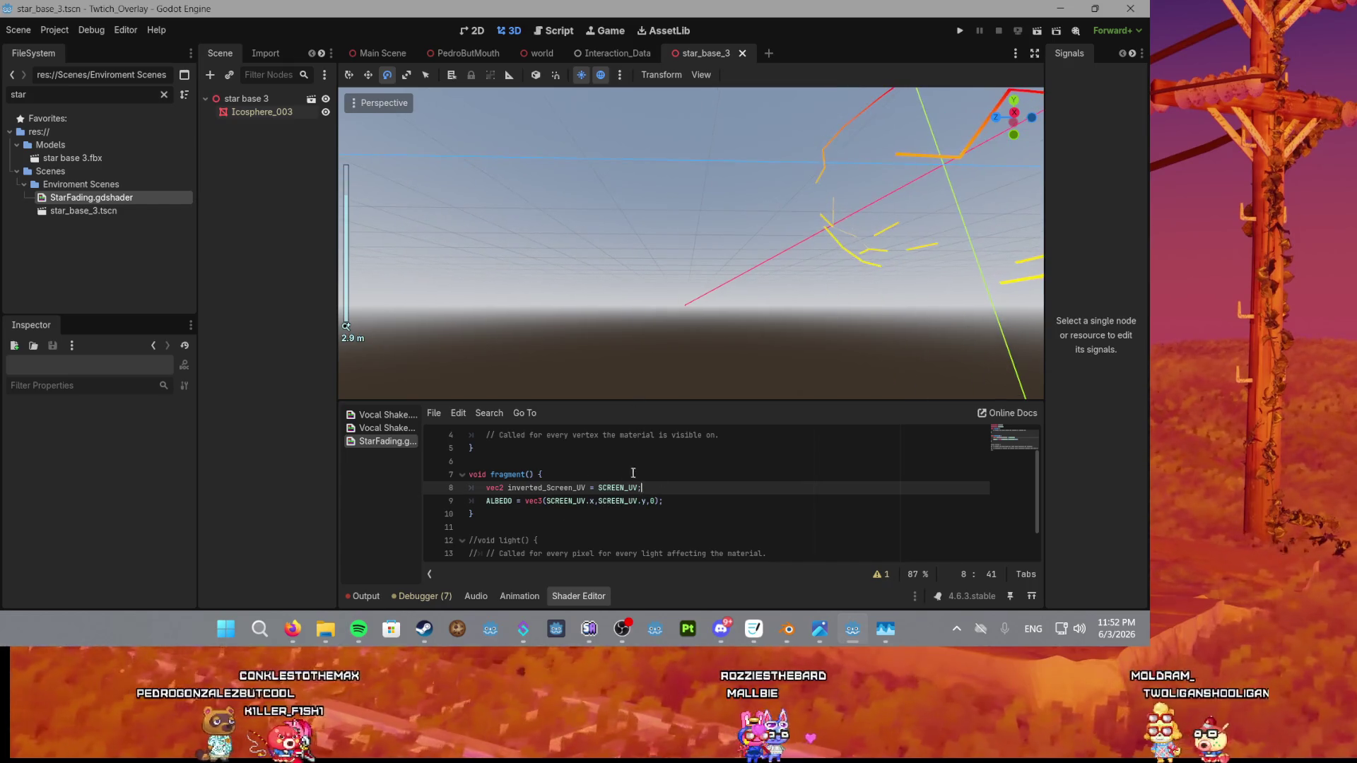
pyautogui.moveTo(752, 316)
pyautogui.mouseDown()
pyautogui.moveTo(770, 279)
pyautogui.moveTo(518, 306)
pyautogui.moveTo(626, 302)
pyautogui.moveTo(620, 351)
pyautogui.moveTo(555, 335)
pyautogui.moveTo(487, 354)
pyautogui.moveTo(488, 309)
pyautogui.moveTo(356, 312)
pyautogui.mouseUp()
pyautogui.hotkey('alt', 'Tab')
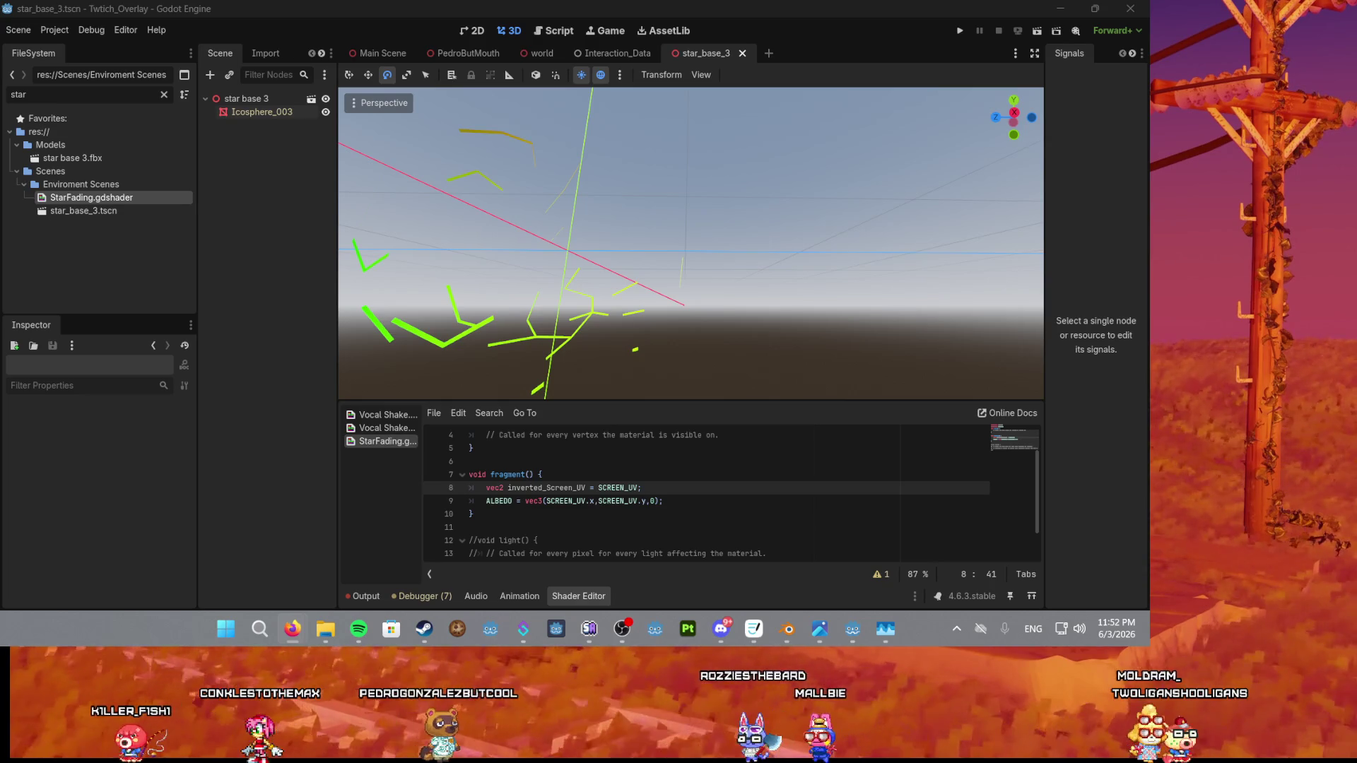
pyautogui.moveTo(477, 234); pyautogui.dragTo(520, 232)
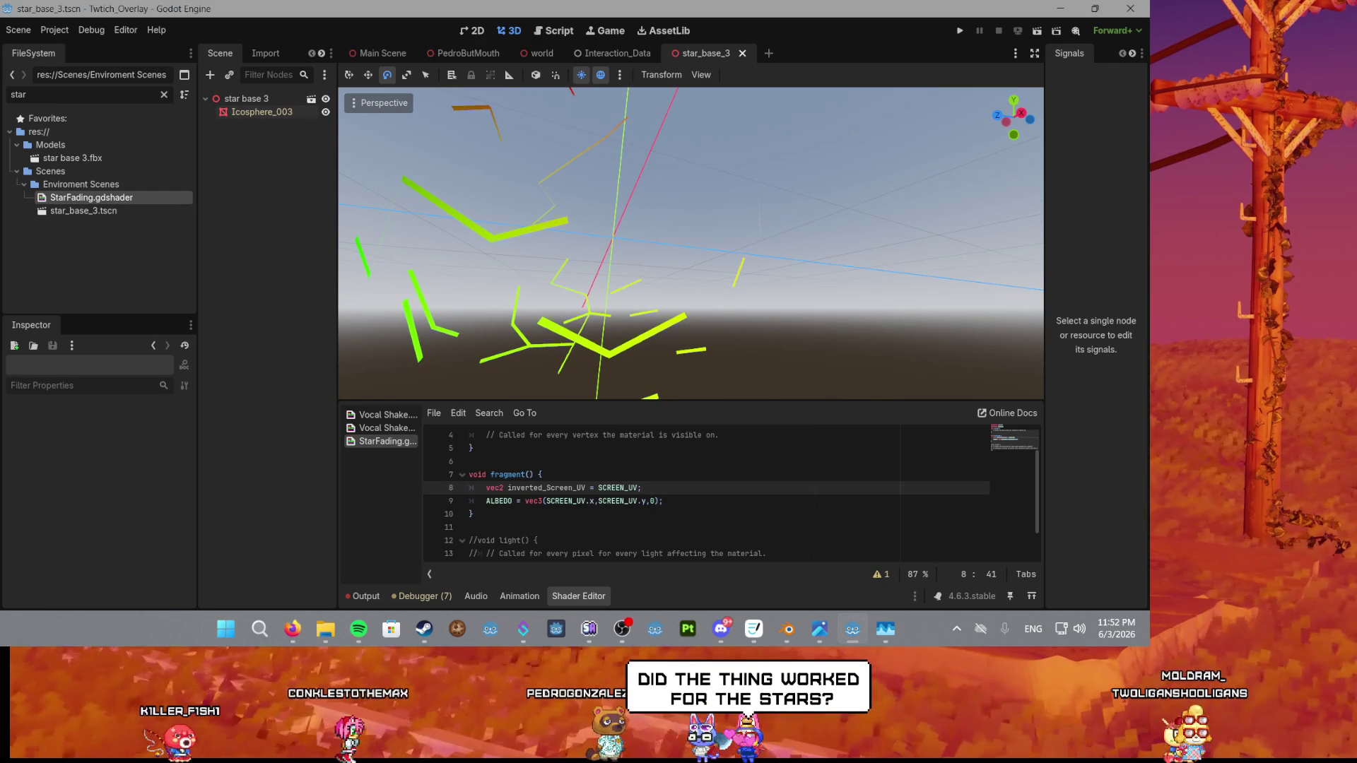
pyautogui.moveTo(400, 280)
pyautogui.mouseDown()
pyautogui.moveTo(625, 225)
pyautogui.moveTo(639, 263)
pyautogui.moveTo(644, 214)
pyautogui.moveTo(636, 270)
pyautogui.mouseUp()
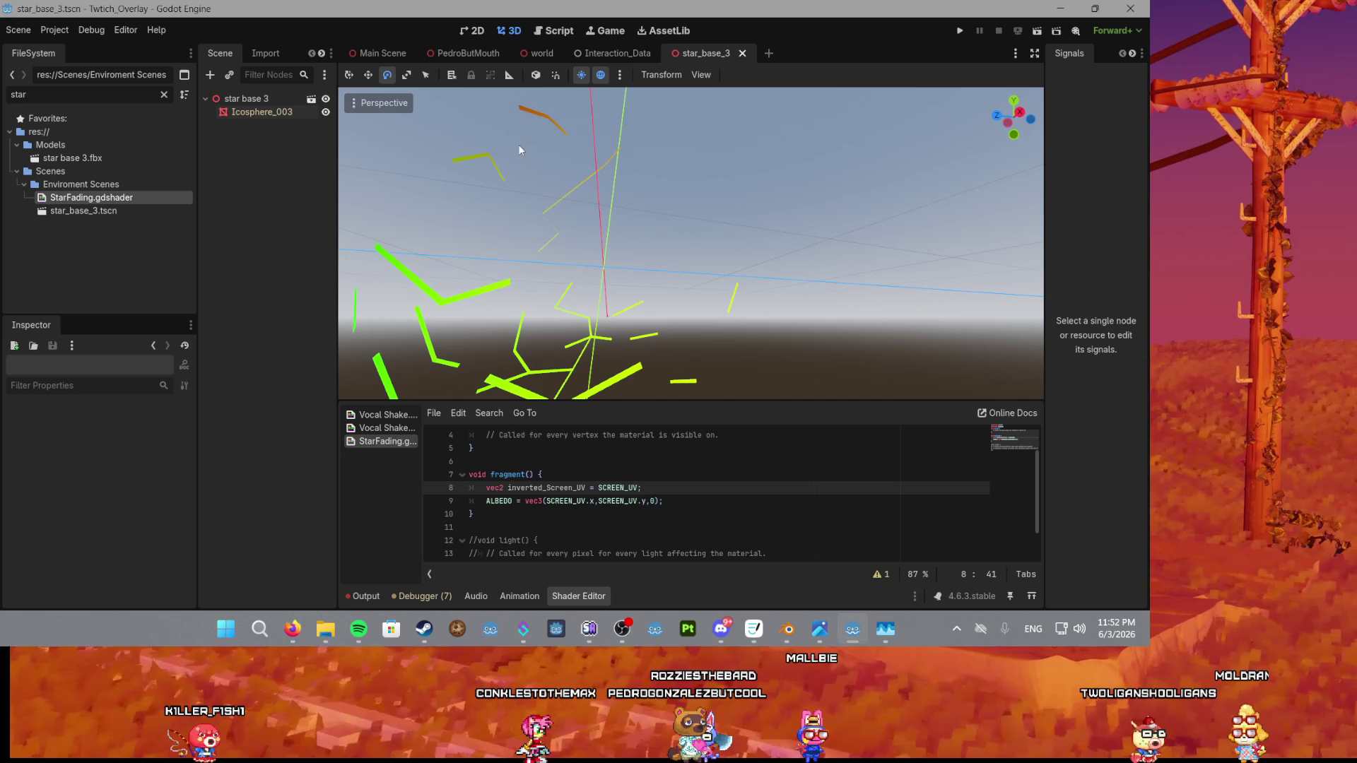
pyautogui.scroll(-5, 618, 257)
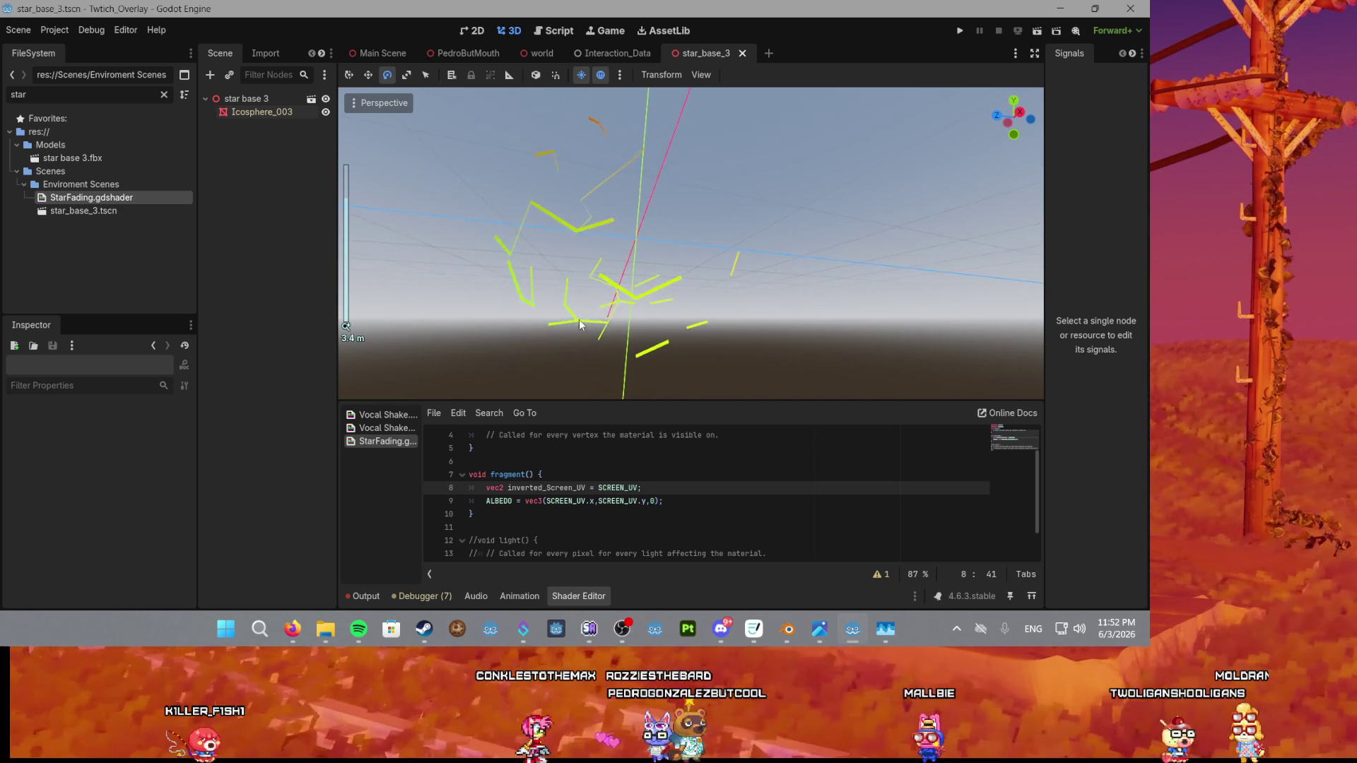
pyautogui.scroll(3, 601, 275)
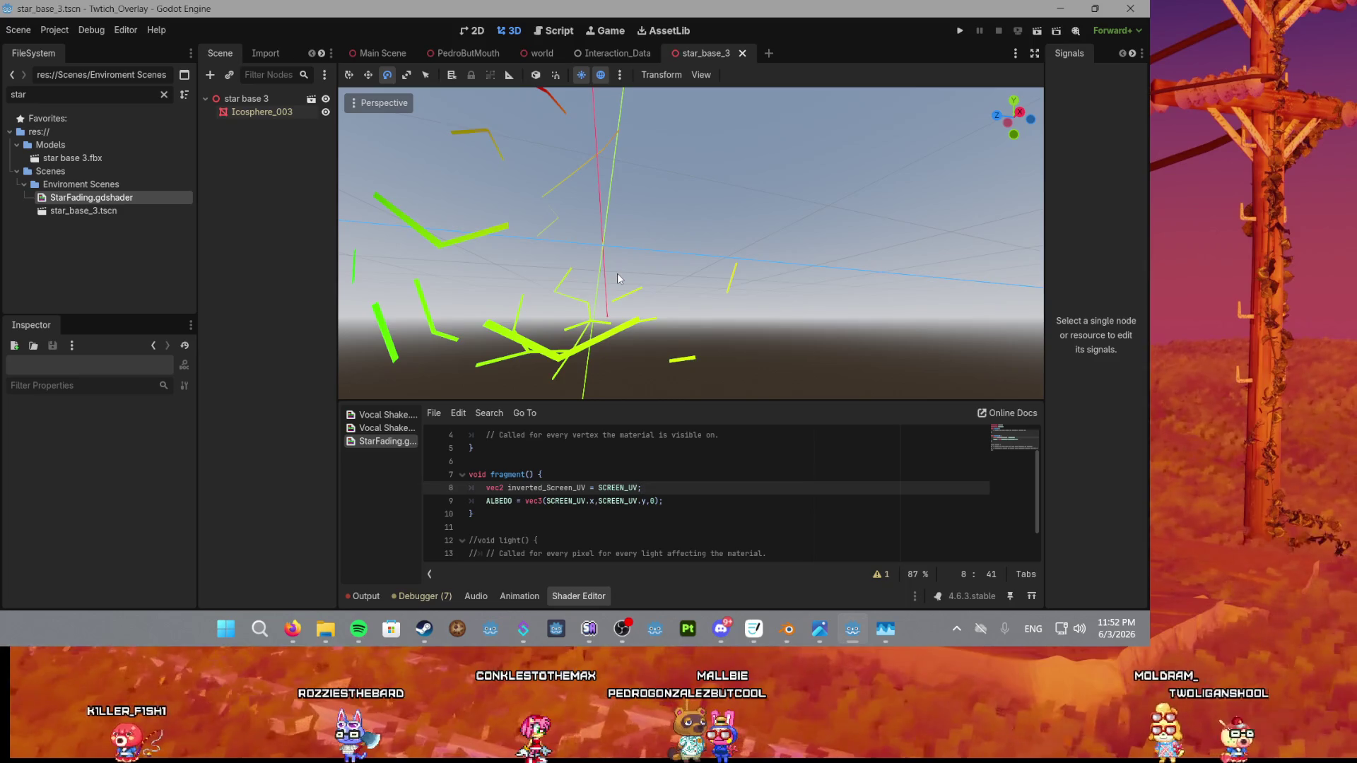
pyautogui.scroll(-2, 617, 296)
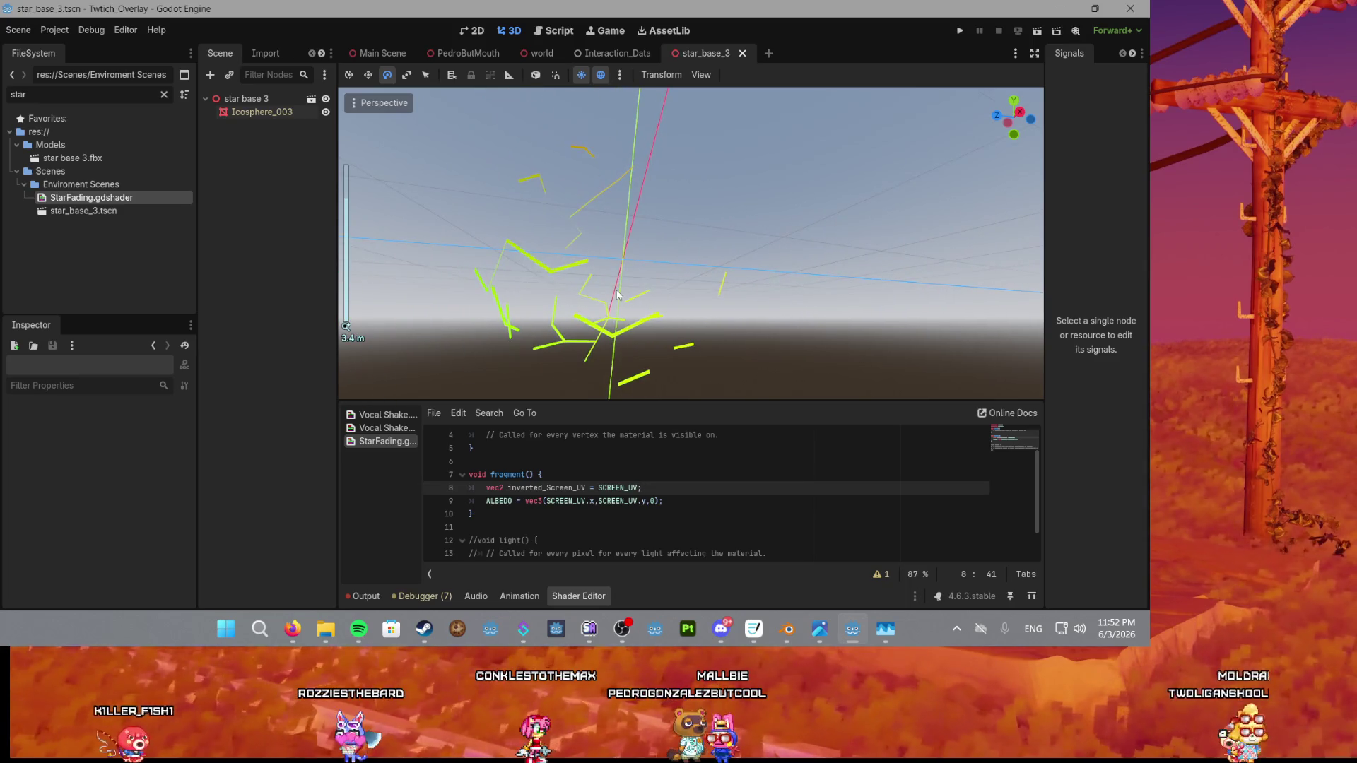
pyautogui.scroll(2, 615, 295)
pyautogui.scroll(-2, 587, 290)
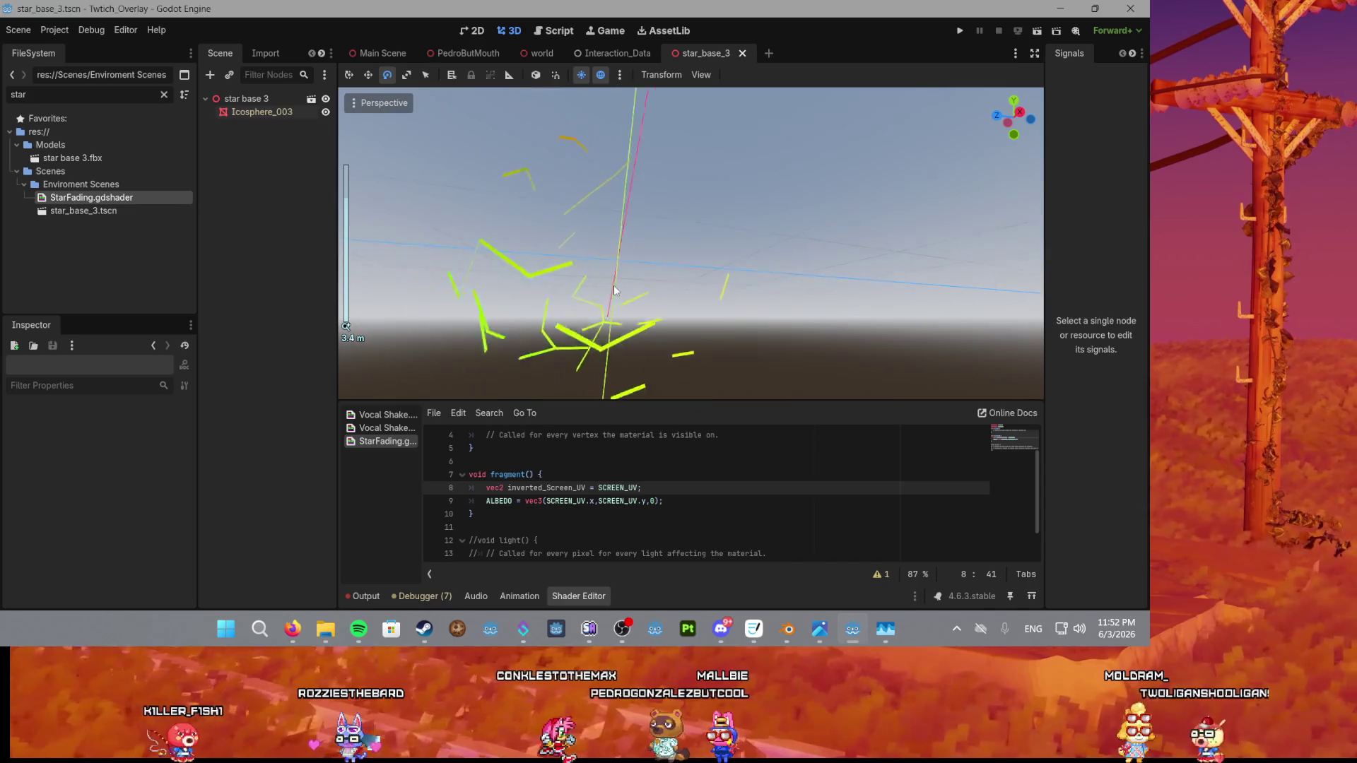
pyautogui.moveTo(583, 289)
pyautogui.mouseDown()
pyautogui.moveTo(601, 290)
pyautogui.moveTo(544, 283)
pyautogui.moveTo(639, 272)
pyautogui.moveTo(594, 326)
pyautogui.mouseUp()
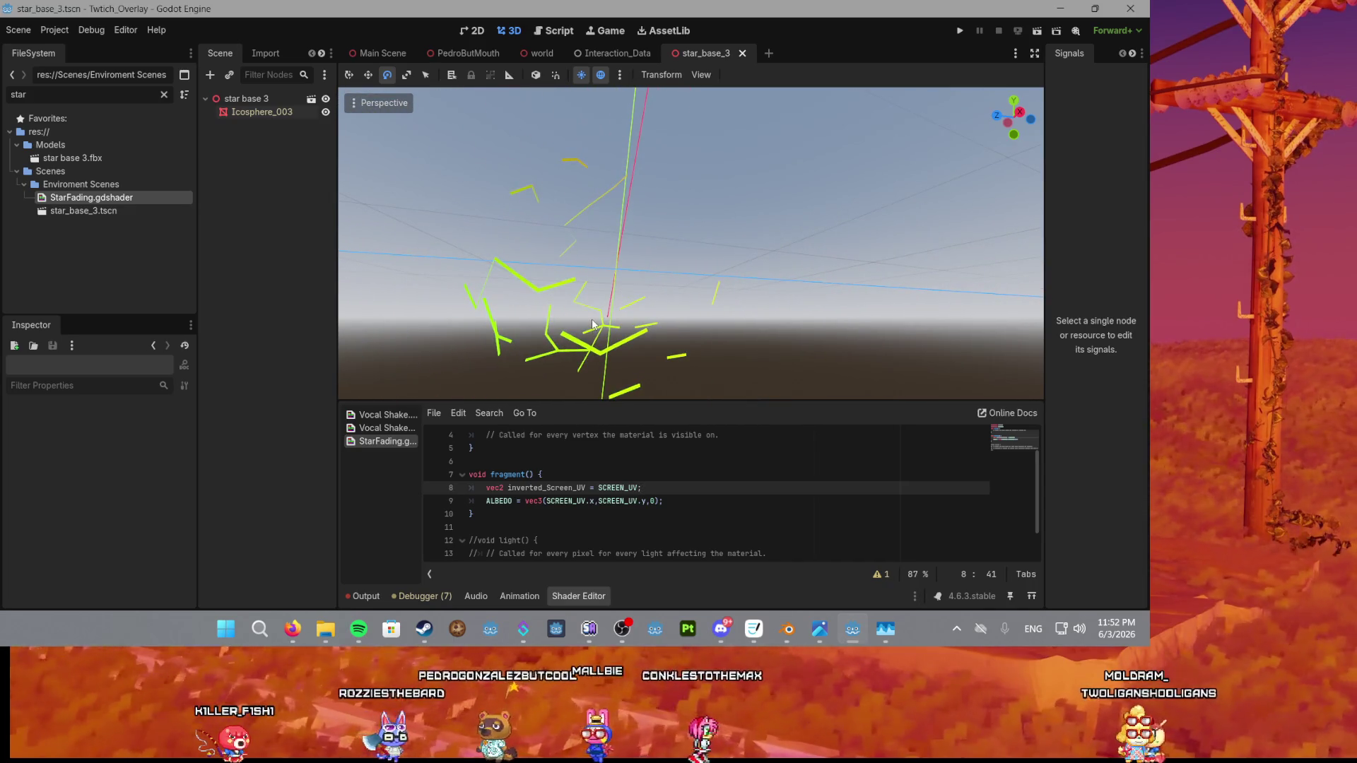
# Rewrite line 9 so ALBEDO = vec3(1,1,1), making the stars plain white.
pyautogui.click(608, 517)
pyautogui.press('Up')
pyautogui.press('End')
pyautogui.press('Left')
pyautogui.press('Left')
pyautogui.press('BackSpace')
pyautogui.write('1')
pyautogui.press('Left')
pyautogui.press('Left')
pyautogui.press('BackSpace')
pyautogui.press('BackSpace')
pyautogui.hotkey('ctrl', 'BackSpace')
pyautogui.write('1')
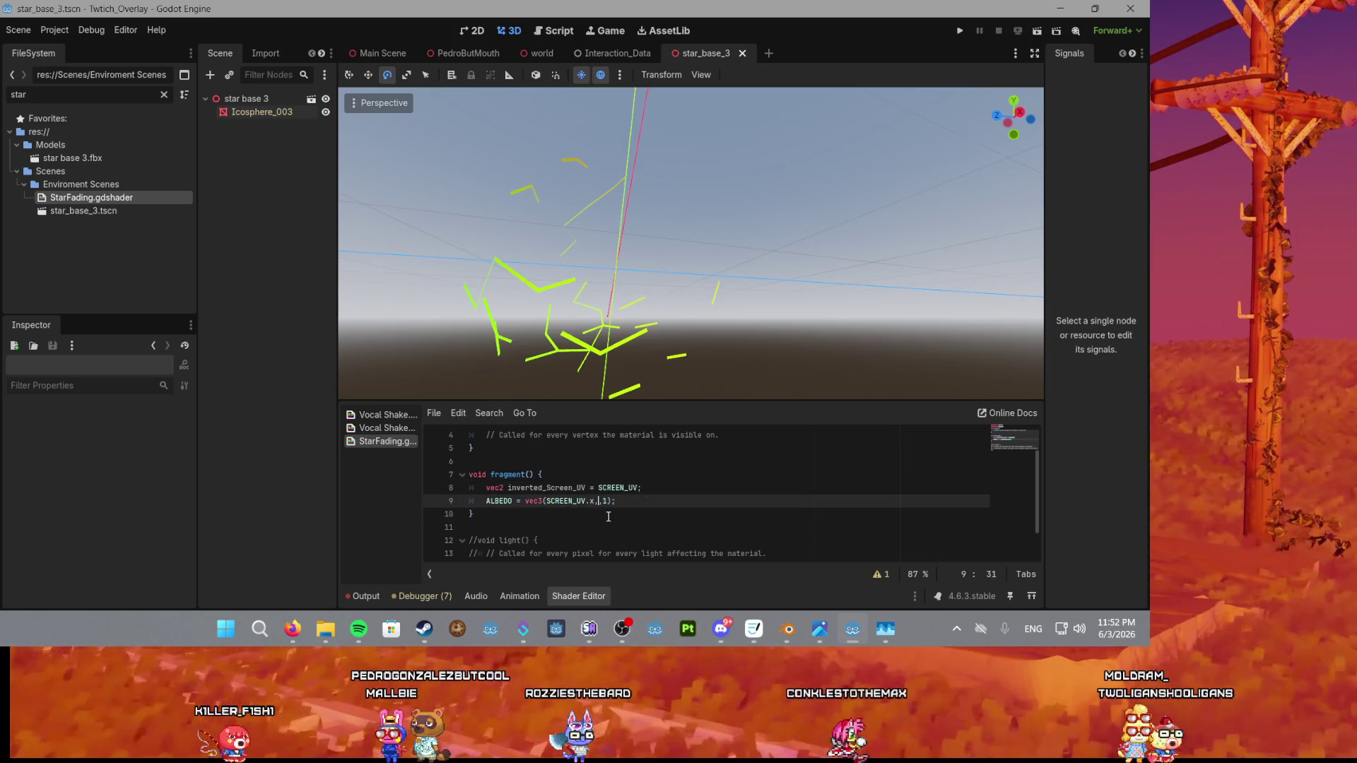
pyautogui.press('Left')
pyautogui.press('Left')
pyautogui.hotkey('ctrl', 'BackSpace')
pyautogui.hotkey('ctrl', 'BackSpace')
pyautogui.hotkey('ctrl', 'BackSpace')
pyautogui.write('1')
# Prefix SCREEN_UV with a minus in the inverted_Screen_UV assignment on line 8.
pyautogui.press('Up')
pyautogui.hotkey('ctrl', 'Right')
pyautogui.hotkey('ctrl', 'Right')
pyautogui.hotkey('ctrl', 'Right')
pyautogui.write('-')
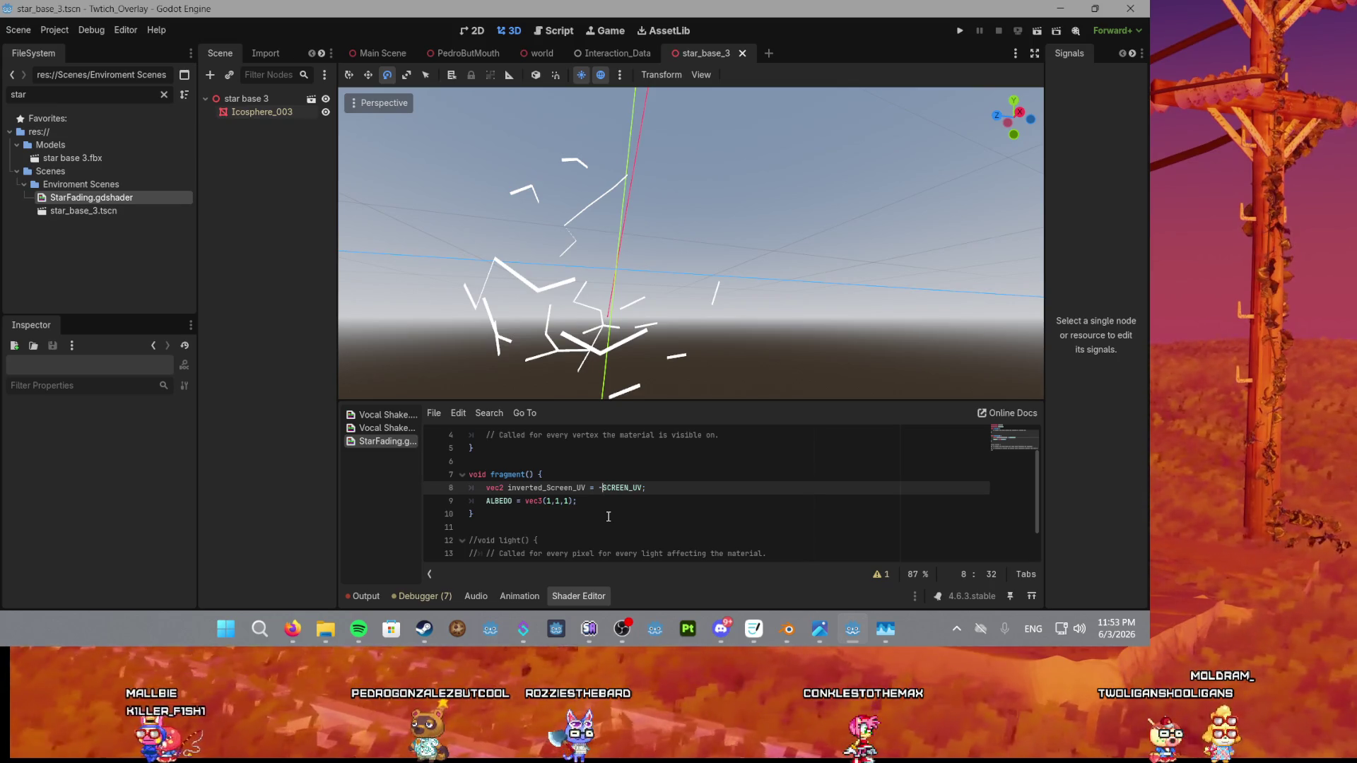
pyautogui.click(603, 506)
# Add an ALPHA line from a negated inverted_Screen_UV.y minus 1, scaled by 0.4, and save.
pyautogui.press('Return')
pyautogui.write('ALPHA = inverted_Screen_UV.y * 0.4;')
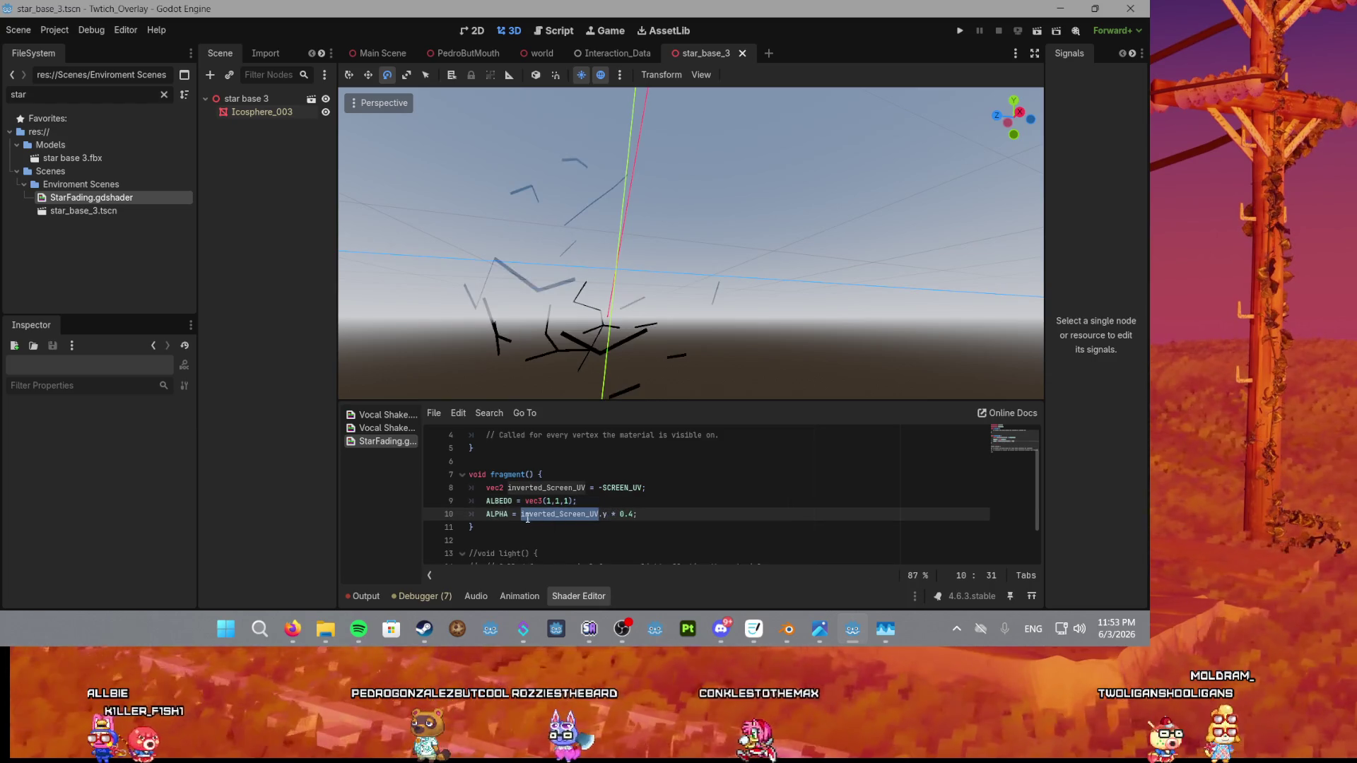
pyautogui.press('Left')
pyautogui.write('-')
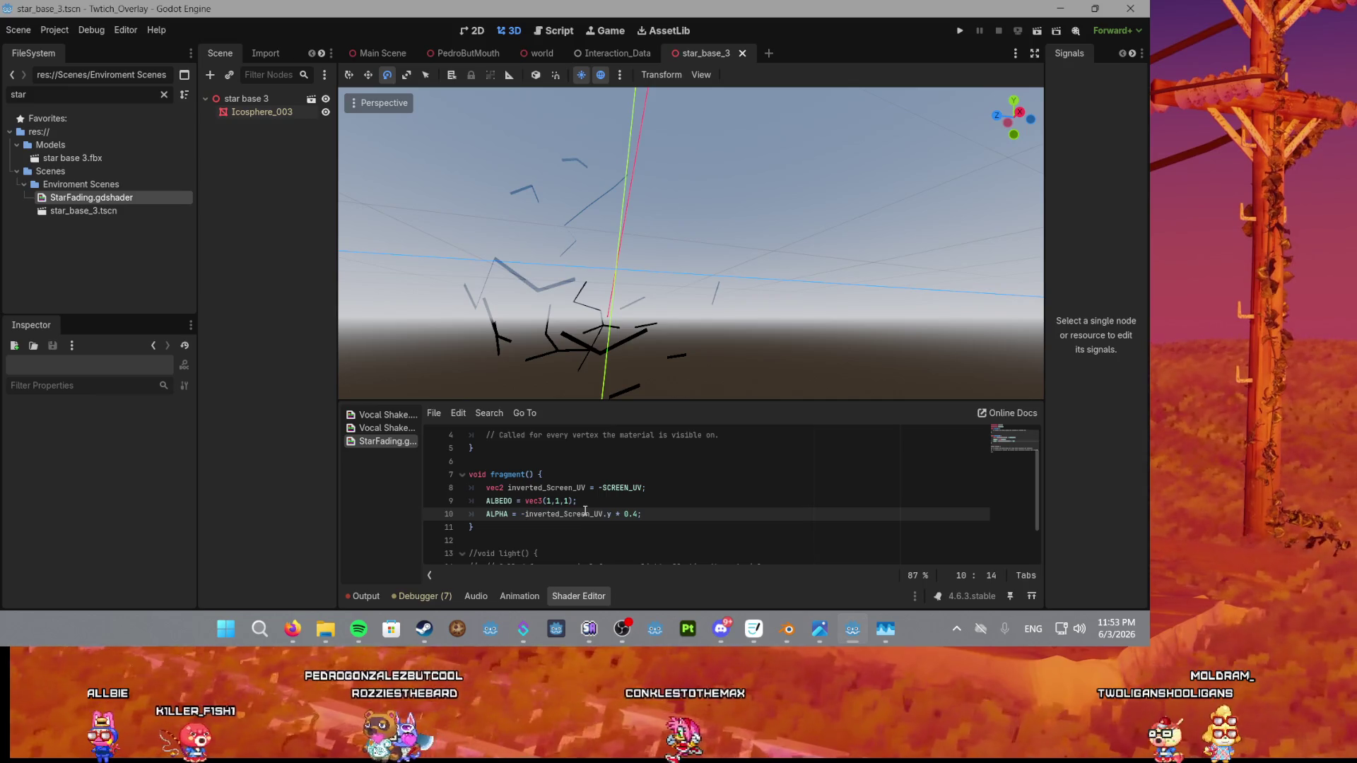
pyautogui.write('(')
pyautogui.hotkey('ctrl', 'Right')
pyautogui.hotkey('ctrl', 'Right')
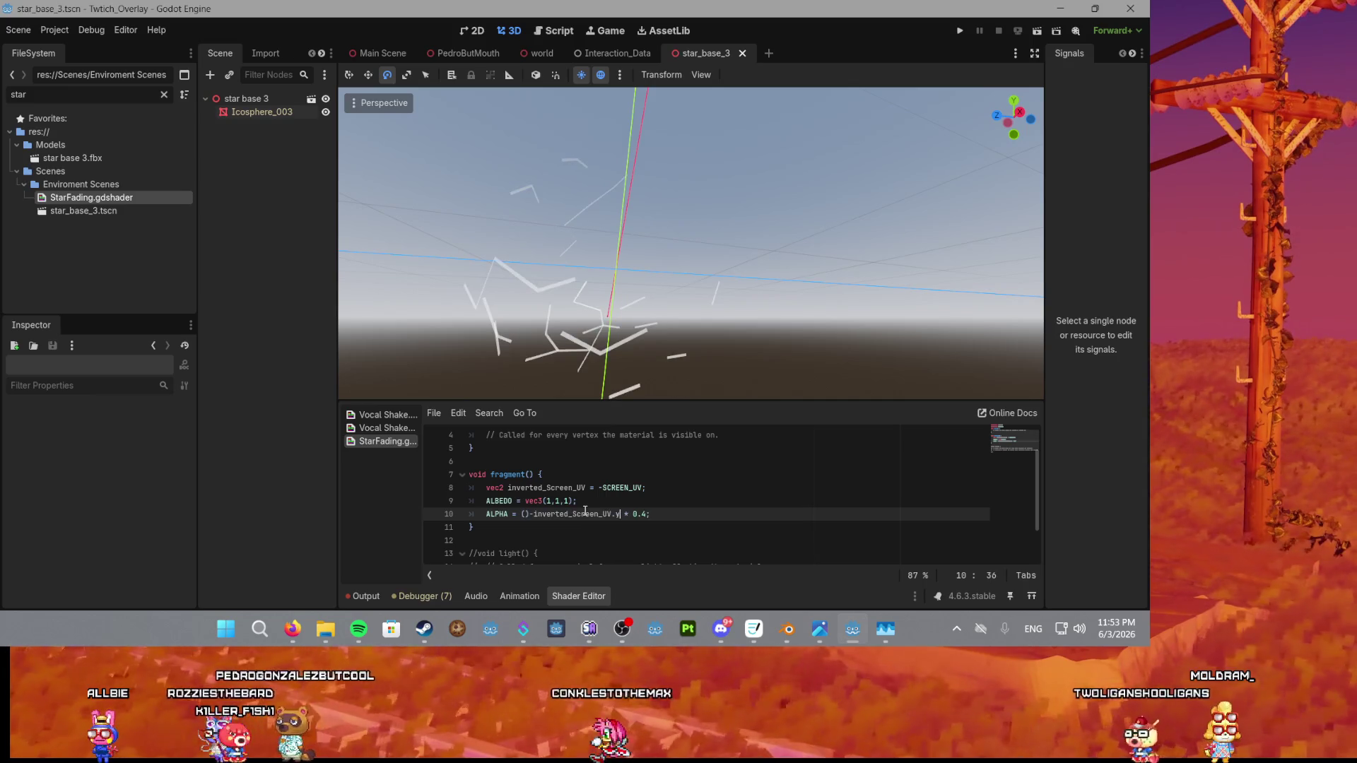
pyautogui.write(')')
pyautogui.write(' - 1')
pyautogui.click(528, 515)
pyautogui.press('Delete')
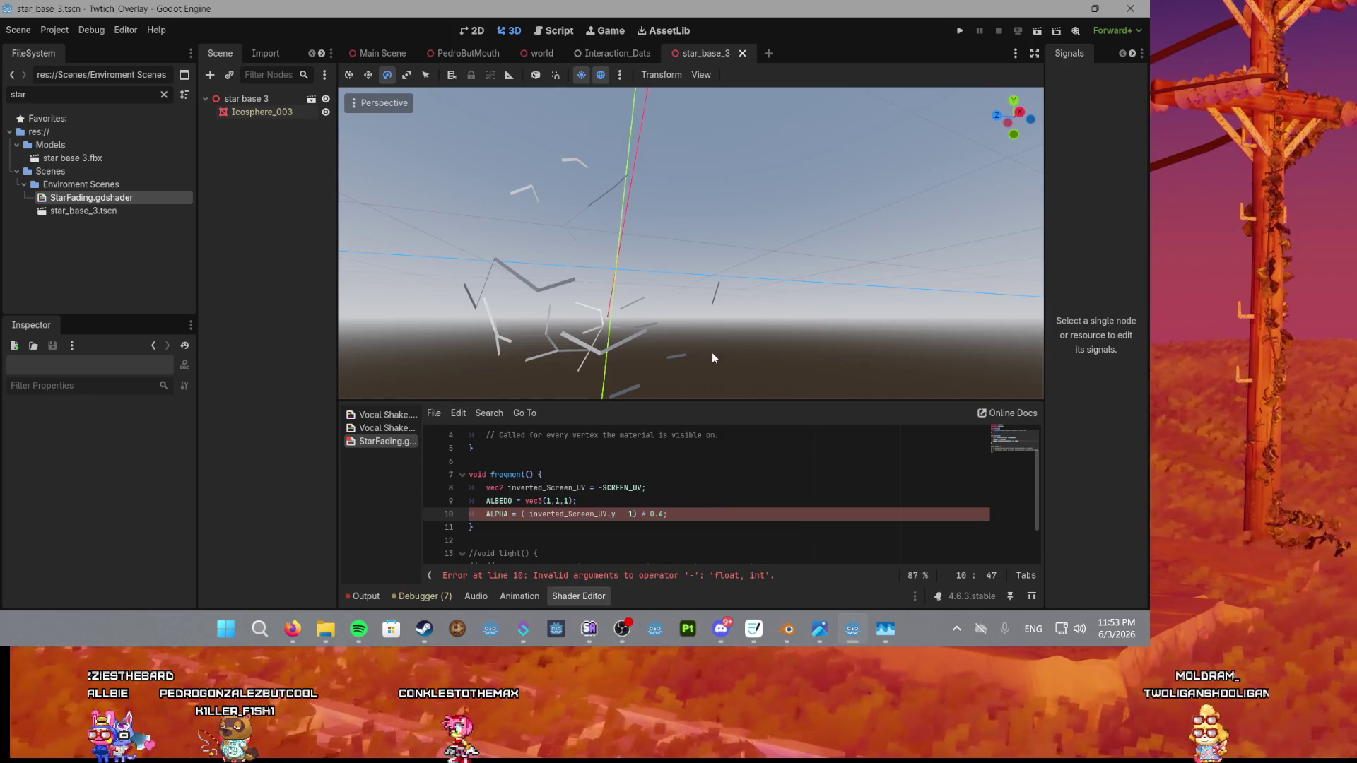
pyautogui.hotkey('ctrl', 's')
# Drop the 0.4 multiplier and rework ALPHA into -inverted_Screen_UV.y + 1.0.
pyautogui.moveTo(668, 514); pyautogui.dragTo(641, 514)
pyautogui.press('BackSpace')
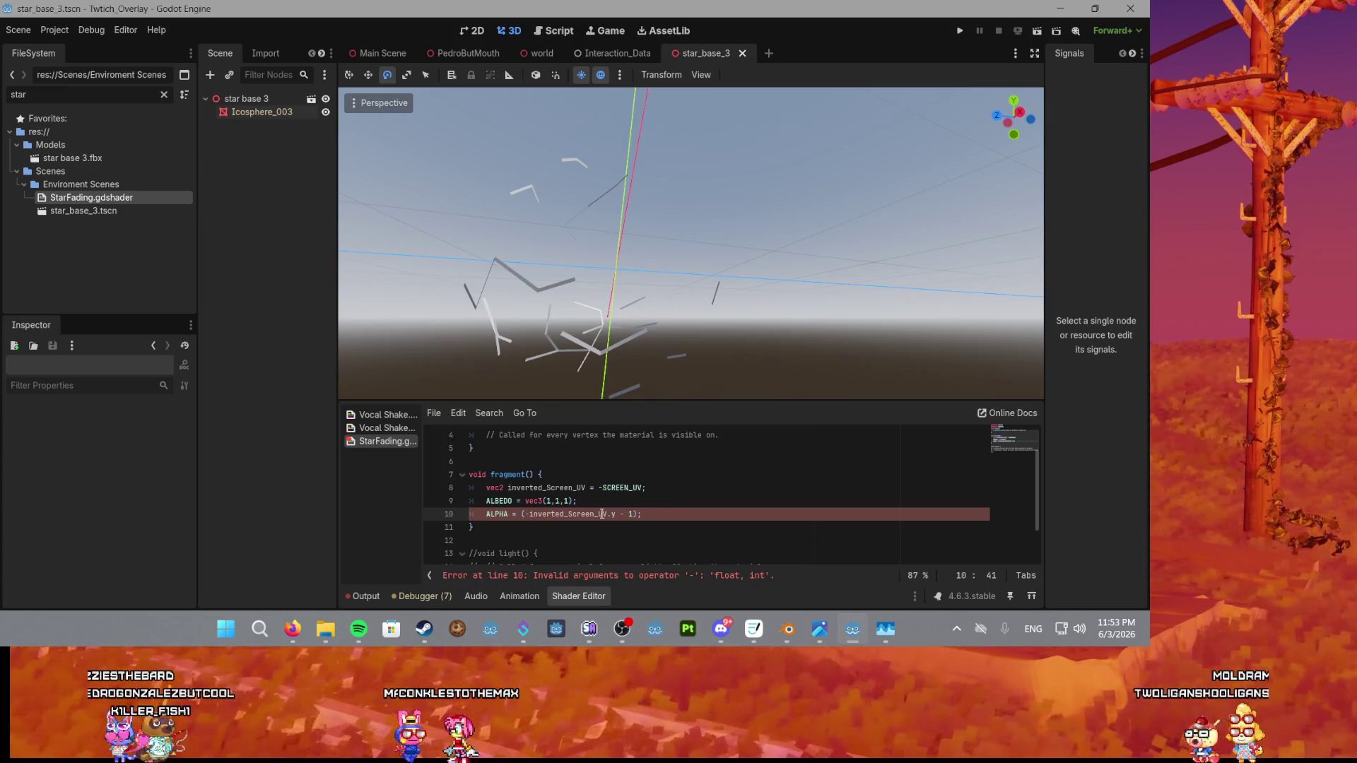
pyautogui.click(526, 514)
pyautogui.press('BackSpace')
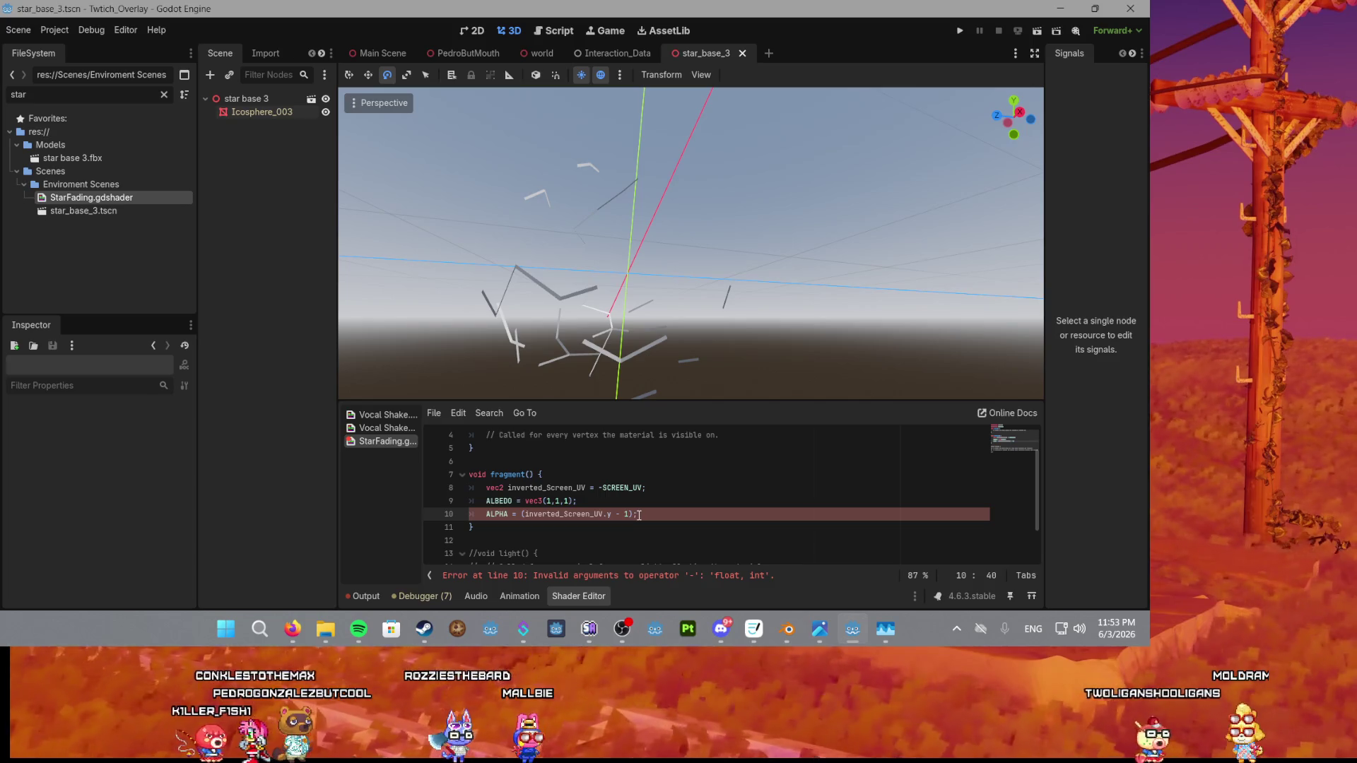
pyautogui.click(633, 514)
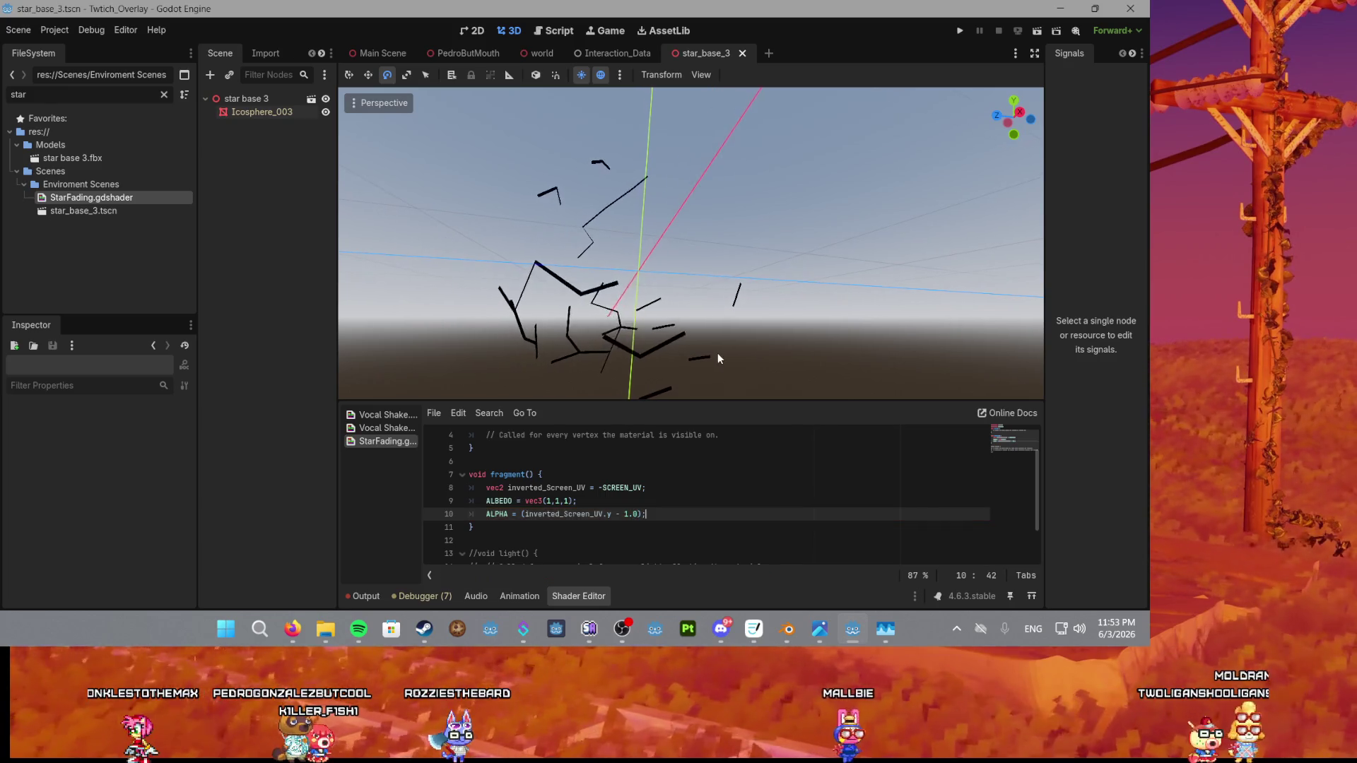
pyautogui.scroll(-3, 703, 337)
pyautogui.scroll(4, 682, 315)
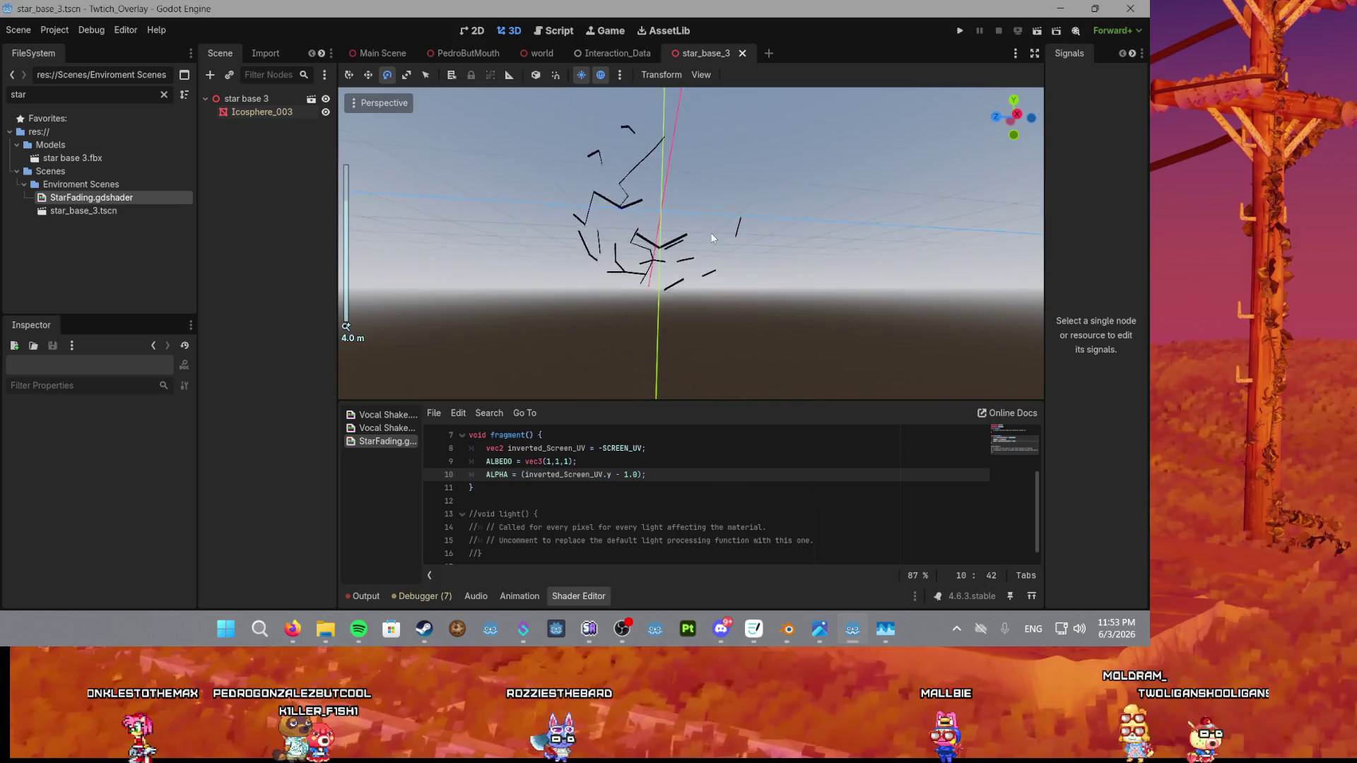
pyautogui.click(529, 475)
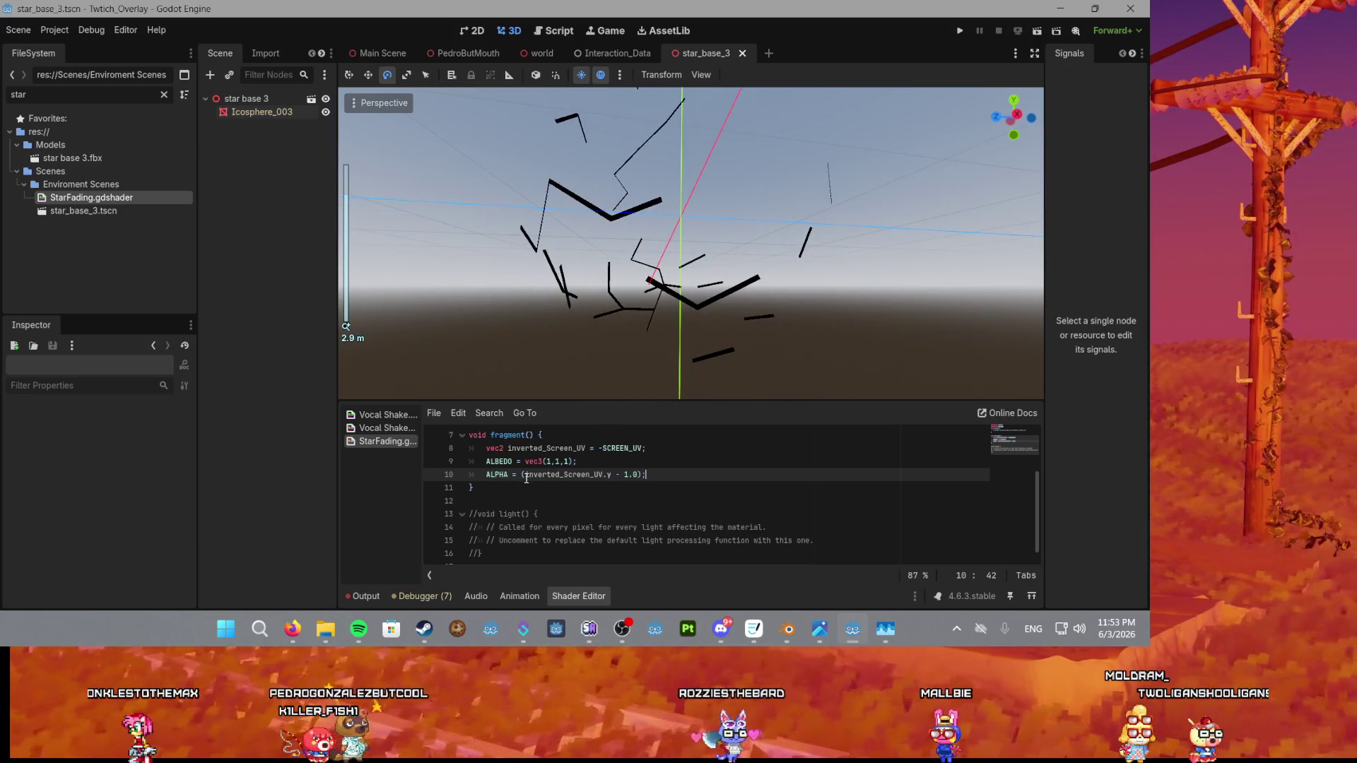
pyautogui.write('-')
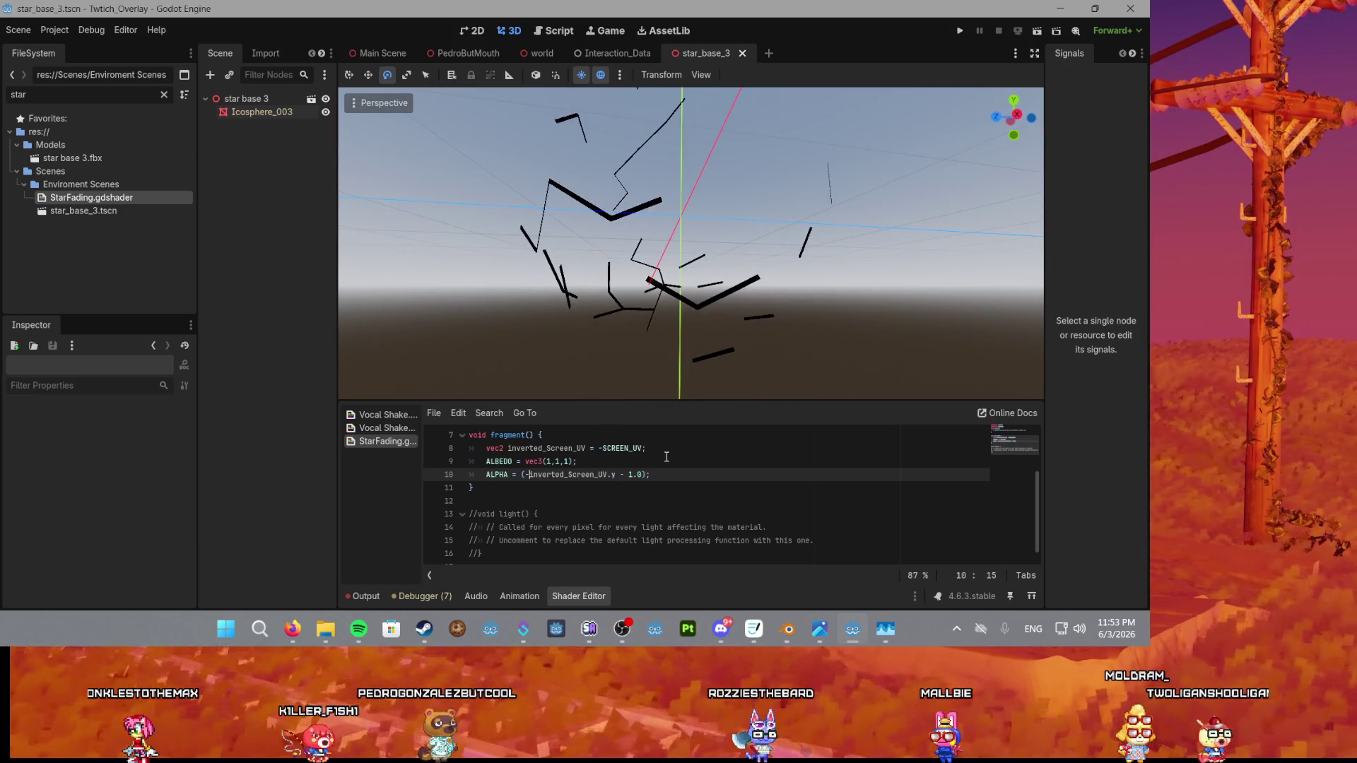
pyautogui.scroll(2, 643, 346)
pyautogui.click(626, 475)
pyautogui.press('BackSpace')
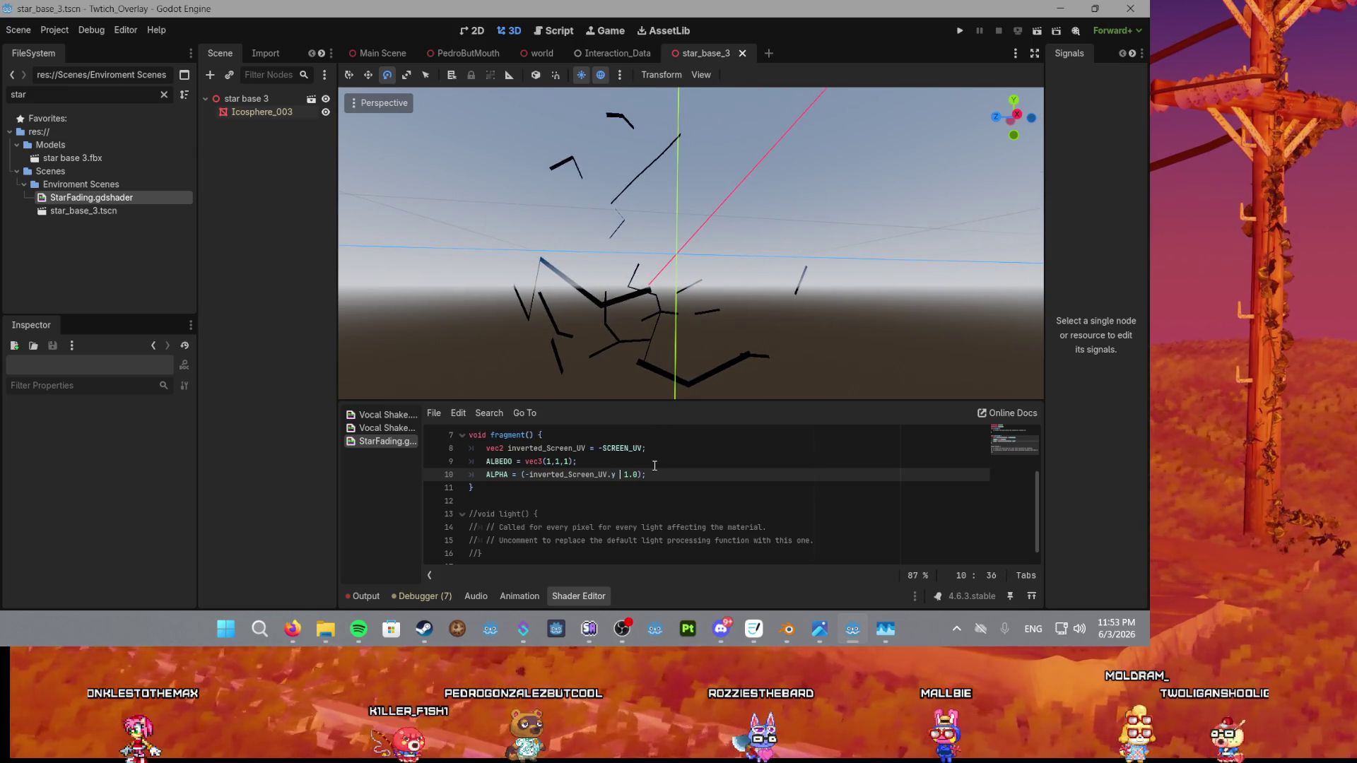
pyautogui.write('+')
# Append a 0.2 multiplier to ALPHA, then reduce it to 0.01 while checking the stars.
pyautogui.moveTo(692, 382)
pyautogui.mouseDown()
pyautogui.moveTo(702, 338)
pyautogui.moveTo(685, 371)
pyautogui.mouseUp()
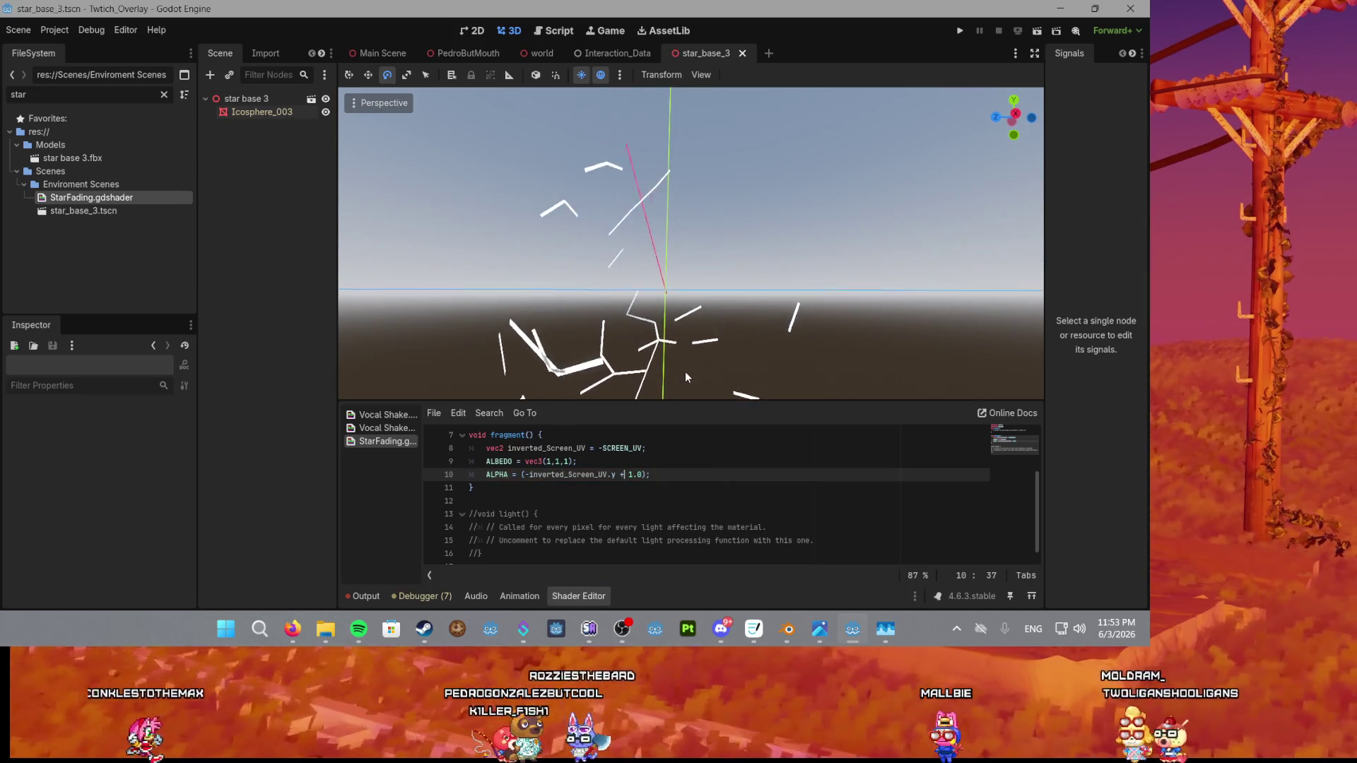
pyautogui.scroll(5, 672, 326)
pyautogui.moveTo(672, 325); pyautogui.dragTo(670, 266)
pyautogui.scroll(-2, 670, 272)
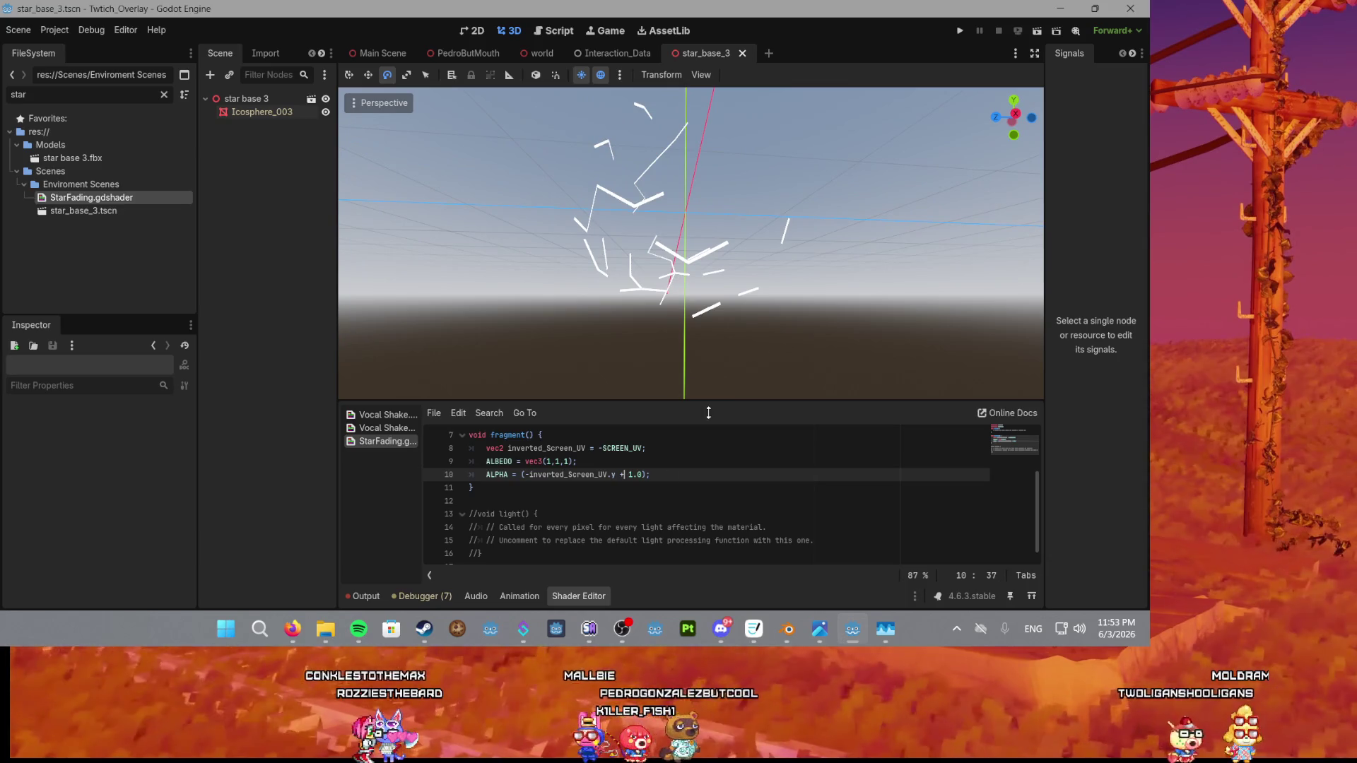
pyautogui.click(646, 474)
pyautogui.write('* 0.2')
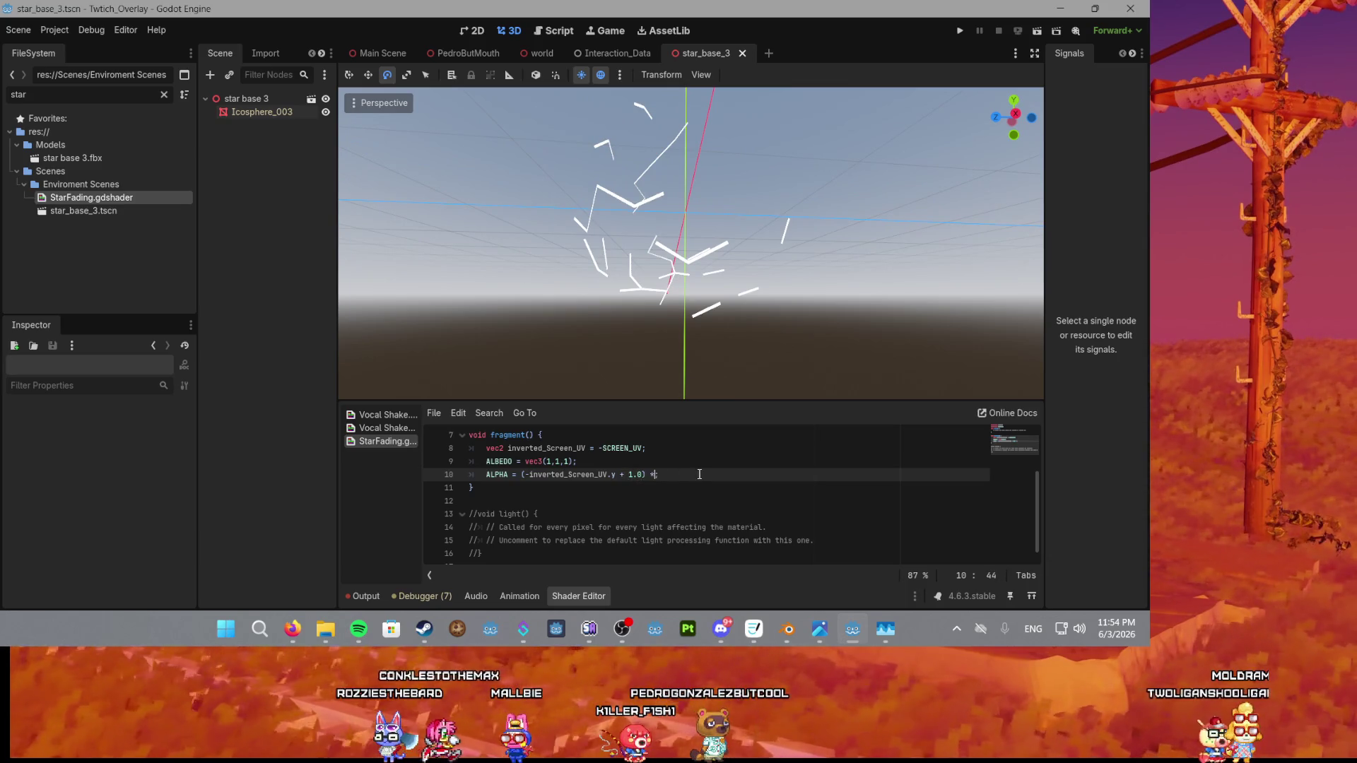
pyautogui.write(';')
pyautogui.moveTo(733, 253)
pyautogui.mouseDown()
pyautogui.moveTo(716, 337)
pyautogui.moveTo(736, 160)
pyautogui.mouseUp()
pyautogui.scroll(-2, 736, 160)
pyautogui.press('Left')
pyautogui.press('Left')
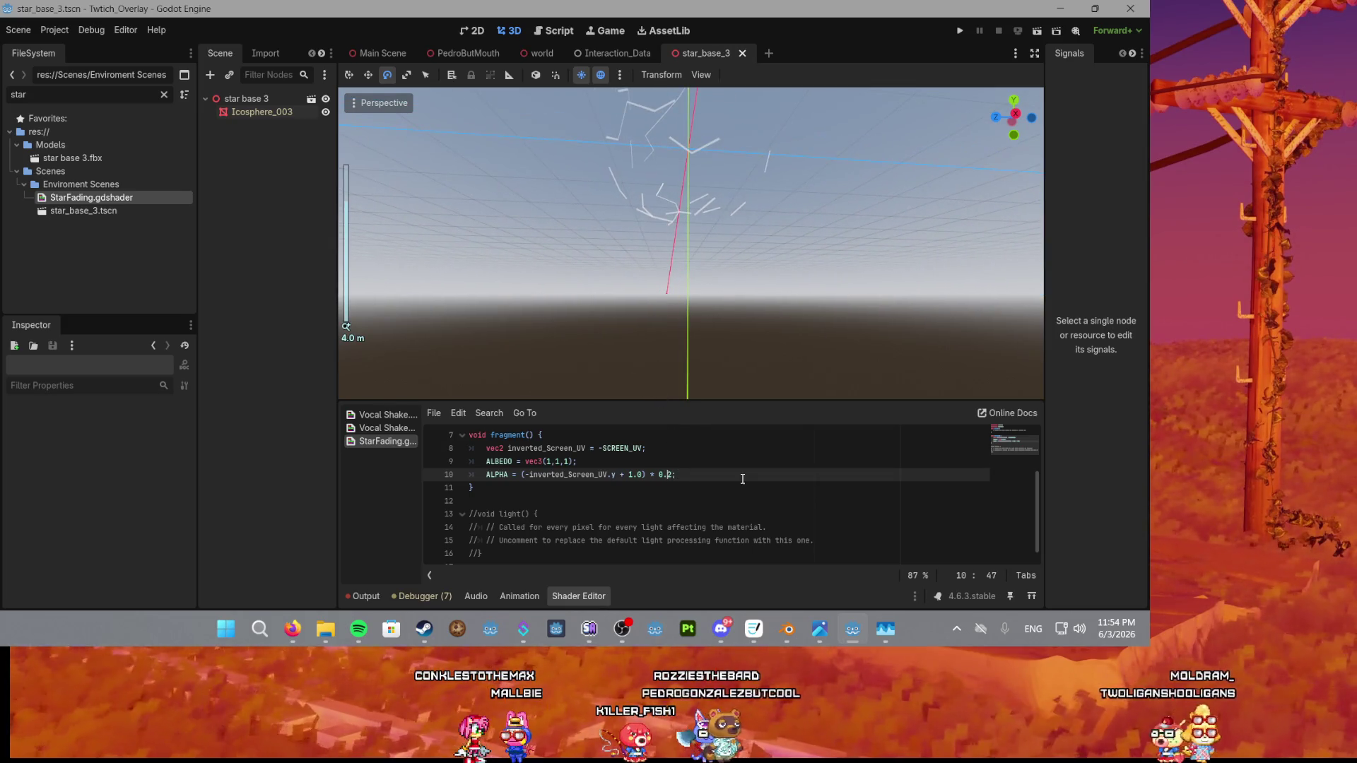
pyautogui.press('Delete')
pyautogui.write('01')
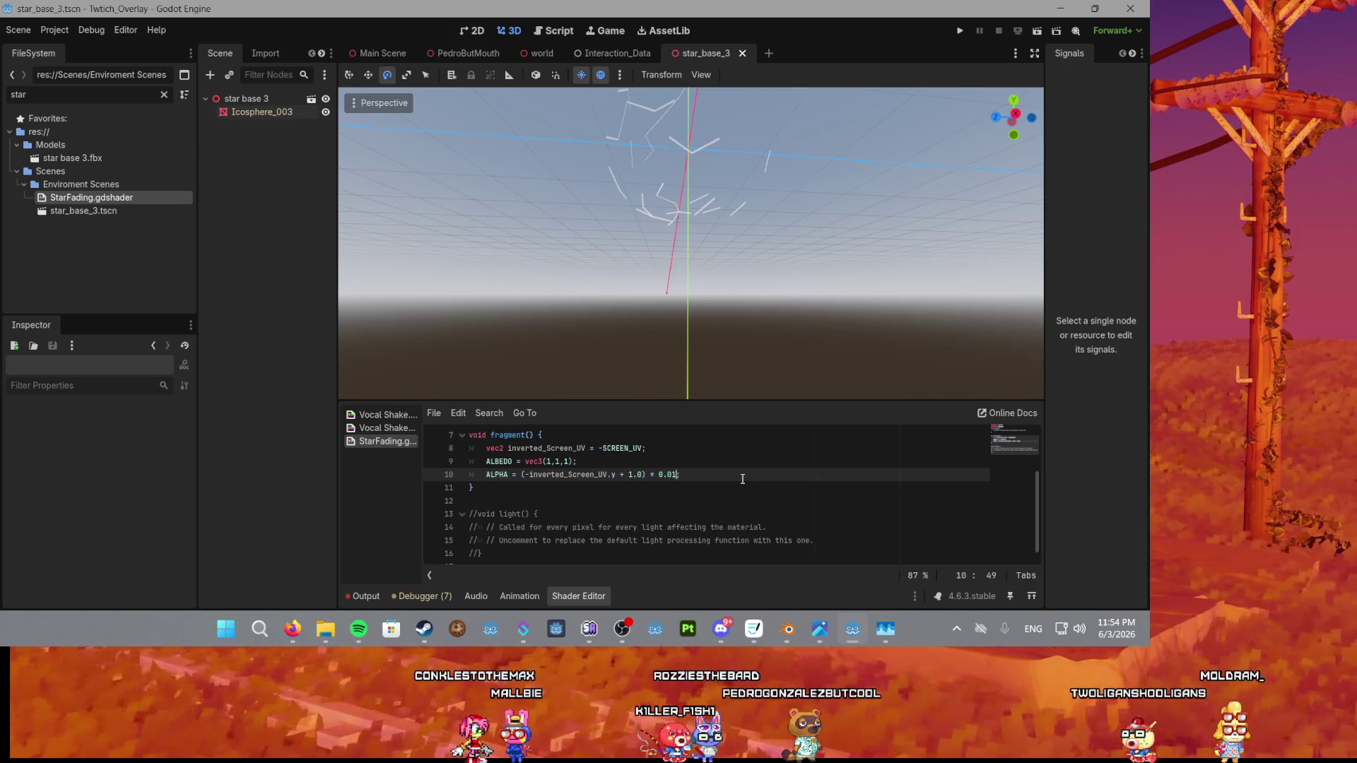
# Restore the ALPHA signs to (-inverted_Screen_UV.y + 1.0) * 0.01 so the stars fade.
pyautogui.moveTo(713, 261)
pyautogui.mouseDown()
pyautogui.moveTo(693, 379)
pyautogui.moveTo(685, 117)
pyautogui.moveTo(682, 256)
pyautogui.moveTo(633, 286)
pyautogui.moveTo(640, 304)
pyautogui.mouseUp()
pyautogui.scroll(3, 678, 146)
pyautogui.scroll(2, 529, 516)
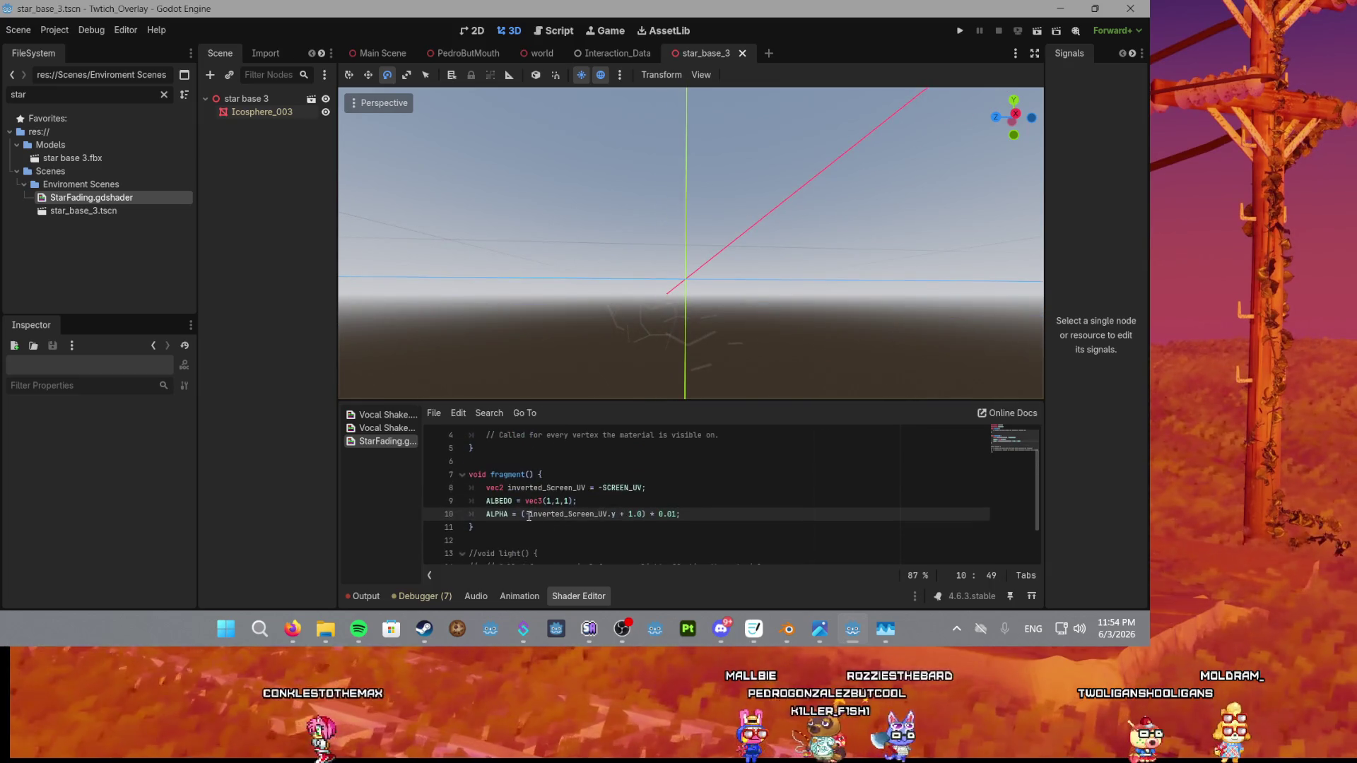
pyautogui.press('BackSpace')
pyautogui.click(625, 513)
pyautogui.press('BackSpace')
pyautogui.press('BackSpace')
pyautogui.write('-')
pyautogui.scroll(5, 701, 336)
pyautogui.scroll(3, 702, 317)
pyautogui.press('Right')
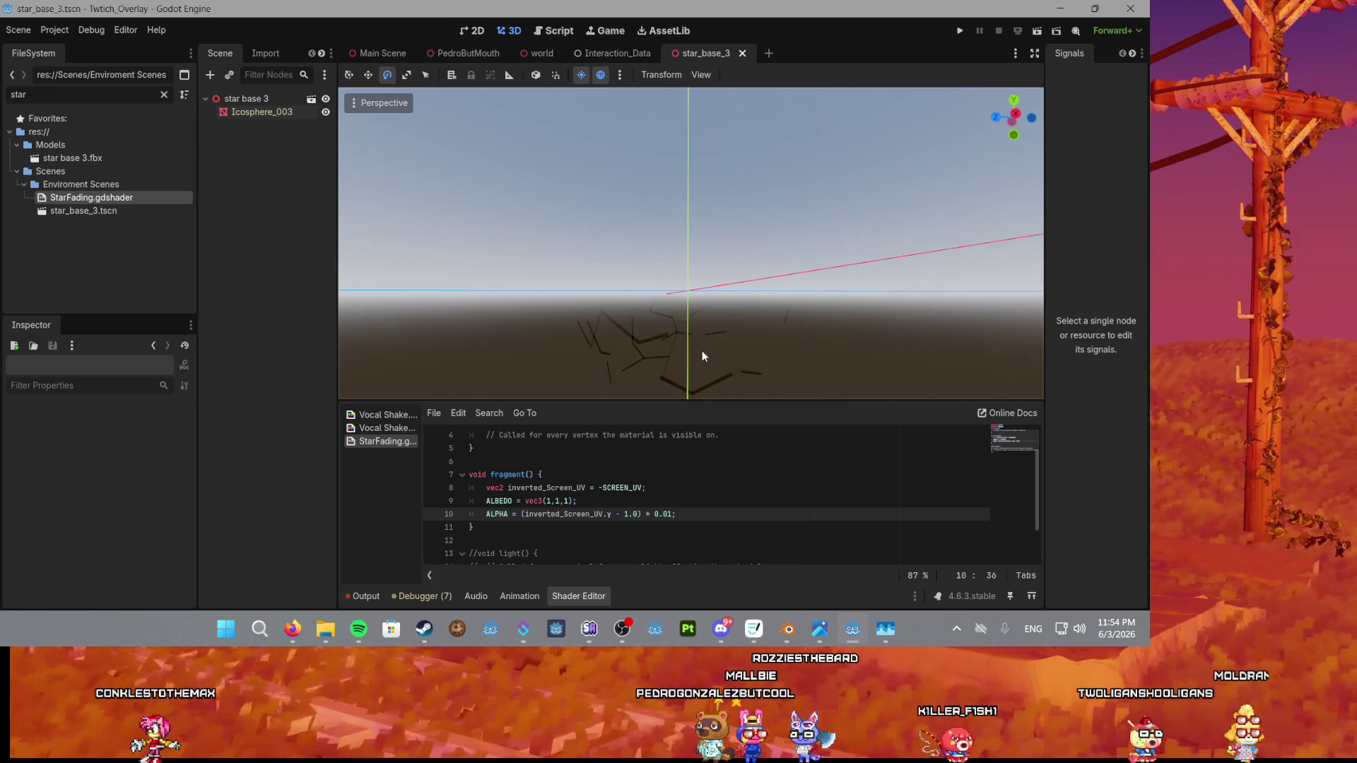
pyautogui.press('Left')
pyautogui.press('BackSpace')
pyautogui.write('+')
pyautogui.hotkey('ctrl', 'Left')
pyautogui.hotkey('ctrl', 'Left')
pyautogui.hotkey('ctrl', 'Left')
pyautogui.write('-')
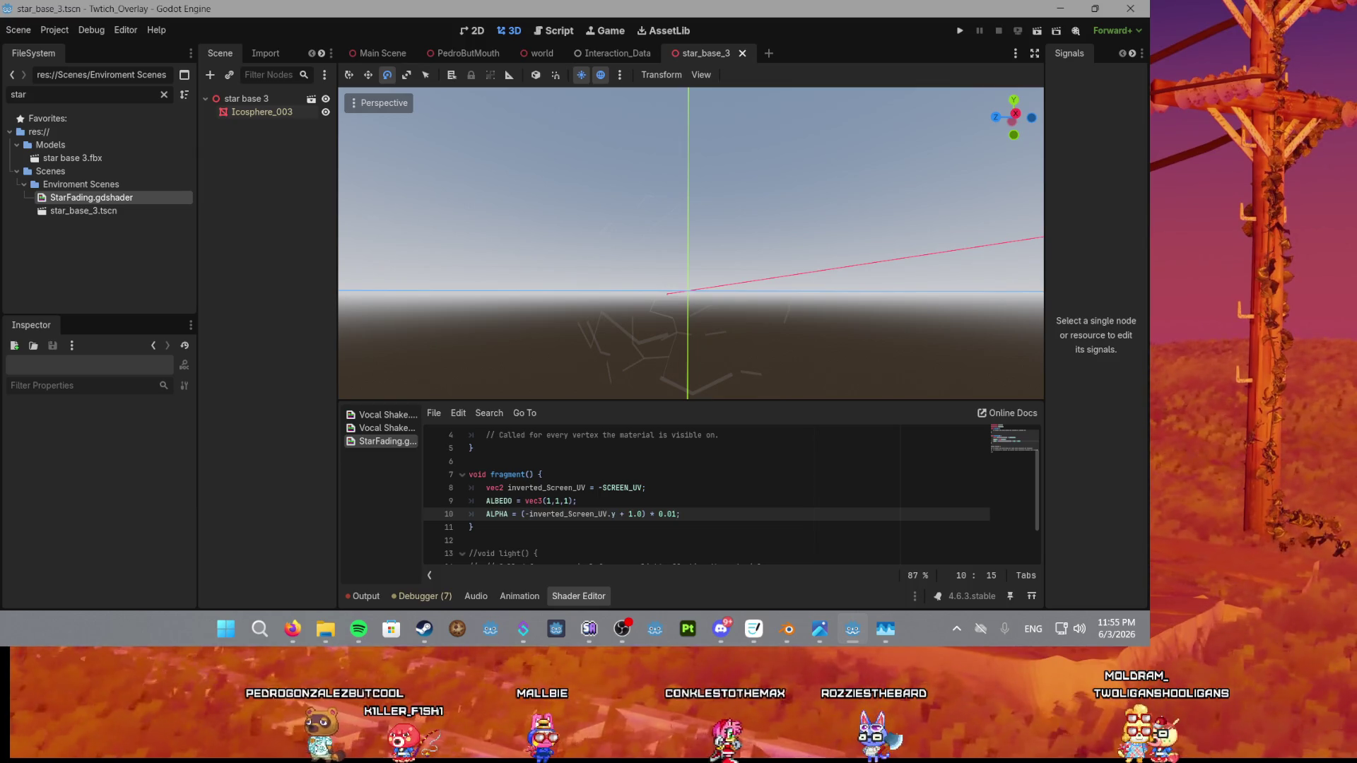
# Replace the whole ALPHA expression with the float constant 1.0.
pyautogui.moveTo(676, 514); pyautogui.dragTo(521, 514)
pyautogui.write('1;')
pyautogui.click(622, 502)
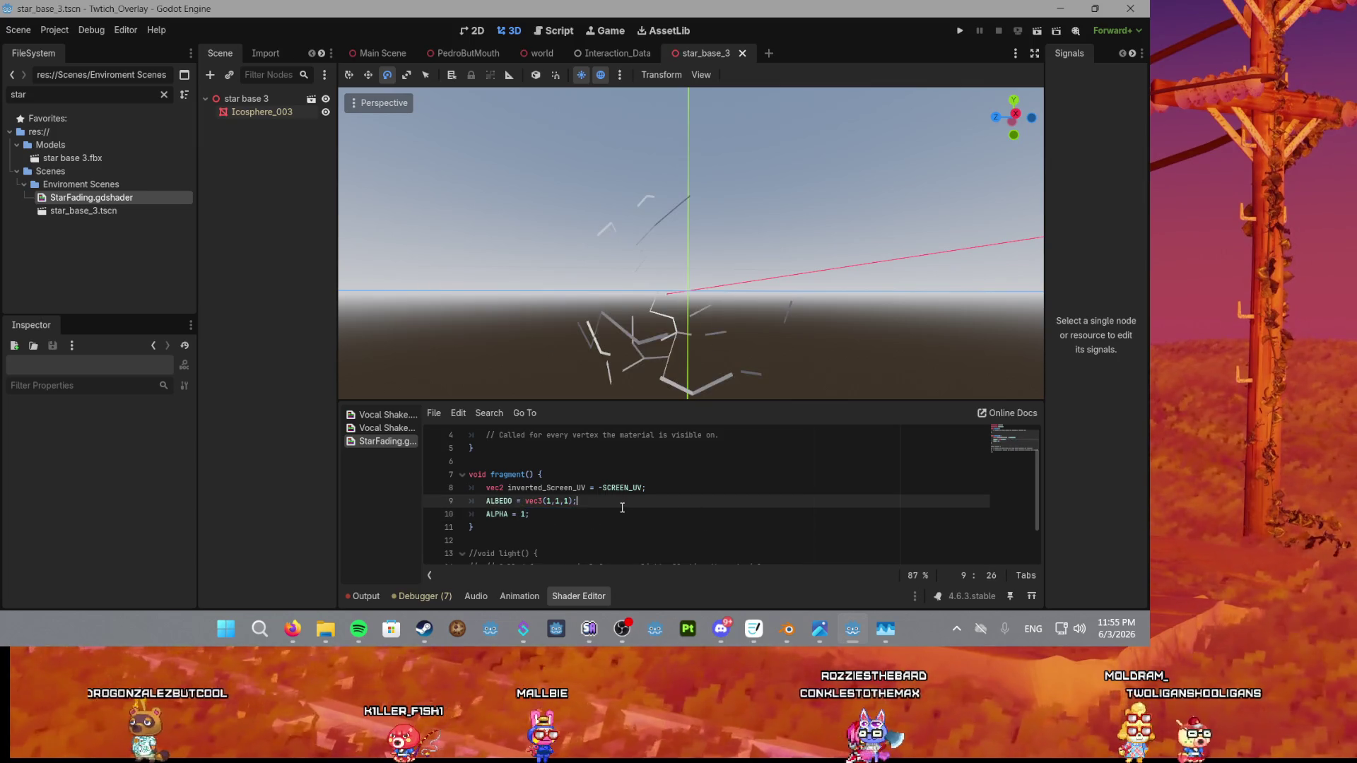
pyautogui.click(524, 515)
pyautogui.write('.0')
pyautogui.click(542, 512)
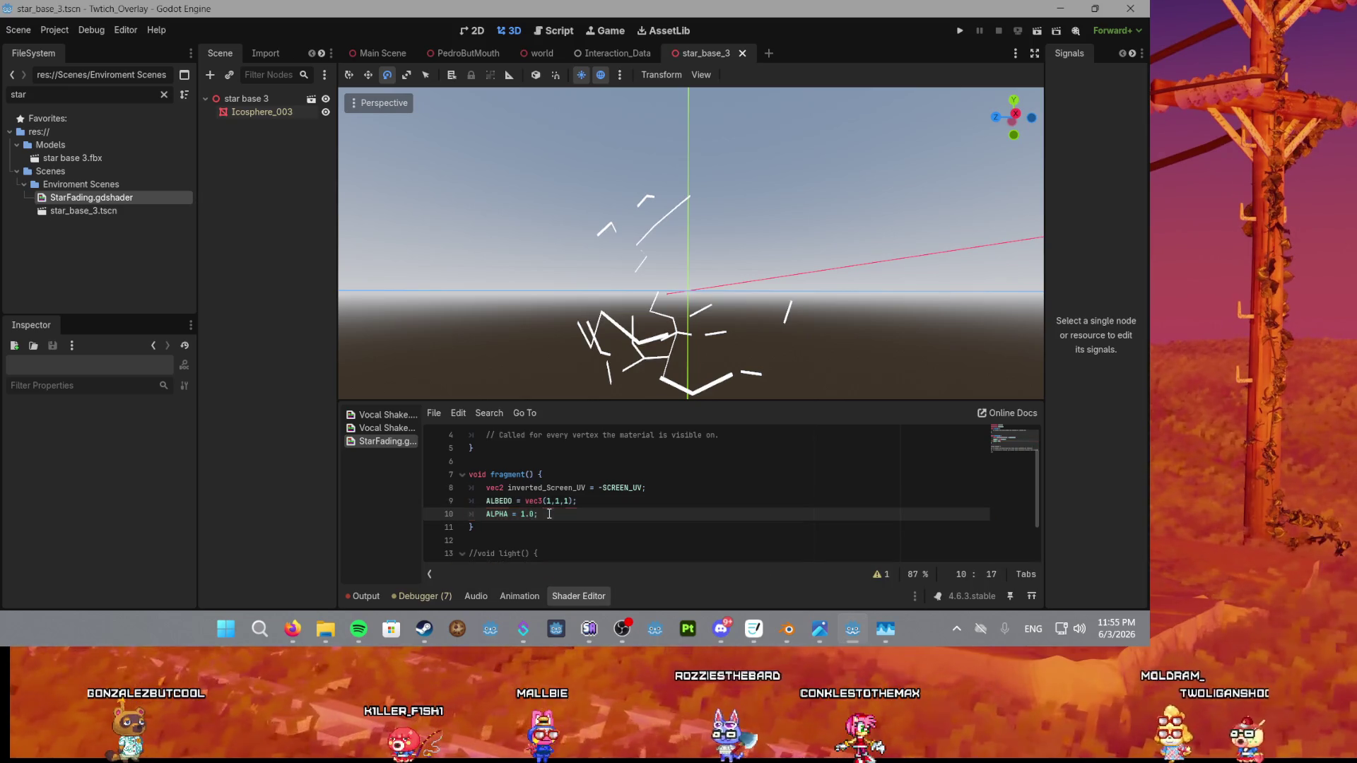
pyautogui.scroll(4, 701, 296)
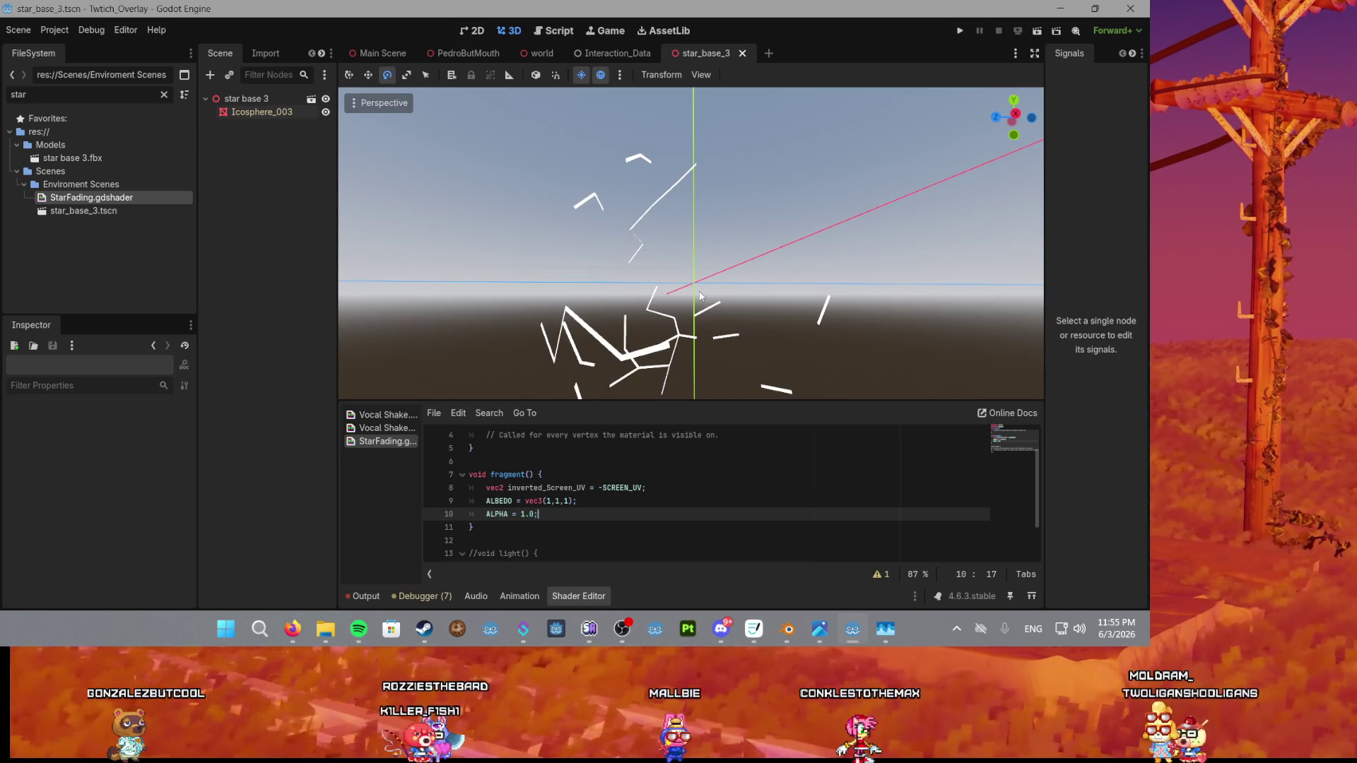
# Try ALPHA = 0.0 and save, then undo back to ALPHA = 1.0.
pyautogui.doubleClick(523, 514)
pyautogui.write('0')
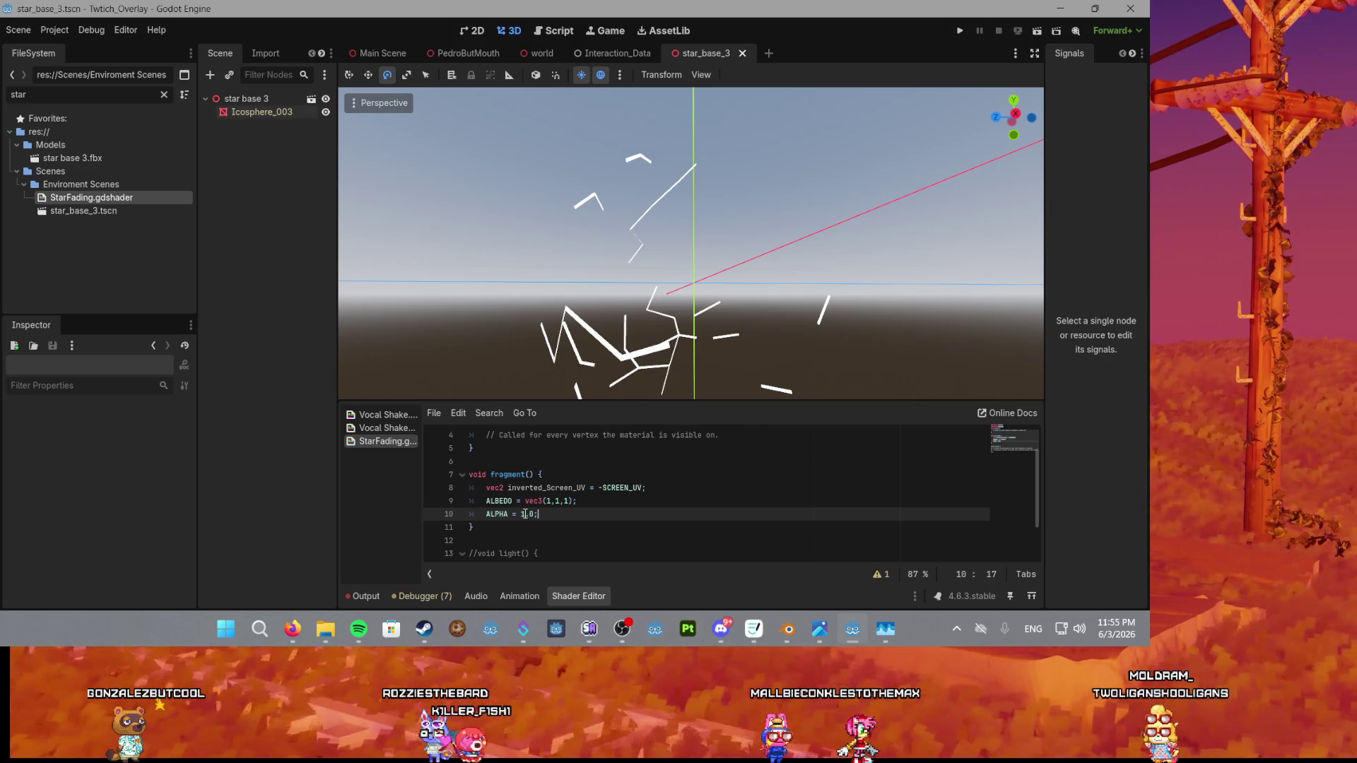
pyautogui.click(596, 514)
pyautogui.hotkey('ctrl', 's')
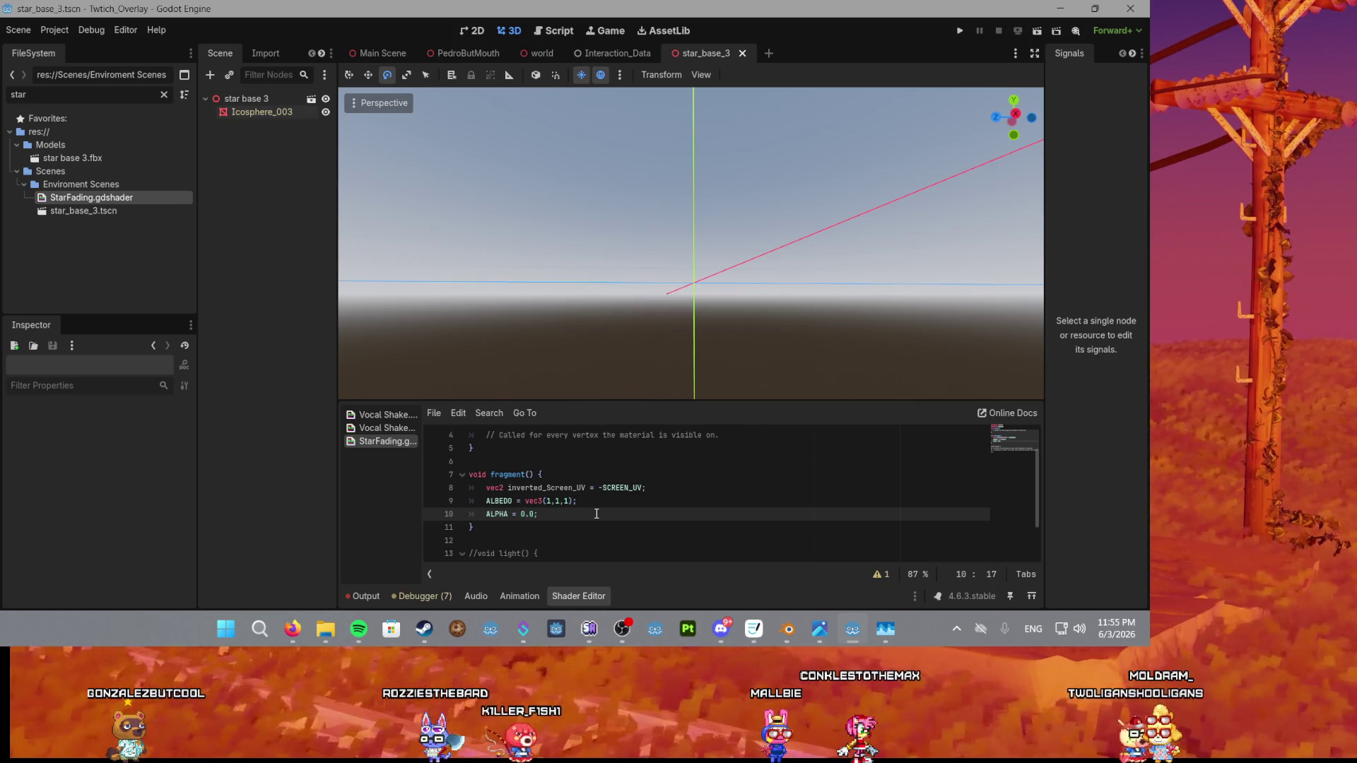
pyautogui.scroll(1, 565, 495)
pyautogui.scroll(-3, 566, 315)
pyautogui.hotkey('ctrl', 'z')
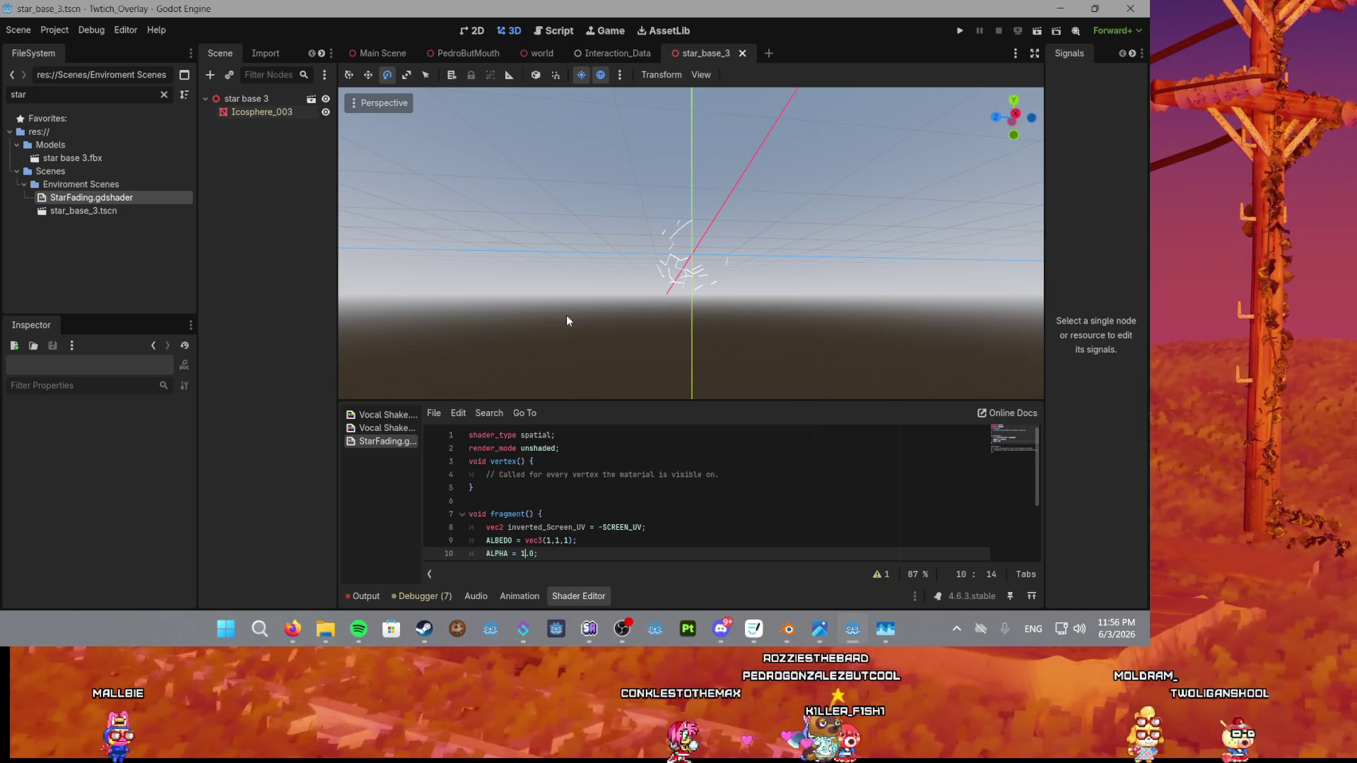
# Briefly split the ALPHA line after the 1, then undo to rejoin it.
pyautogui.press('Left')
pyautogui.press('Left')
pyautogui.press('Left')
pyautogui.press('Return')
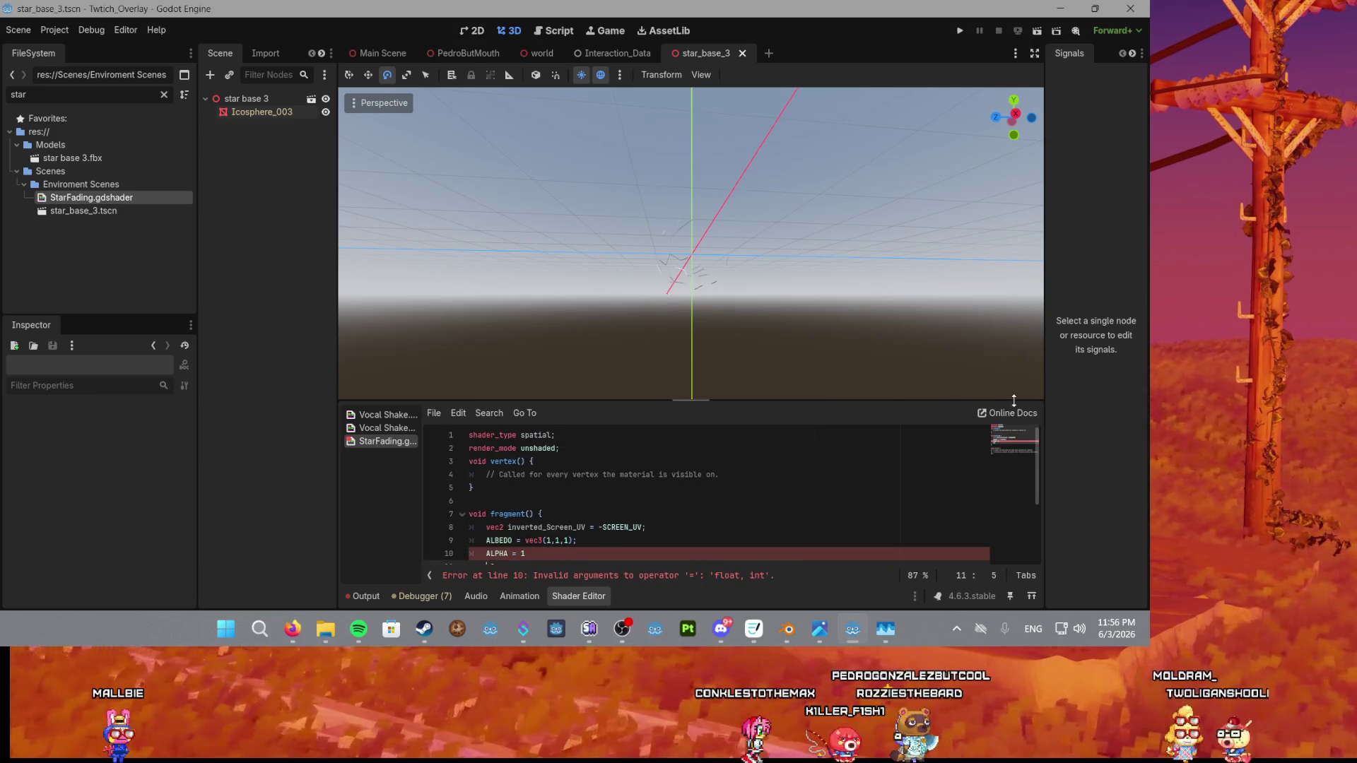
pyautogui.hotkey('ctrl', 'z')
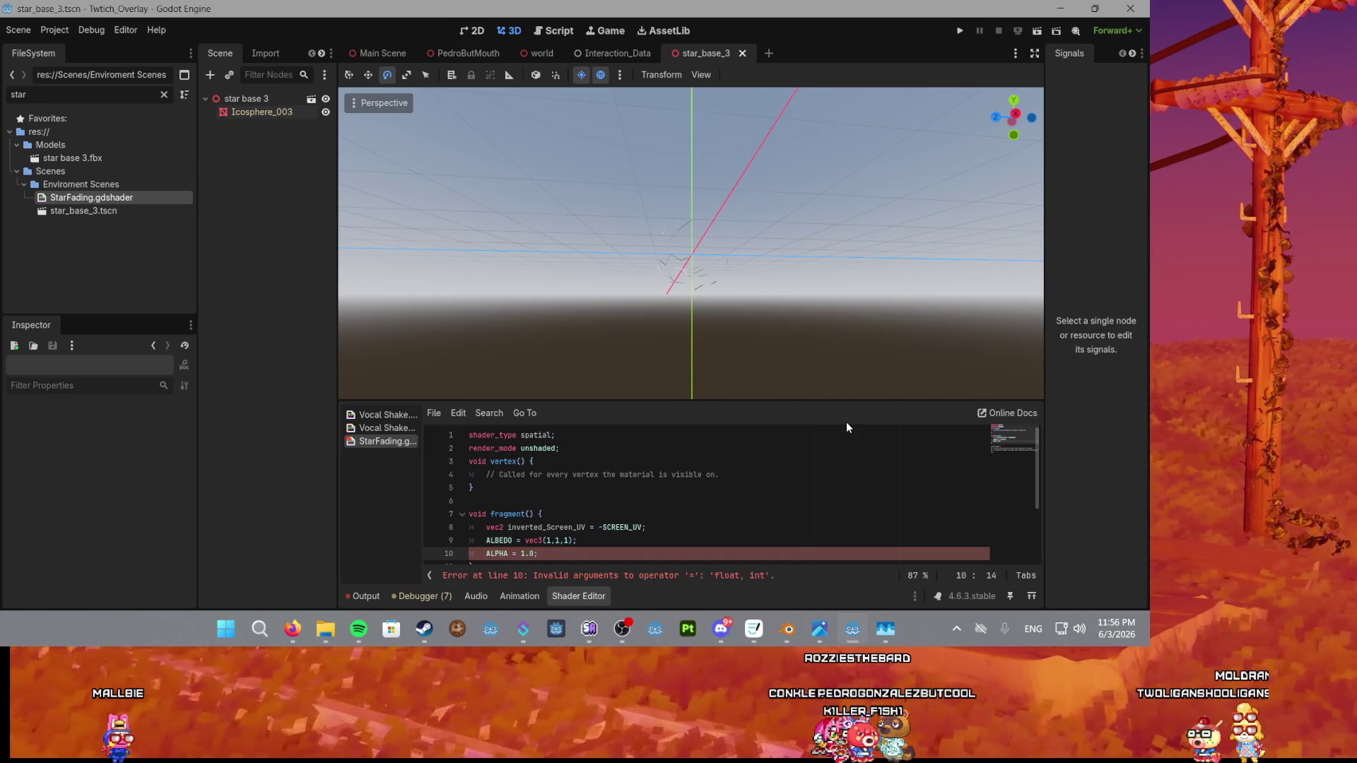
pyautogui.scroll(2, 746, 337)
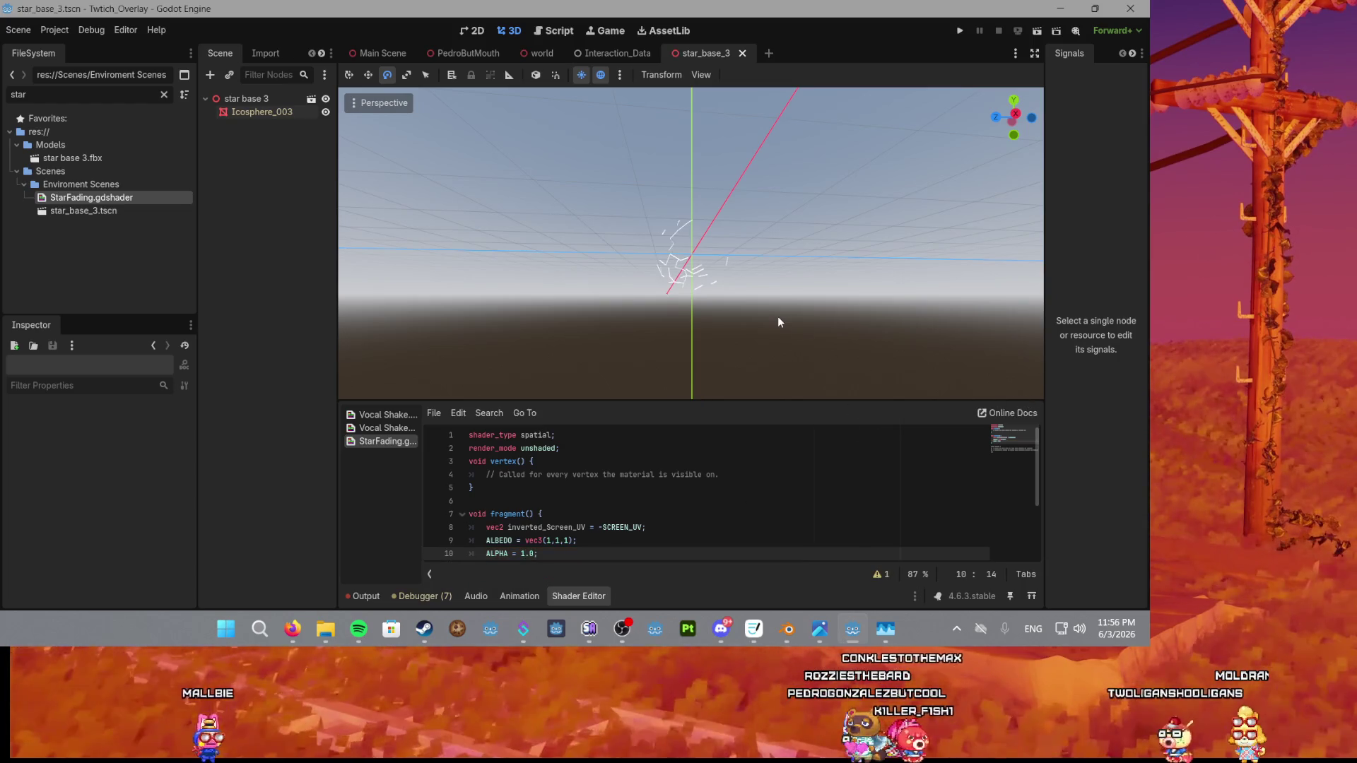
pyautogui.scroll(2, 745, 345)
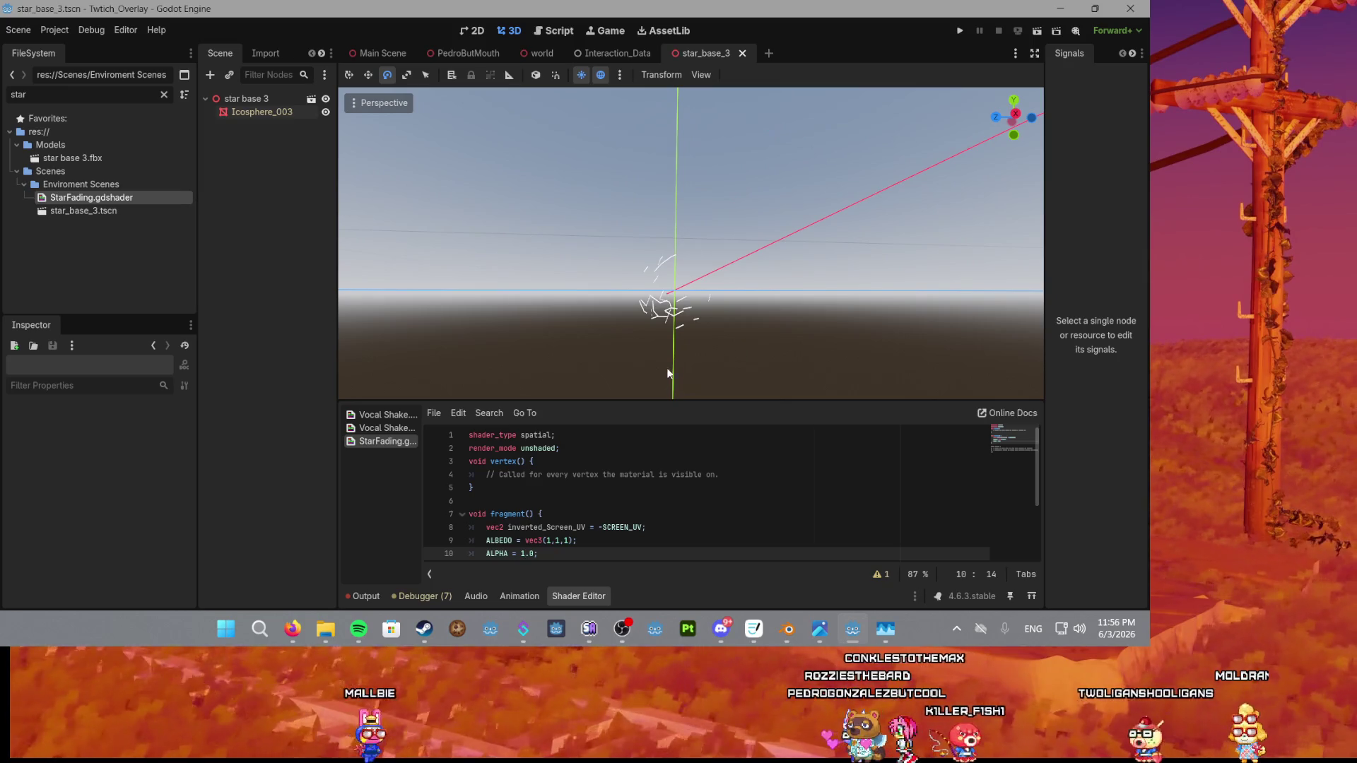
# Rewrite line 8 as vec2(SCREEN_UV.x, SCREEN_UV.y) using autocomplete for SCREEN_UV.
pyautogui.click(647, 529)
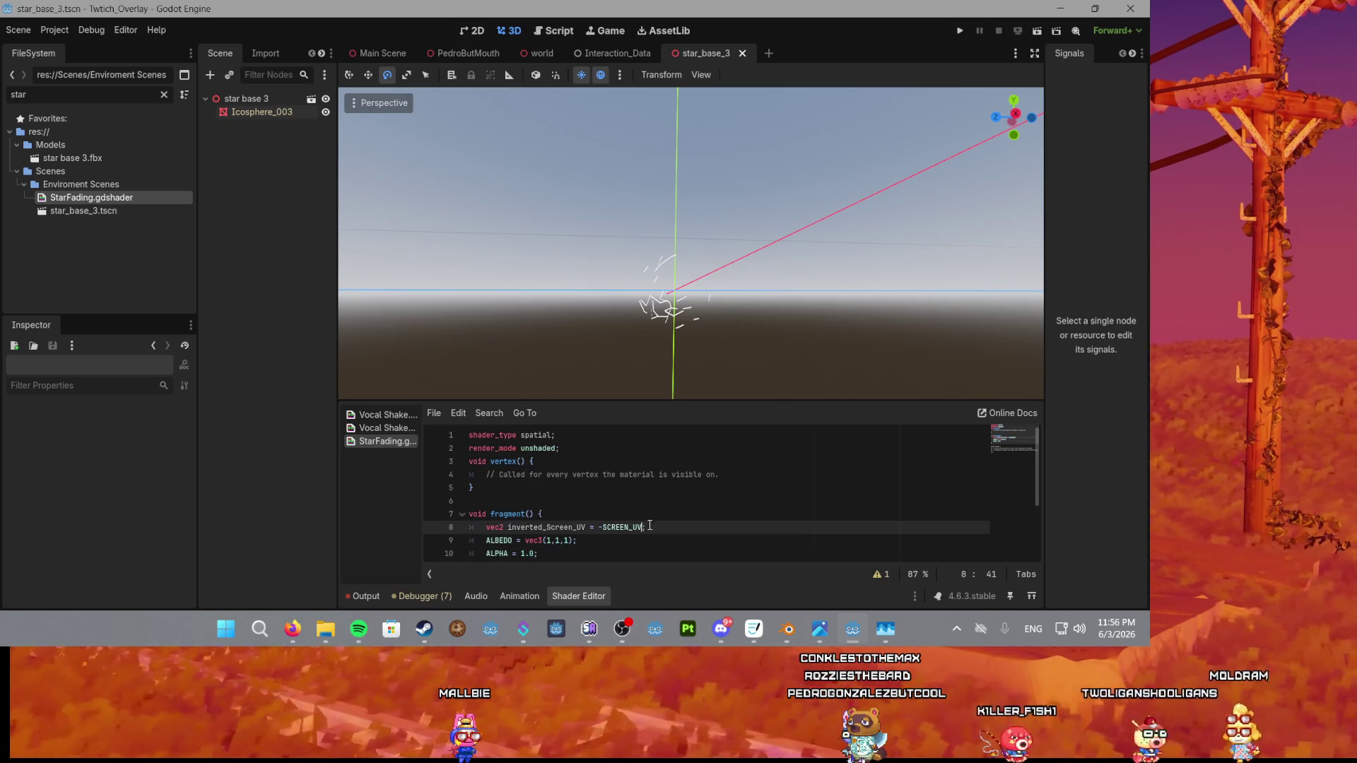
pyautogui.press('BackSpace')
pyautogui.press('BackSpace')
pyautogui.press('BackSpace')
pyautogui.write('vec2(')
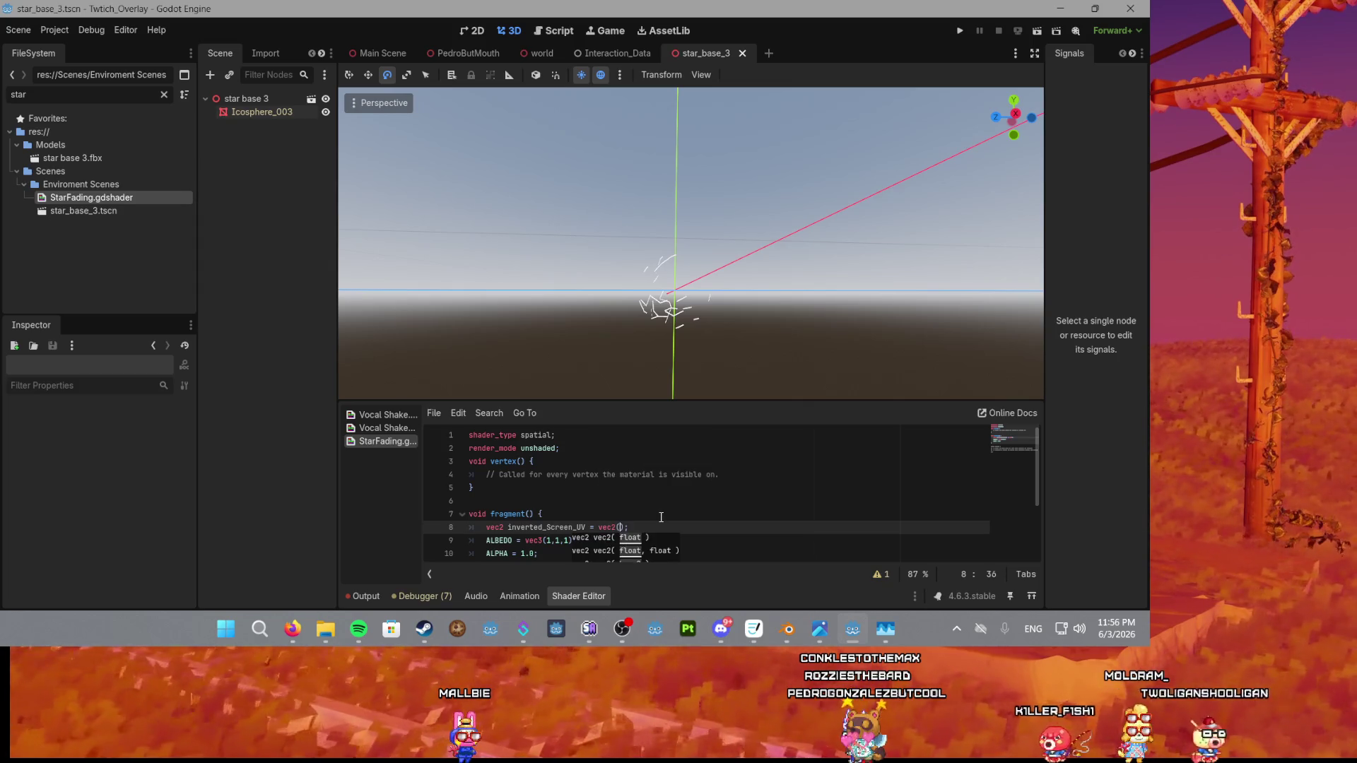
pyautogui.write('v')
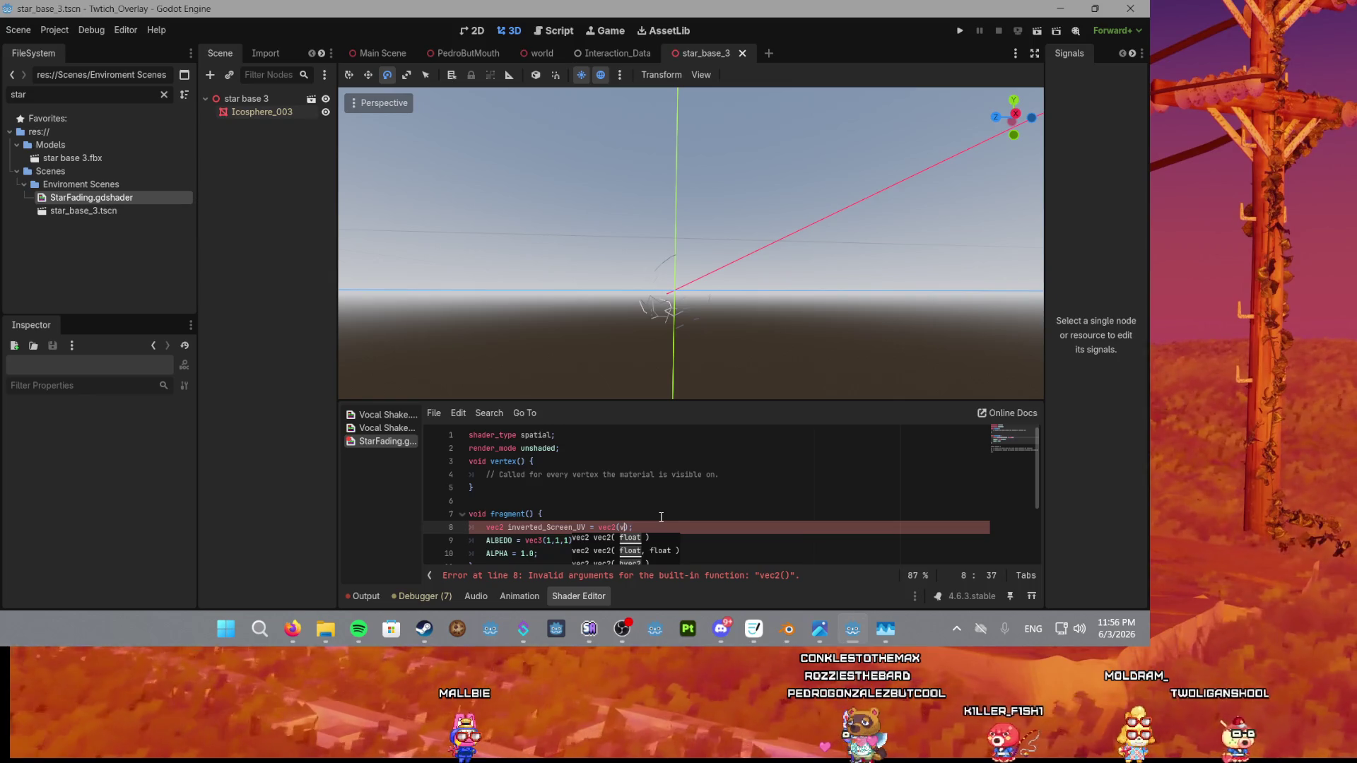
pyautogui.press('BackSpace')
pyautogui.write('sc')
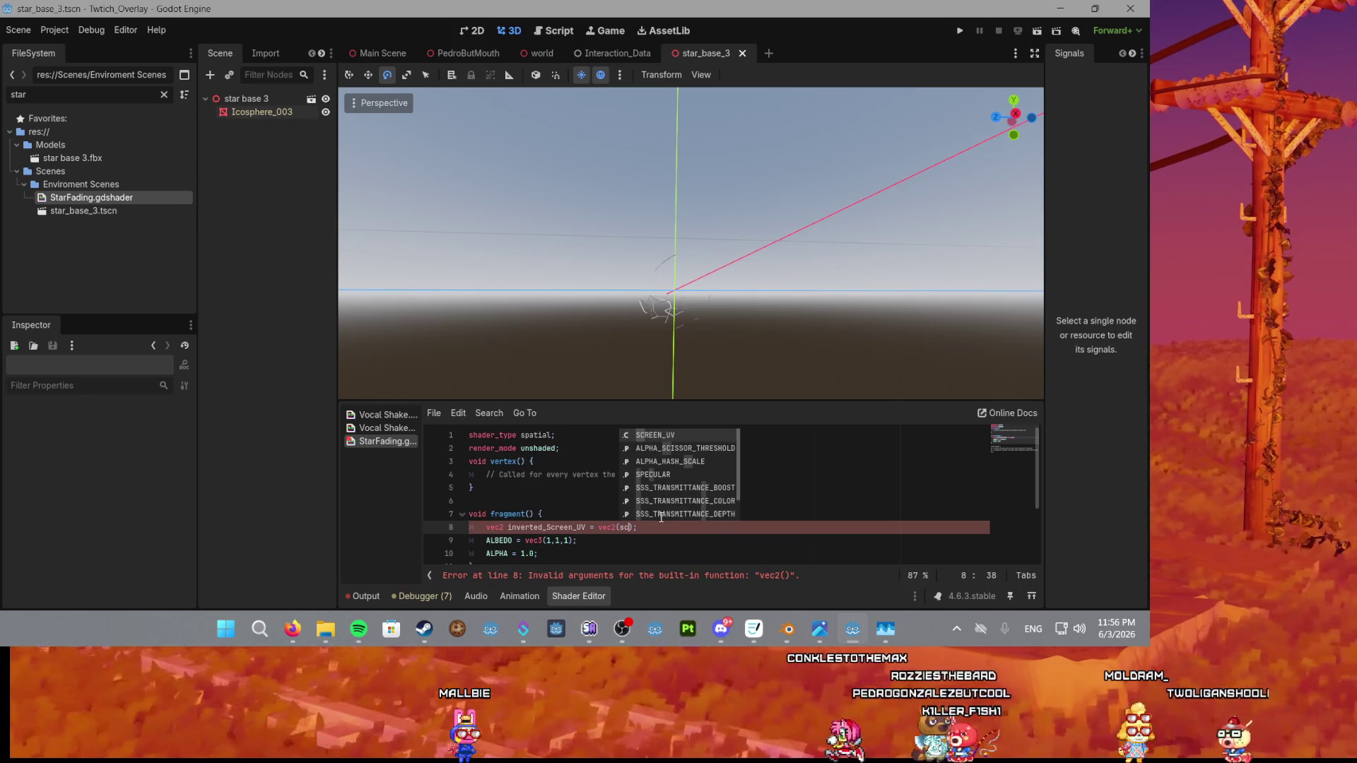
pyautogui.press('Return')
pyautogui.write('.x,')
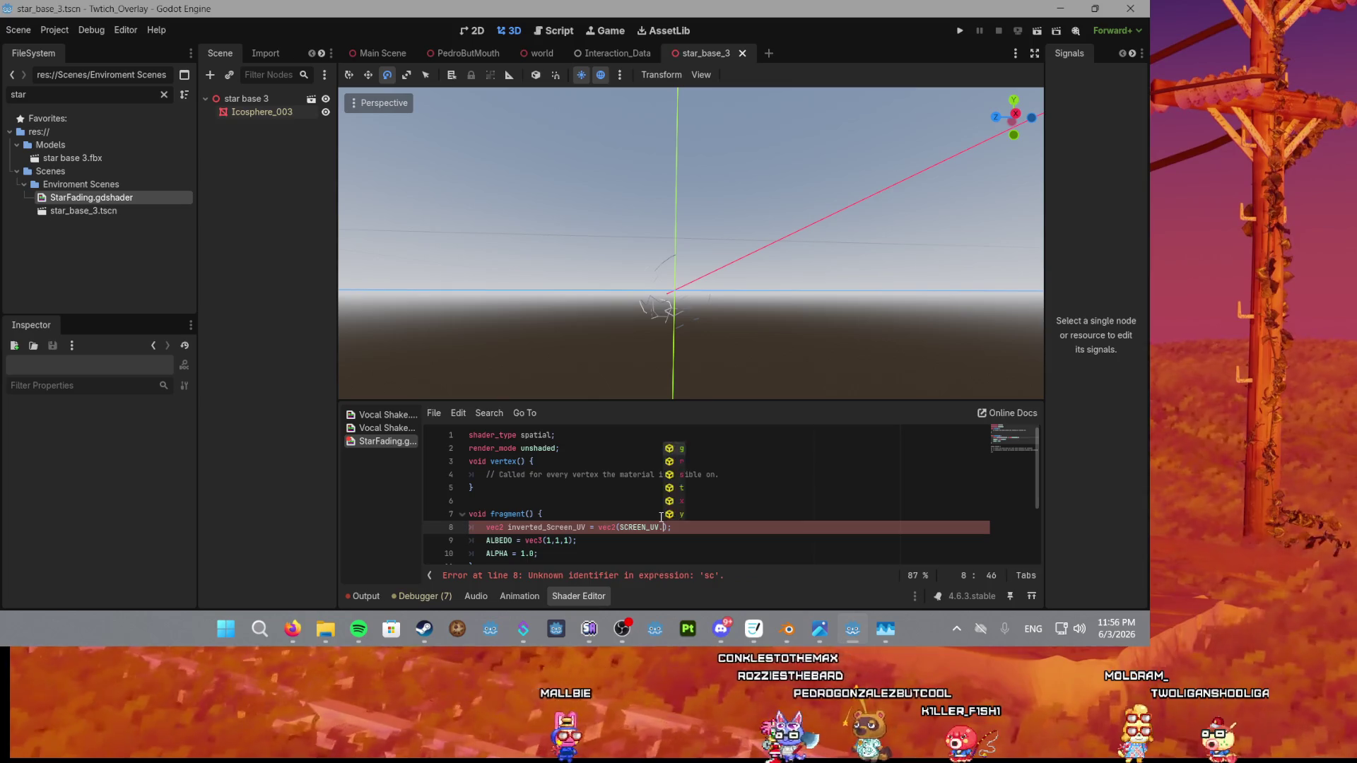
pyautogui.write('sc')
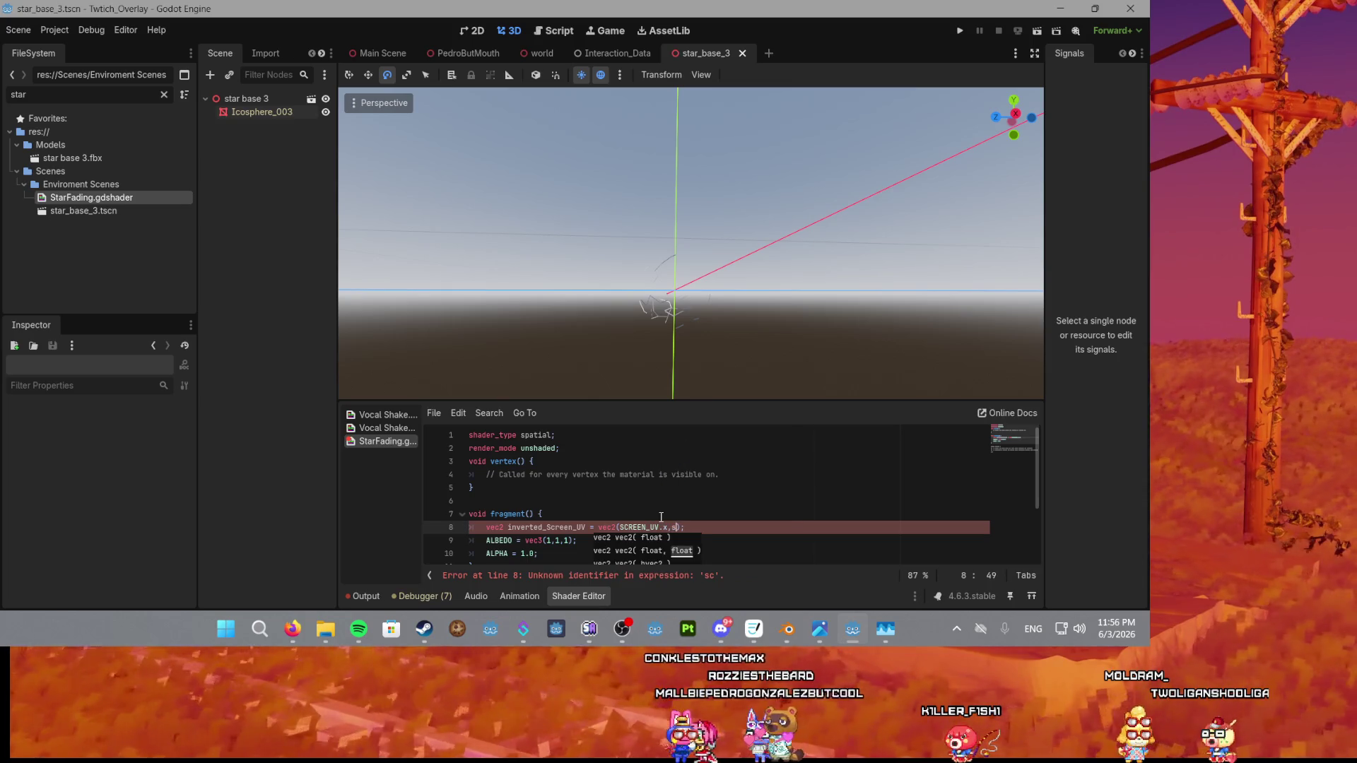
pyautogui.press('Return')
pyautogui.write('.y')
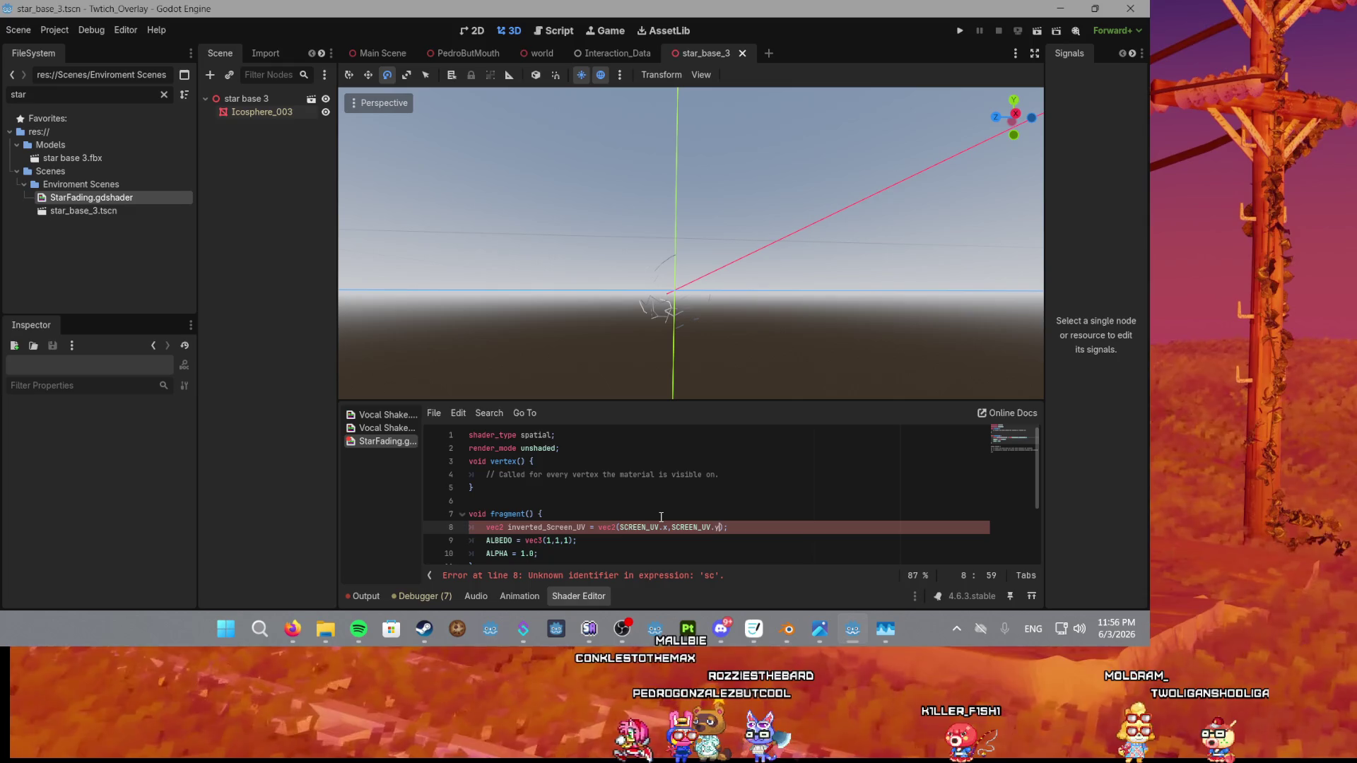
# Negate the second SCREEN_UV.y component and save the shader.
pyautogui.click(673, 527)
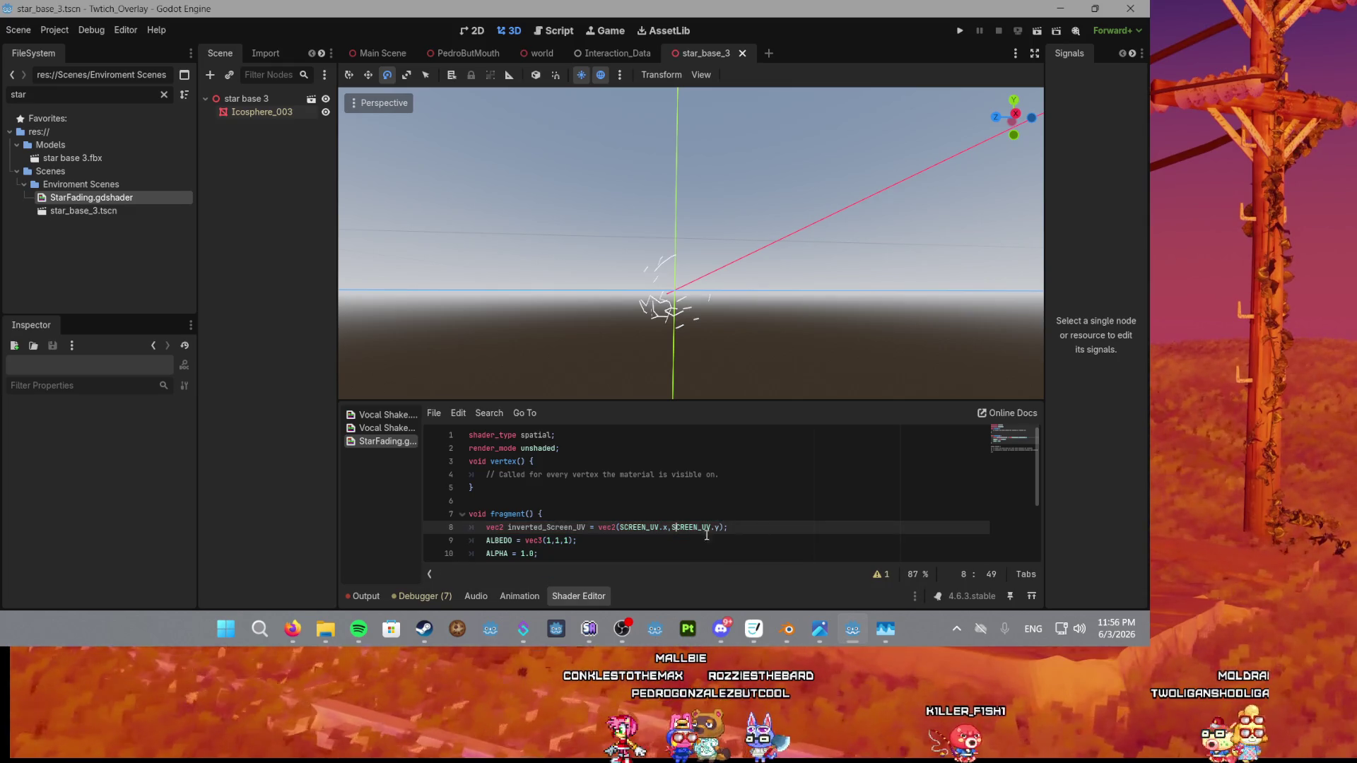
pyautogui.press('Down')
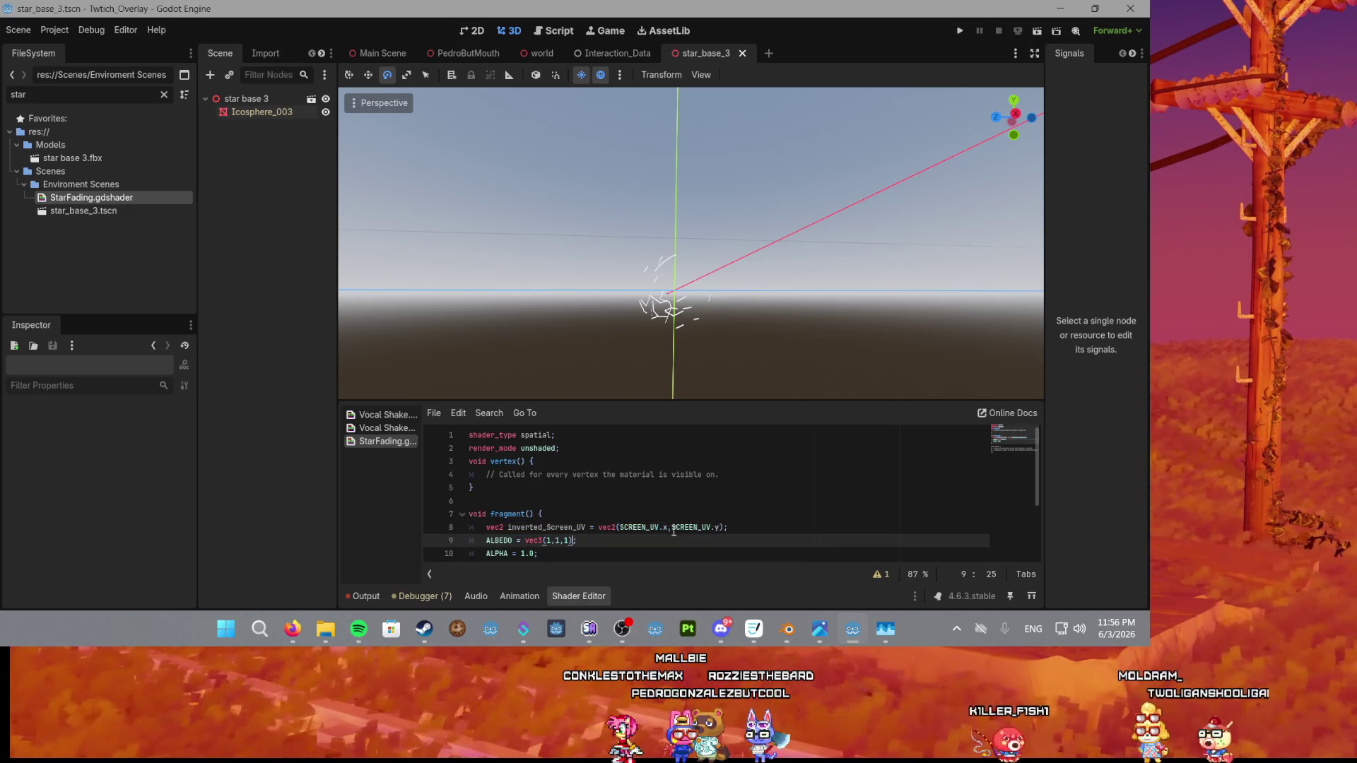
pyautogui.click(672, 527)
pyautogui.write('-')
pyautogui.click(722, 528)
pyautogui.hotkey('ctrl', 's')
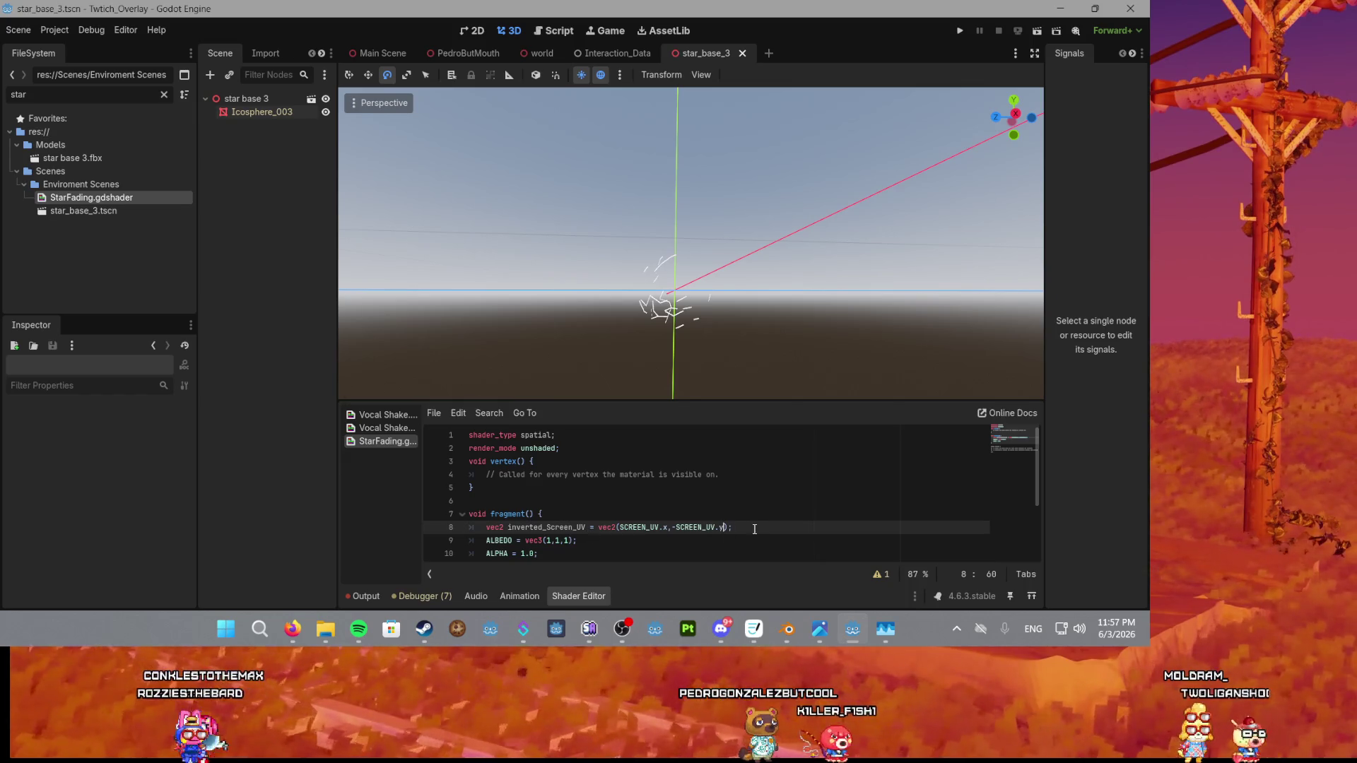
# Change line 8's y component to -SCREEN_UV.y + 1.0.
pyautogui.click(676, 528)
pyautogui.press('BackSpace')
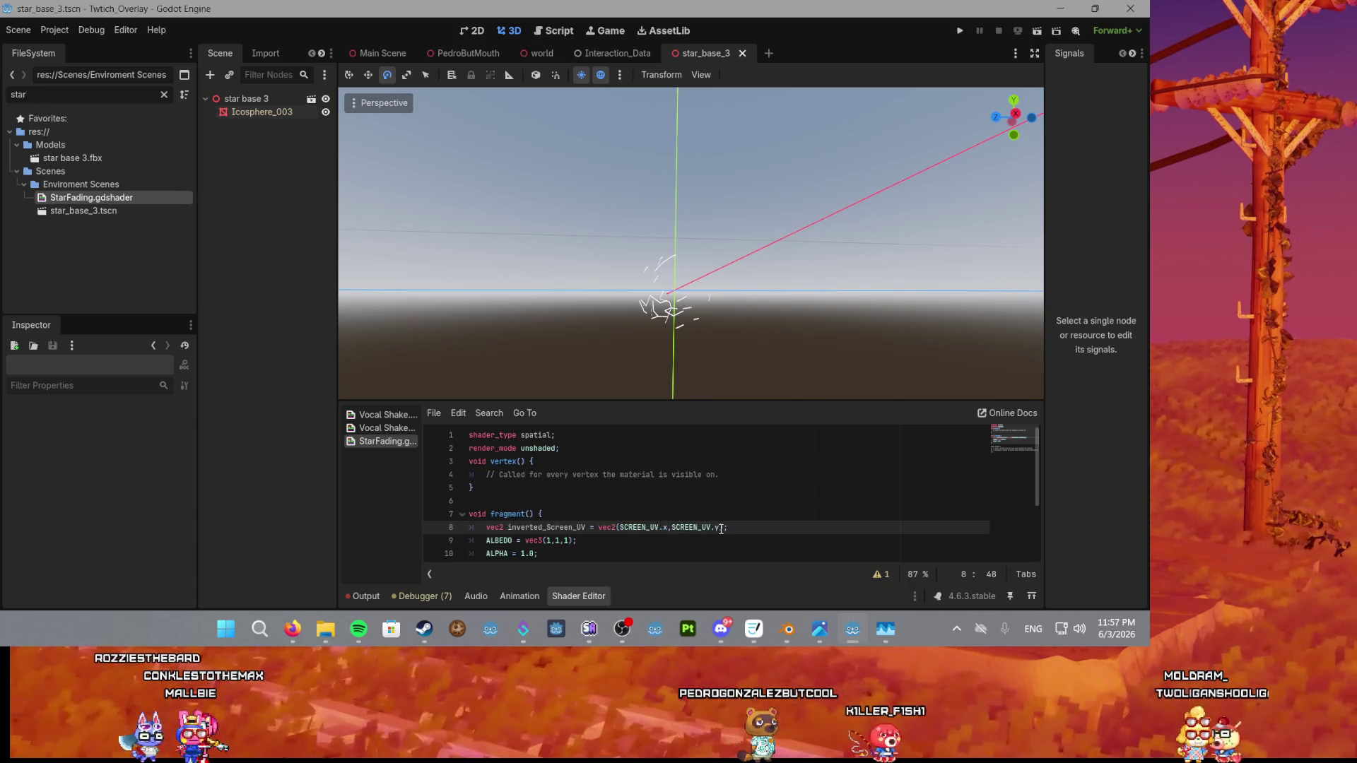
pyautogui.write('-')
pyautogui.click(726, 527)
pyautogui.write('+ 1')
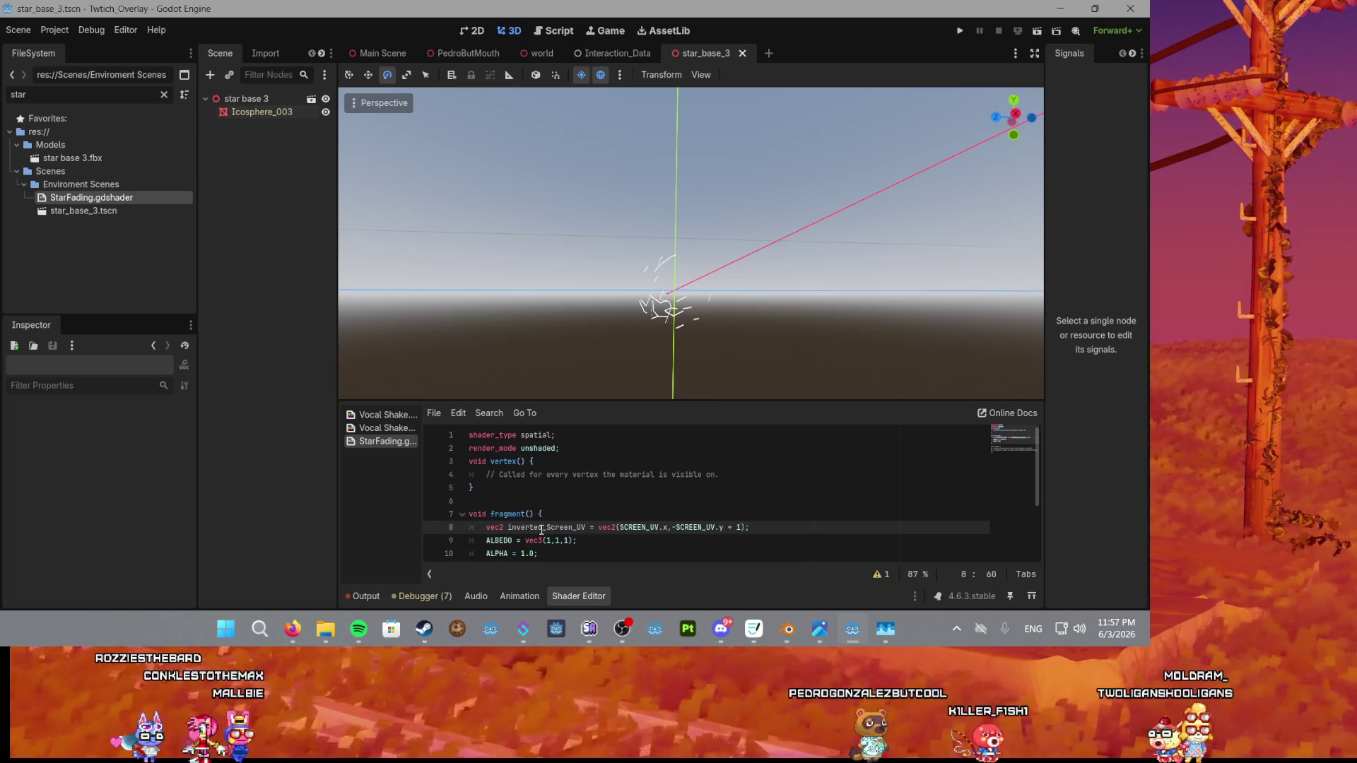
pyautogui.doubleClick(544, 528)
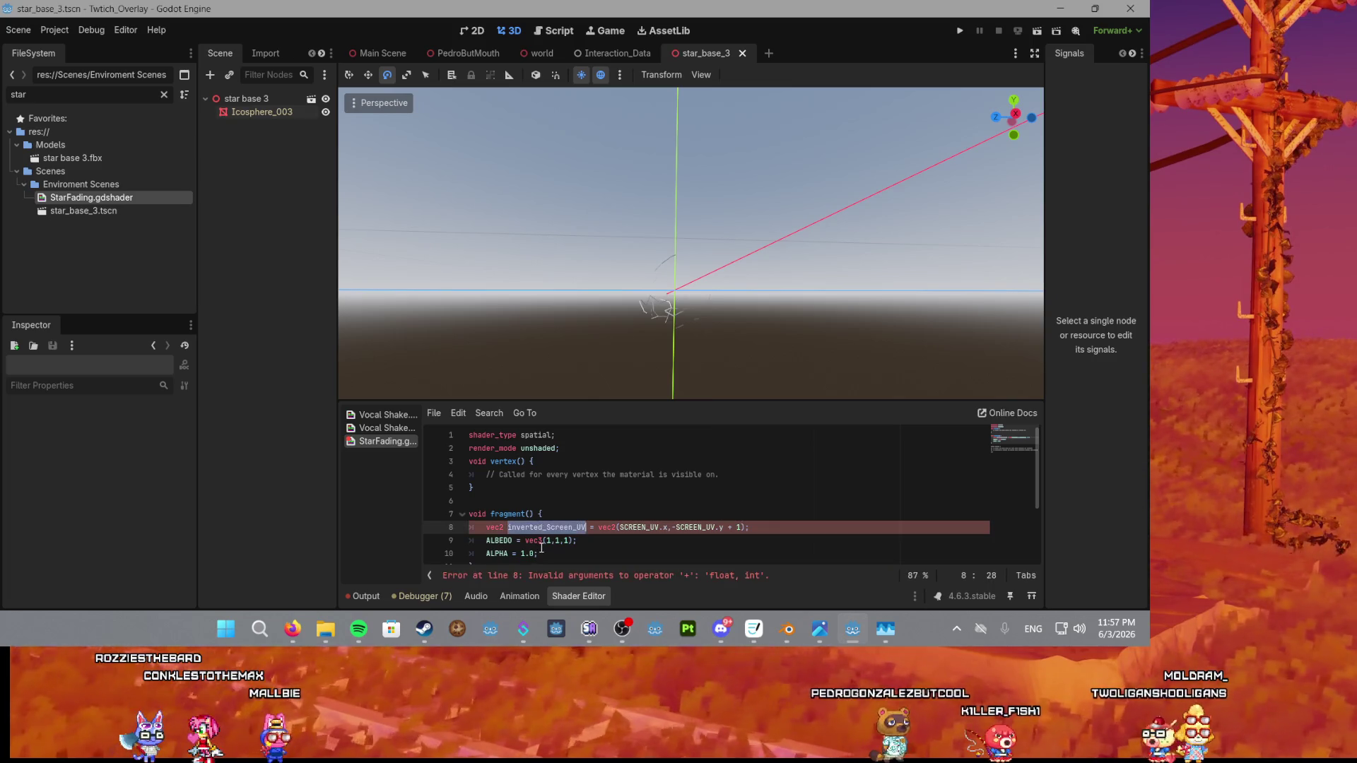
pyautogui.click(742, 527)
pyautogui.write('.0')
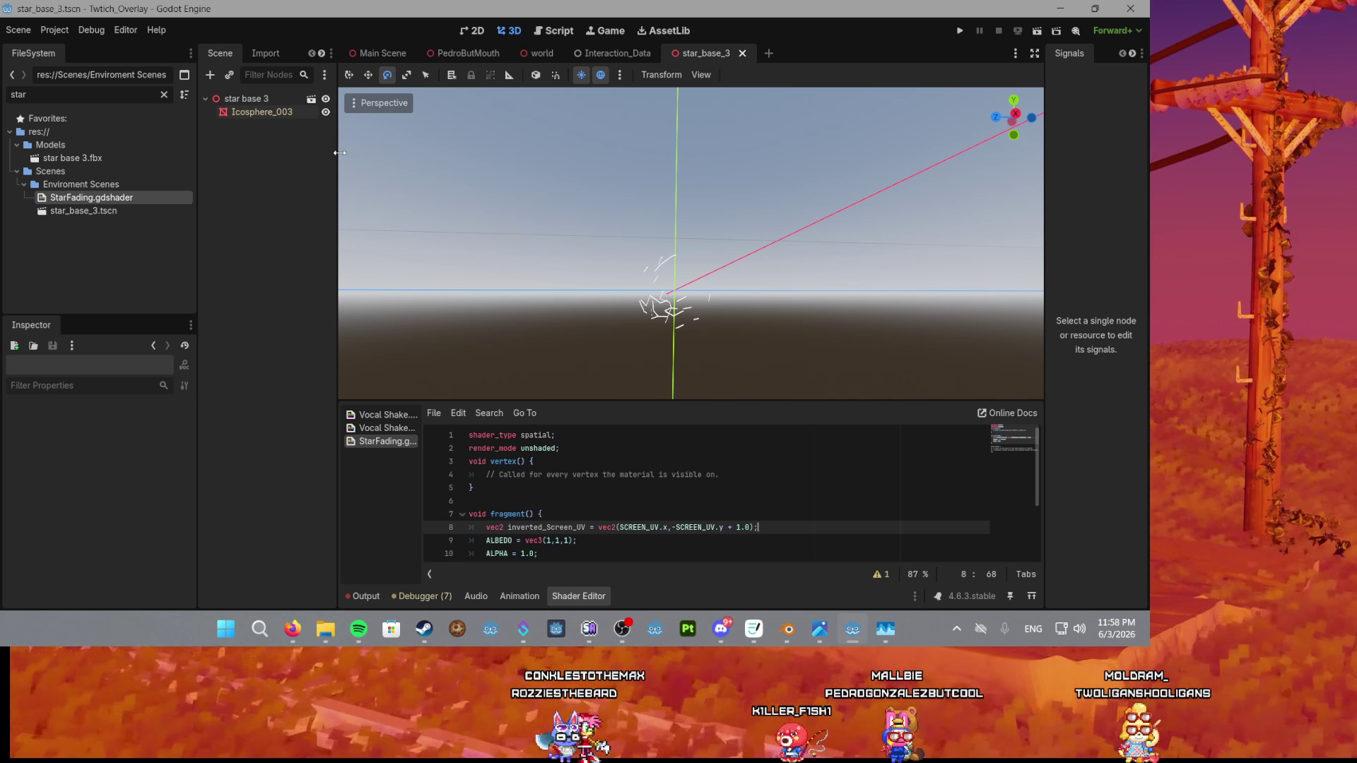
# Set ALPHA to inverted_Screen_UV.y and begin a * 2 multiplier after checking the stars.
pyautogui.scroll(-2, 587, 471)
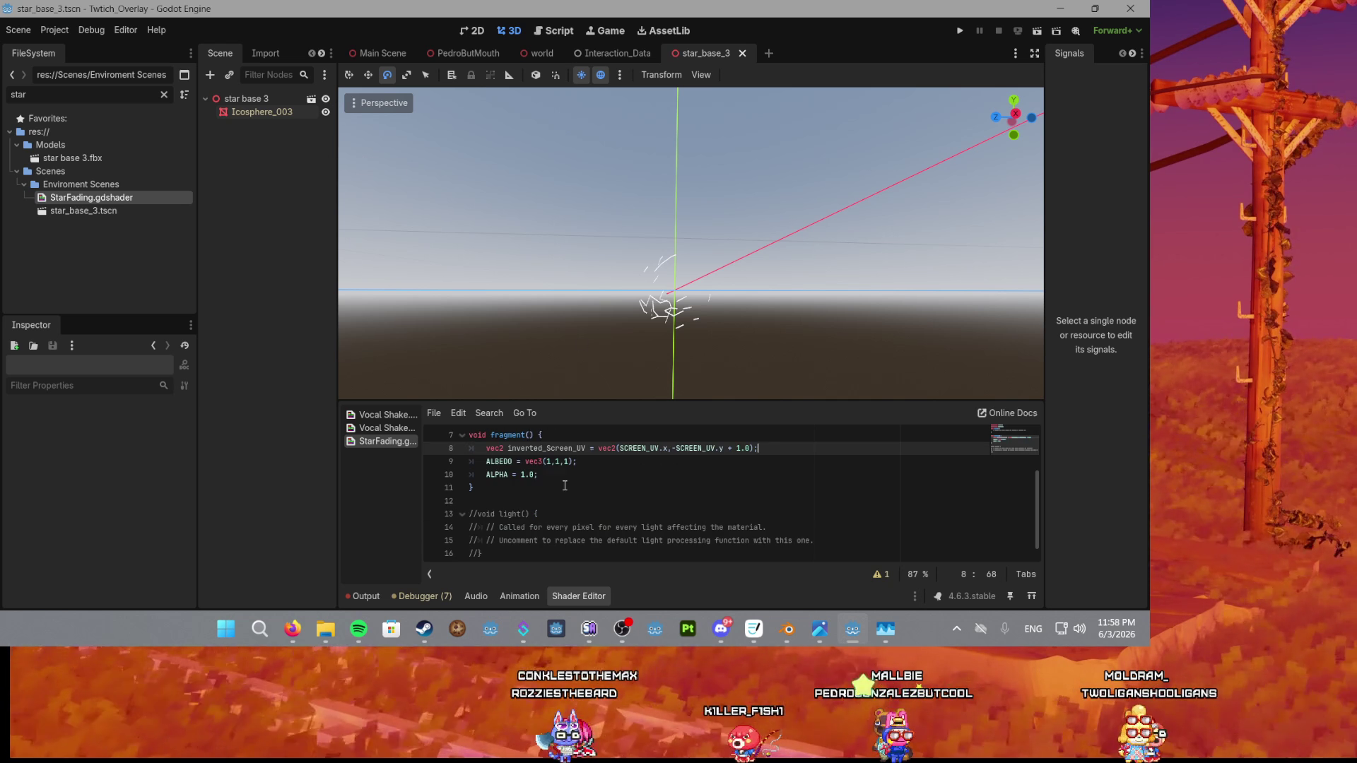
pyautogui.doubleClick(533, 450)
pyautogui.hotkey('ctrl', 'c')
pyautogui.doubleClick(526, 475)
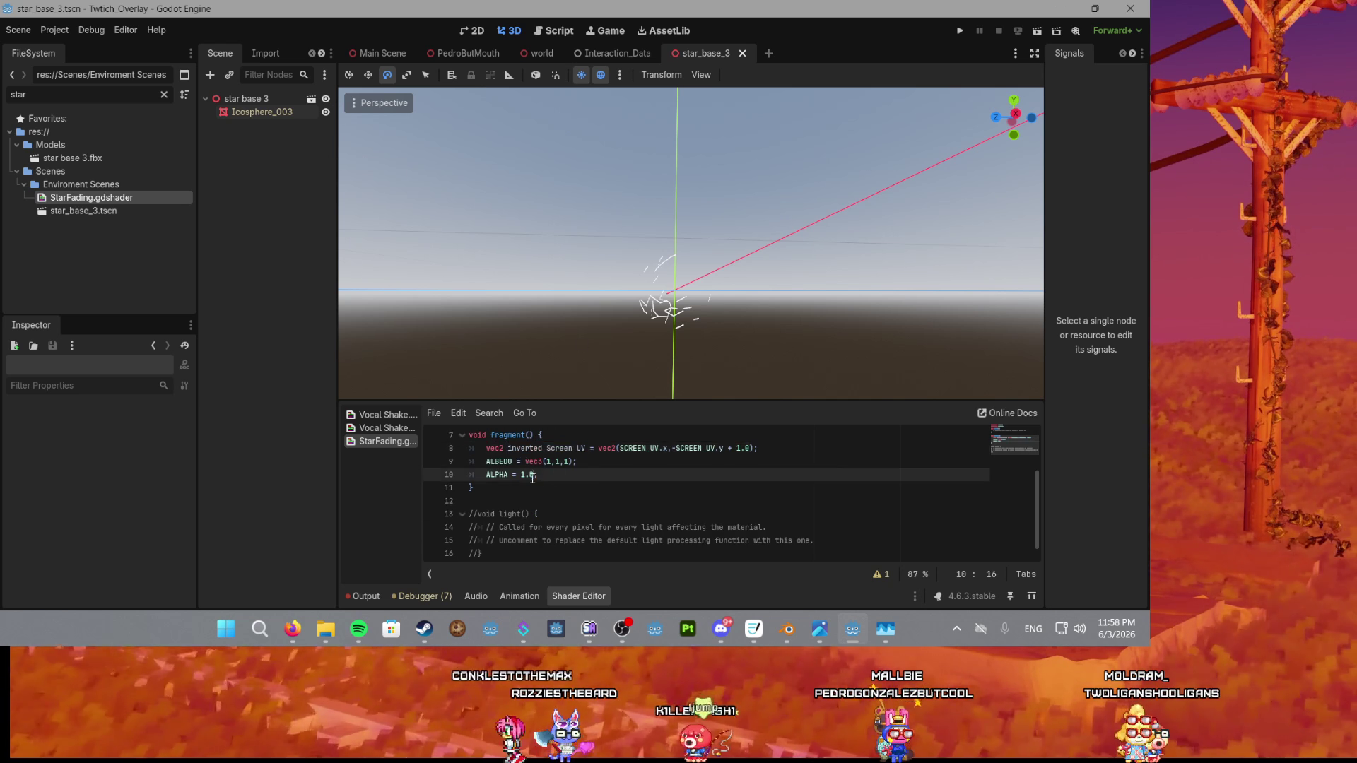
pyautogui.hotkey('ctrl', 'v')
pyautogui.write('y')
pyautogui.click(654, 473)
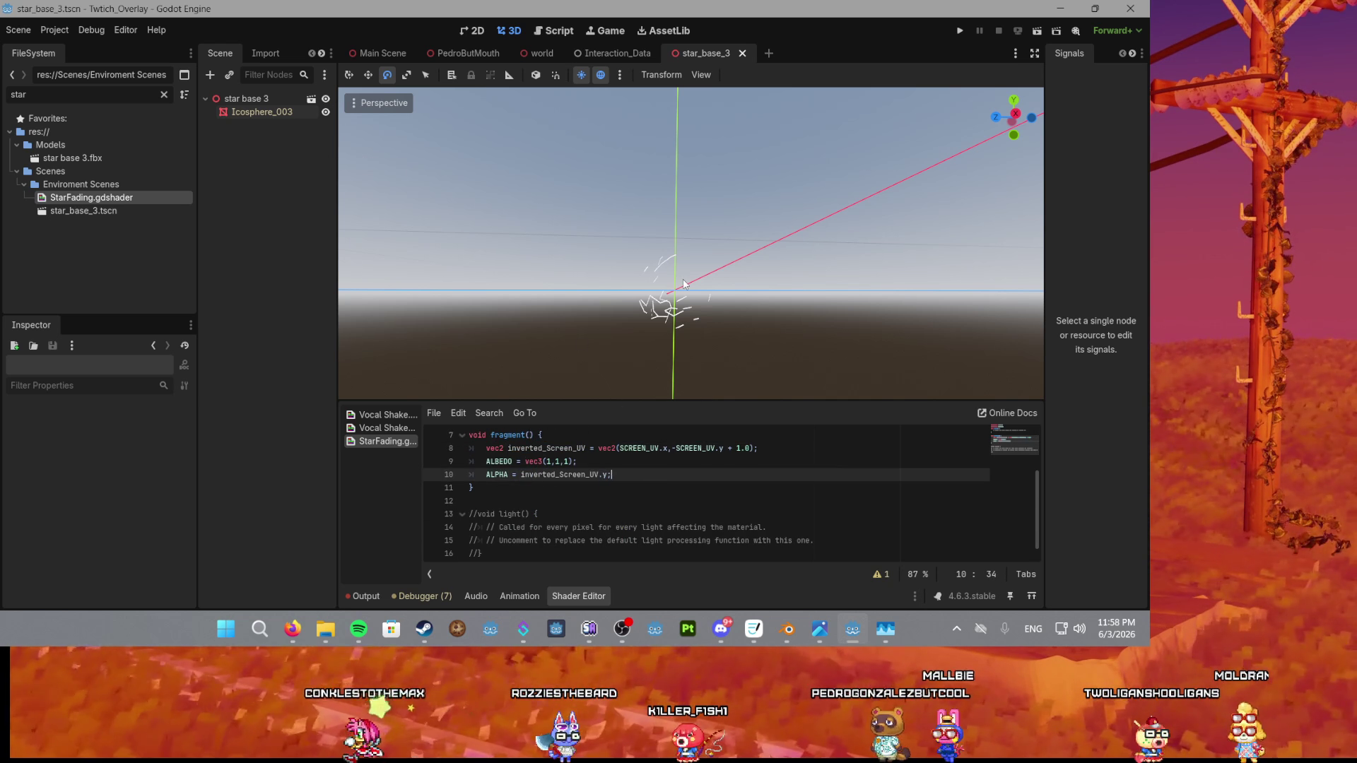
pyautogui.scroll(5, 675, 318)
pyautogui.moveTo(702, 305)
pyautogui.mouseDown()
pyautogui.moveTo(738, 240)
pyautogui.moveTo(727, 222)
pyautogui.moveTo(710, 341)
pyautogui.mouseUp()
pyautogui.scroll(-2, 710, 363)
pyautogui.scroll(-2, 710, 364)
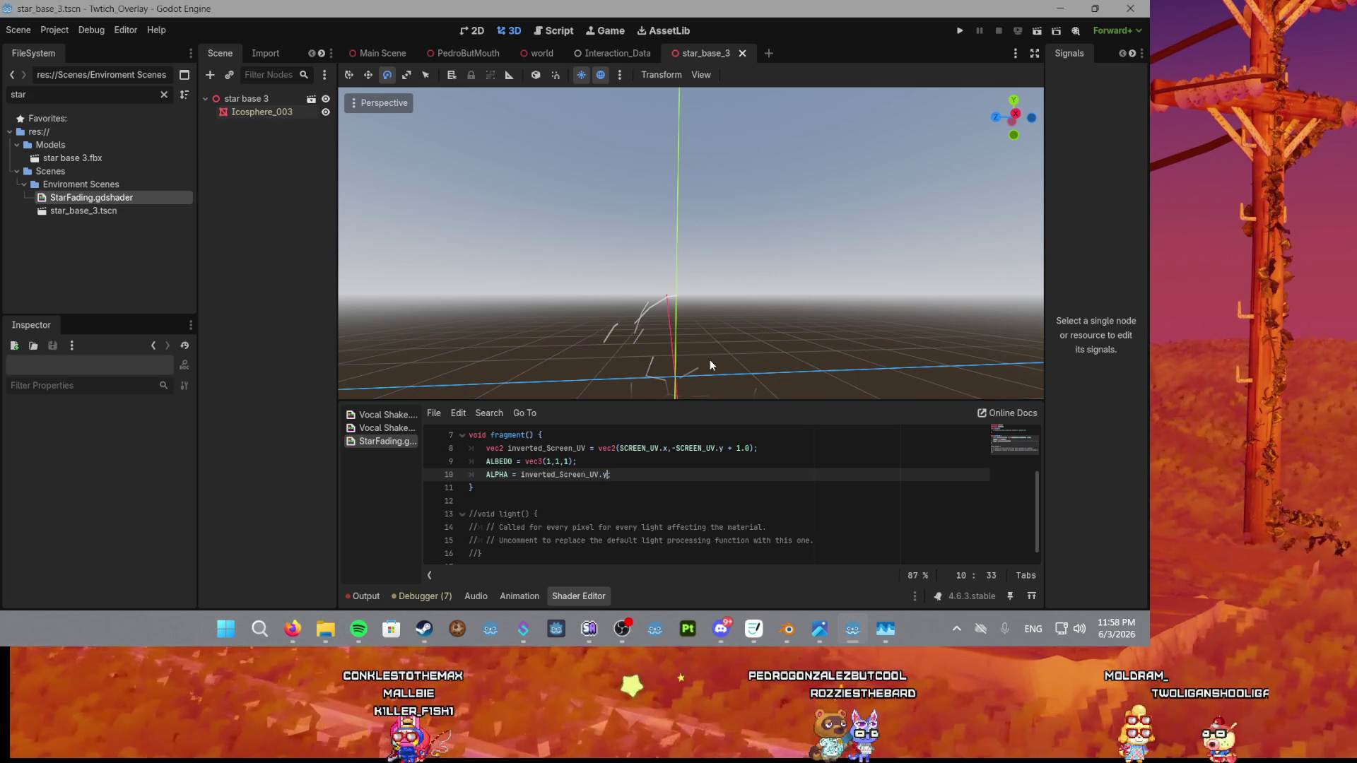
pyautogui.write('*')
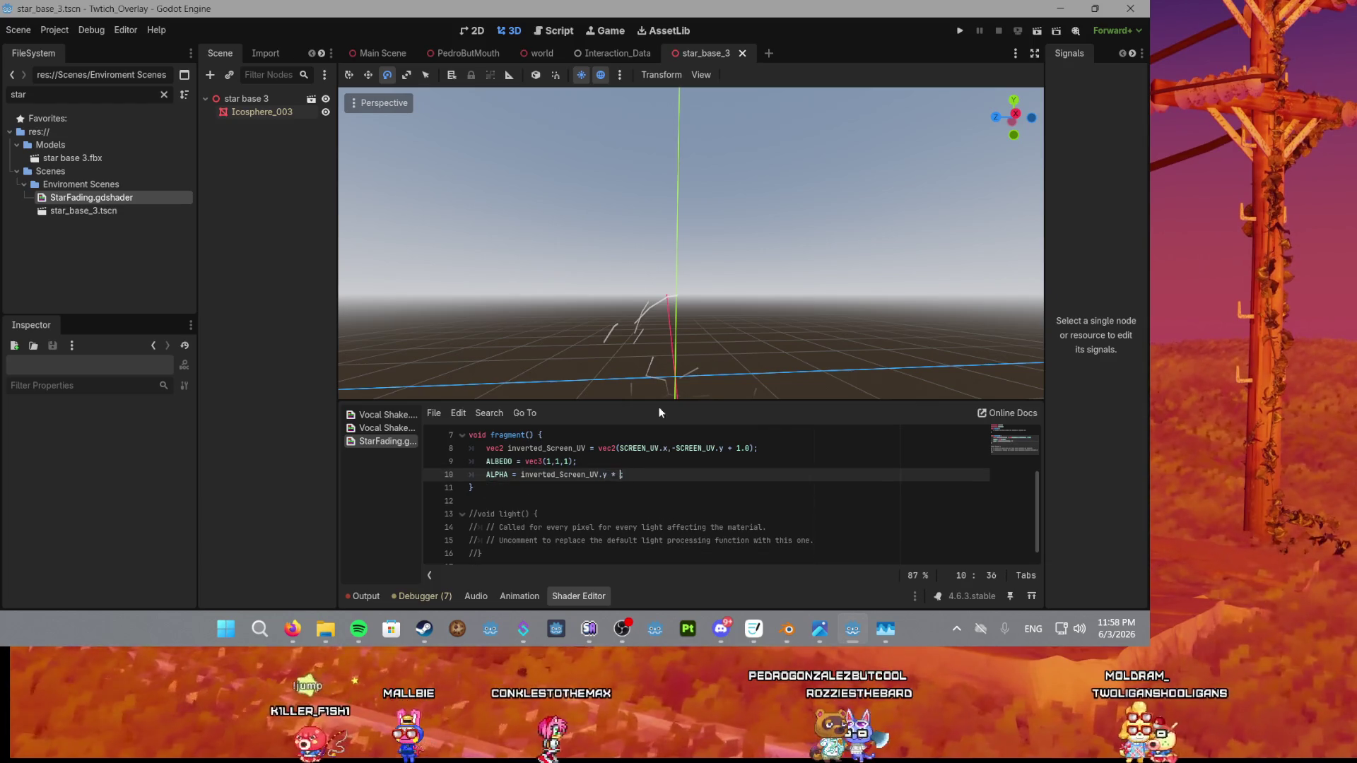
pyautogui.write(' 2;')
# On line 10, change the ALPHA multiplier from 2 to 6 and save the shader.
pyautogui.click(661, 463)
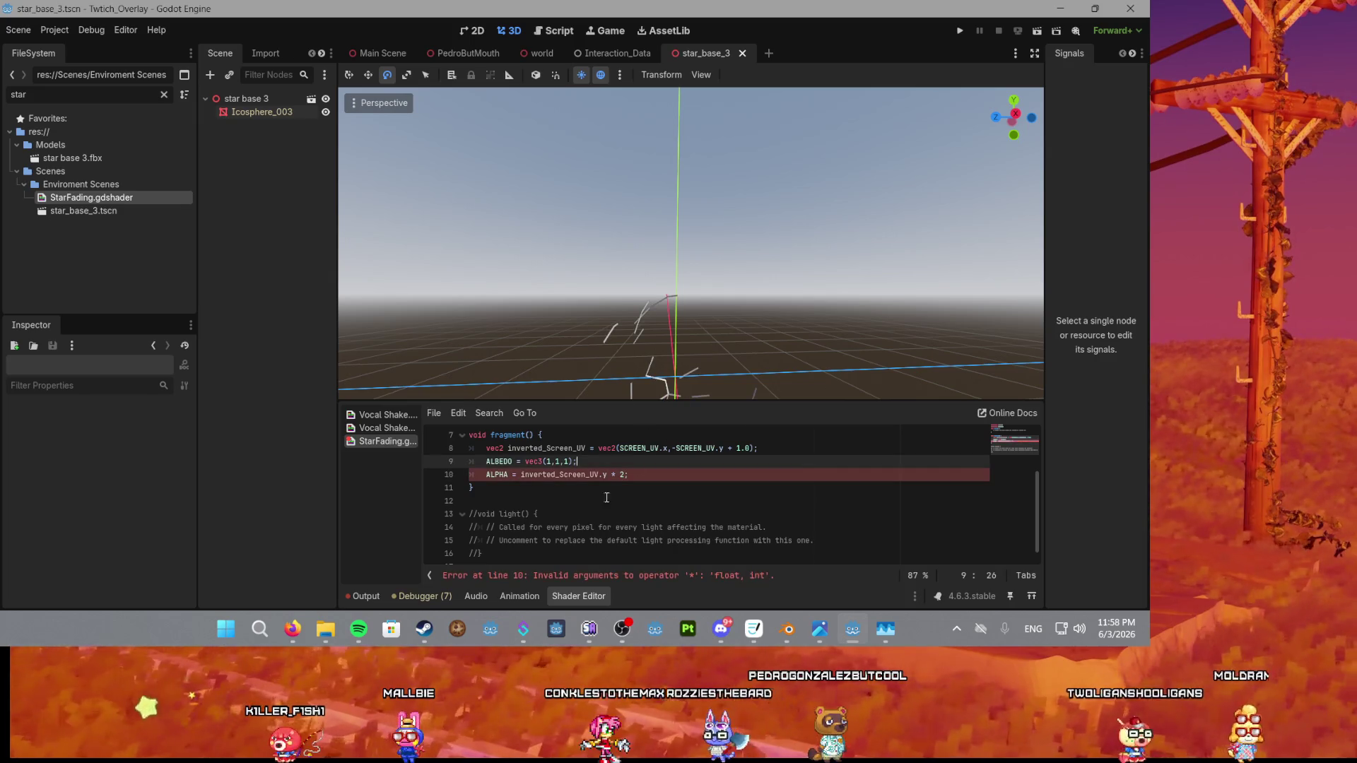
pyautogui.click(628, 475)
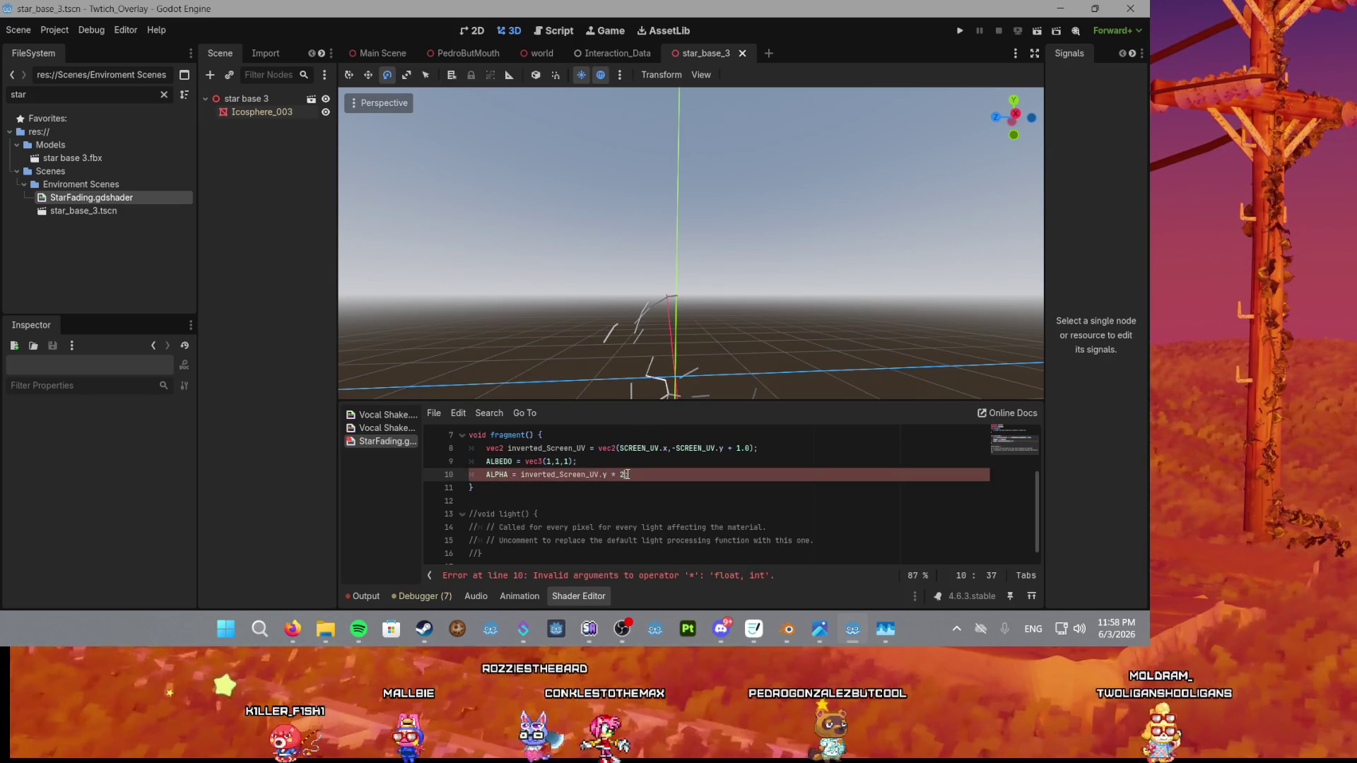
pyautogui.moveTo(638, 474); pyautogui.dragTo(680, 468)
pyautogui.click(682, 477)
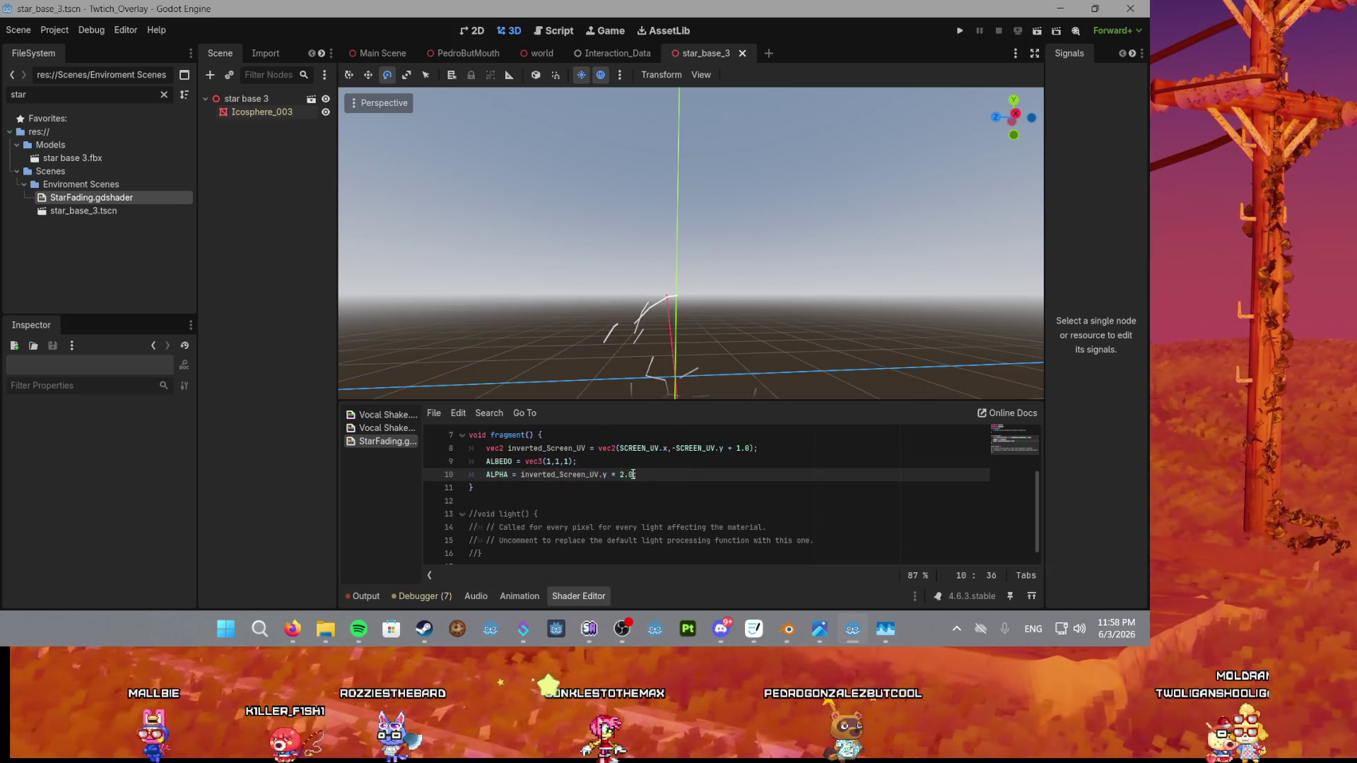
pyautogui.press('BackSpace')
pyautogui.write('6')
pyautogui.press('Delete')
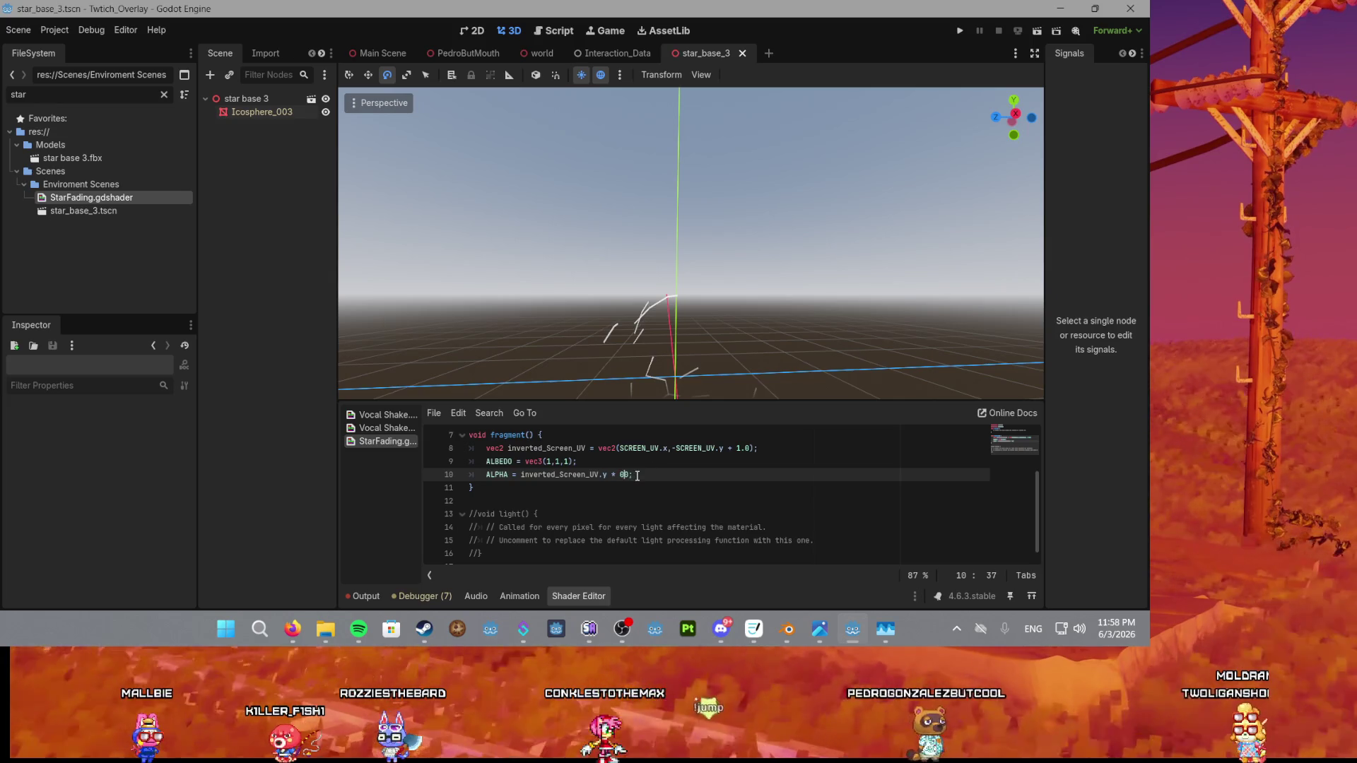
pyautogui.press('Delete')
pyautogui.write('.1')
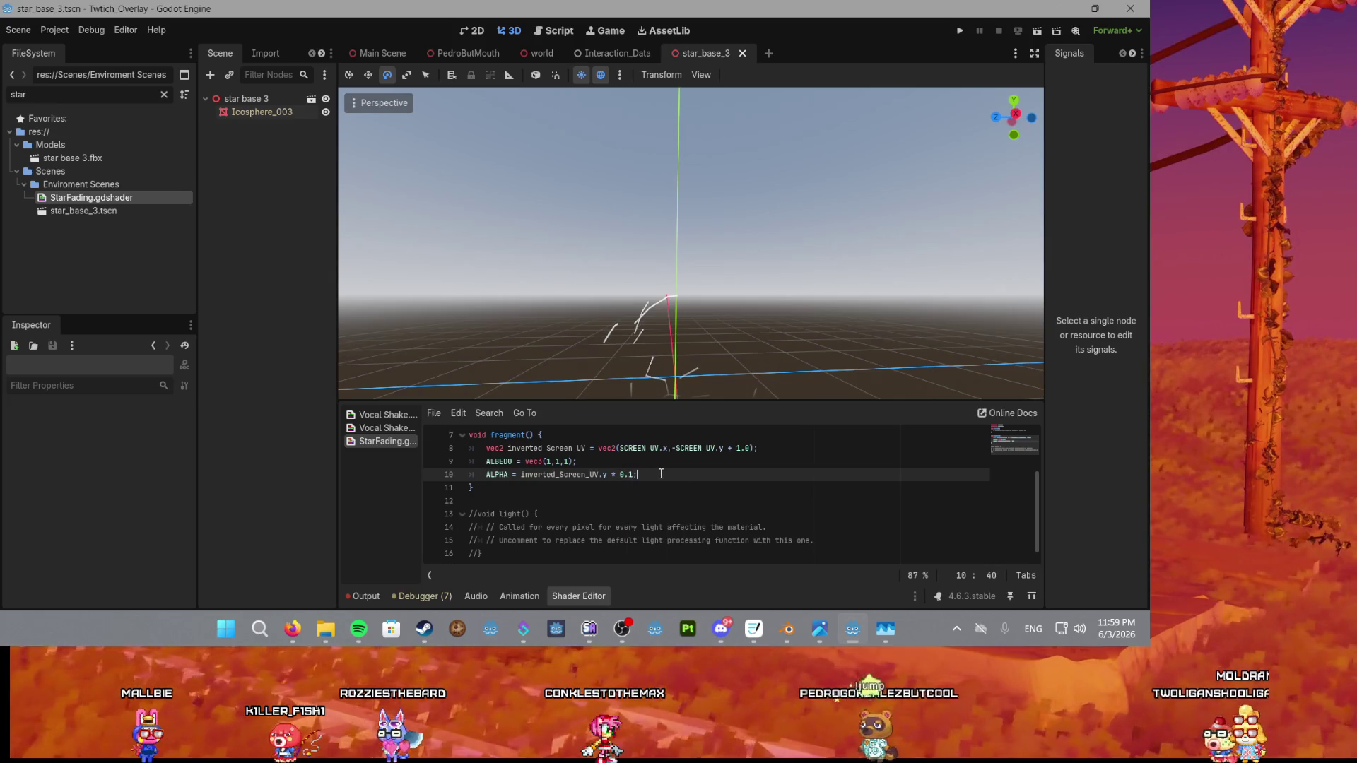
pyautogui.hotkey('ctrl', 's')
# Inspect the stars in the viewport, then trim the multiplier back toward 0.
pyautogui.moveTo(684, 382)
pyautogui.mouseDown()
pyautogui.moveTo(700, 371)
pyautogui.moveTo(712, 166)
pyautogui.moveTo(685, 229)
pyautogui.moveTo(707, 291)
pyautogui.moveTo(693, 291)
pyautogui.mouseUp()
pyautogui.scroll(3, 697, 192)
pyautogui.press('BackSpace')
pyautogui.press('BackSpace')
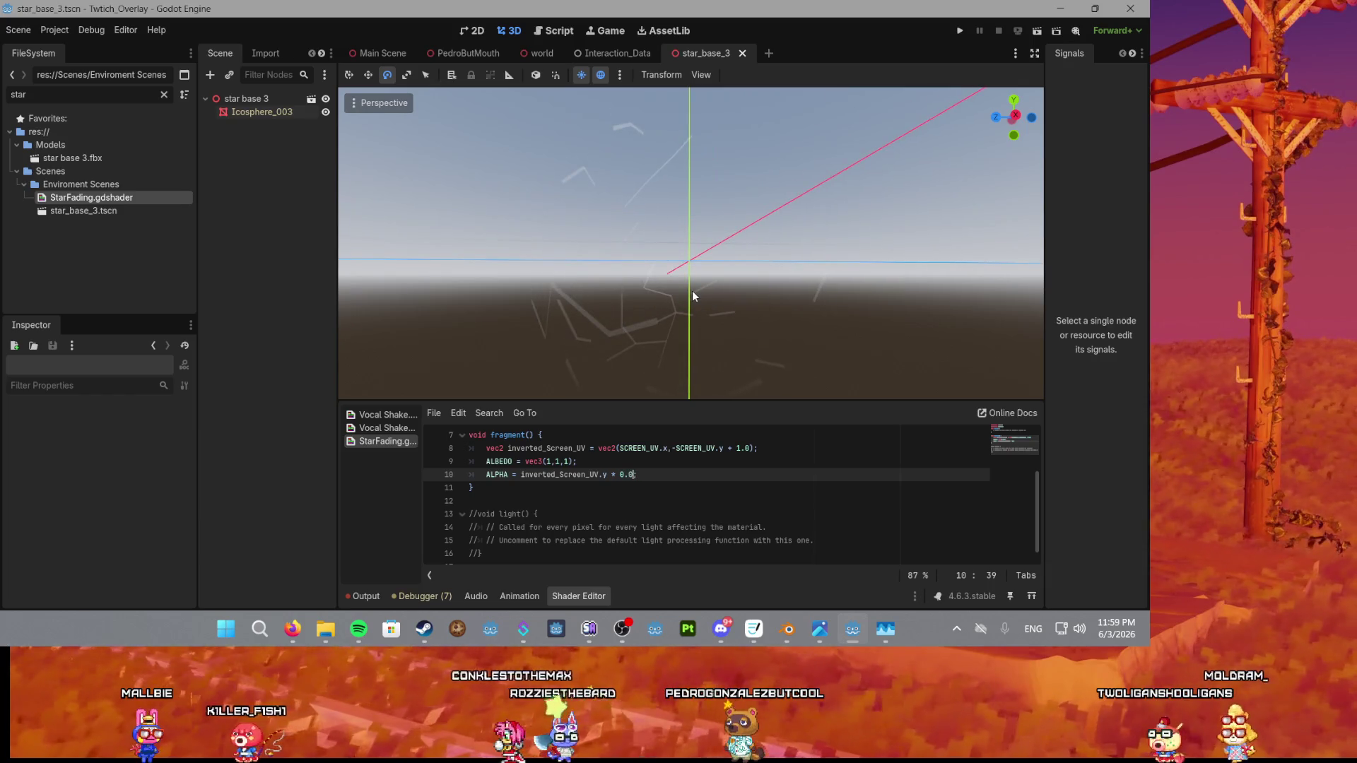
pyautogui.write('.')
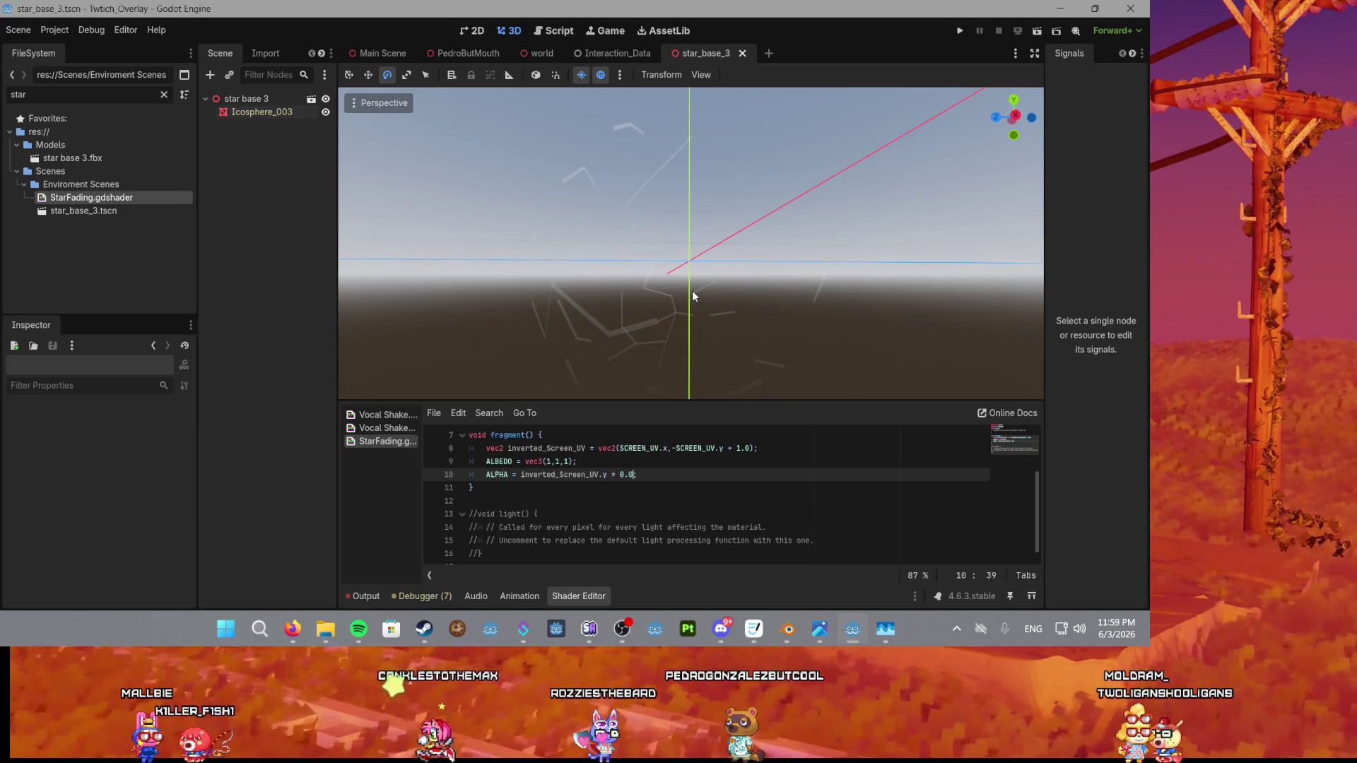
pyautogui.press('BackSpace')
pyautogui.press('BackSpace')
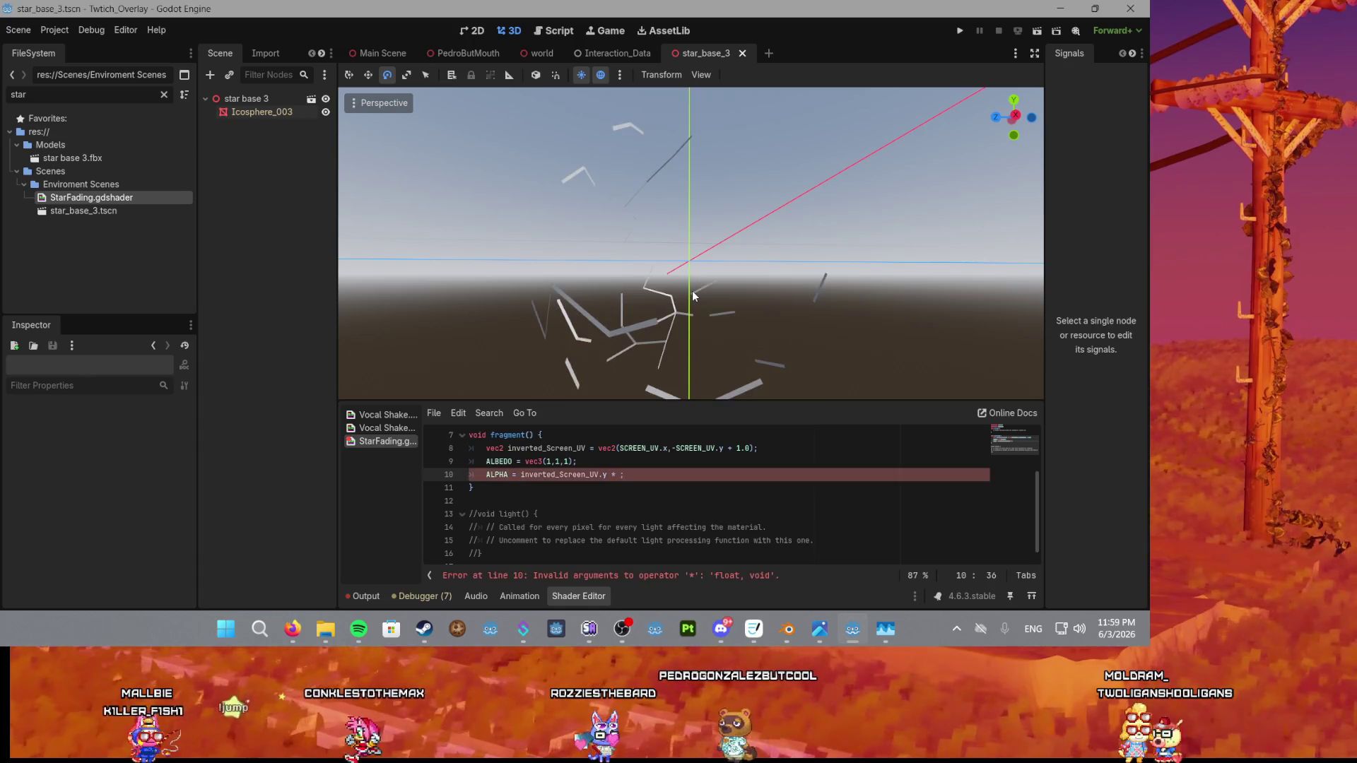
pyautogui.scroll(-5, 693, 291)
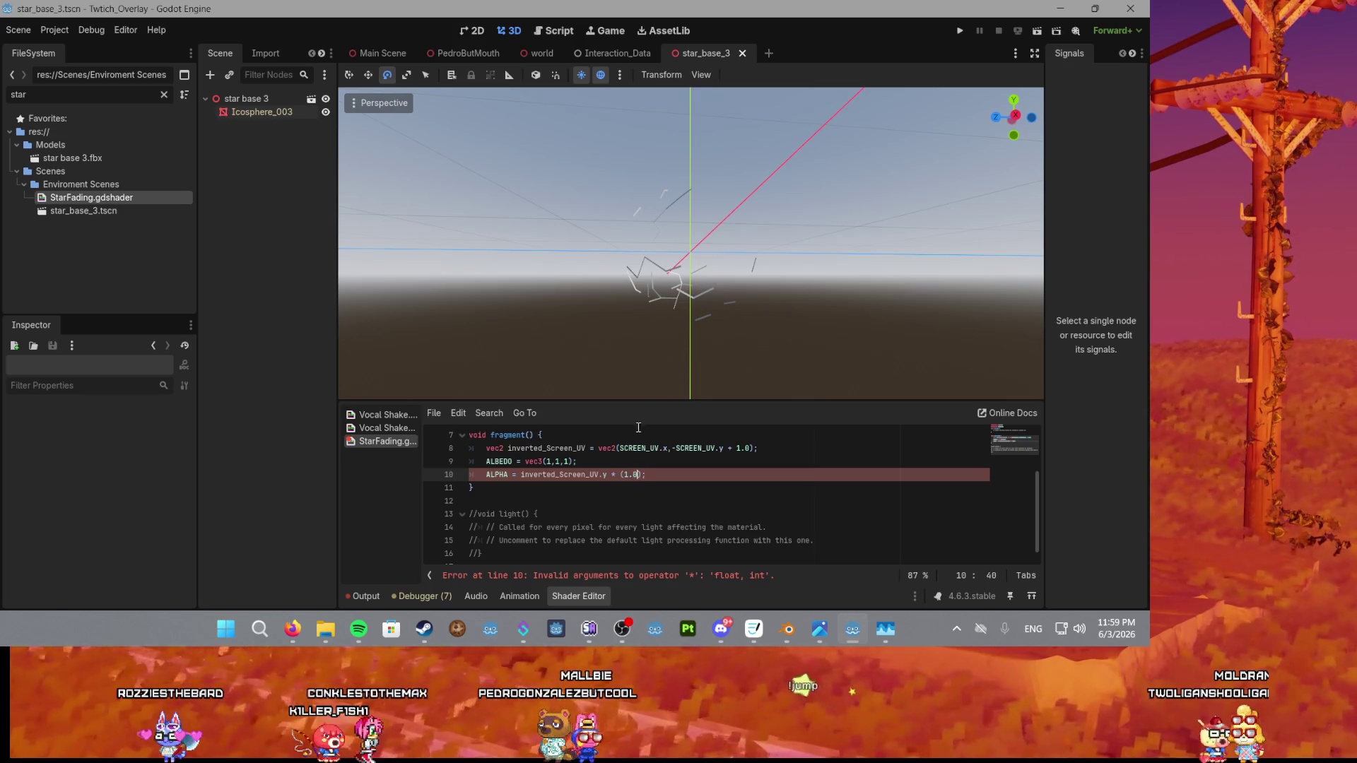
# Orbit around the stars from lower angles to check the fade, then return to the world scene.
pyautogui.moveTo(672, 310); pyautogui.dragTo(671, 383)
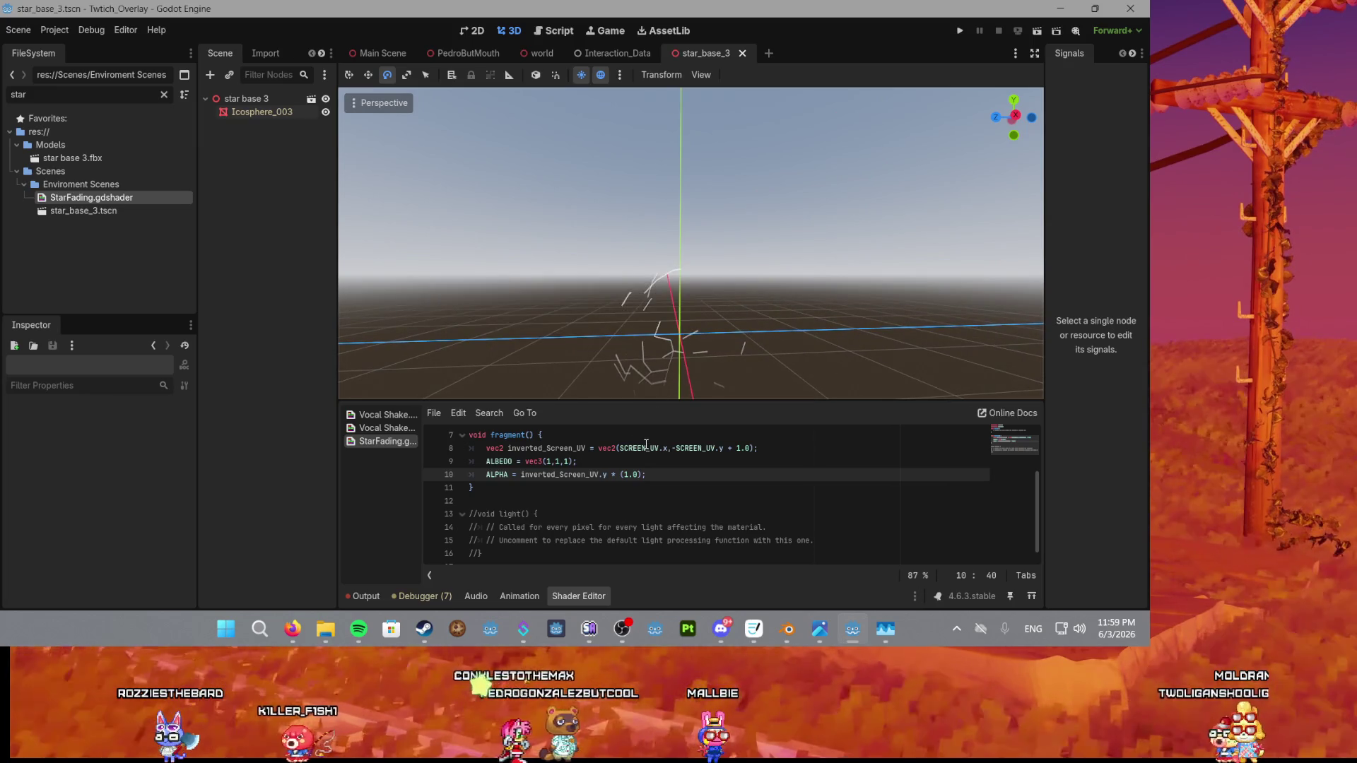
pyautogui.moveTo(633, 383)
pyautogui.mouseDown()
pyautogui.moveTo(647, 253)
pyautogui.moveTo(637, 375)
pyautogui.moveTo(646, 334)
pyautogui.moveTo(645, 355)
pyautogui.moveTo(681, 334)
pyautogui.moveTo(693, 278)
pyautogui.moveTo(686, 337)
pyautogui.mouseUp()
pyautogui.scroll(1, 688, 346)
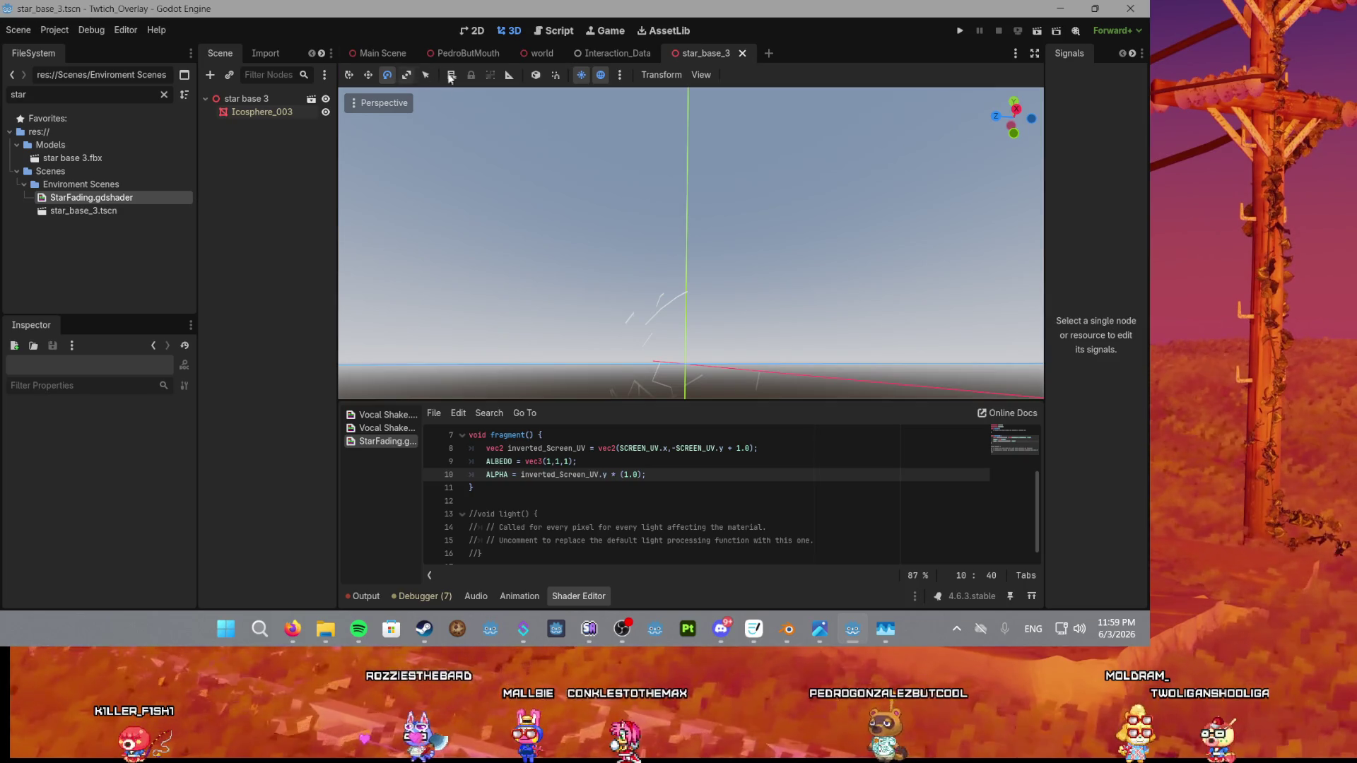
pyautogui.click(533, 57)
# Open the Main Scene and widen the scene tree and inspector docks.
pyautogui.click(465, 60)
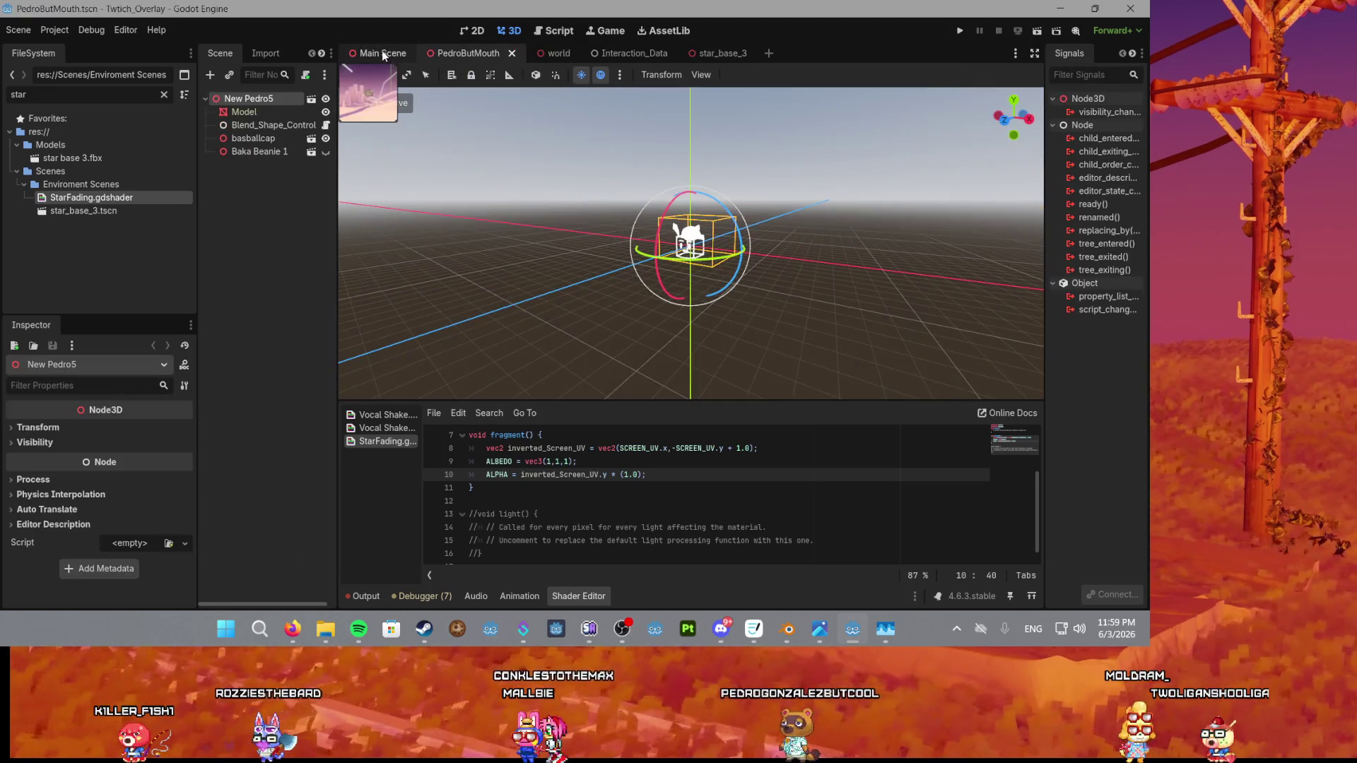
pyautogui.click(382, 56)
pyautogui.click(274, 219)
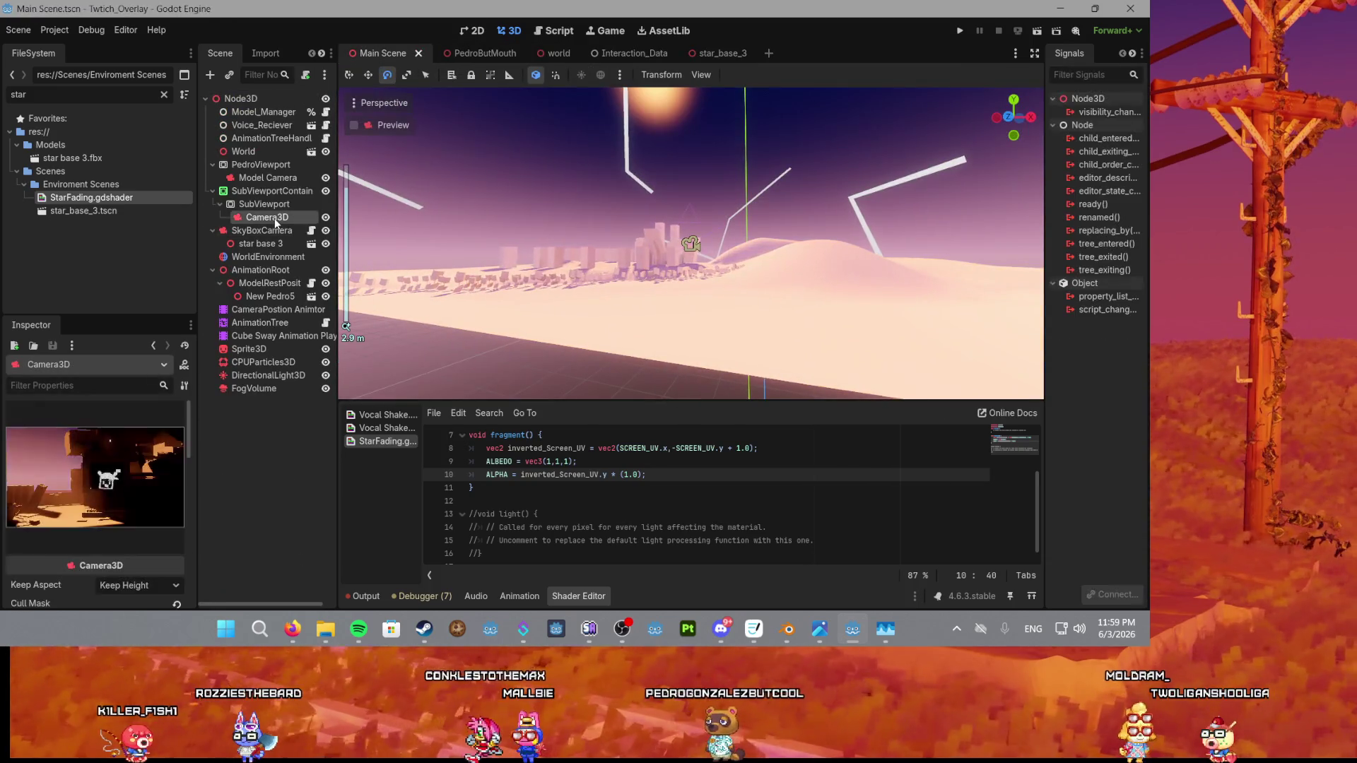
pyautogui.moveTo(339, 412); pyautogui.dragTo(413, 417)
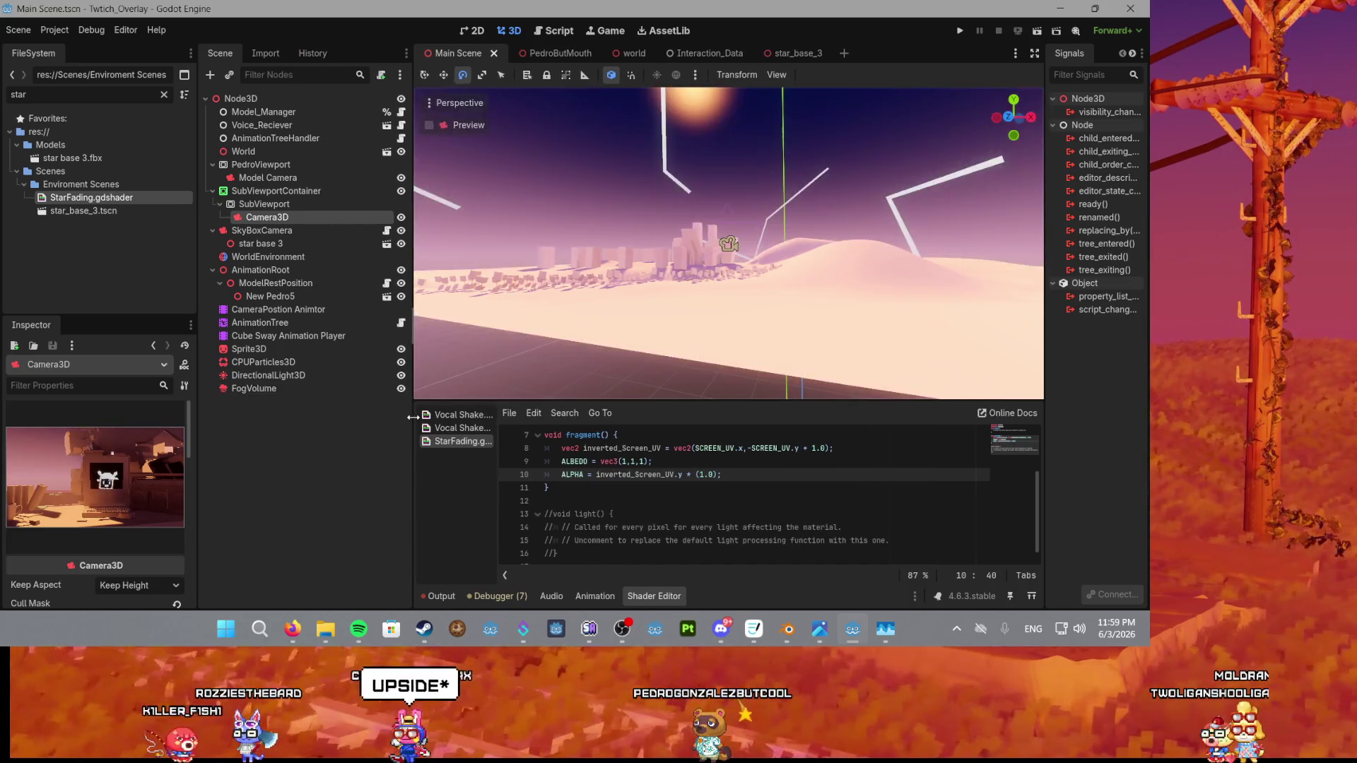
pyautogui.moveTo(200, 449); pyautogui.dragTo(352, 463)
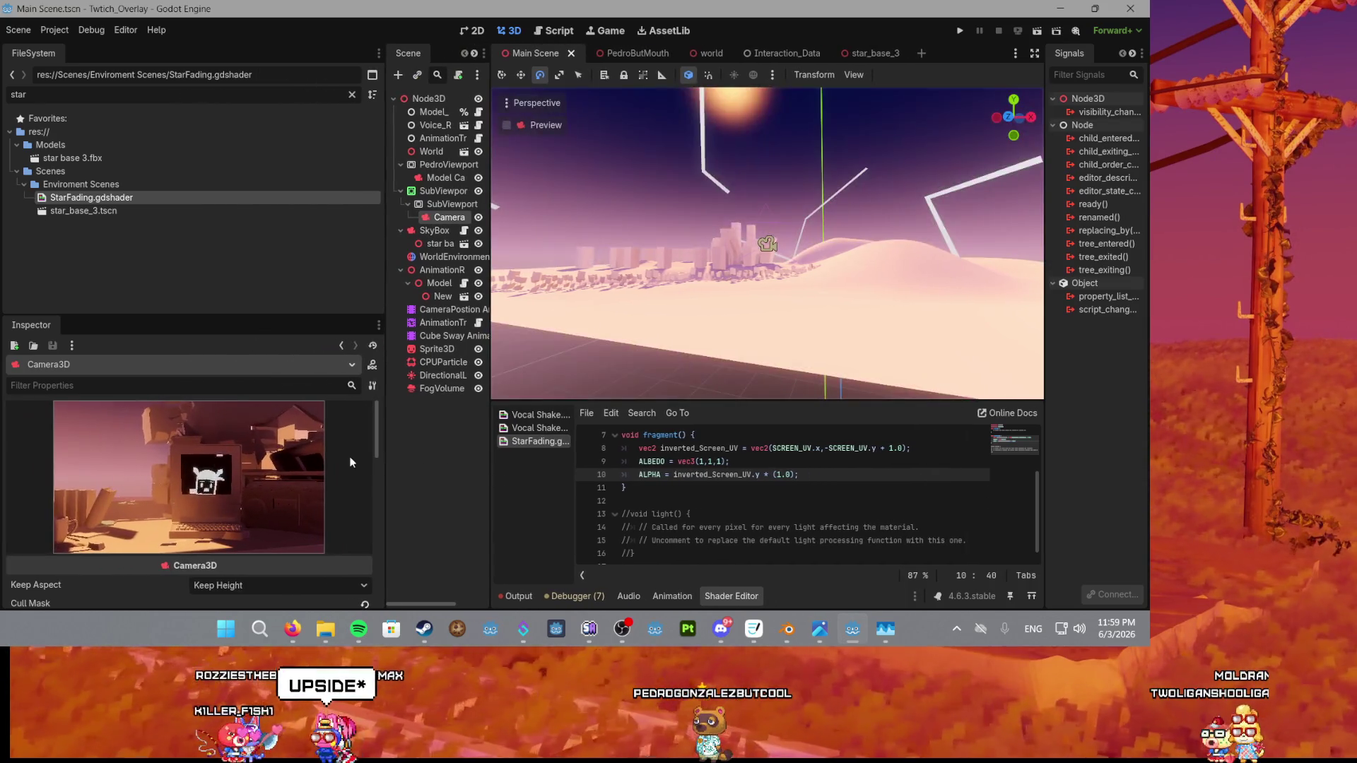
# Select the SubViewportContainer node and pan the 2D view to it.
pyautogui.click(430, 205)
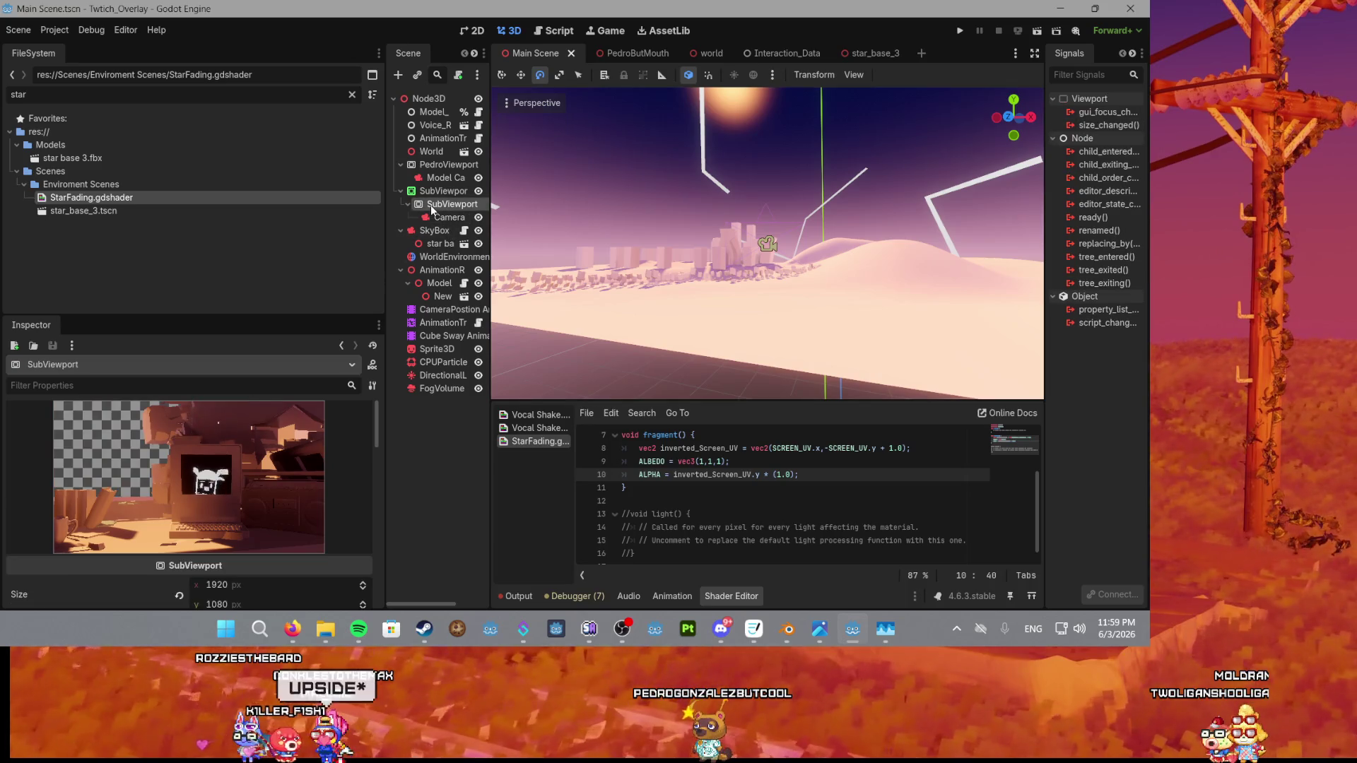
pyautogui.click(434, 194)
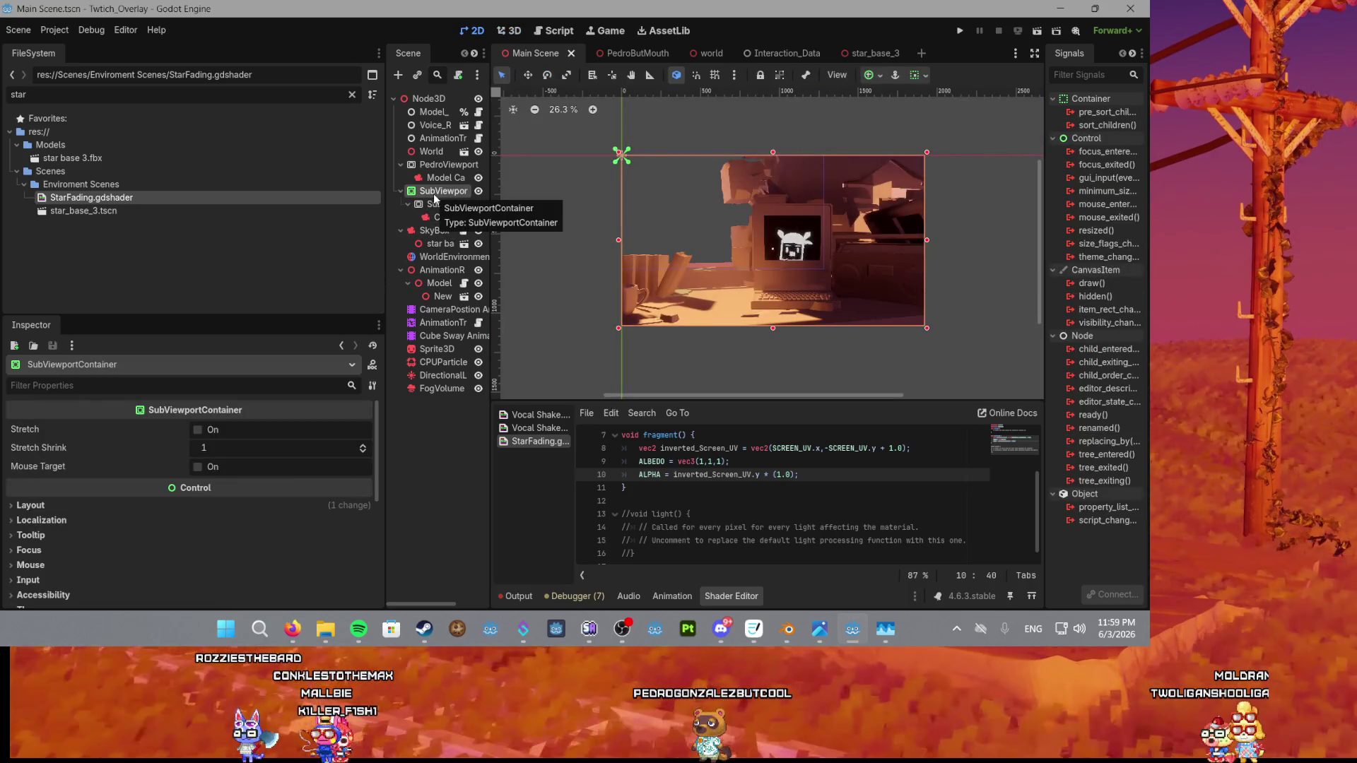
pyautogui.scroll(-5, 566, 205)
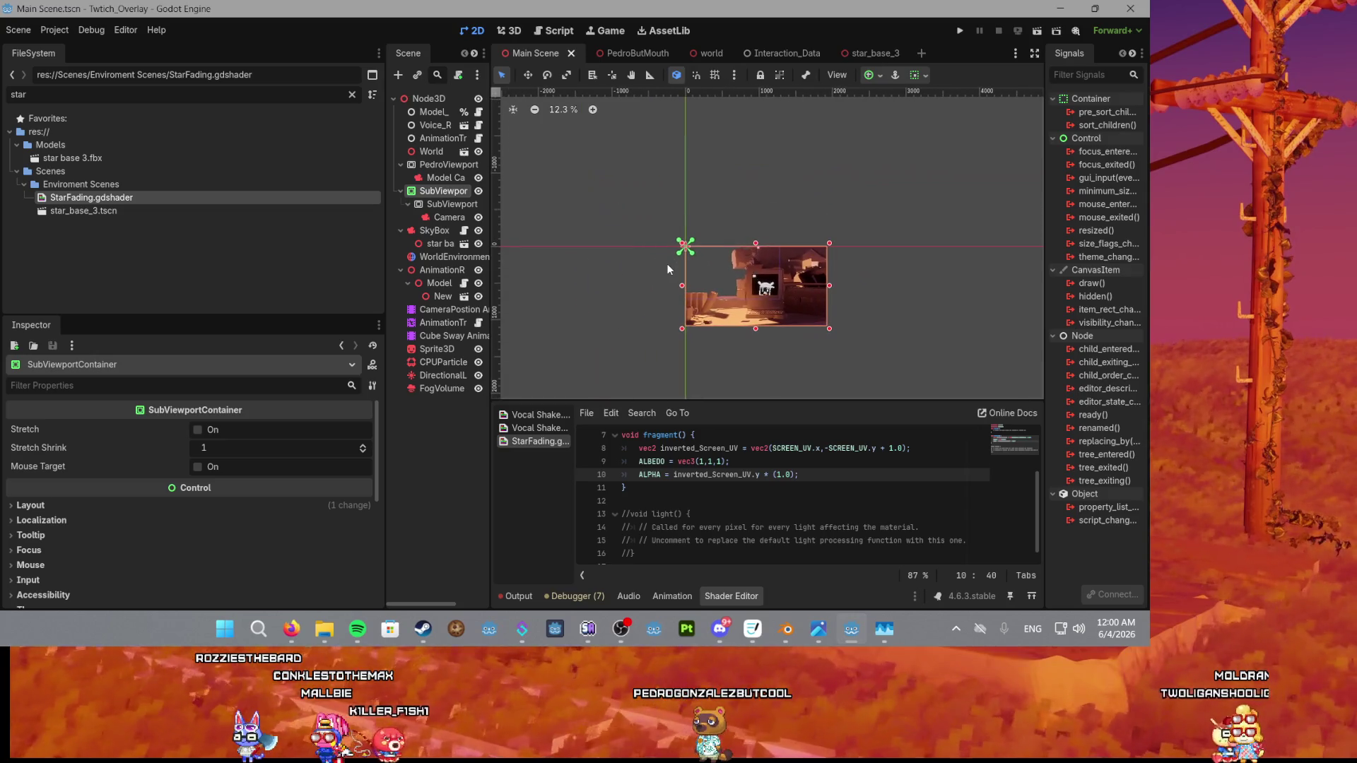
pyautogui.scroll(2, 668, 264)
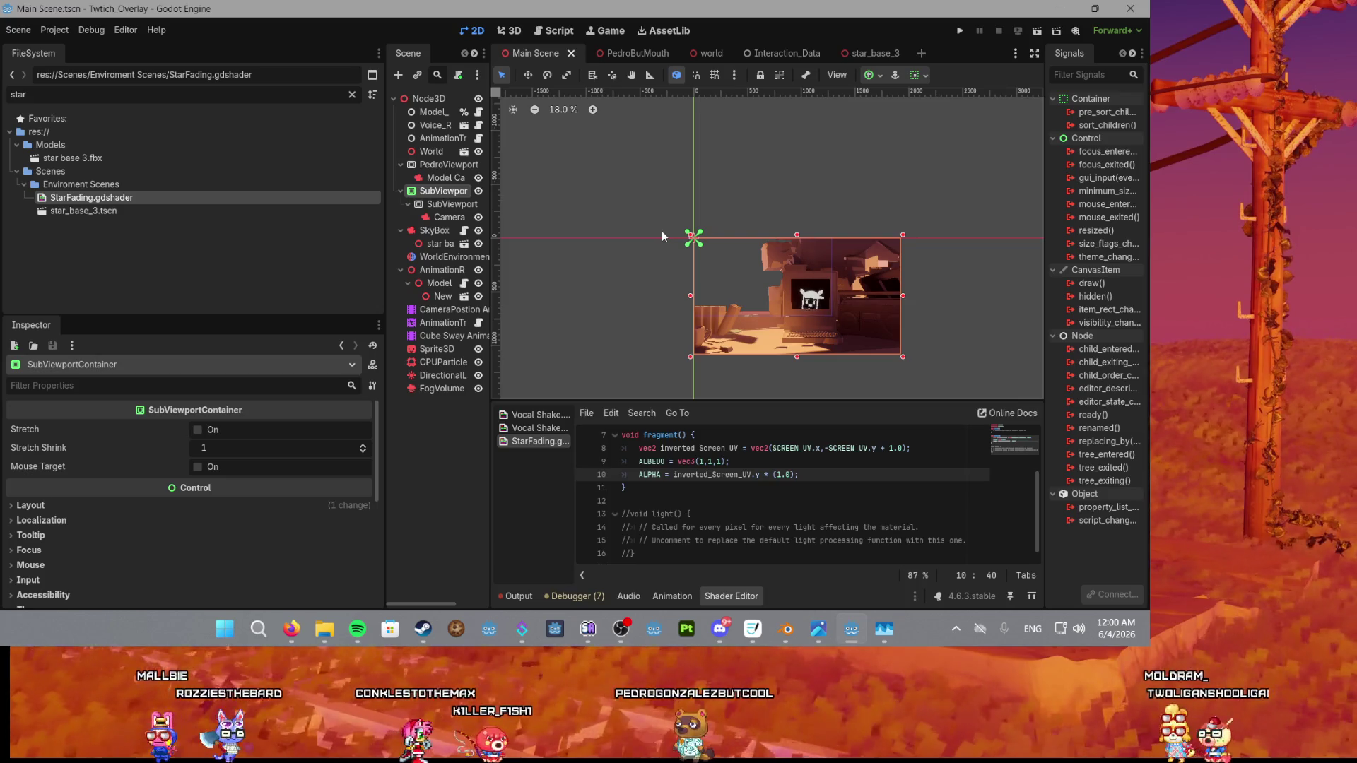
pyautogui.scroll(1, 790, 305)
pyautogui.moveTo(834, 304)
pyautogui.mouseDown()
pyautogui.moveTo(703, 302)
pyautogui.moveTo(777, 319)
pyautogui.mouseUp()
pyautogui.scroll(-1, 786, 308)
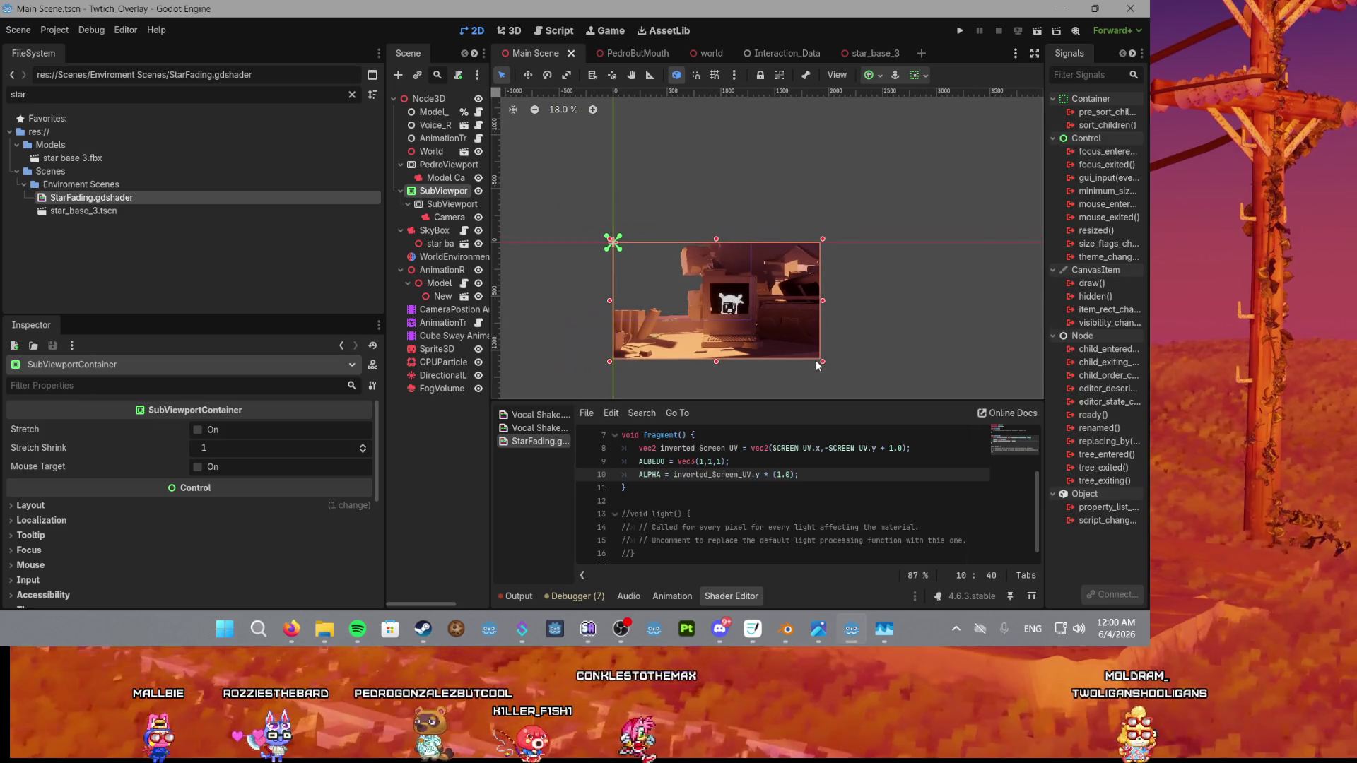
# Try resizing and nudging the SubViewportContainer, then undo the move.
pyautogui.moveTo(821, 363); pyautogui.dragTo(819, 362)
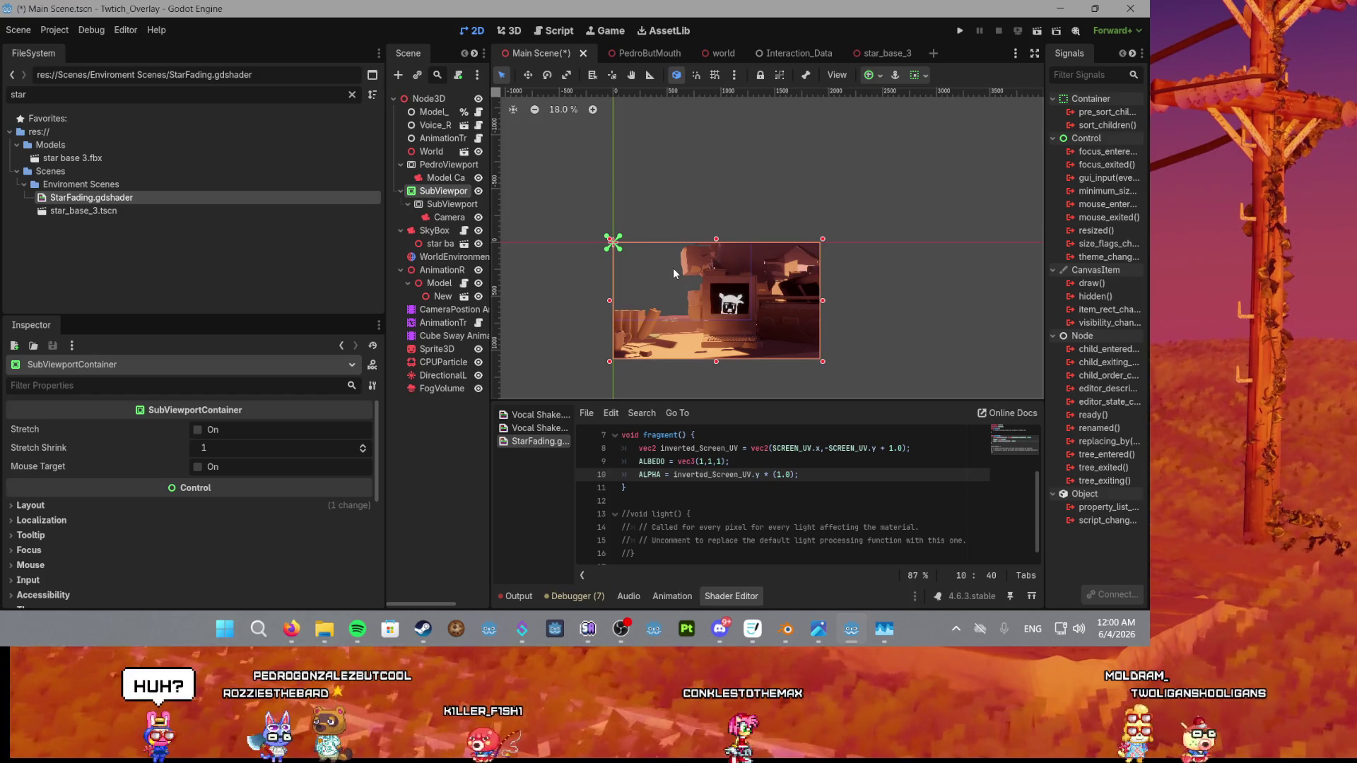
pyautogui.scroll(-1, 659, 287)
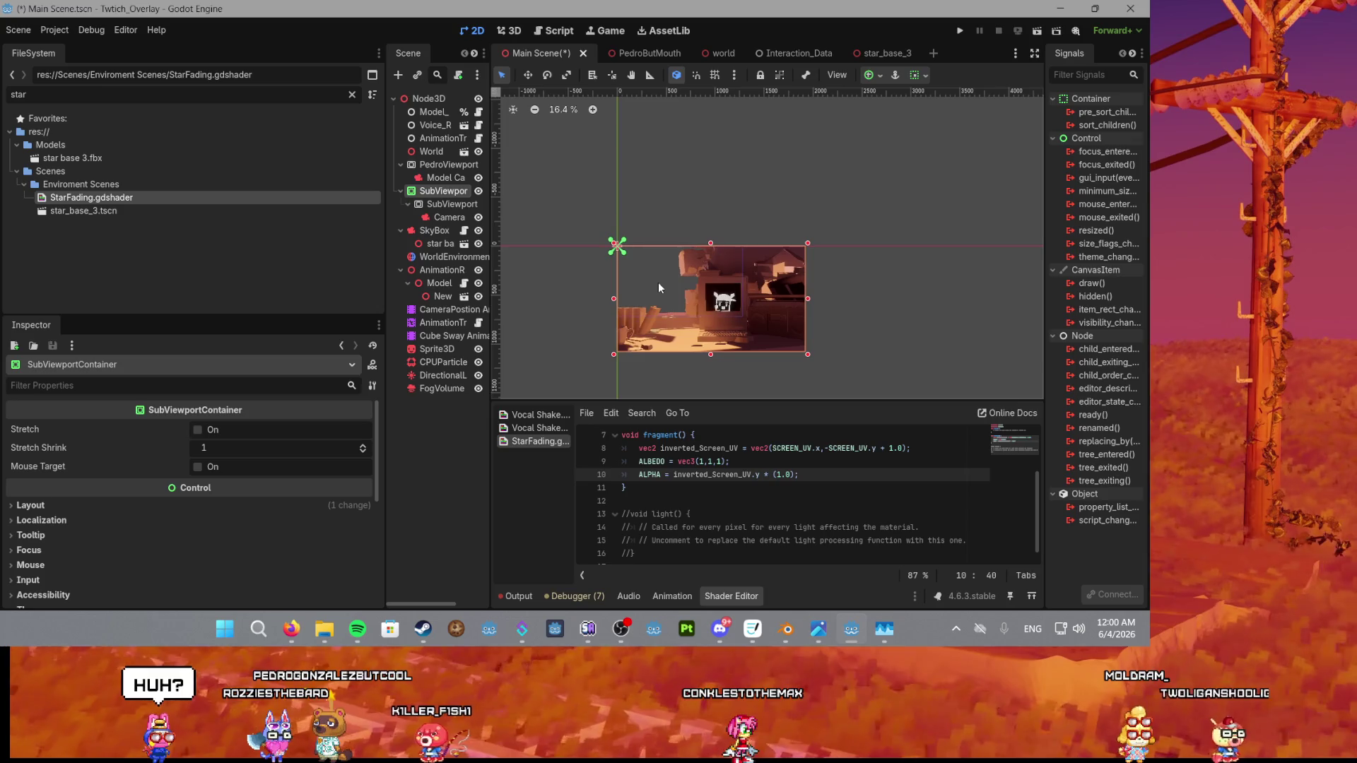
pyautogui.scroll(3, 661, 283)
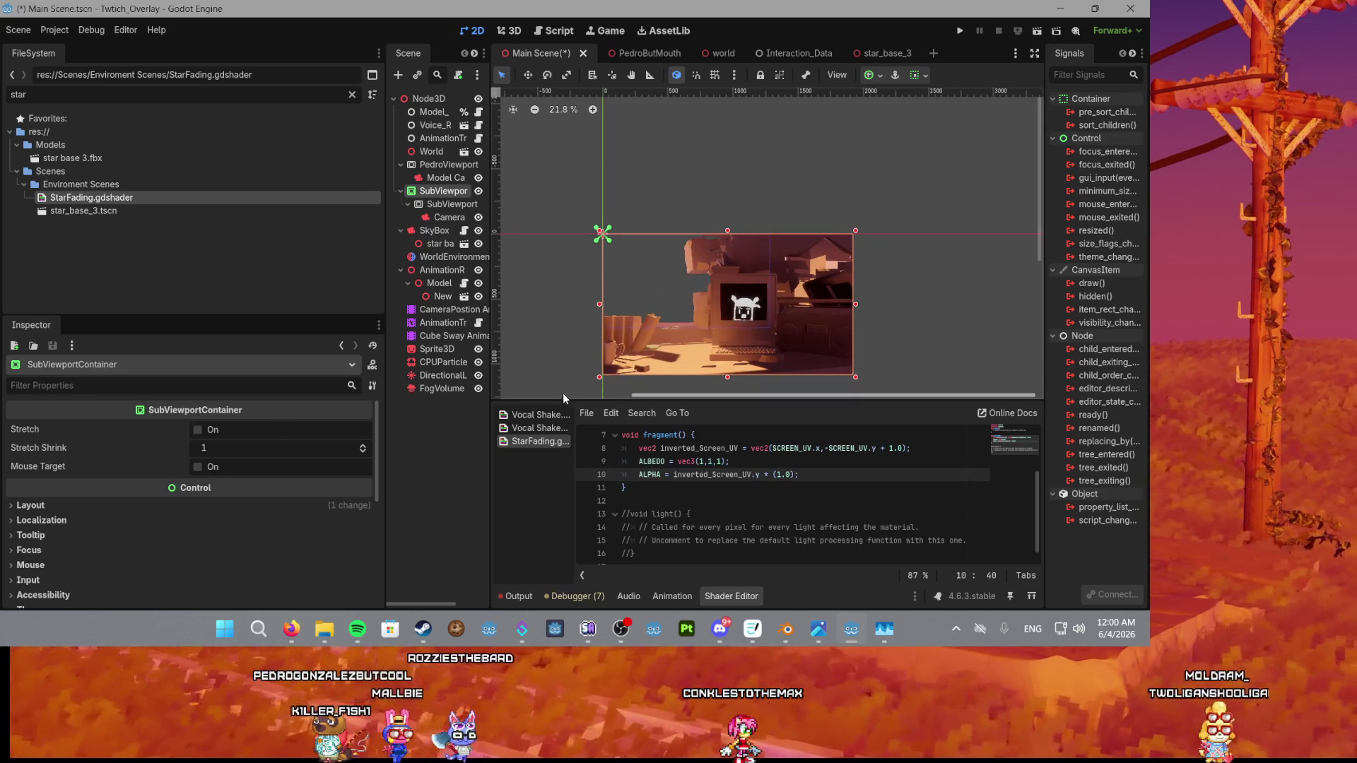
pyautogui.moveTo(717, 300)
pyautogui.mouseDown()
pyautogui.moveTo(631, 277)
pyautogui.moveTo(740, 297)
pyautogui.moveTo(726, 297)
pyautogui.mouseUp()
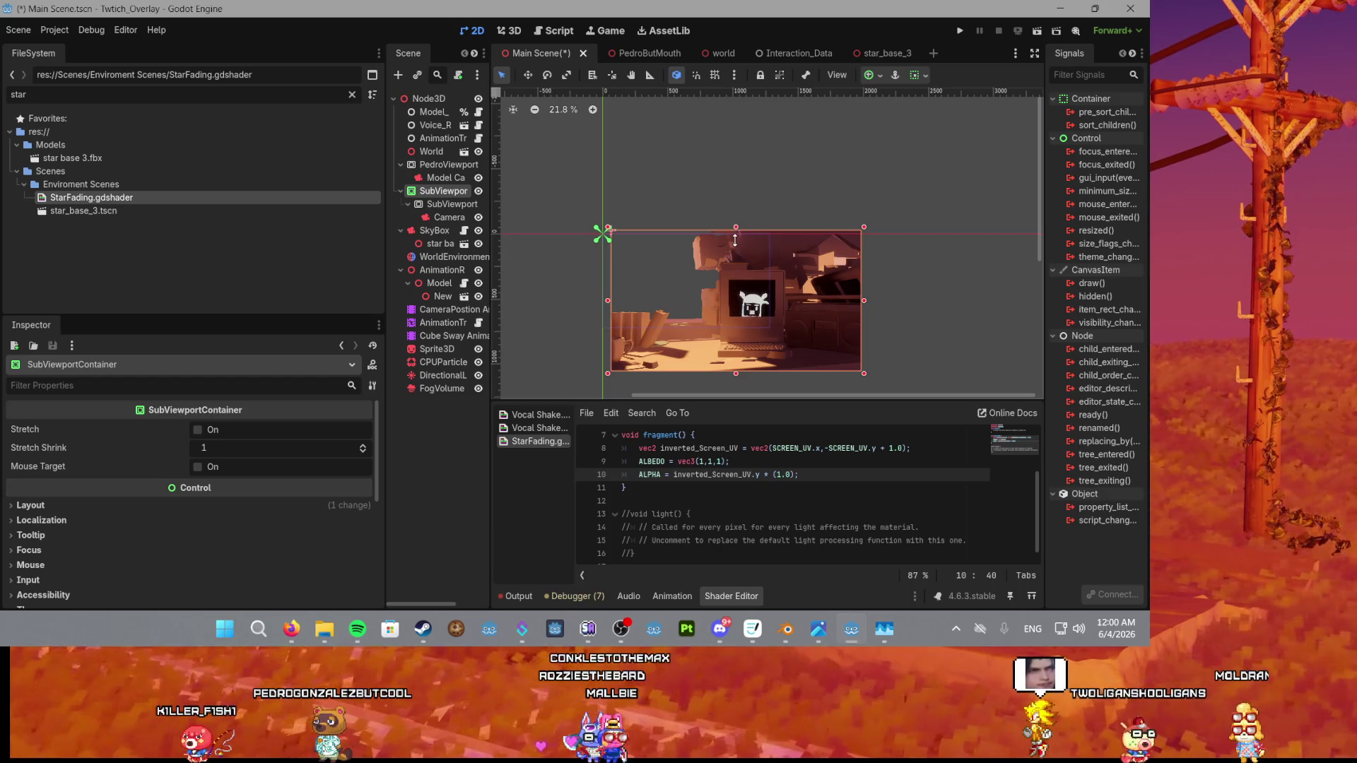
pyautogui.hotkey('ctrl', 'z')
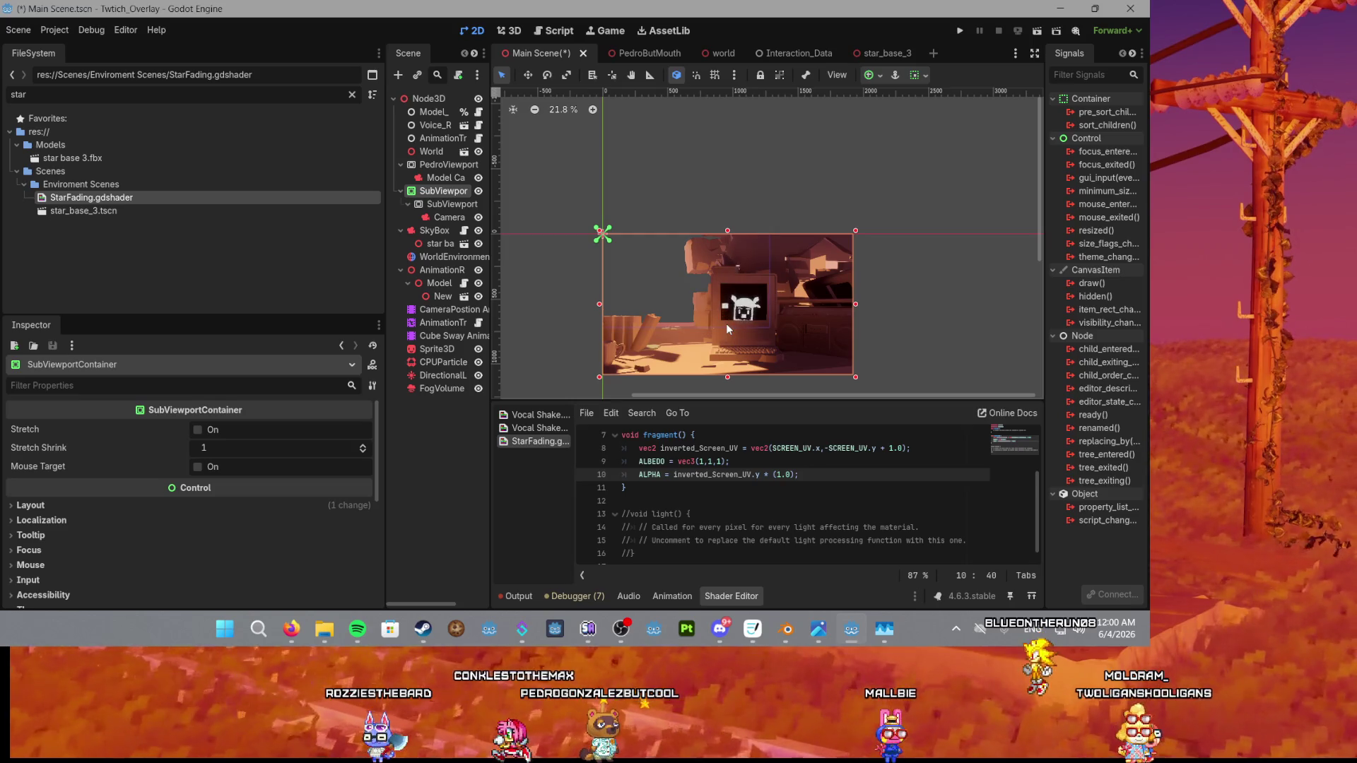
# Launch Aseprite and snip the Godot camera render area with Win+Shift+S.
pyautogui.press('super')
pyautogui.write('as')
pyautogui.press('Return')
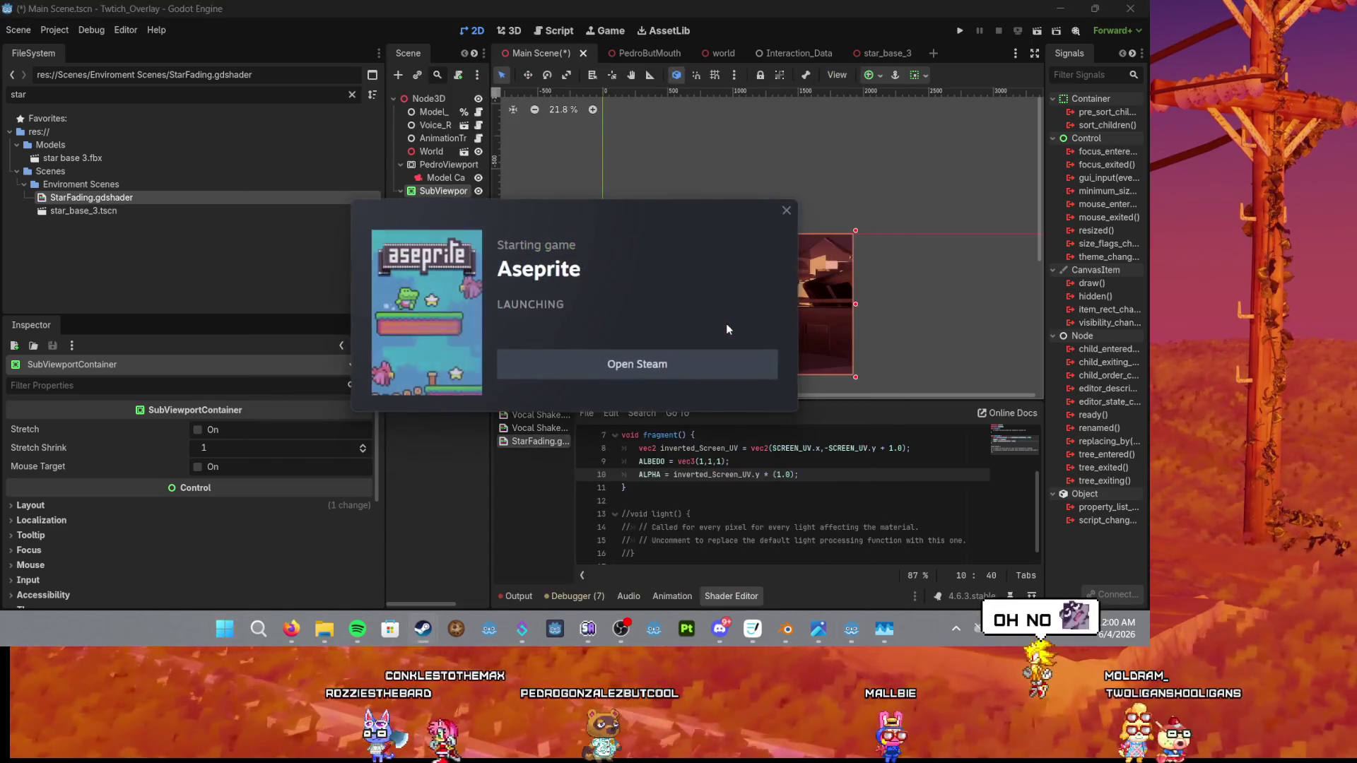
pyautogui.click(816, 232)
pyautogui.press('super+shift+s')
pyautogui.moveTo(603, 235)
pyautogui.mouseDown()
pyautogui.moveTo(660, 294)
pyautogui.moveTo(854, 367)
pyautogui.mouseUp()
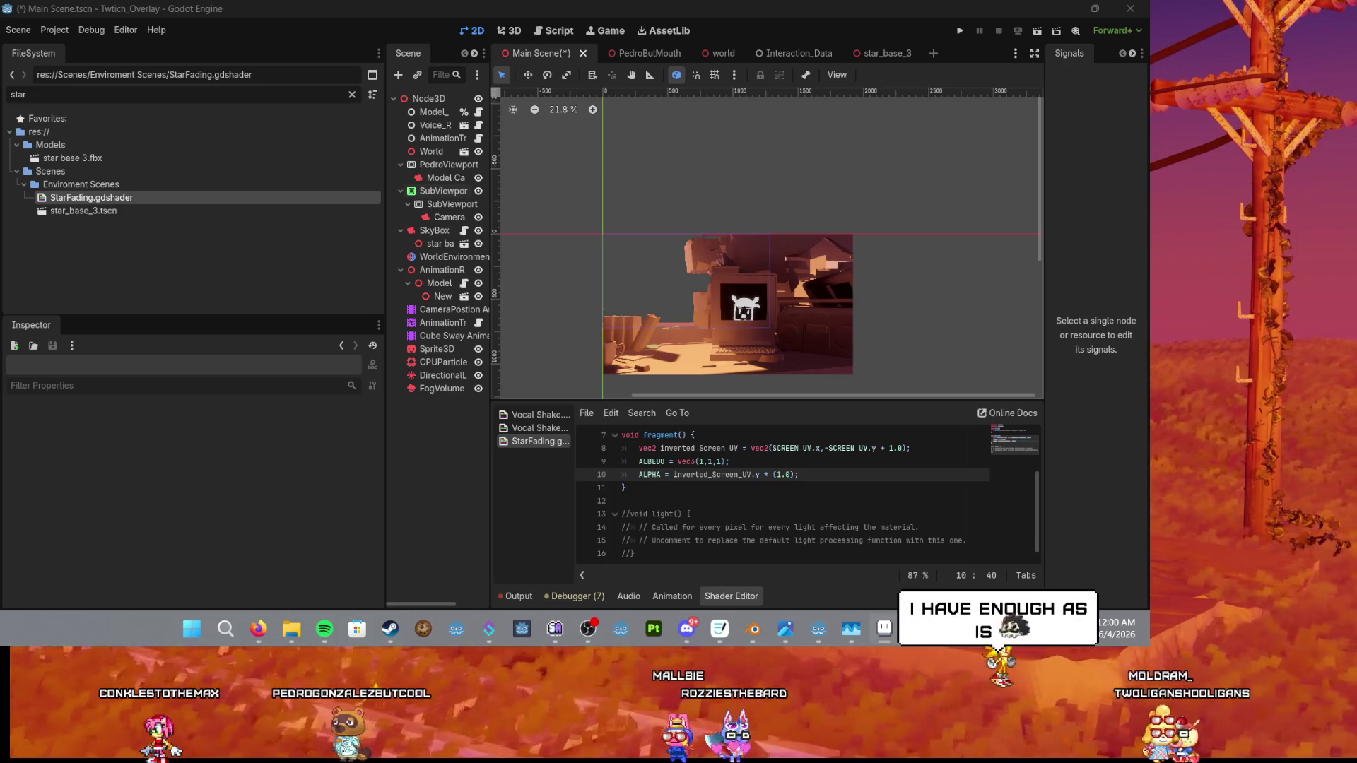
# Create a new 512×512 sprite and paste the captured screenshot into it.
pyautogui.click(885, 629)
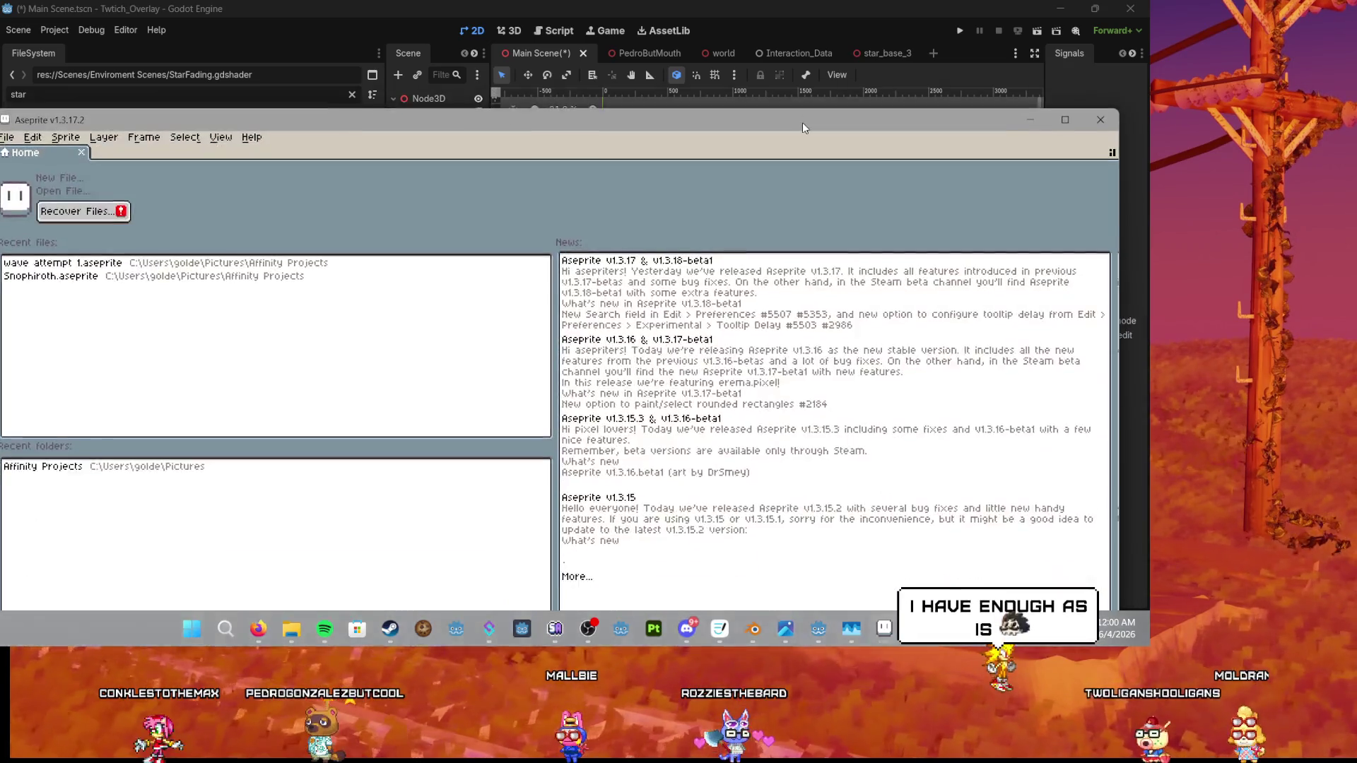
pyautogui.click(12, 23)
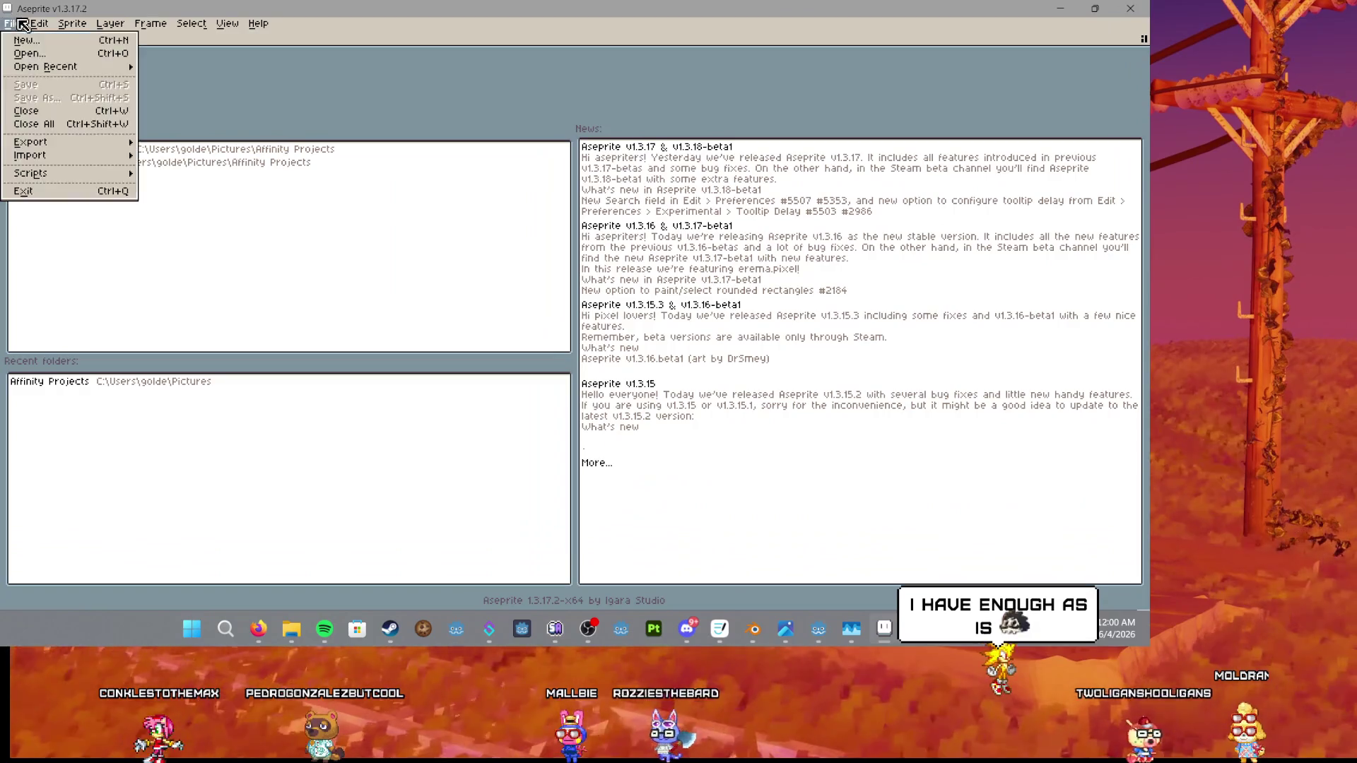
pyautogui.click(21, 41)
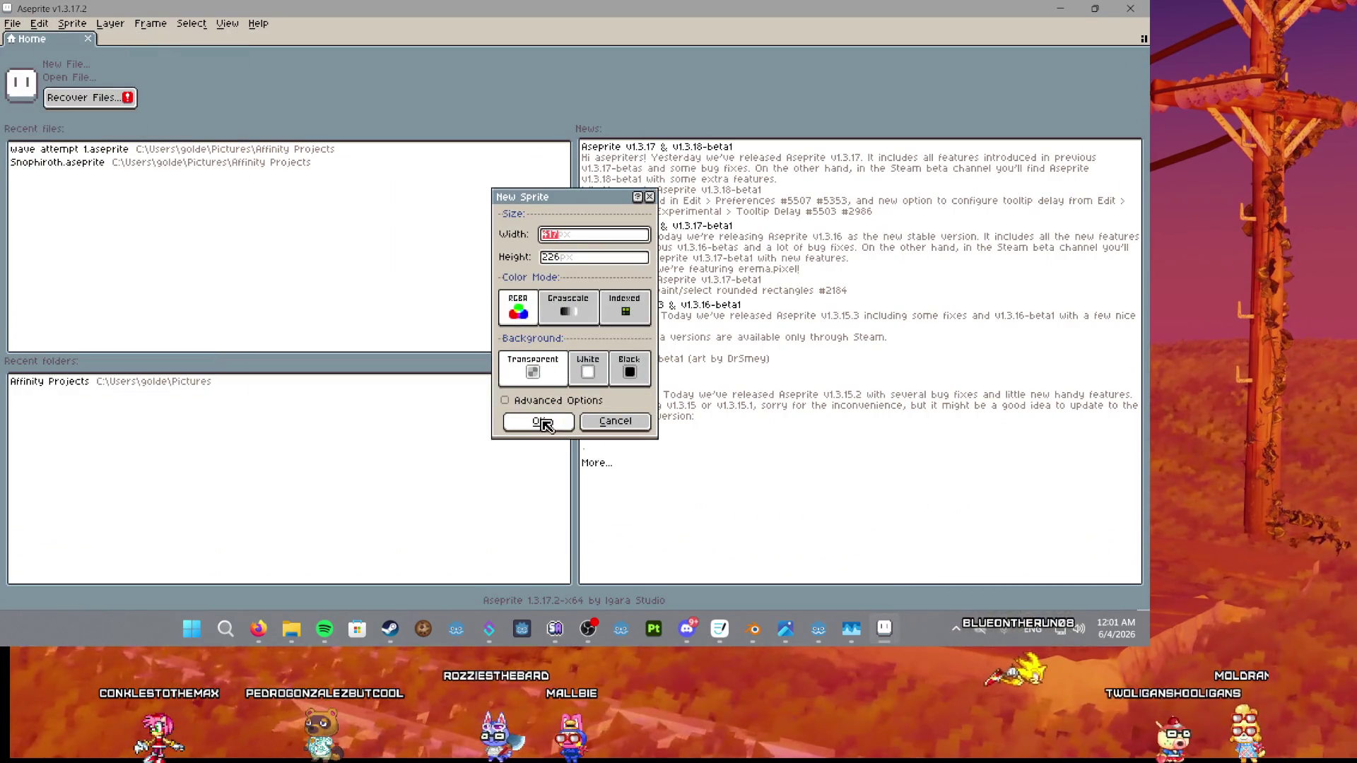
pyautogui.write('512')
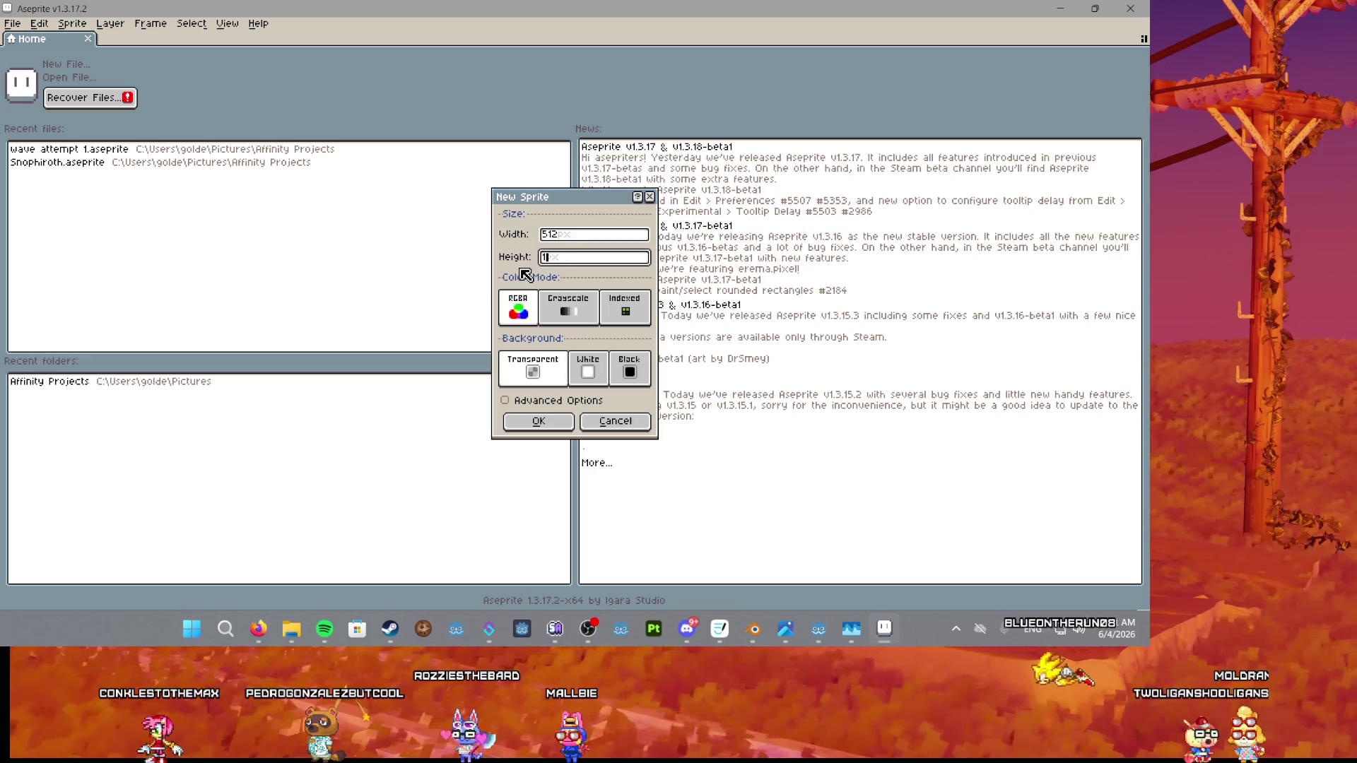
pyautogui.press('Tab')
pyautogui.write('512')
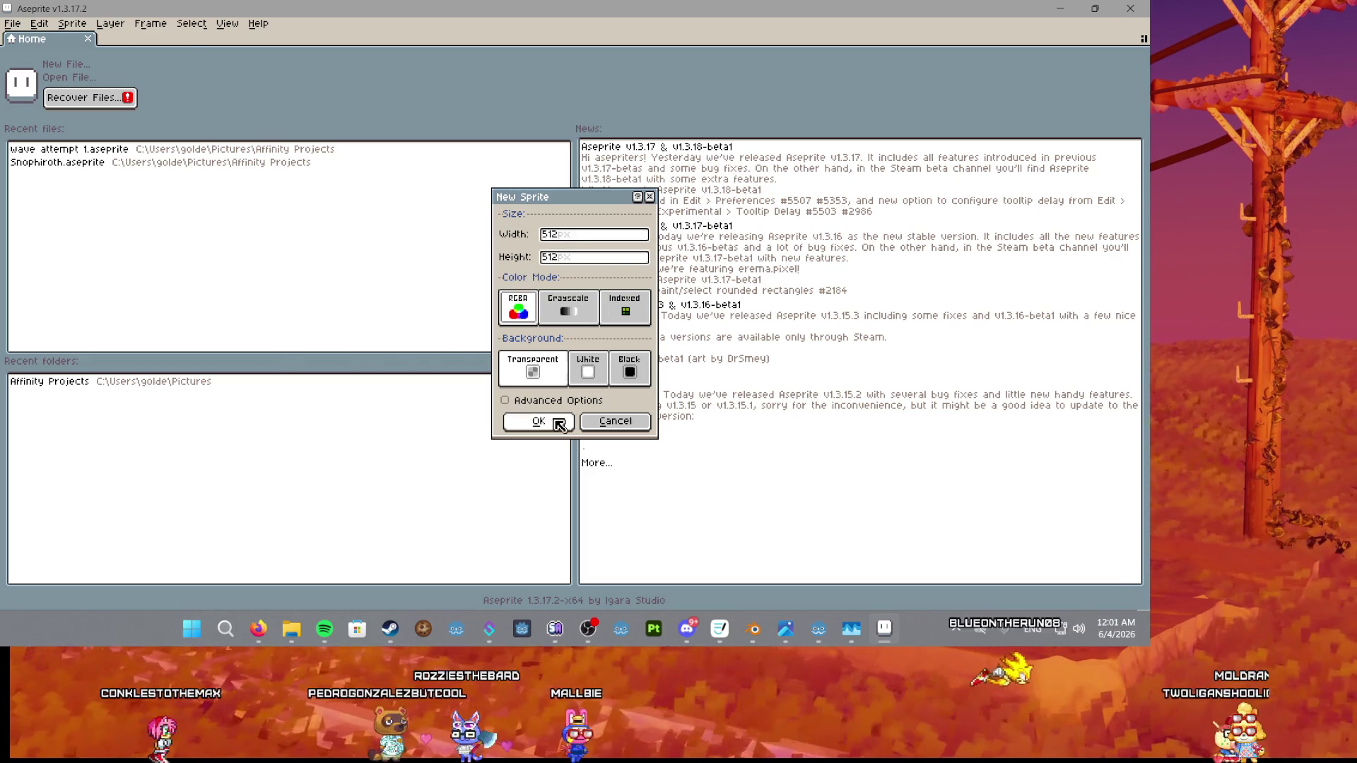
pyautogui.click(538, 421)
pyautogui.hotkey('ctrl', 'v')
pyautogui.scroll(-1, 556, 374)
pyautogui.scroll(2, 563, 357)
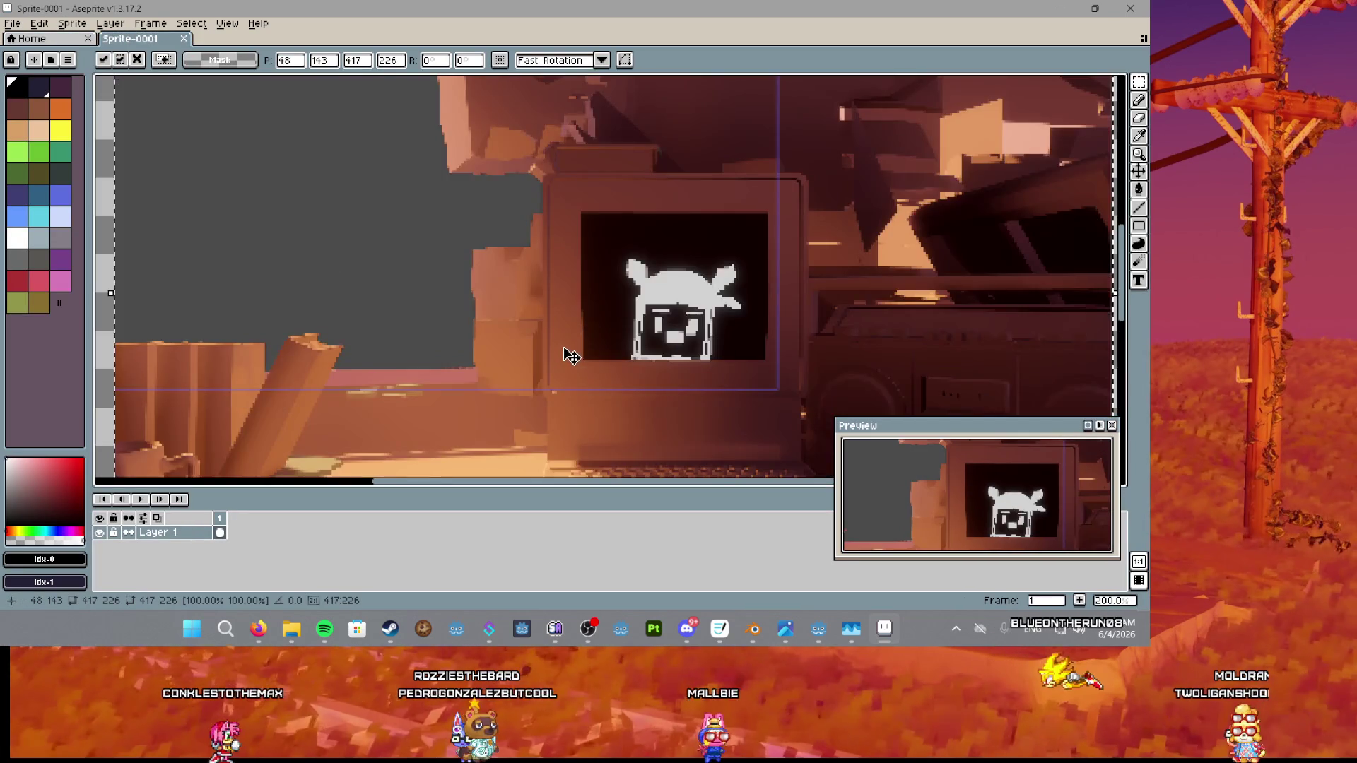
# Flip and shrink the pasted image and move it onto the canvas.
pyautogui.scroll(-2, 563, 358)
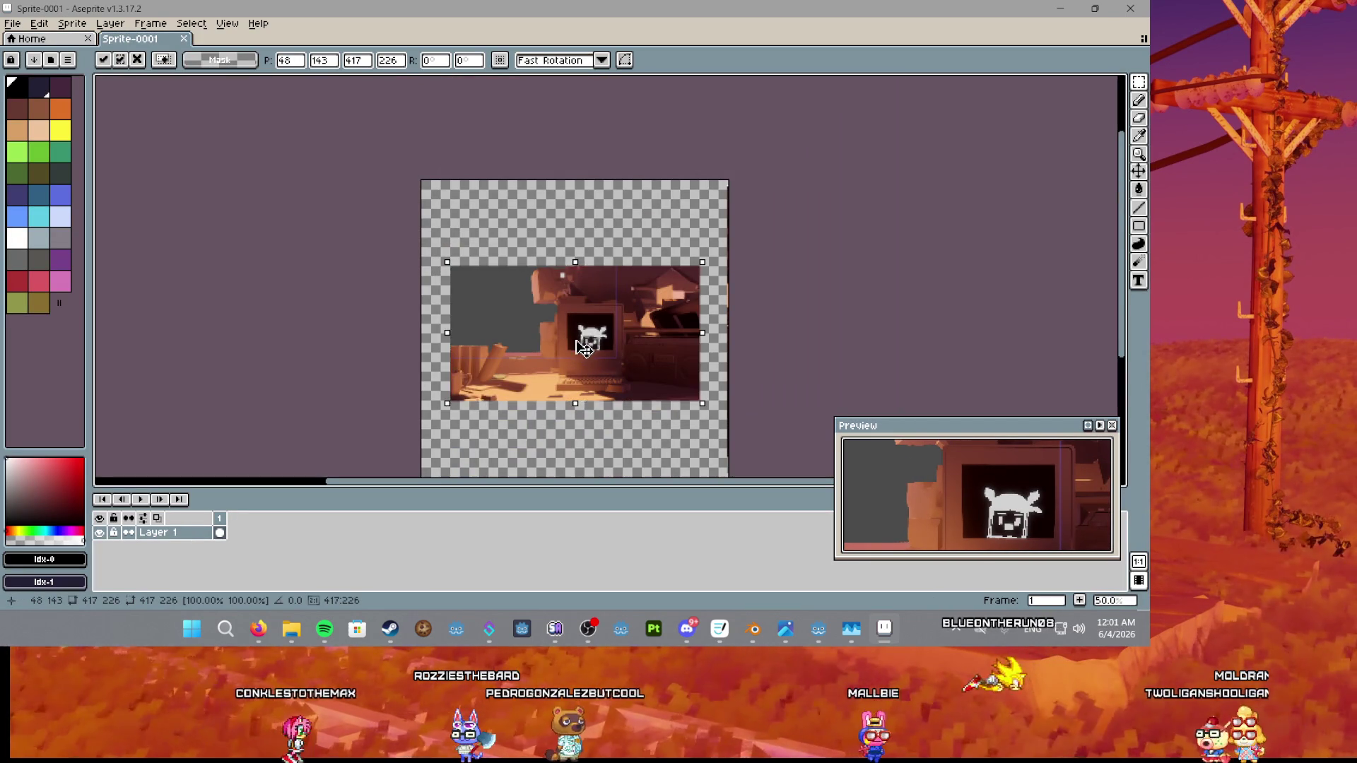
pyautogui.moveTo(574, 411); pyautogui.dragTo(575, 423)
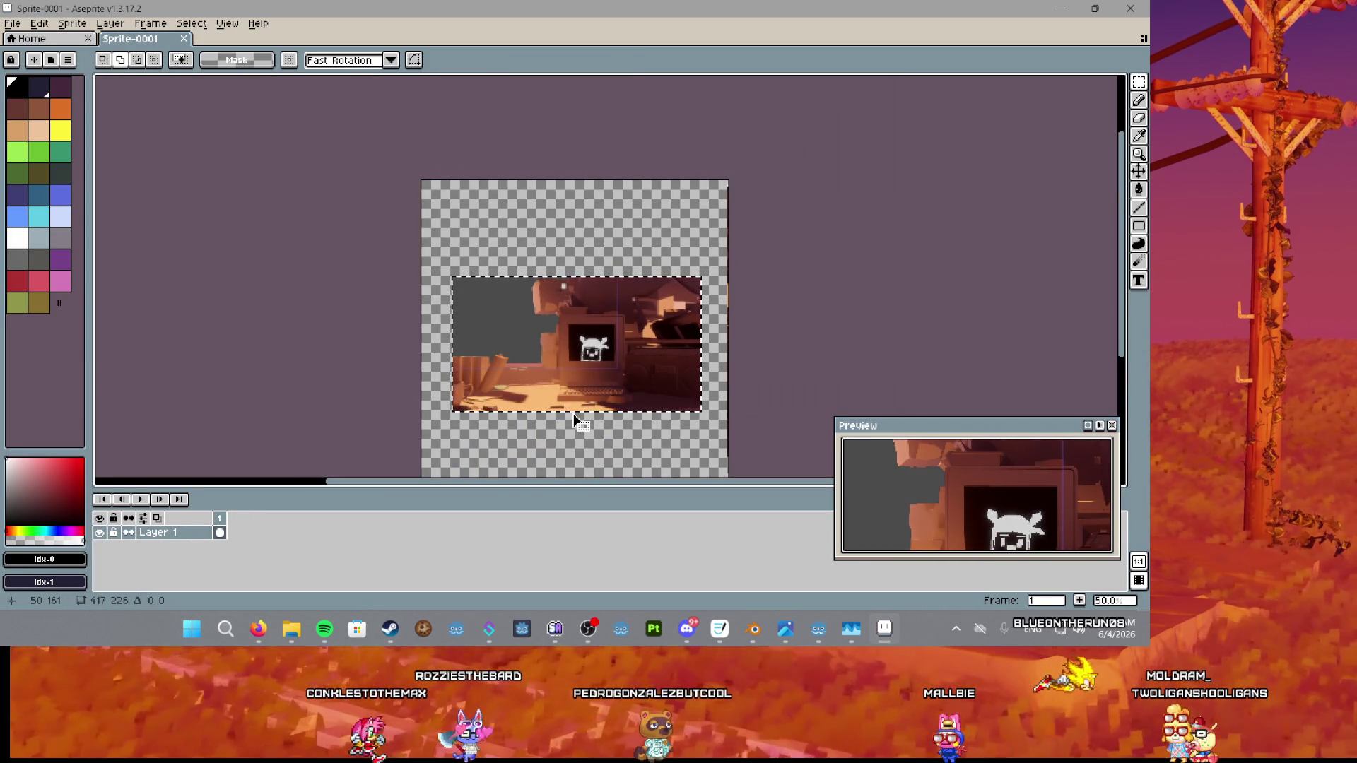
pyautogui.moveTo(573, 413)
pyautogui.mouseDown()
pyautogui.moveTo(573, 121)
pyautogui.moveTo(597, 332)
pyautogui.mouseUp()
pyautogui.moveTo(585, 218); pyautogui.dragTo(587, 244)
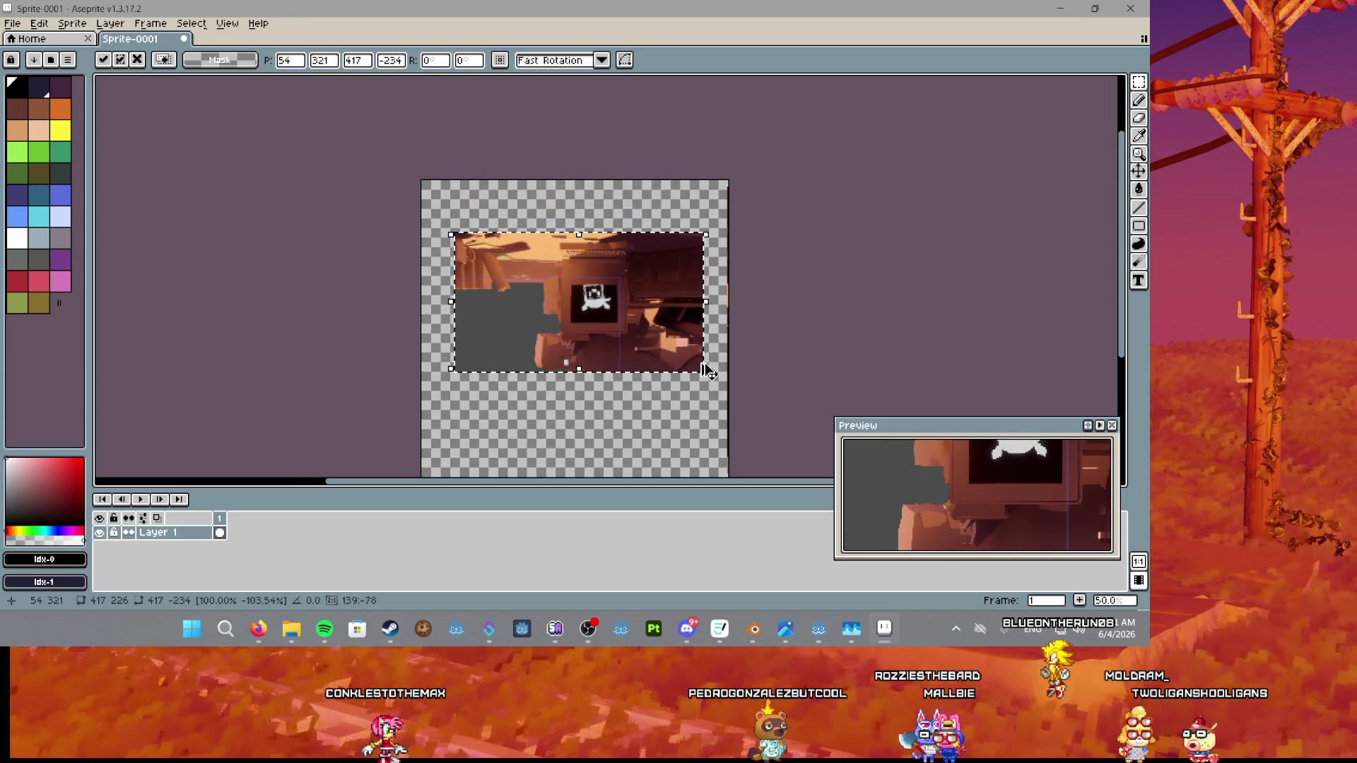
pyautogui.hotkey('ctrl', 'z')
pyautogui.moveTo(704, 412)
pyautogui.mouseDown()
pyautogui.moveTo(372, 200)
pyautogui.moveTo(257, 139)
pyautogui.moveTo(244, 165)
pyautogui.mouseUp()
pyautogui.moveTo(429, 244); pyautogui.dragTo(636, 287)
# Enlarge the flipped image and apply the transformation.
pyautogui.scroll(2, 600, 288)
pyautogui.scroll(-1, 600, 288)
pyautogui.scroll(-1, 506, 310)
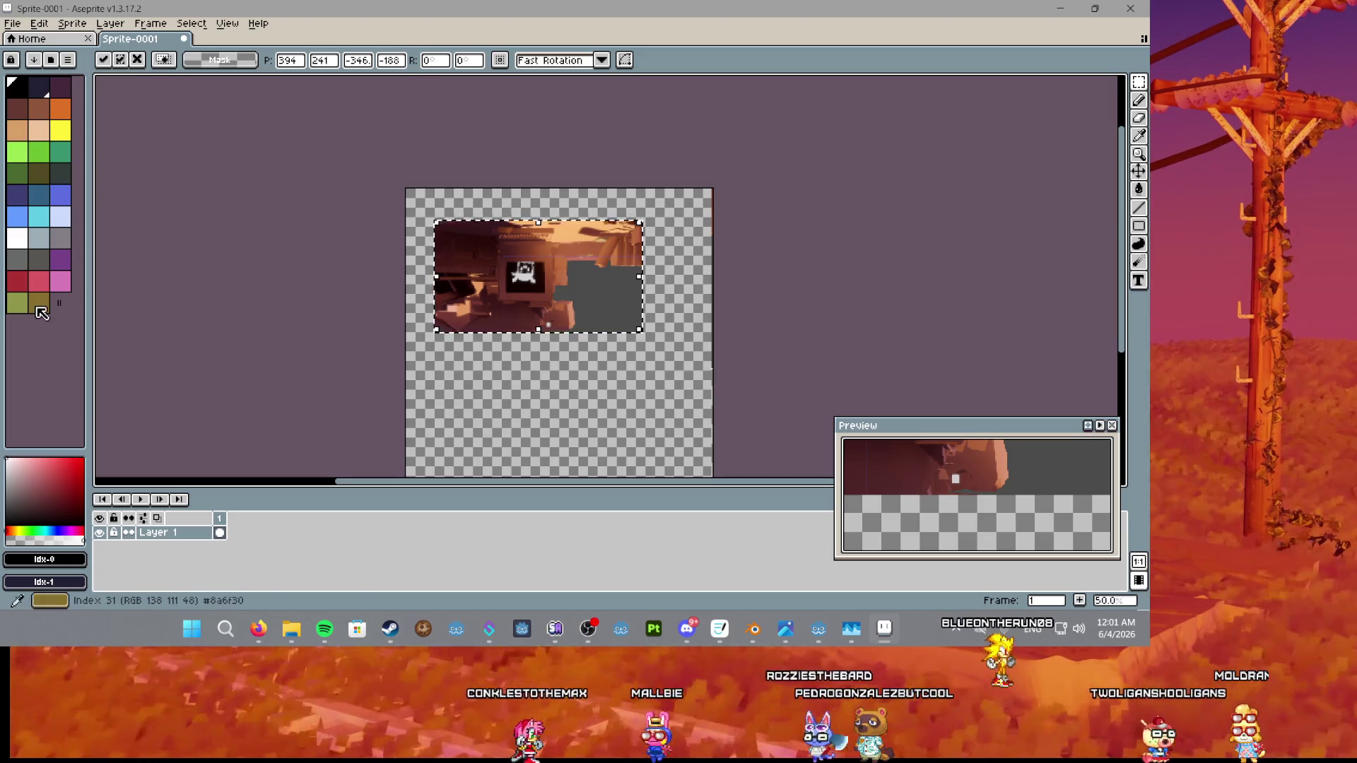
pyautogui.scroll(3, 485, 299)
pyautogui.hscroll(2, 521, 276)
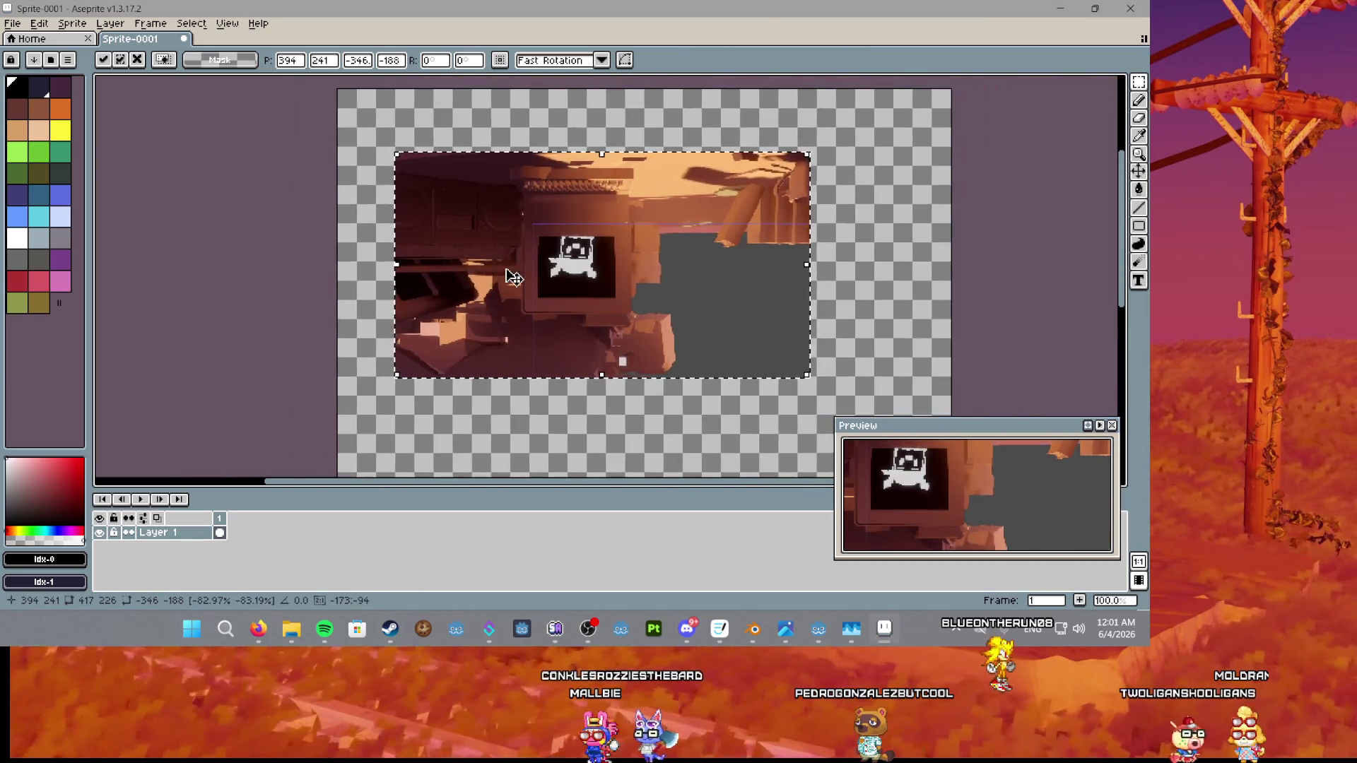
pyautogui.scroll(-1, 509, 279)
pyautogui.moveTo(443, 198)
pyautogui.mouseDown()
pyautogui.moveTo(420, 173)
pyautogui.moveTo(394, 174)
pyautogui.moveTo(440, 177)
pyautogui.mouseUp()
pyautogui.press('Return')
# Undo the pasted image and switch back to Godot Engine.
pyautogui.scroll(3, 530, 261)
pyautogui.scroll(-2, 536, 253)
pyautogui.press('Delete')
pyautogui.scroll(-3, 536, 252)
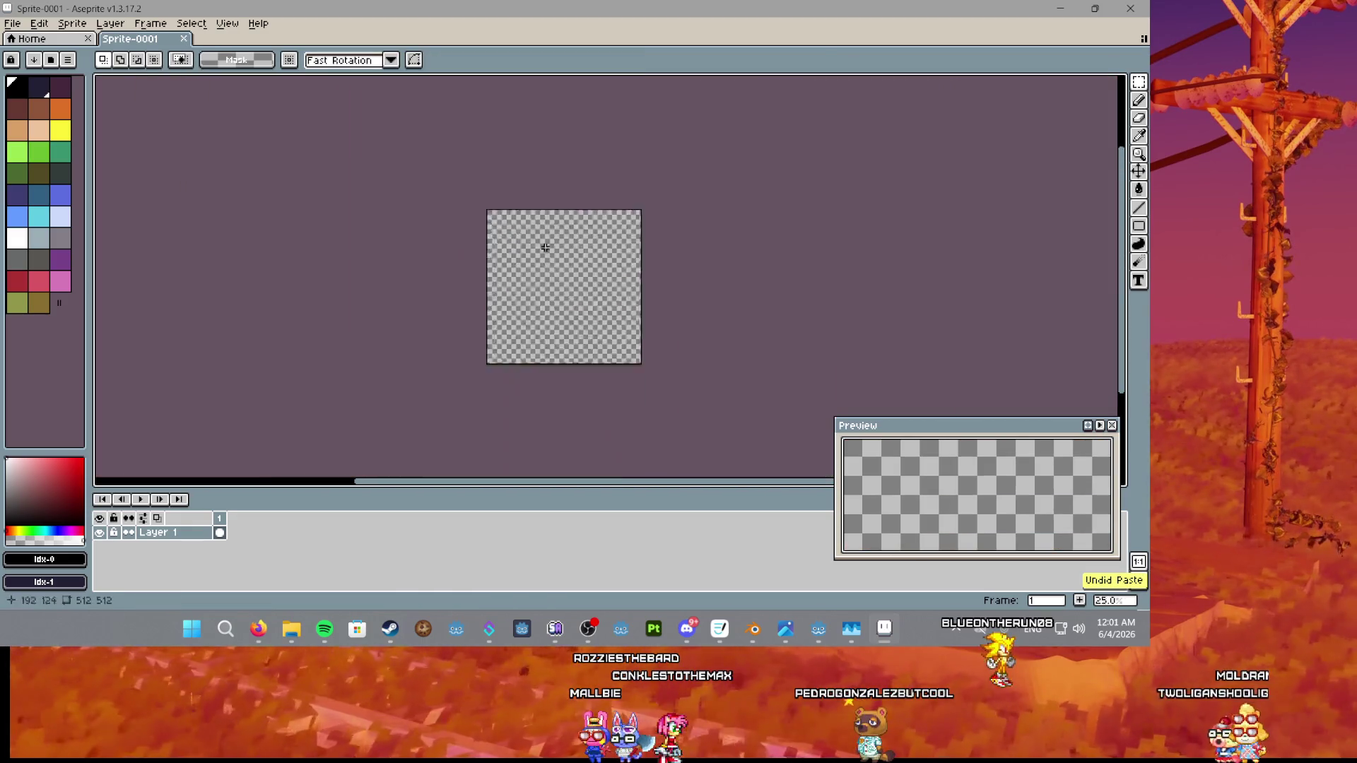
pyautogui.hotkey('alt', 'Tab')
pyautogui.scroll(4, 763, 269)
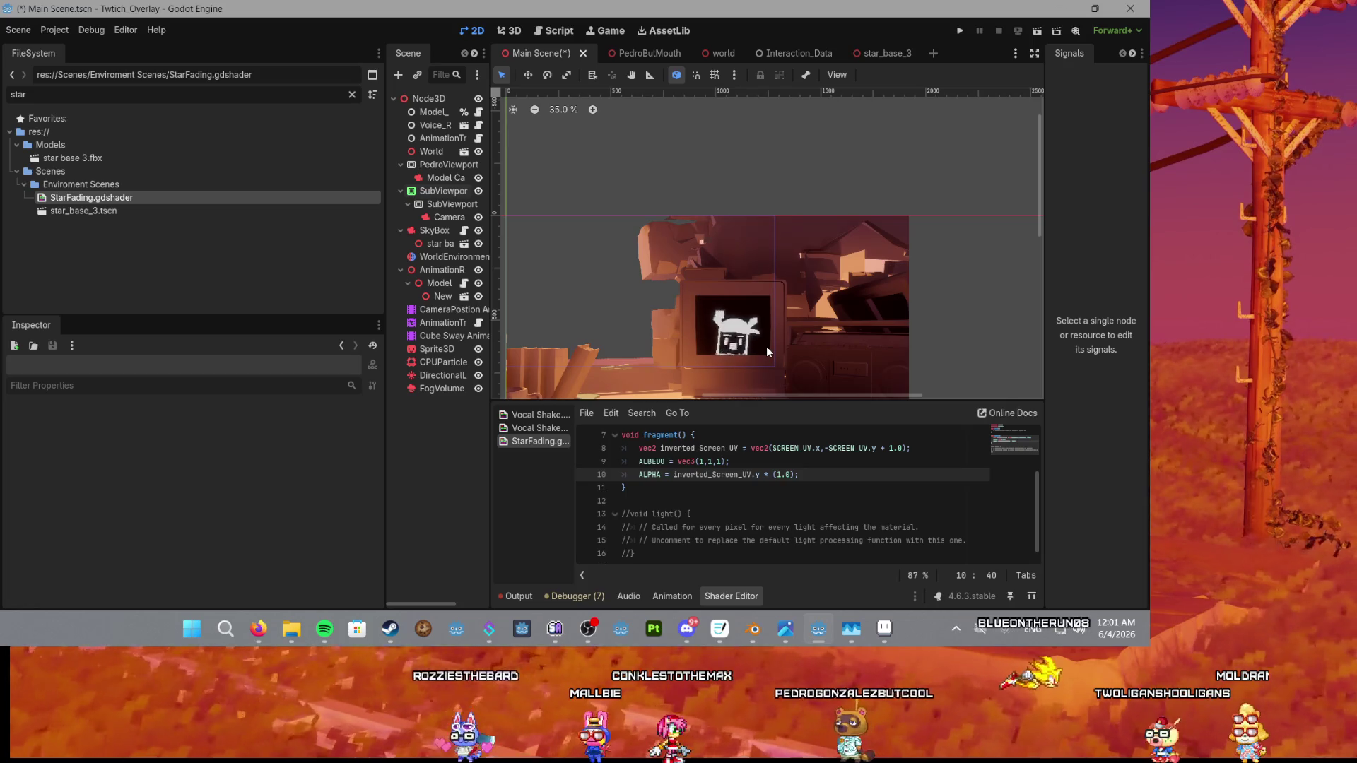
# Save the scene from the shader's ALPHA line, then switch to the 3D workspace.
pyautogui.scroll(-1, 702, 297)
pyautogui.scroll(-6, 703, 296)
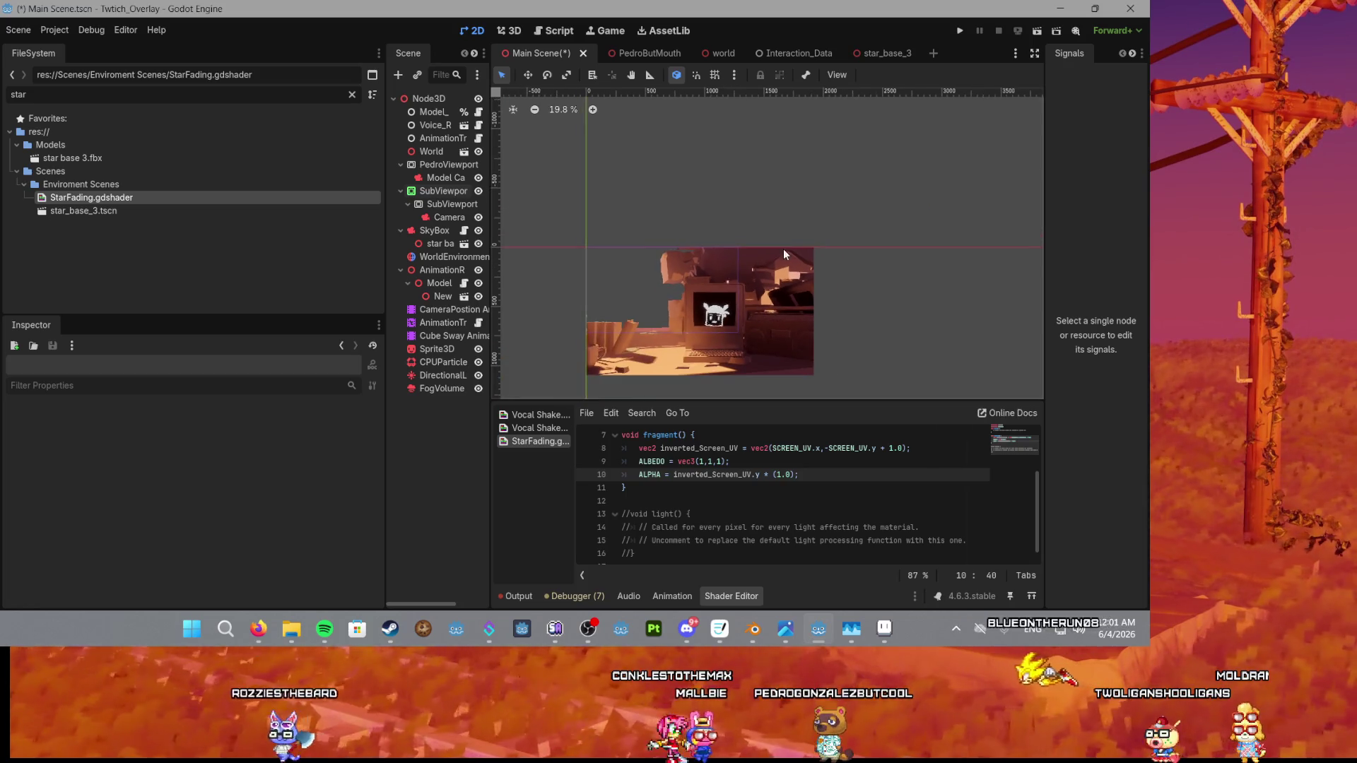
pyautogui.scroll(-2, 697, 282)
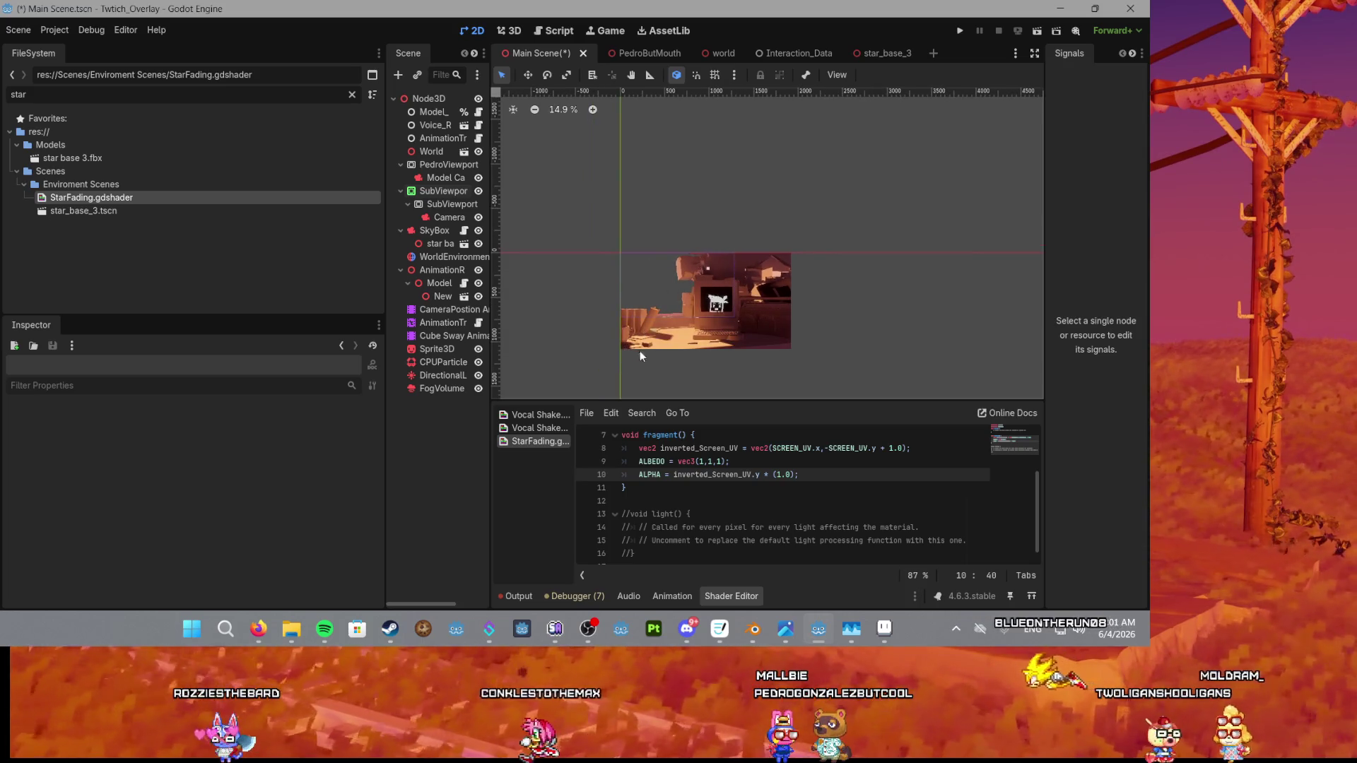
pyautogui.press('Down')
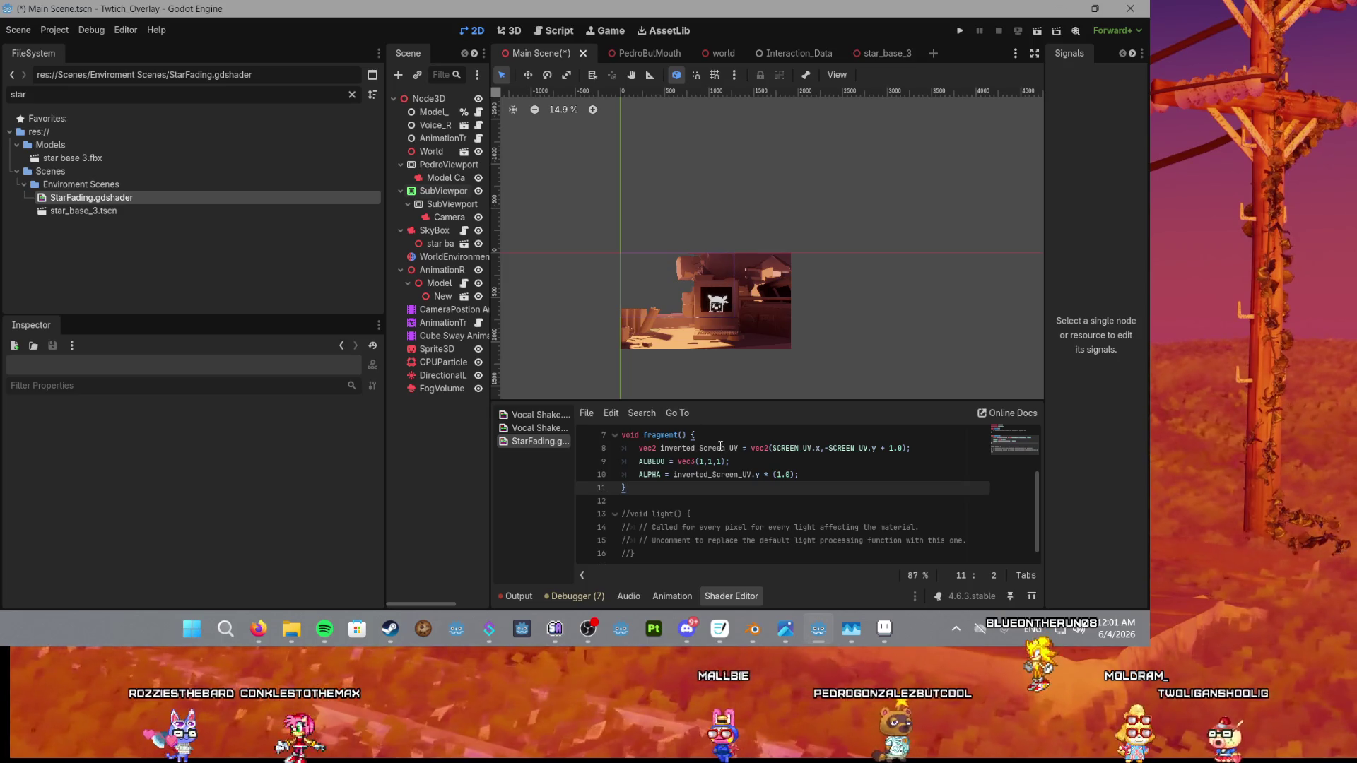
pyautogui.click(783, 474)
pyautogui.hotkey('ctrl', 's')
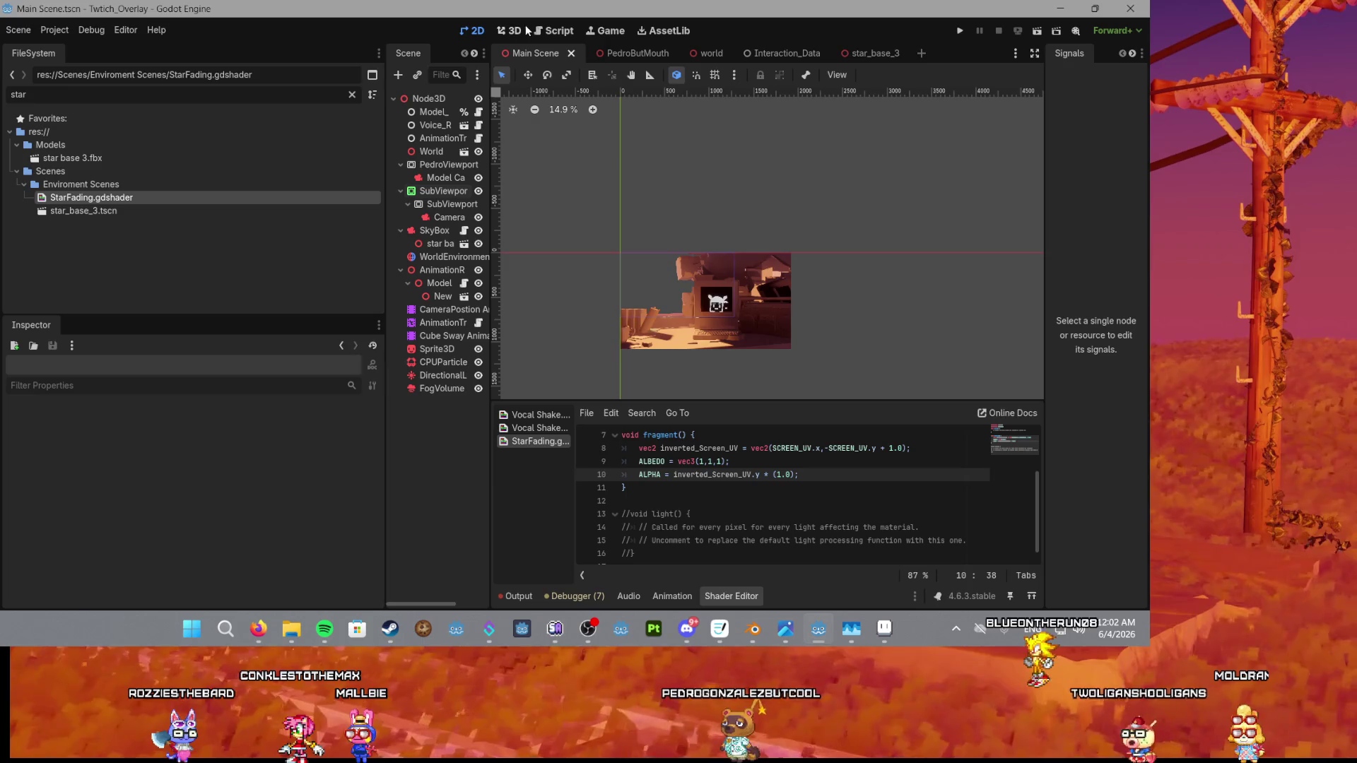
pyautogui.click(524, 28)
# Replace inverted_Screen_UV with the built-in UV on the ALPHA line.
pyautogui.moveTo(700, 304)
pyautogui.mouseDown()
pyautogui.moveTo(725, 231)
pyautogui.moveTo(727, 311)
pyautogui.moveTo(730, 97)
pyautogui.mouseUp()
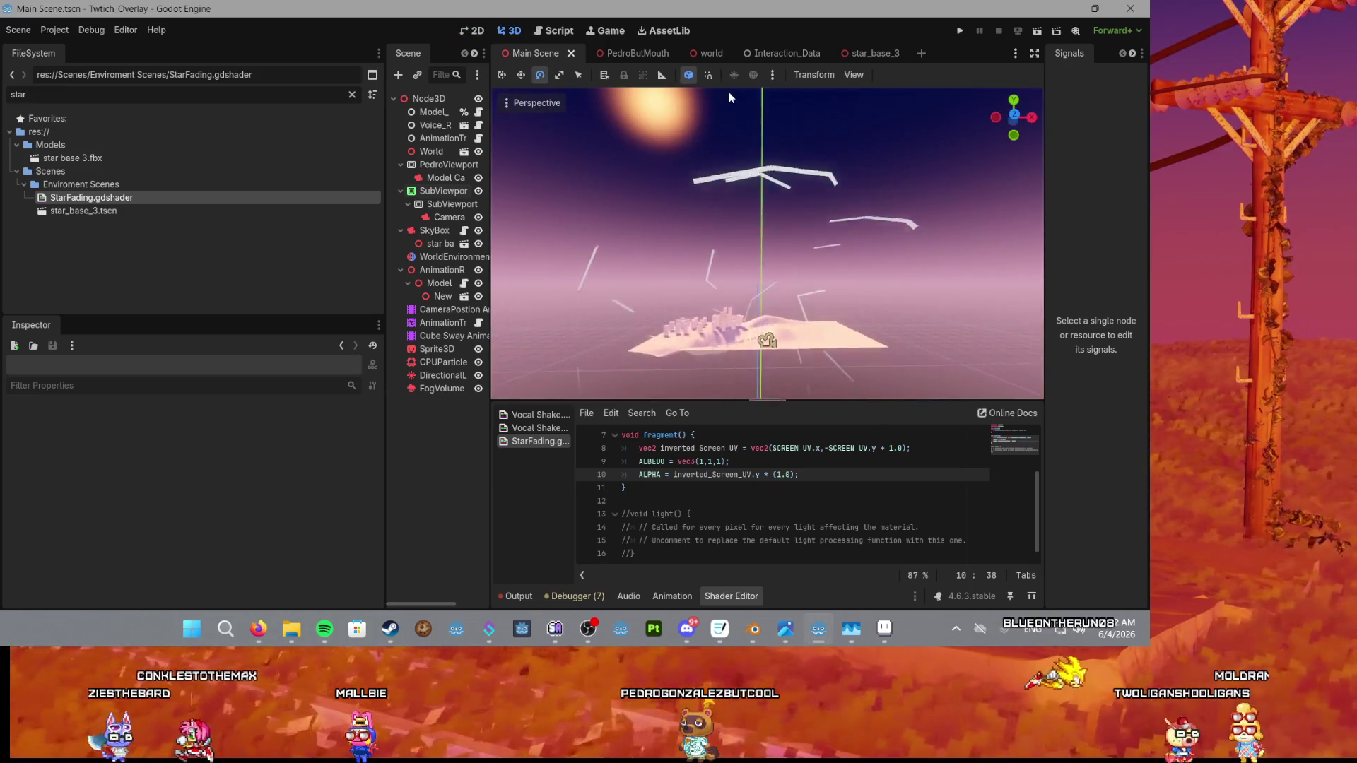
pyautogui.scroll(8, 752, 196)
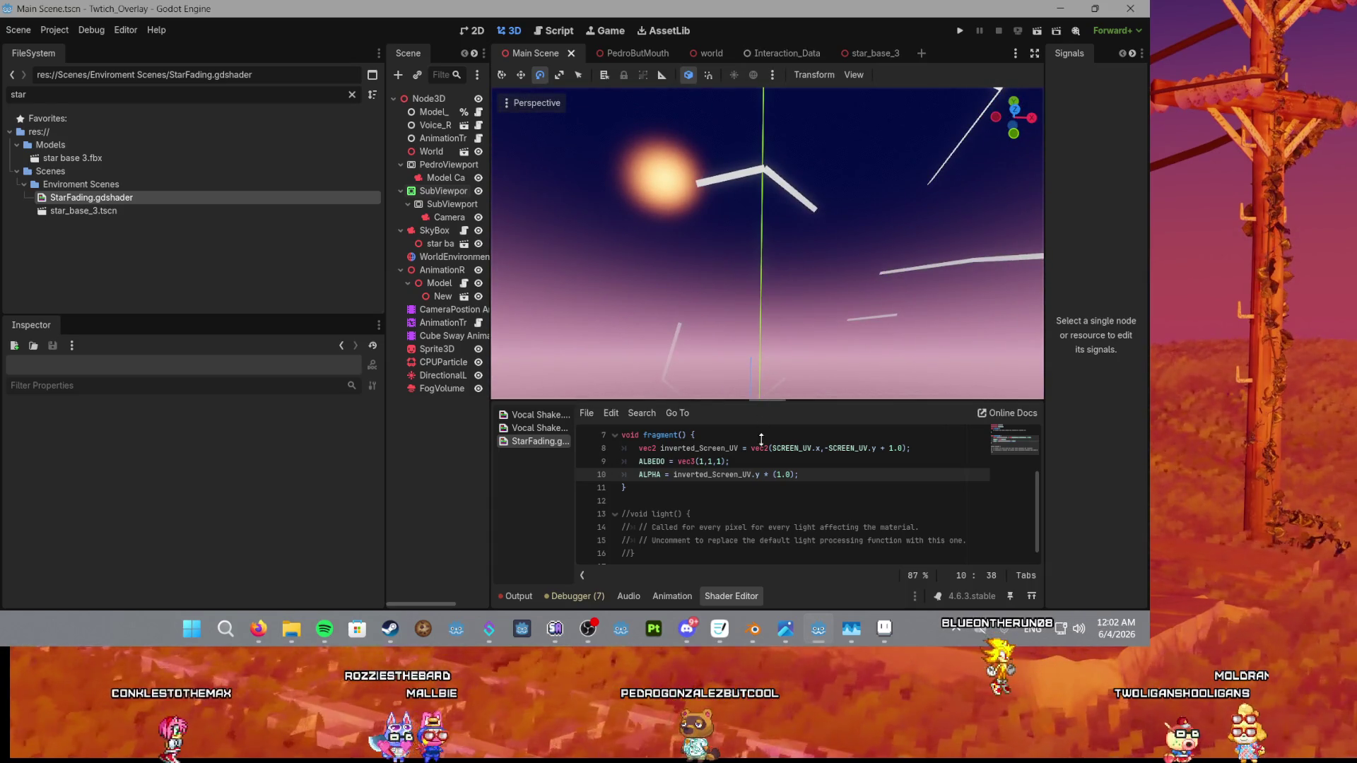
pyautogui.scroll(-3, 672, 255)
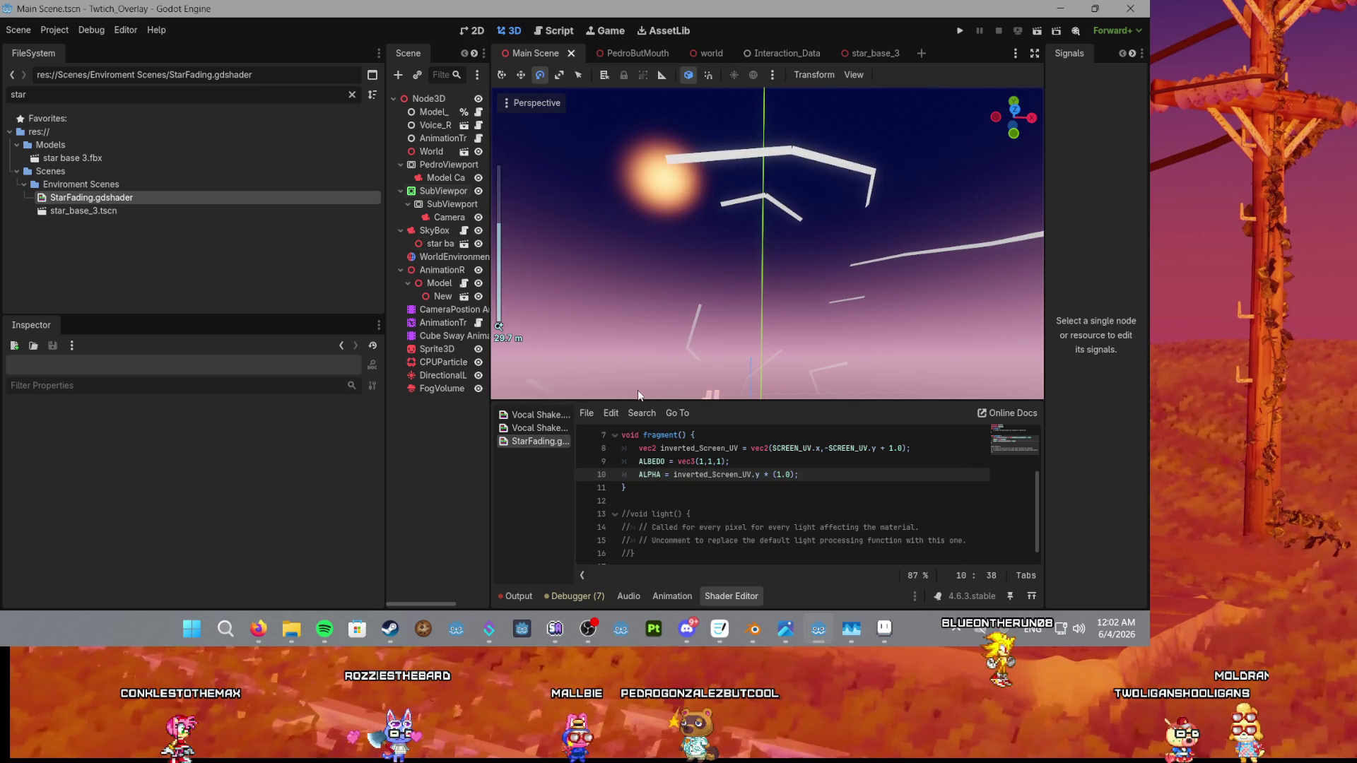
pyautogui.doubleClick(688, 474)
pyautogui.write('uv')
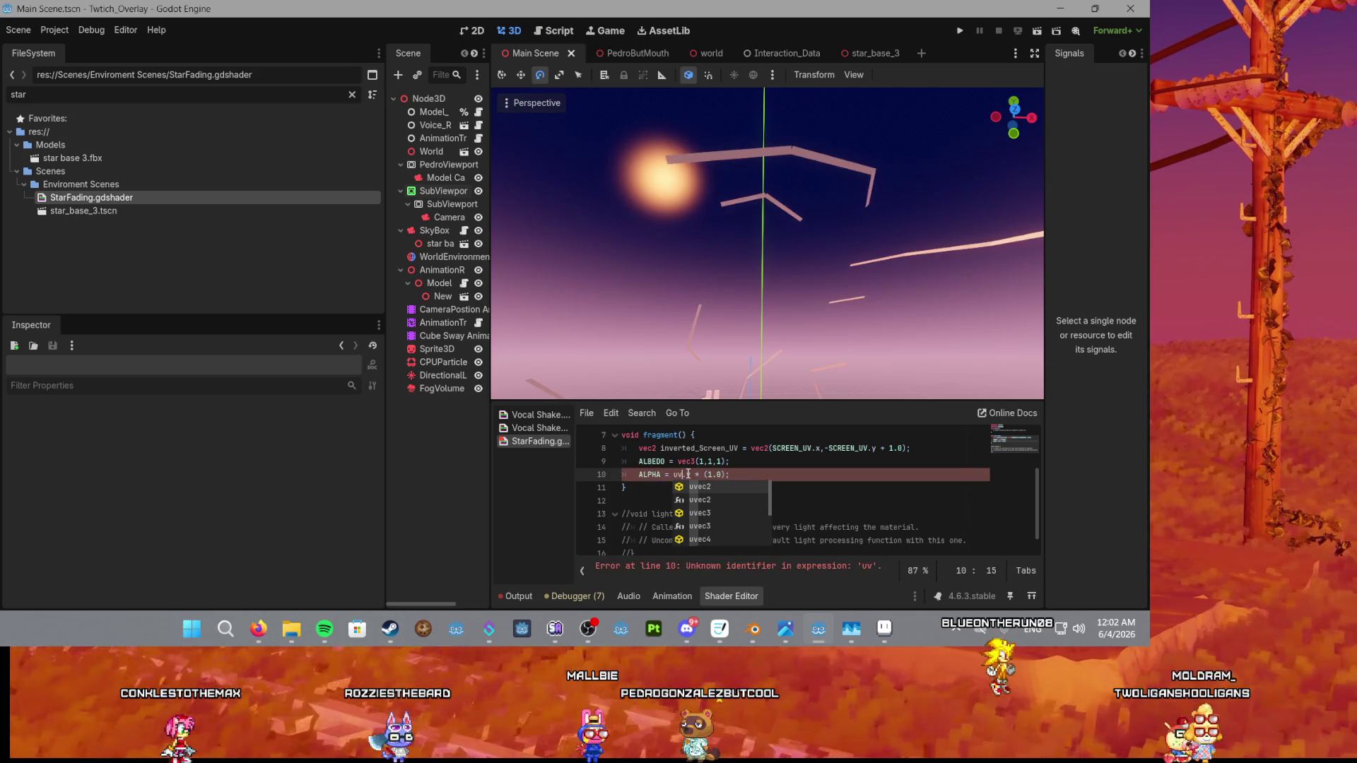
pyautogui.press('BackSpace')
pyautogui.press('BackSpace')
pyautogui.write('UV')
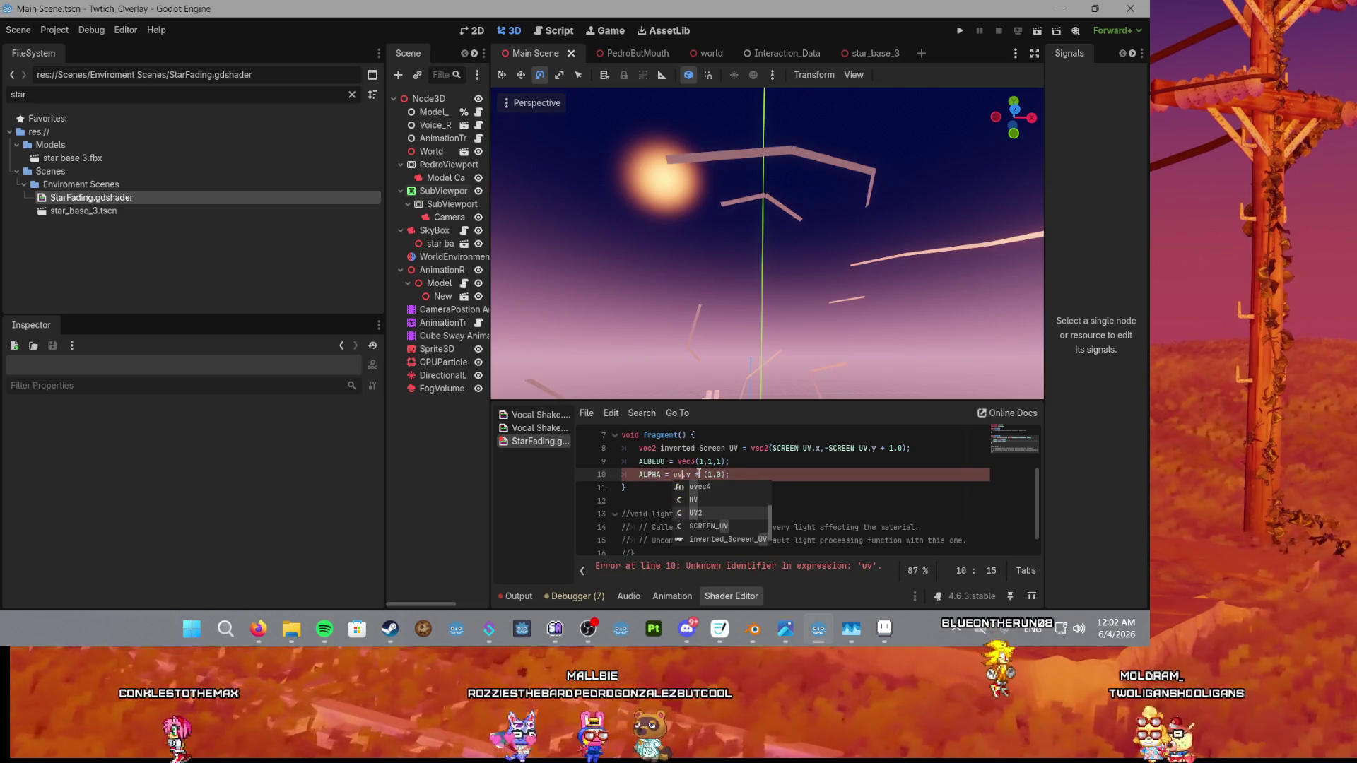
pyautogui.press('Escape')
# Change the ALPHA multiplier from 1.0 to 0.1, then switch to the itch.io desktop.
pyautogui.scroll(-5, 737, 299)
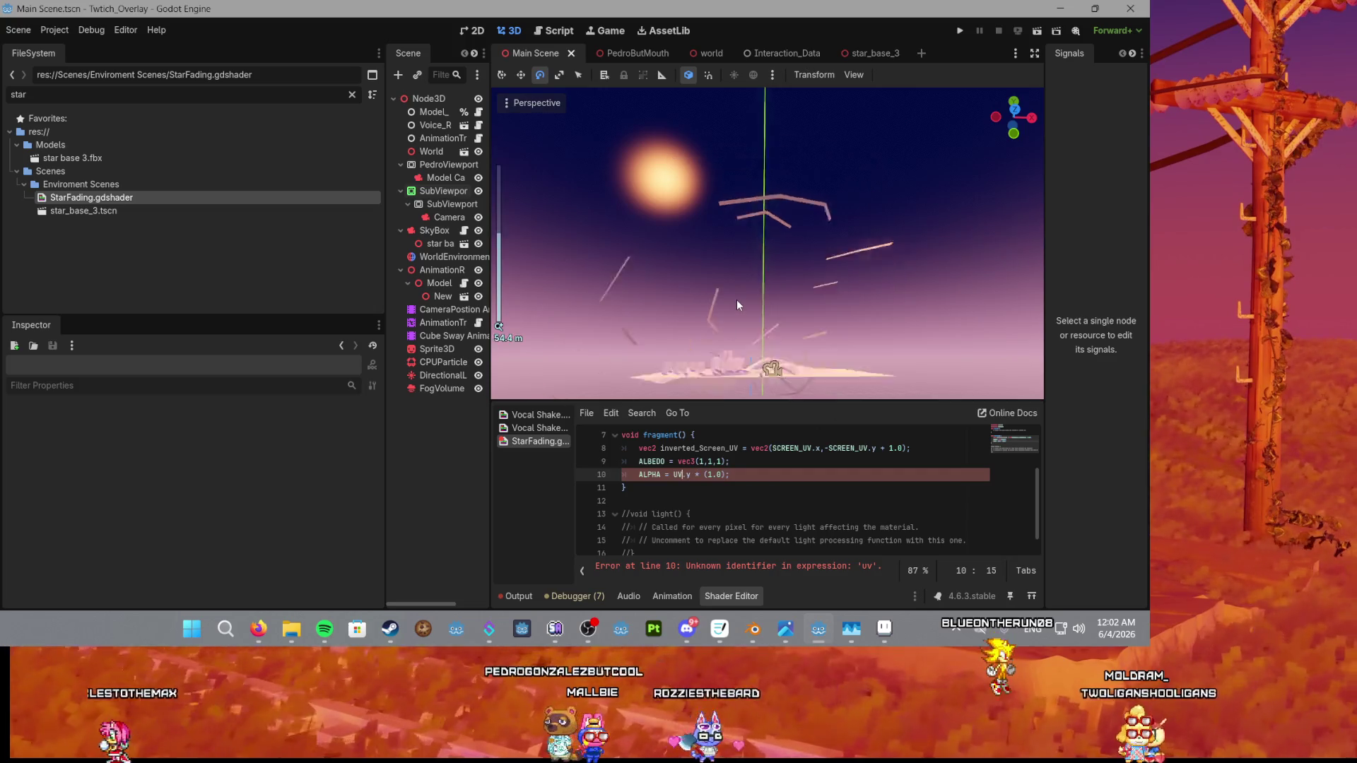
pyautogui.scroll(-3, 739, 269)
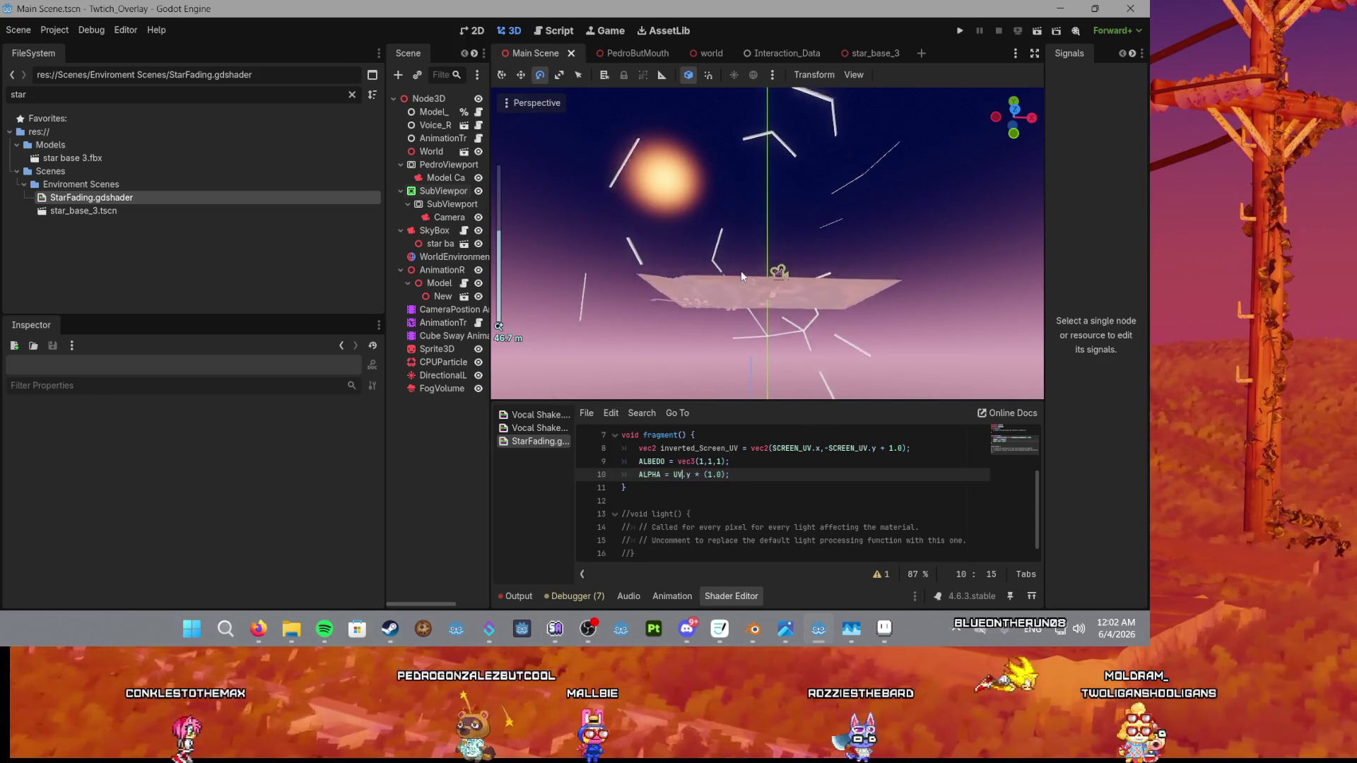
pyautogui.click(712, 475)
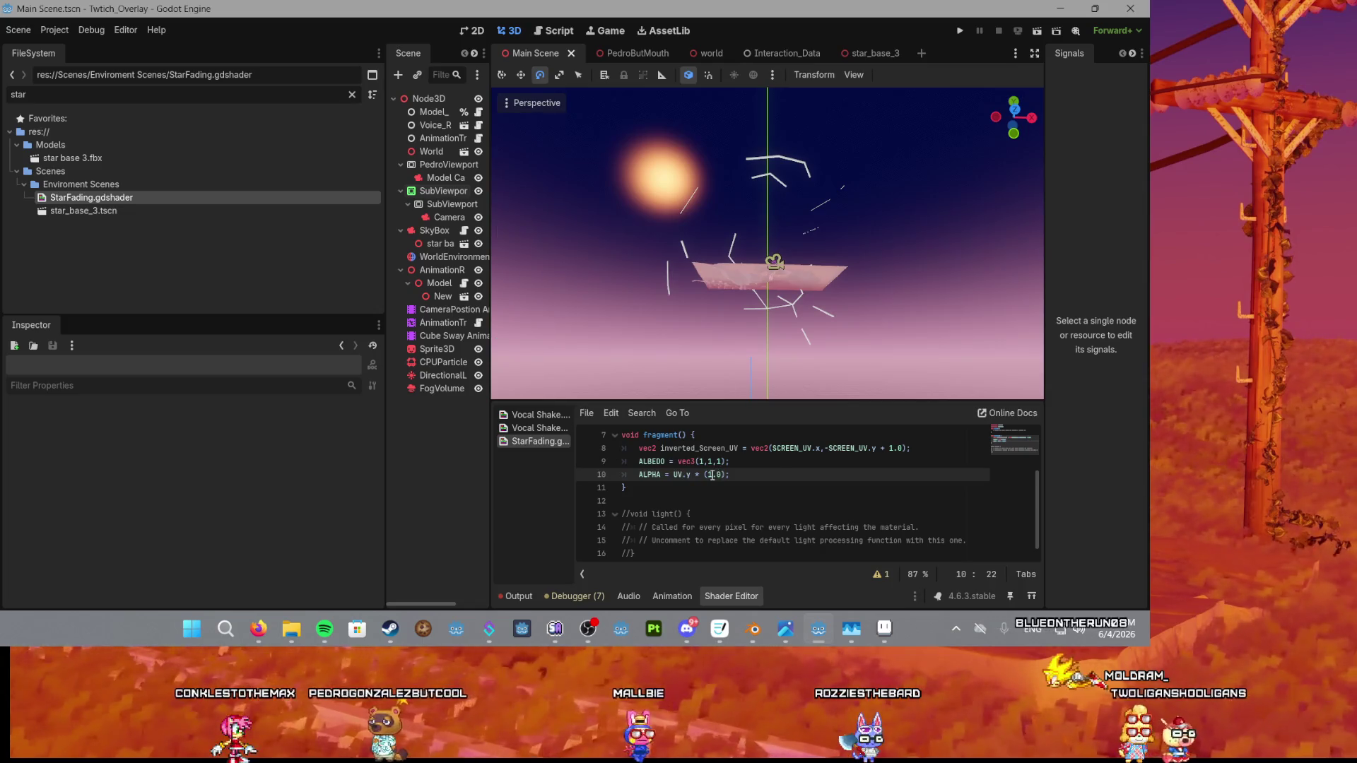
pyautogui.press('BackSpace')
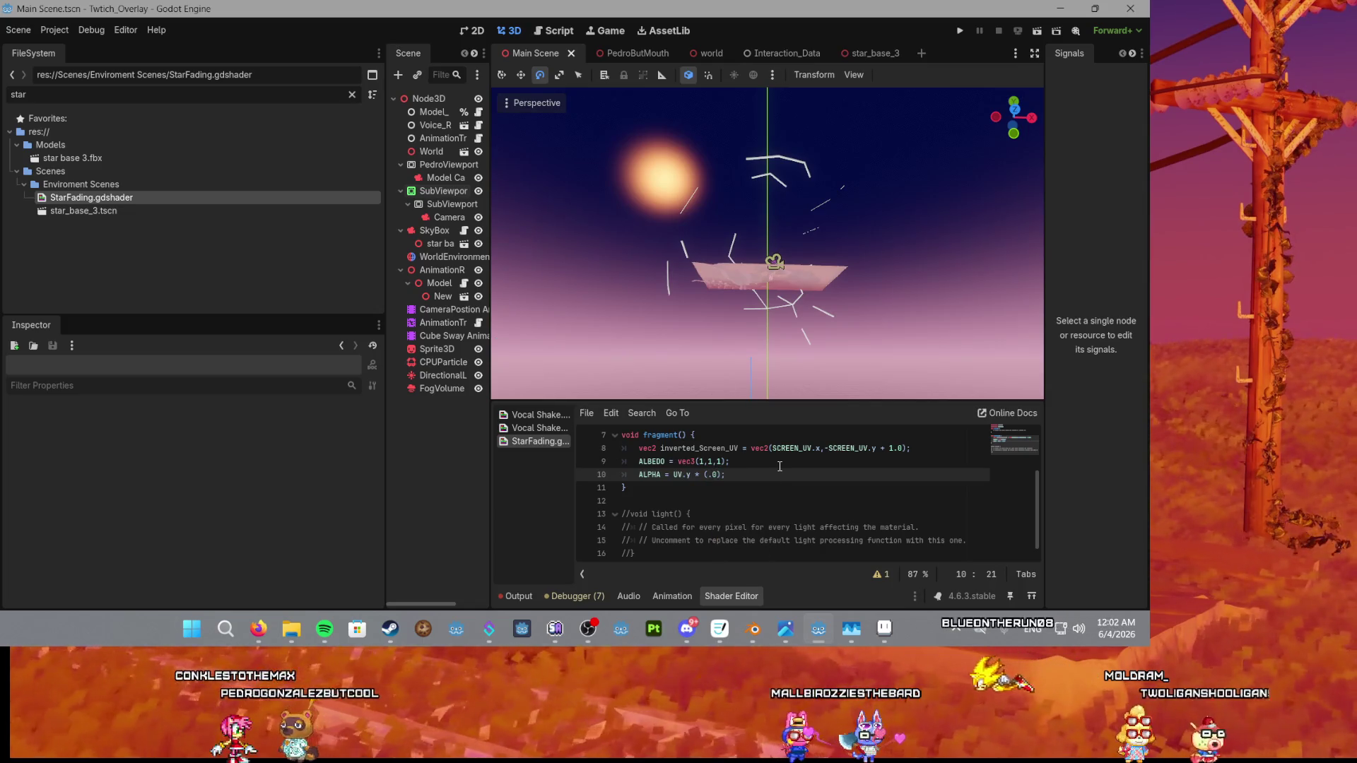
pyautogui.write('0')
pyautogui.press('Down')
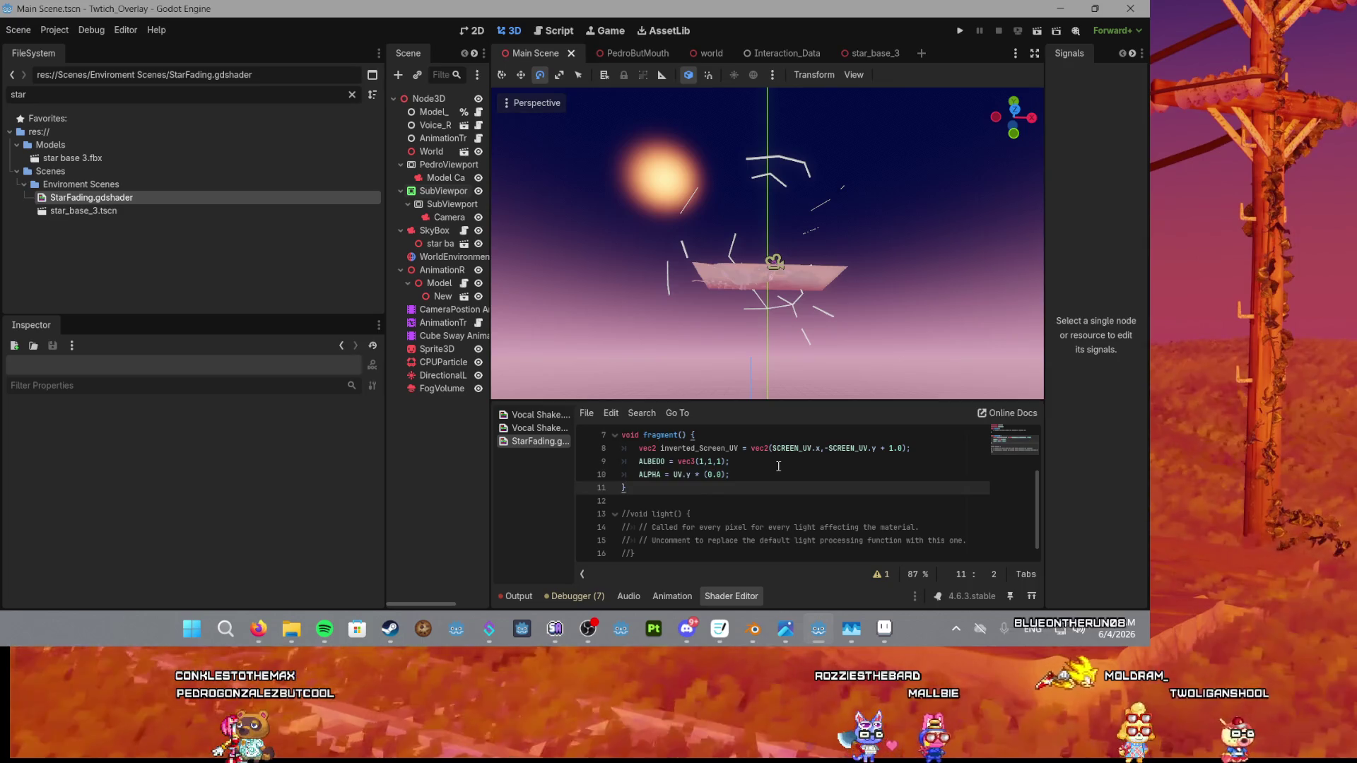
pyautogui.click(718, 476)
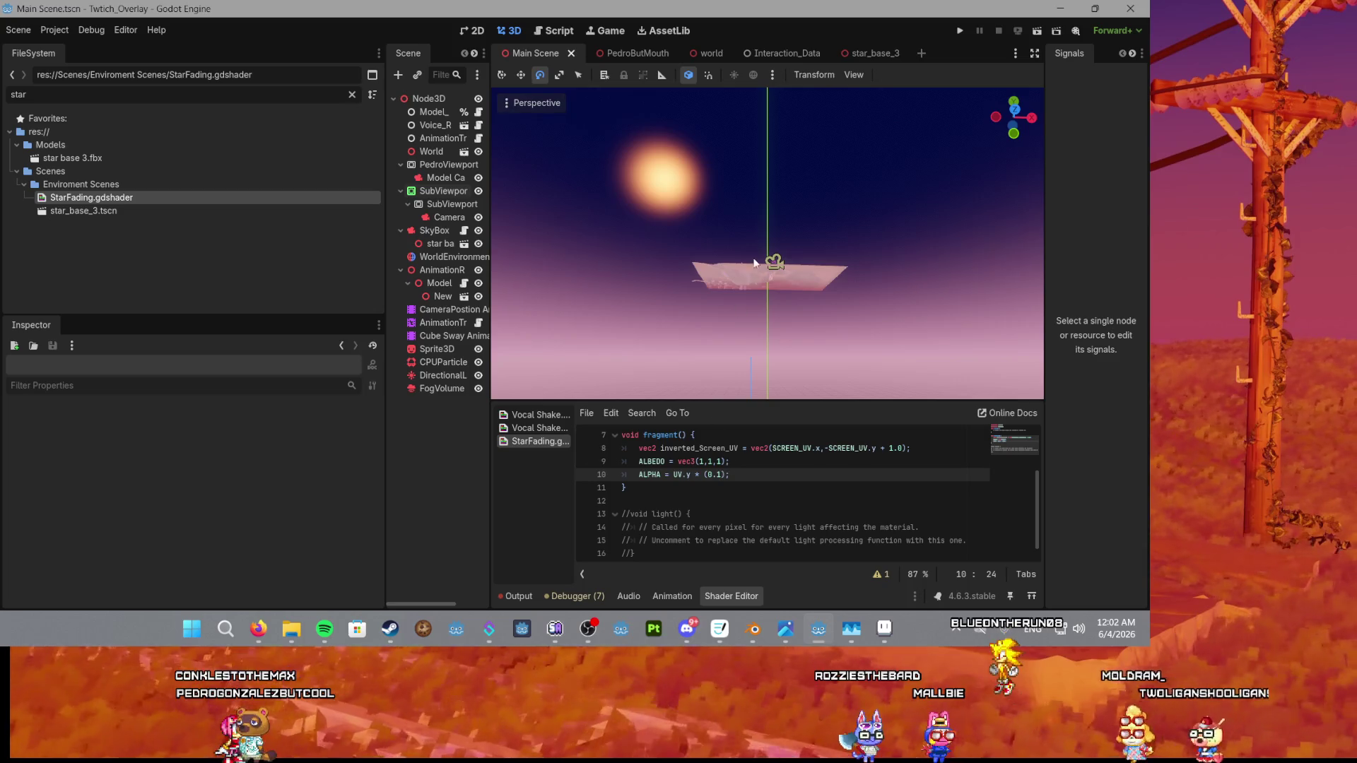
pyautogui.scroll(5, 746, 305)
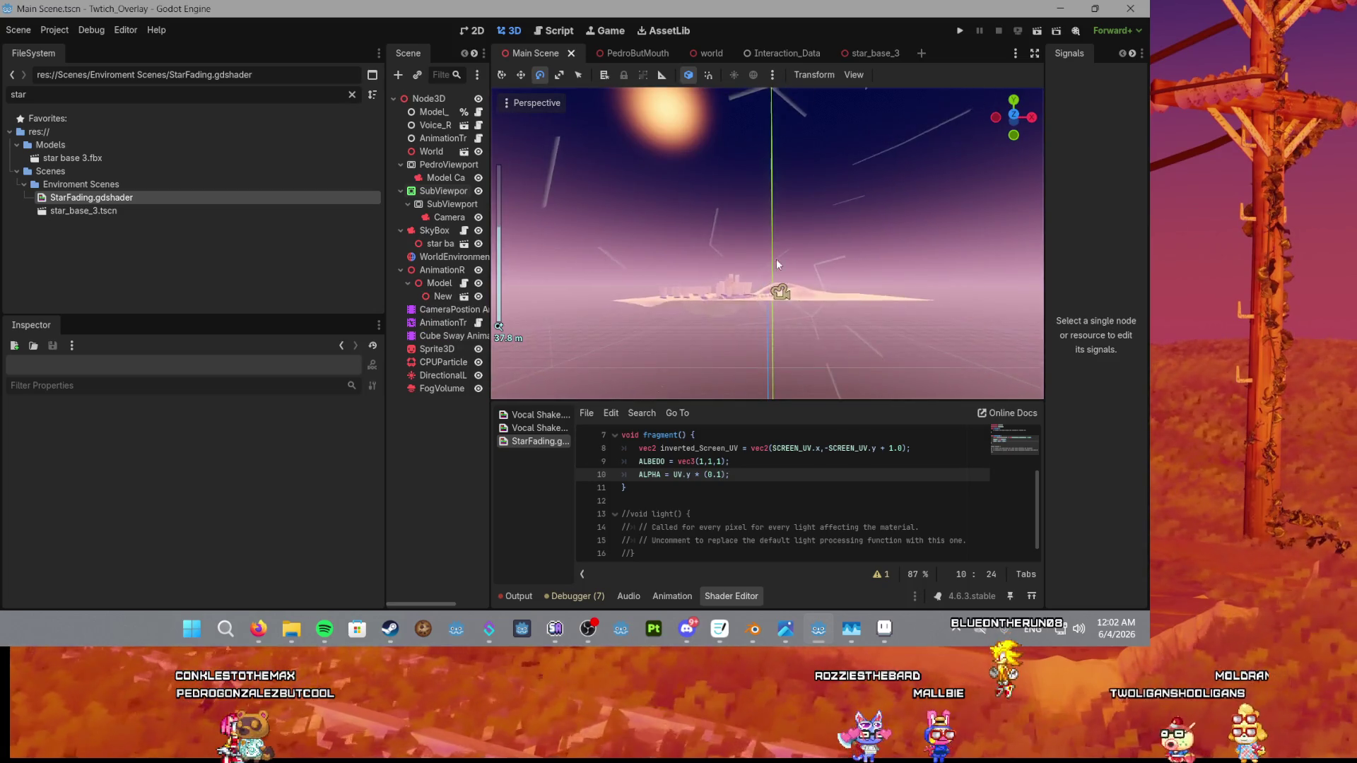
pyautogui.scroll(3, 777, 304)
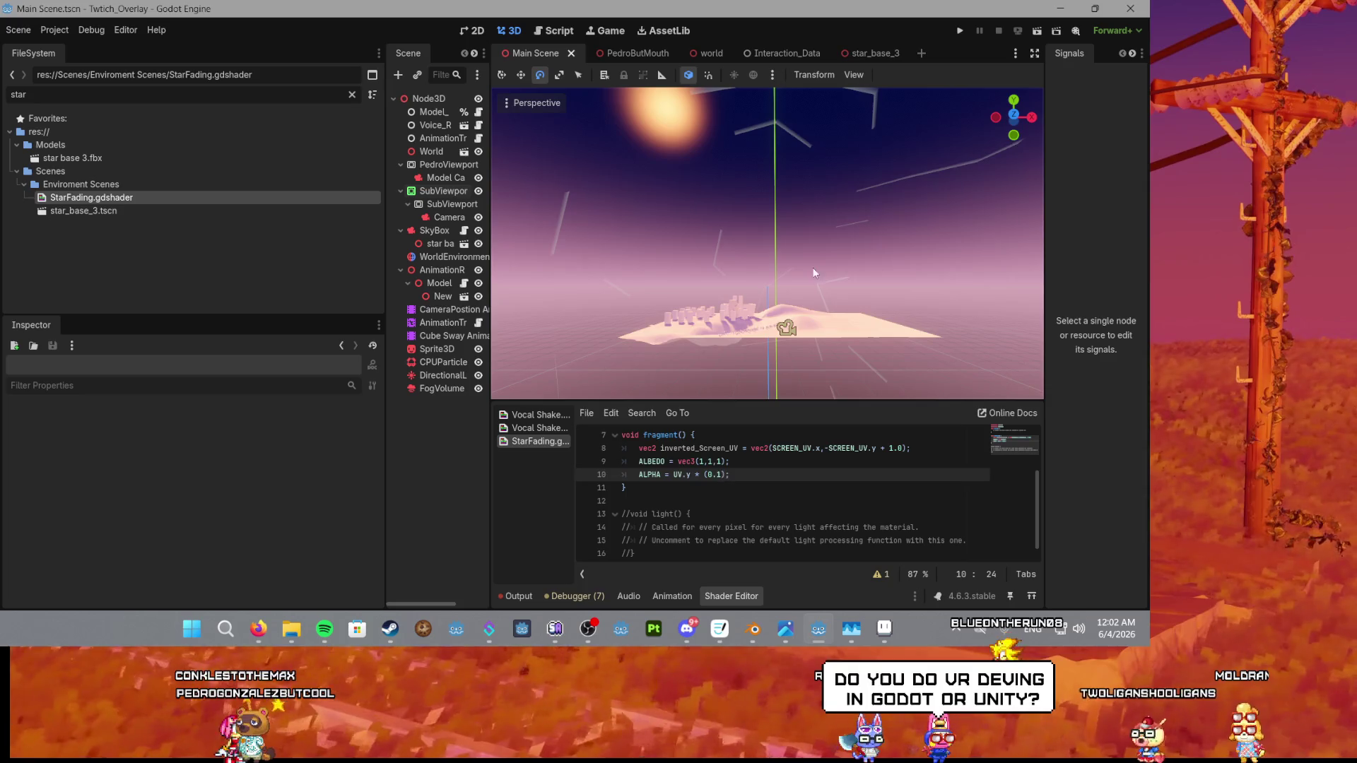
pyautogui.scroll(-2, 813, 269)
pyautogui.scroll(2, 813, 269)
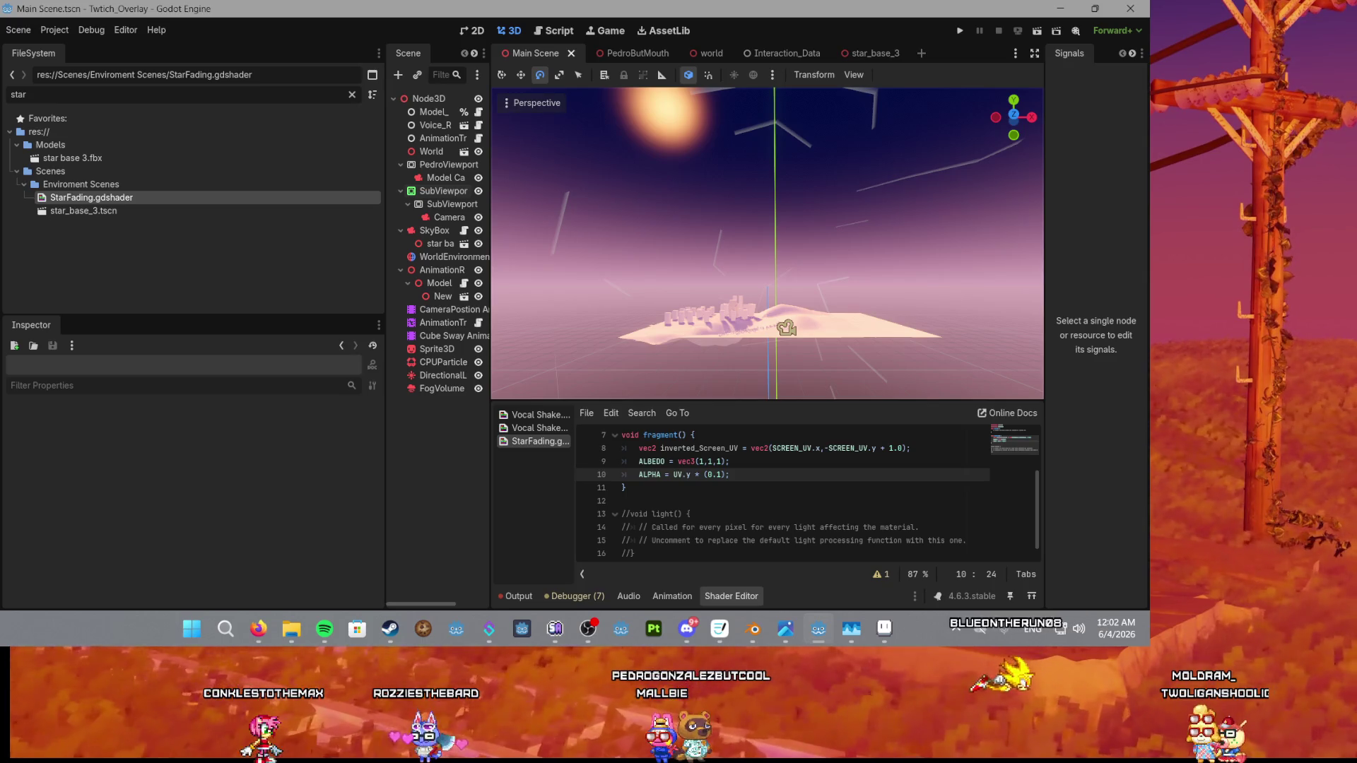
pyautogui.hotkey('alt', 'Tab')
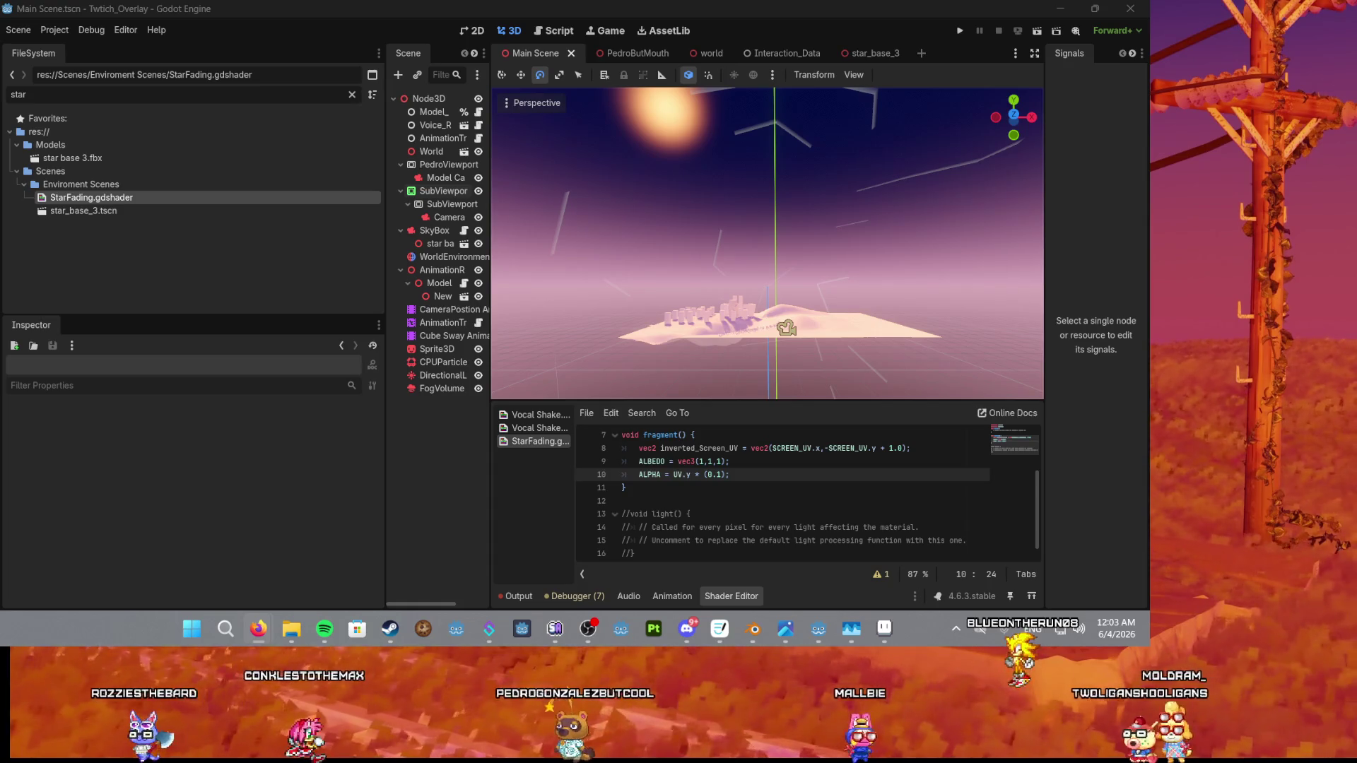
pyautogui.press('ctrl+super+Left')
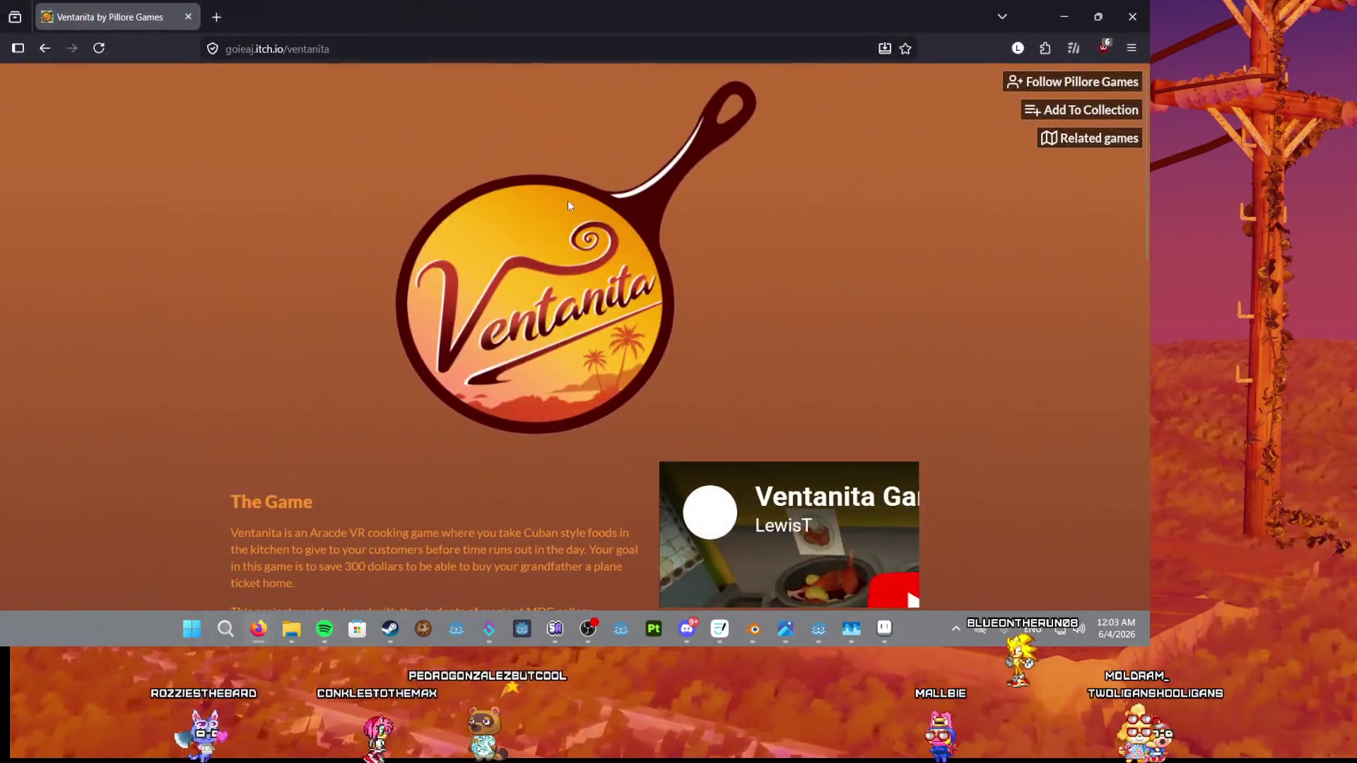
# Scroll the Ventanita itch.io page and enlarge the trailer's picture-in-picture window.
pyautogui.scroll(-4, 558, 332)
pyautogui.scroll(2, 533, 354)
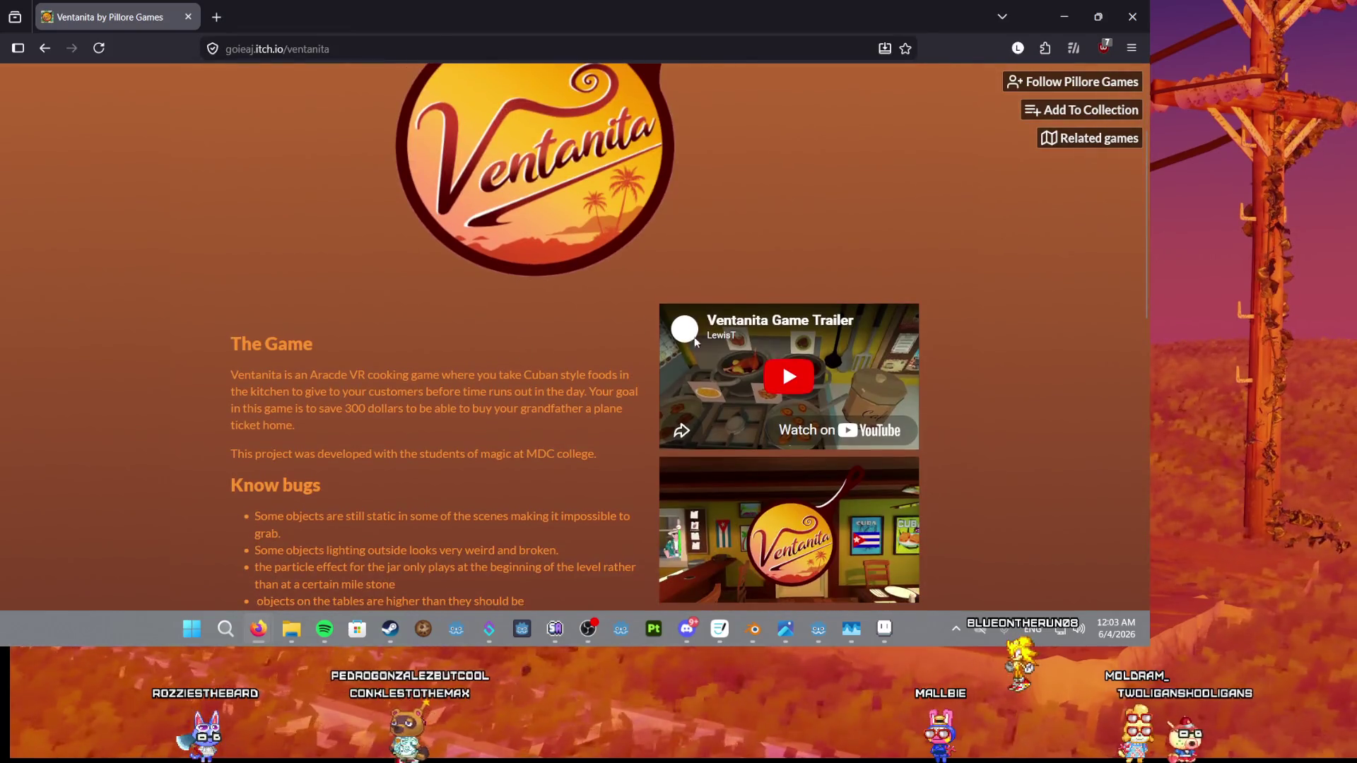
pyautogui.scroll(-6, 723, 405)
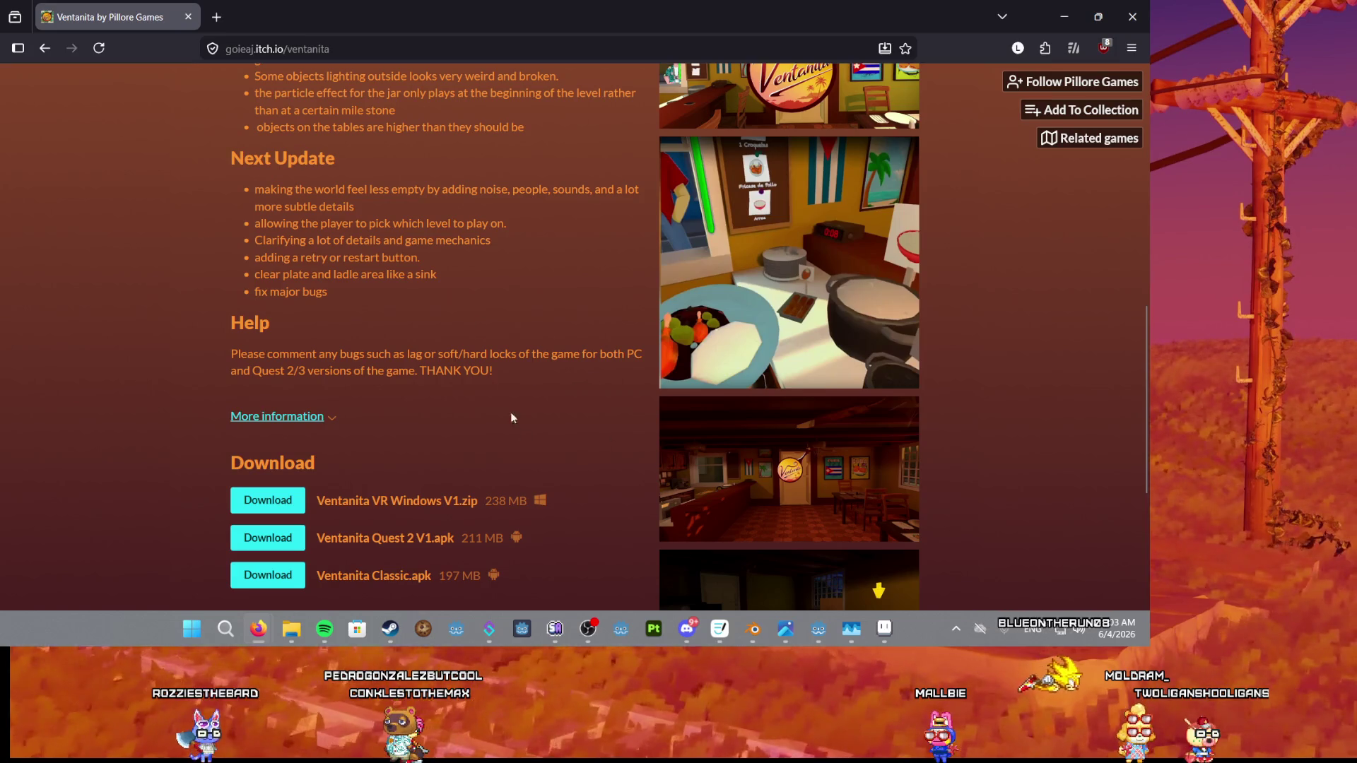
pyautogui.scroll(-2, 597, 439)
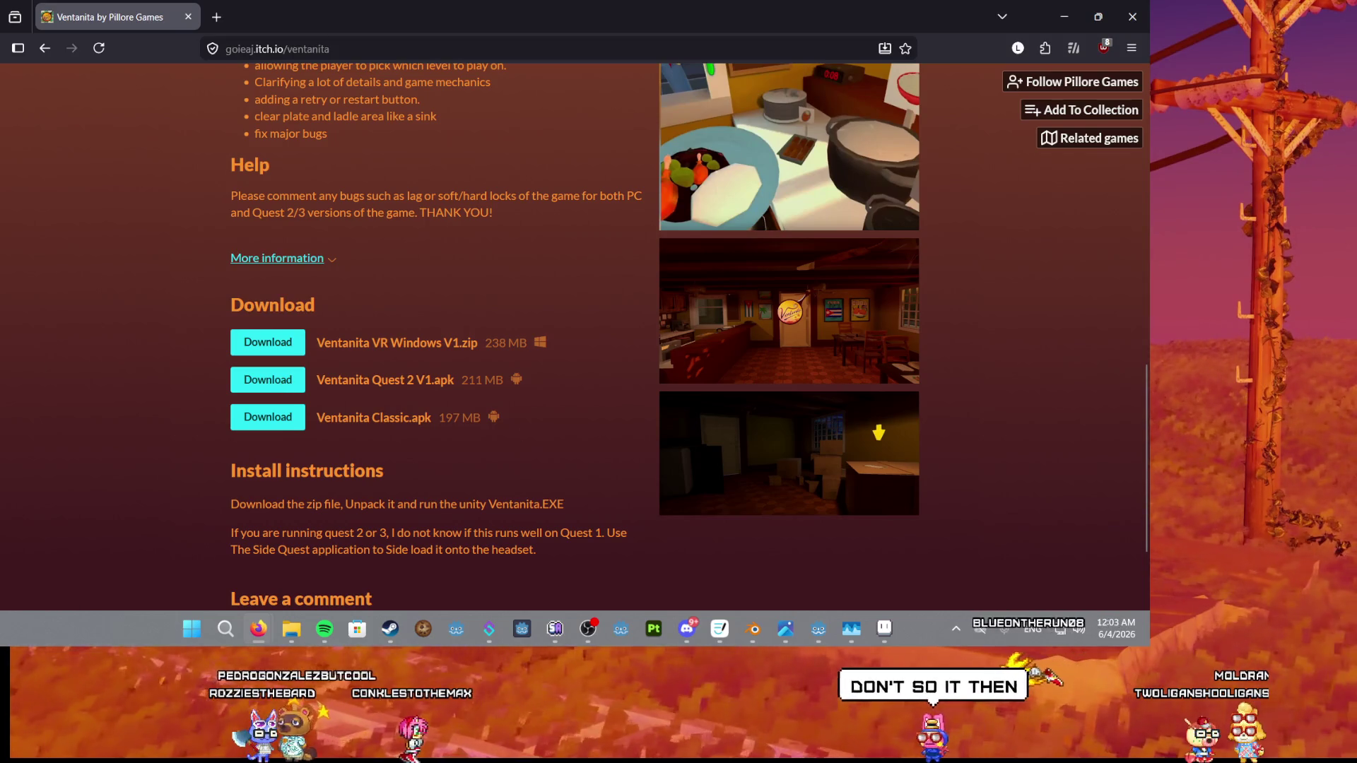
pyautogui.doubleClick(541, 5)
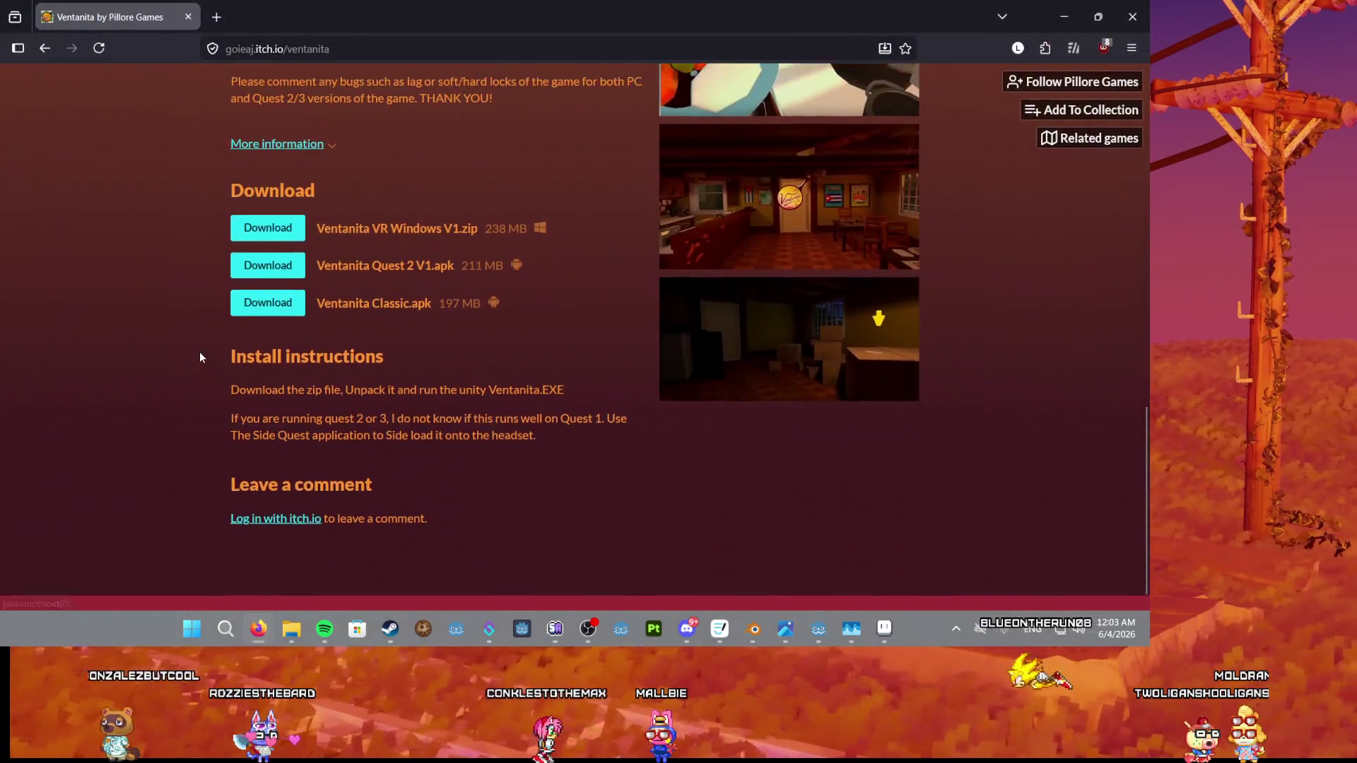
pyautogui.scroll(3, 456, 321)
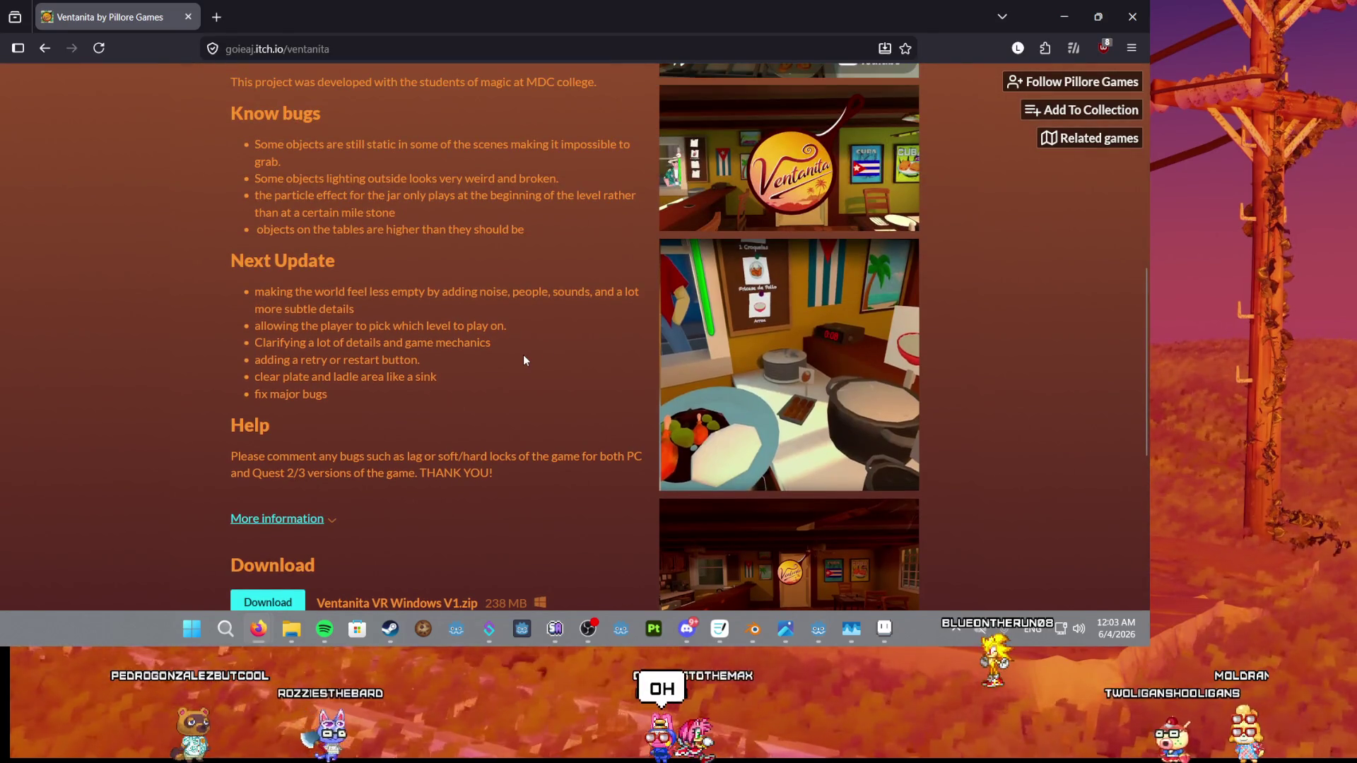
pyautogui.scroll(3, 523, 357)
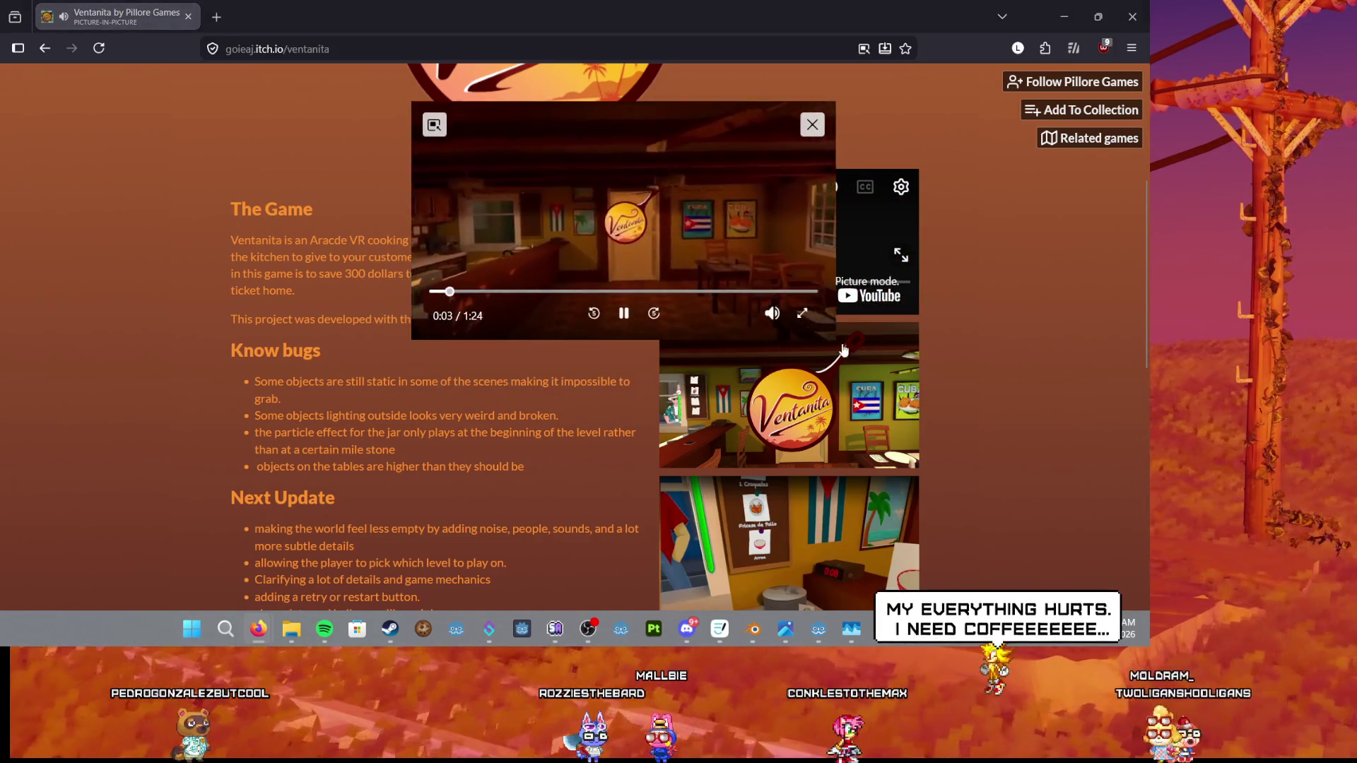
pyautogui.moveTo(835, 339); pyautogui.dragTo(963, 410)
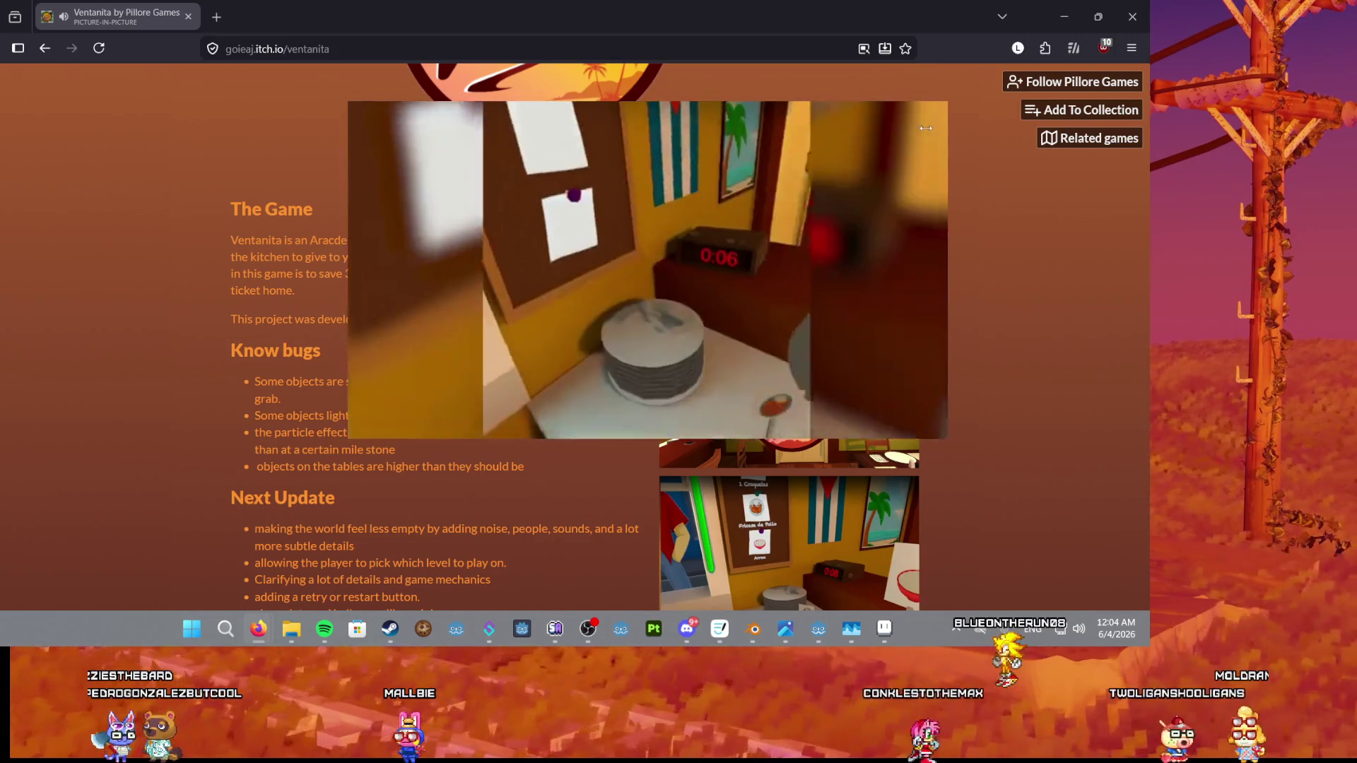
# Close the picture-in-picture trailer, skip ahead to the credits, and return to Godot.
pyautogui.moveTo(919, 124)
pyautogui.click(924, 125)
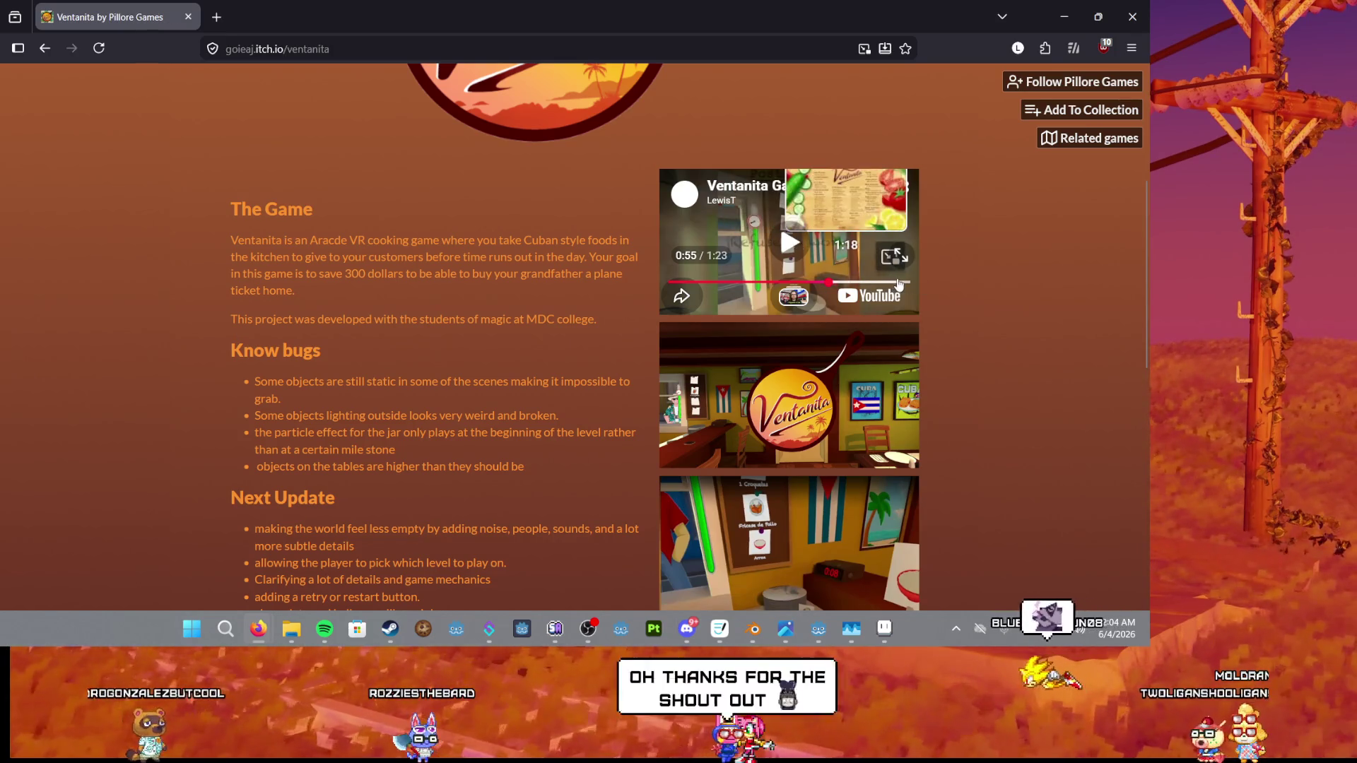
pyautogui.click(898, 282)
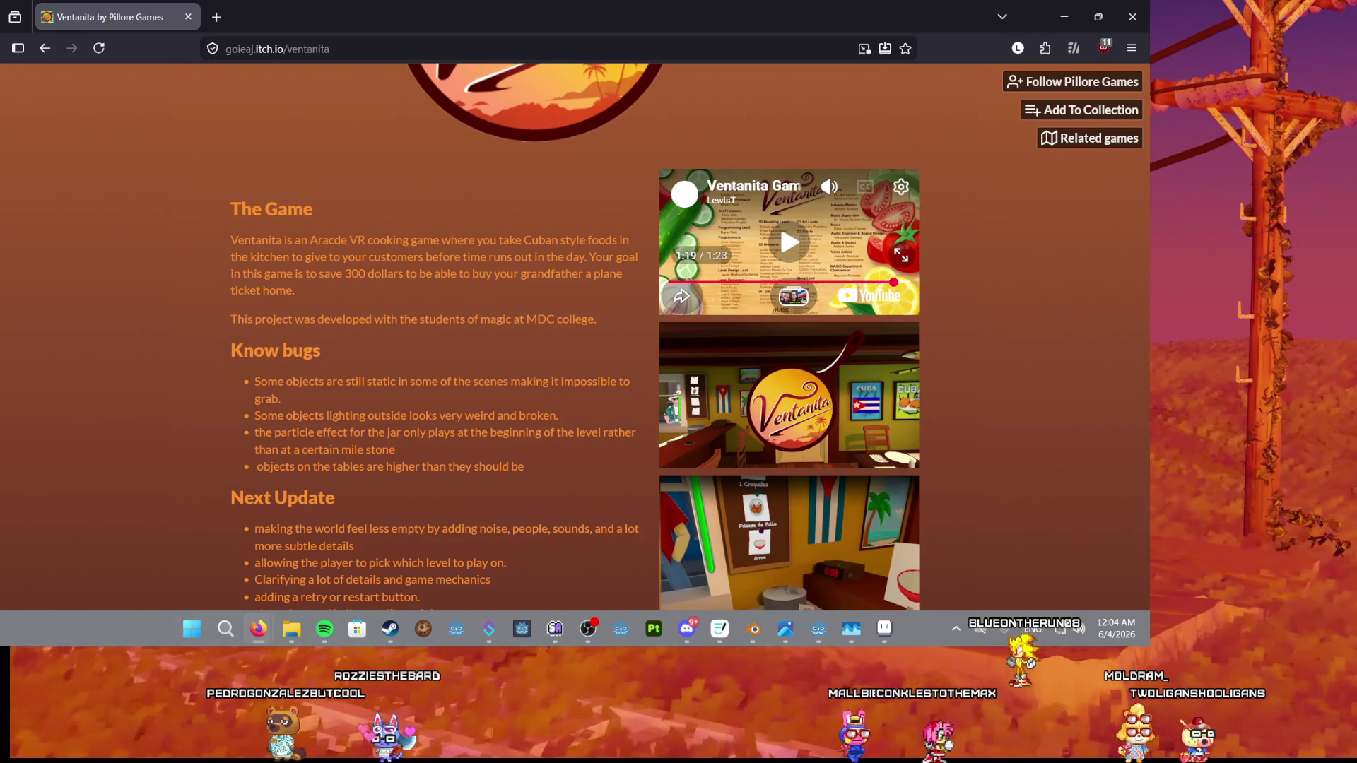
pyautogui.scroll(-7, 347, 259)
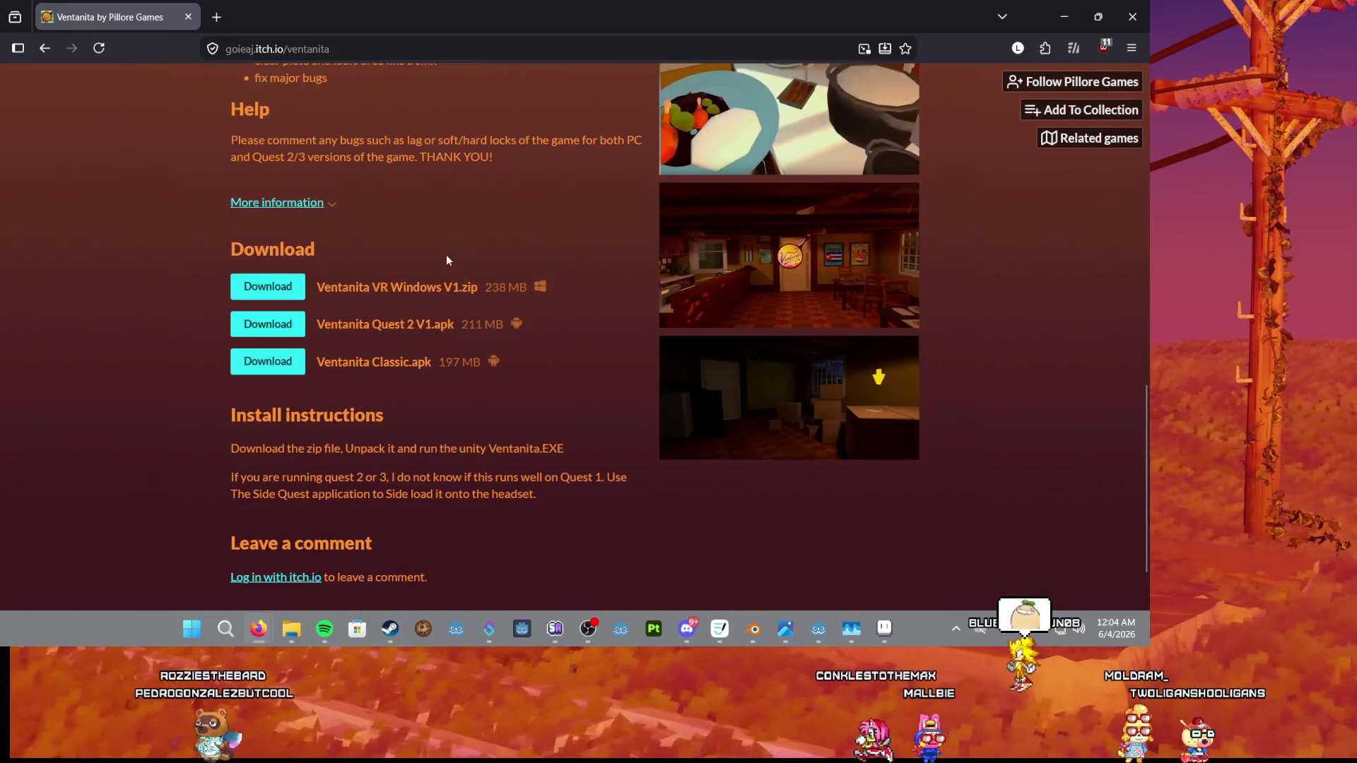
pyautogui.scroll(-2, 444, 259)
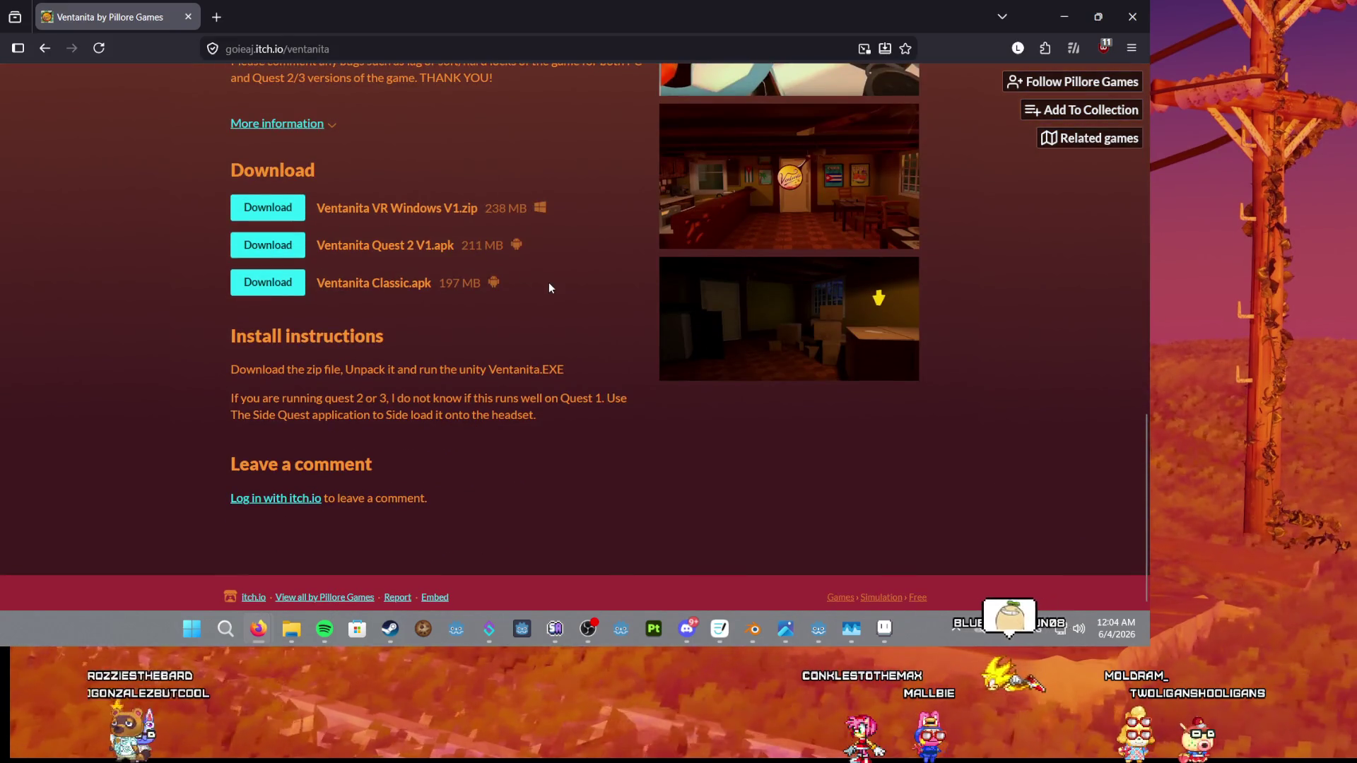
pyautogui.scroll(5, 561, 302)
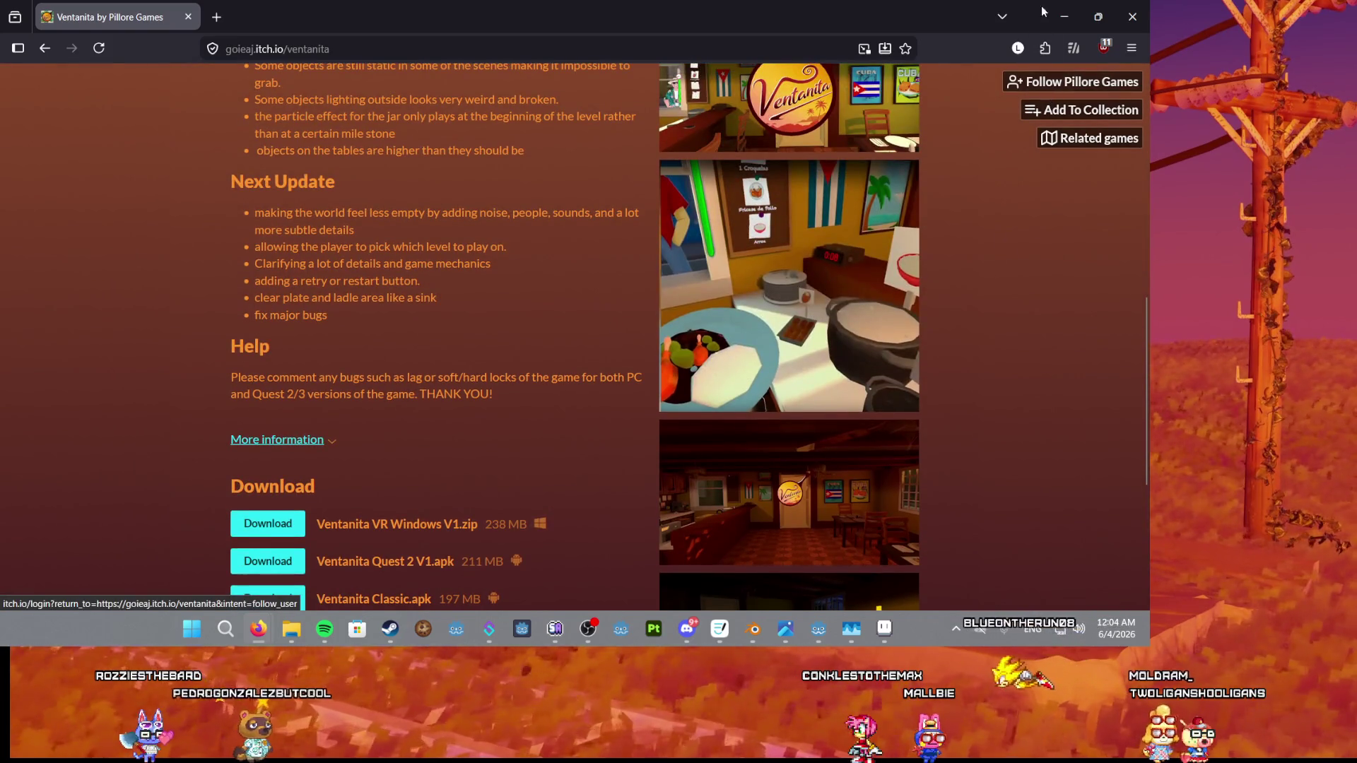
pyautogui.hotkey('alt', 'Tab')
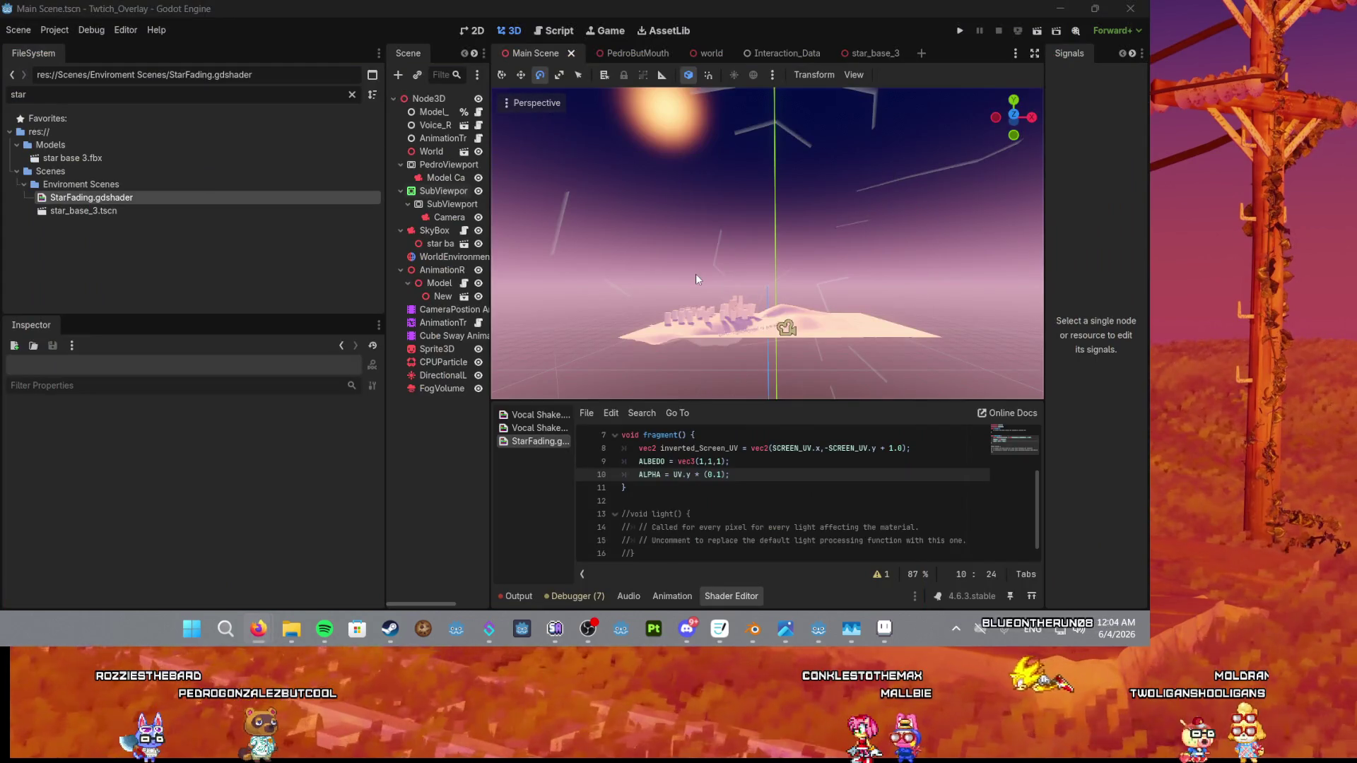
# Drag the FileSystem and Scene docks narrower to widen the viewport and shader code, then switch to Firefox.
pyautogui.scroll(-3, 696, 280)
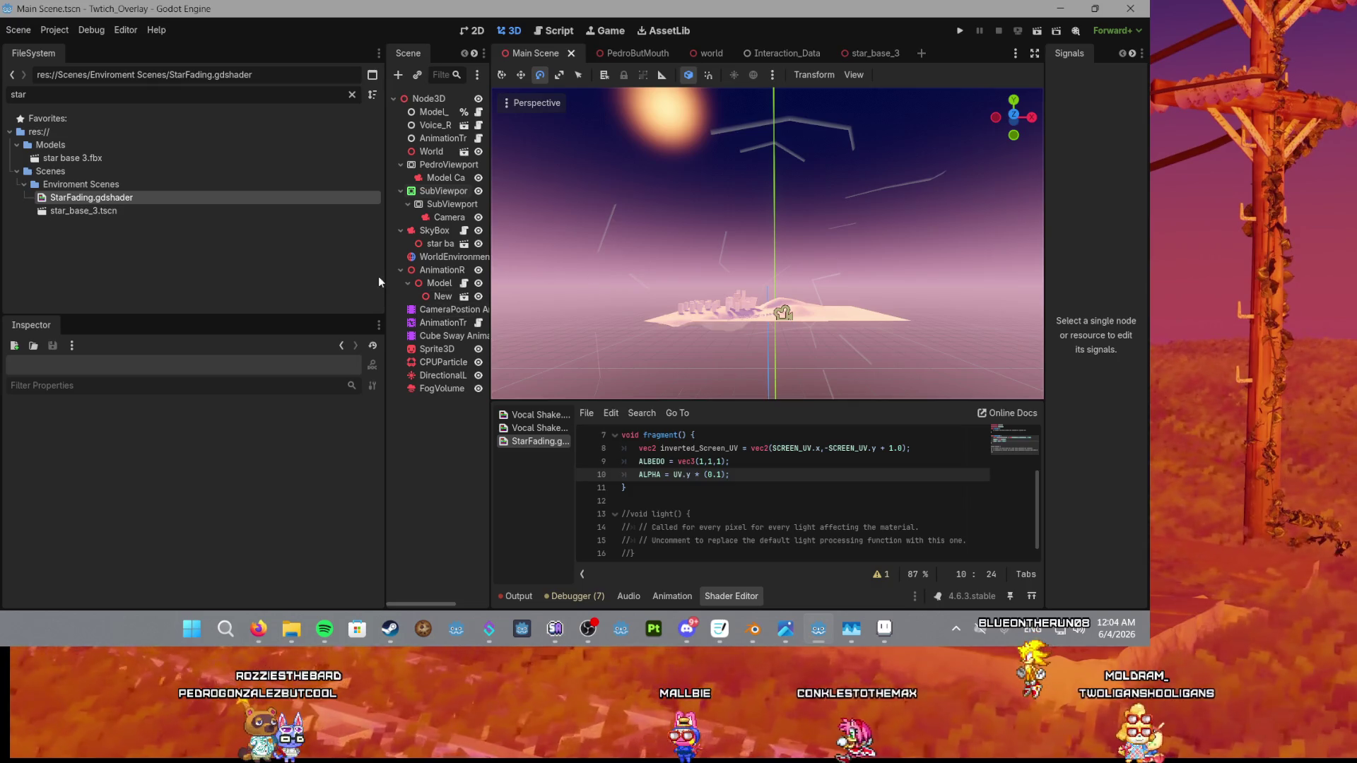
pyautogui.moveTo(384, 280); pyautogui.dragTo(134, 278)
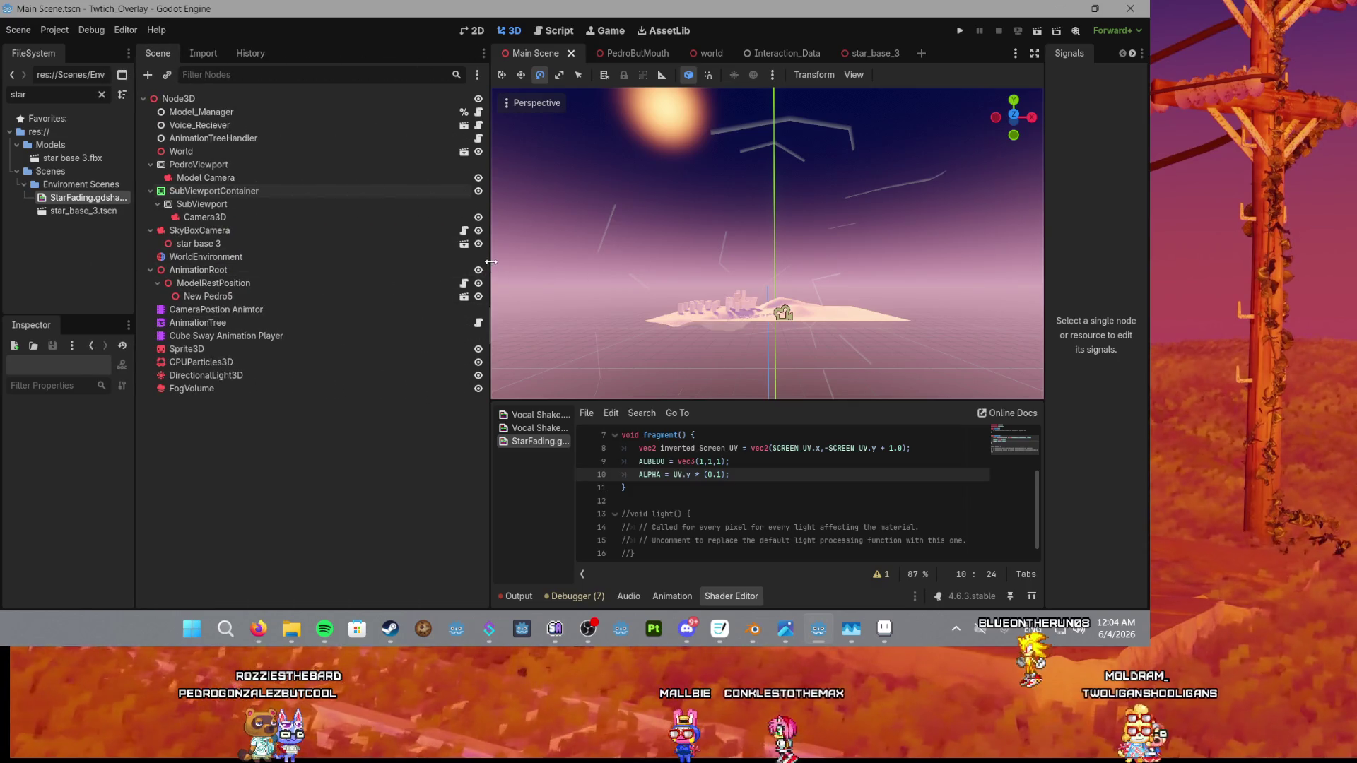
pyautogui.moveTo(491, 266); pyautogui.dragTo(235, 257)
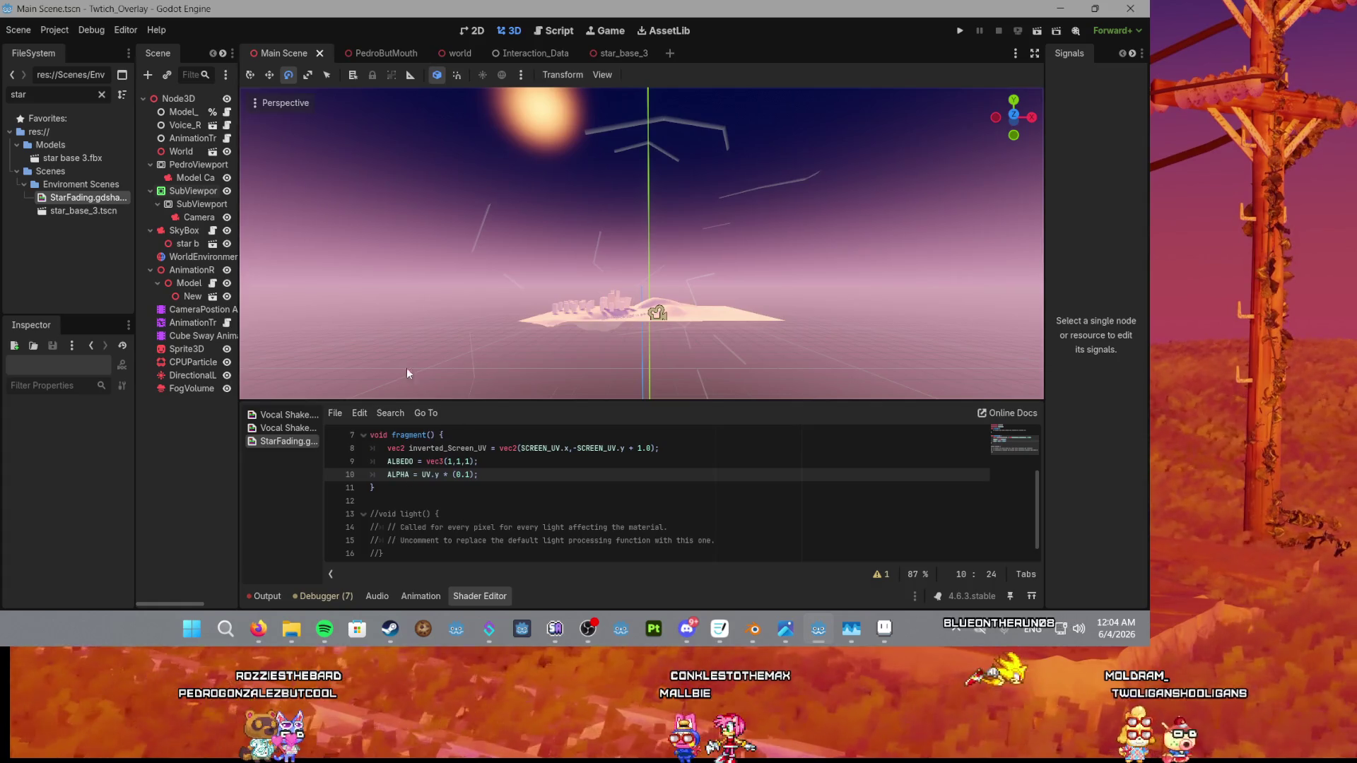
pyautogui.scroll(2, 445, 483)
pyautogui.scroll(-1, 446, 482)
pyautogui.click(446, 480)
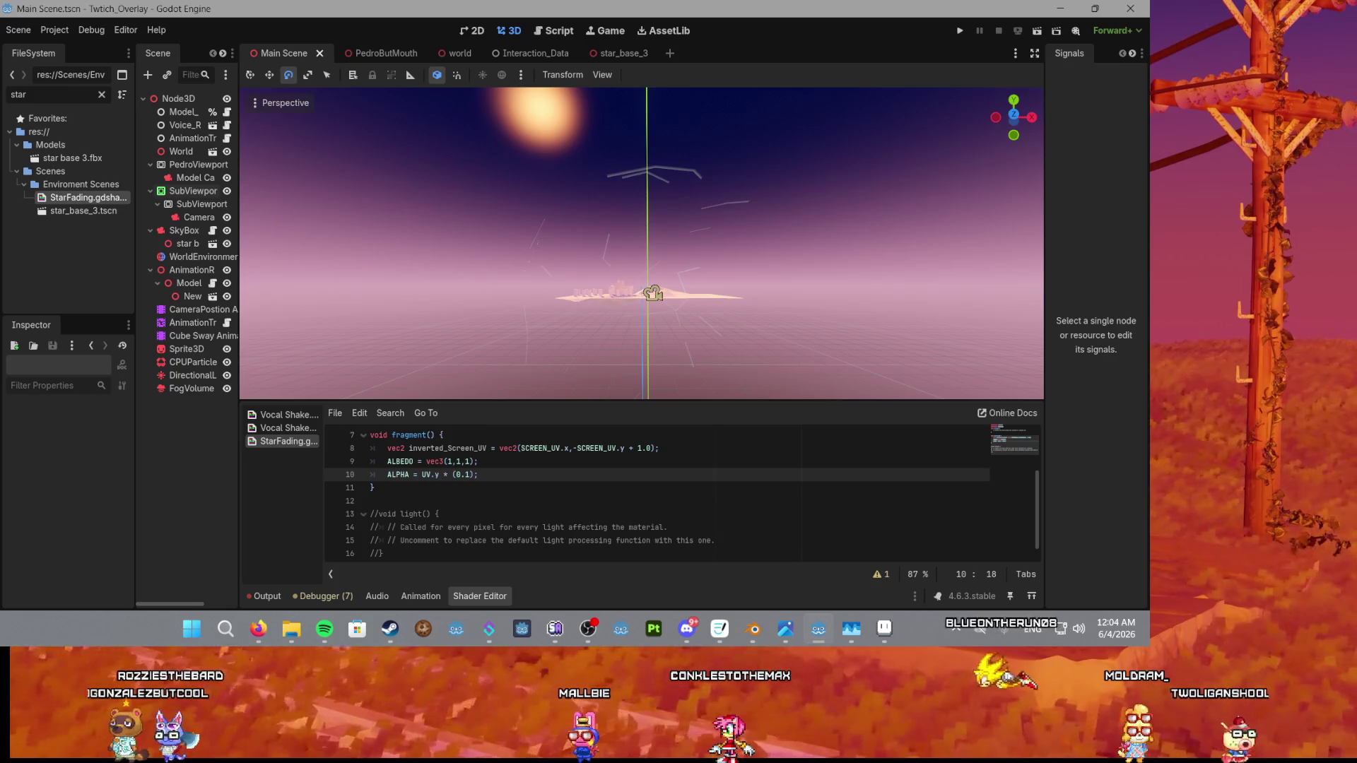
pyautogui.click(258, 629)
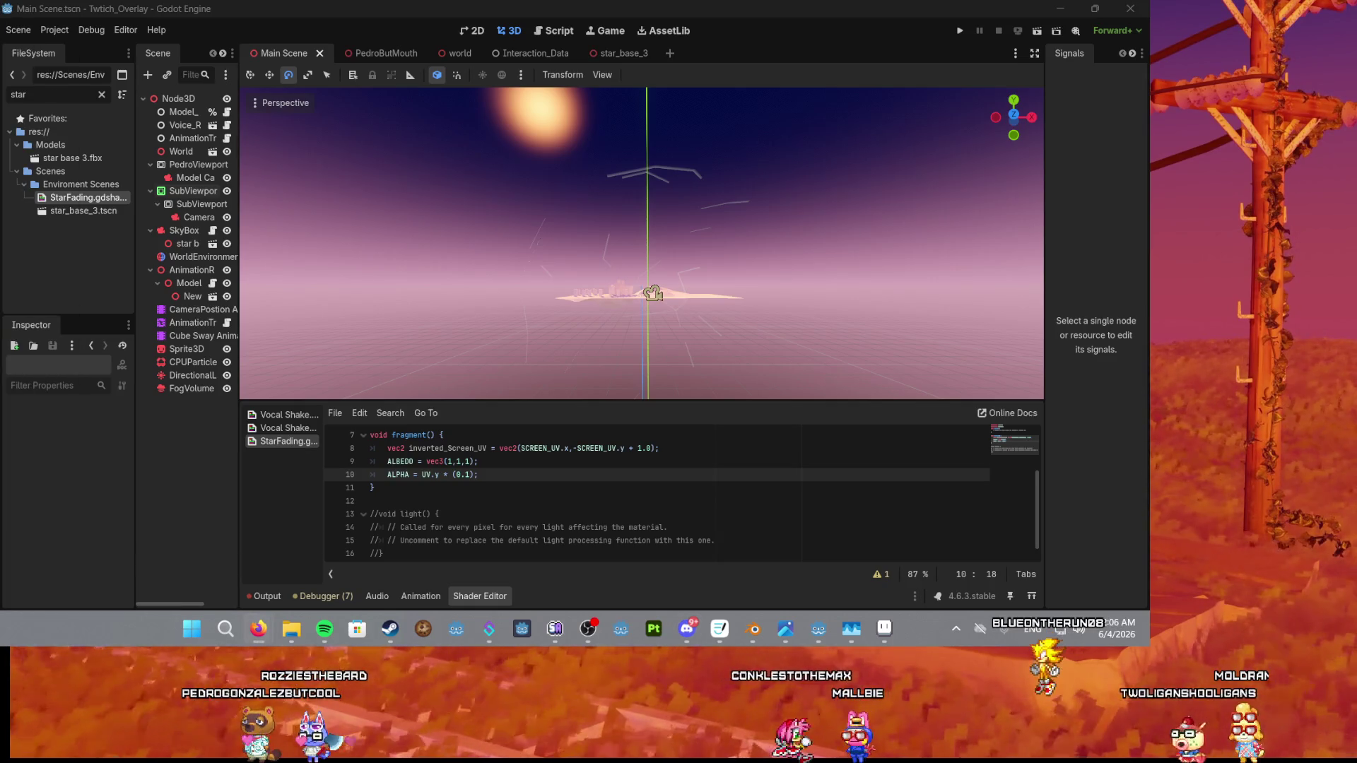
pyautogui.press('super')
# Search for 'league' in Windows Search, then search 'xbox' and launch the Xbox app.
pyautogui.write('league')
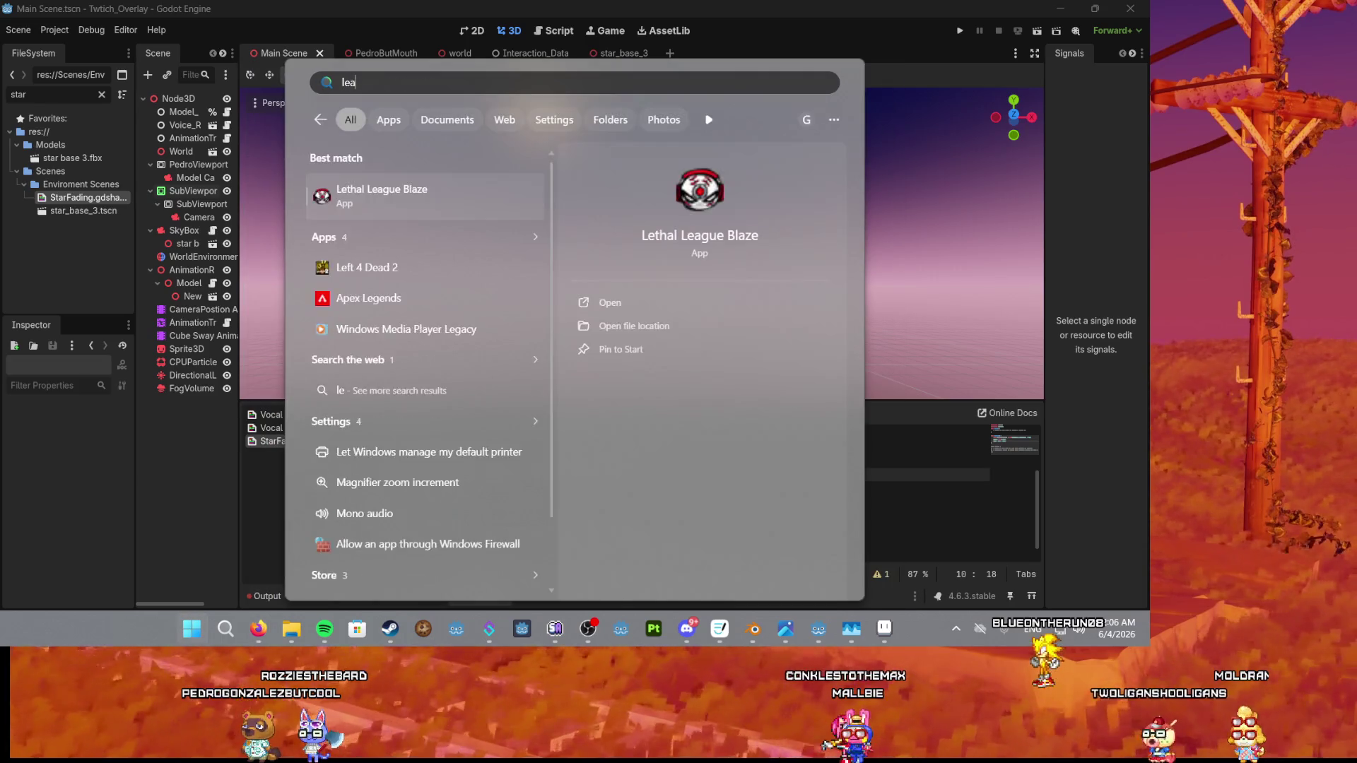
pyautogui.press('Down')
pyautogui.press('Down')
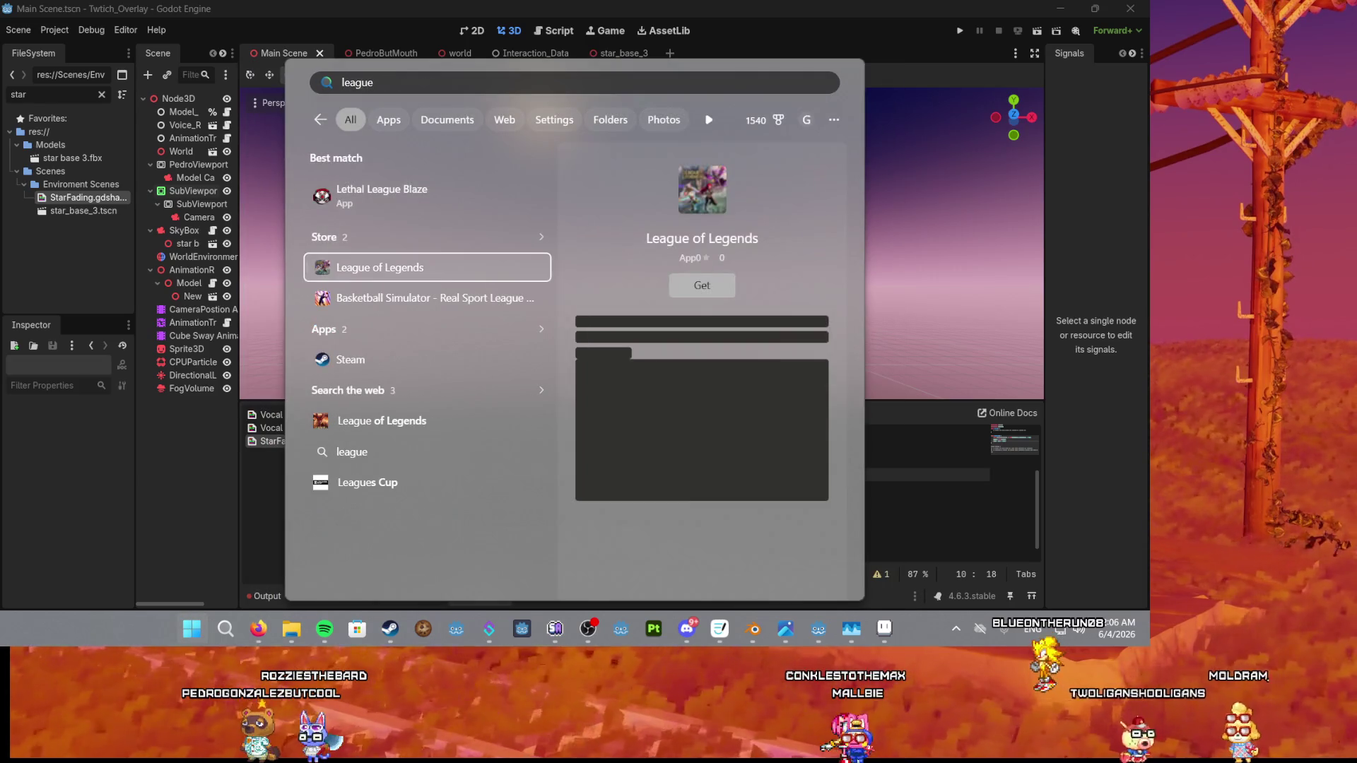
pyautogui.write('z')
pyautogui.press('Escape')
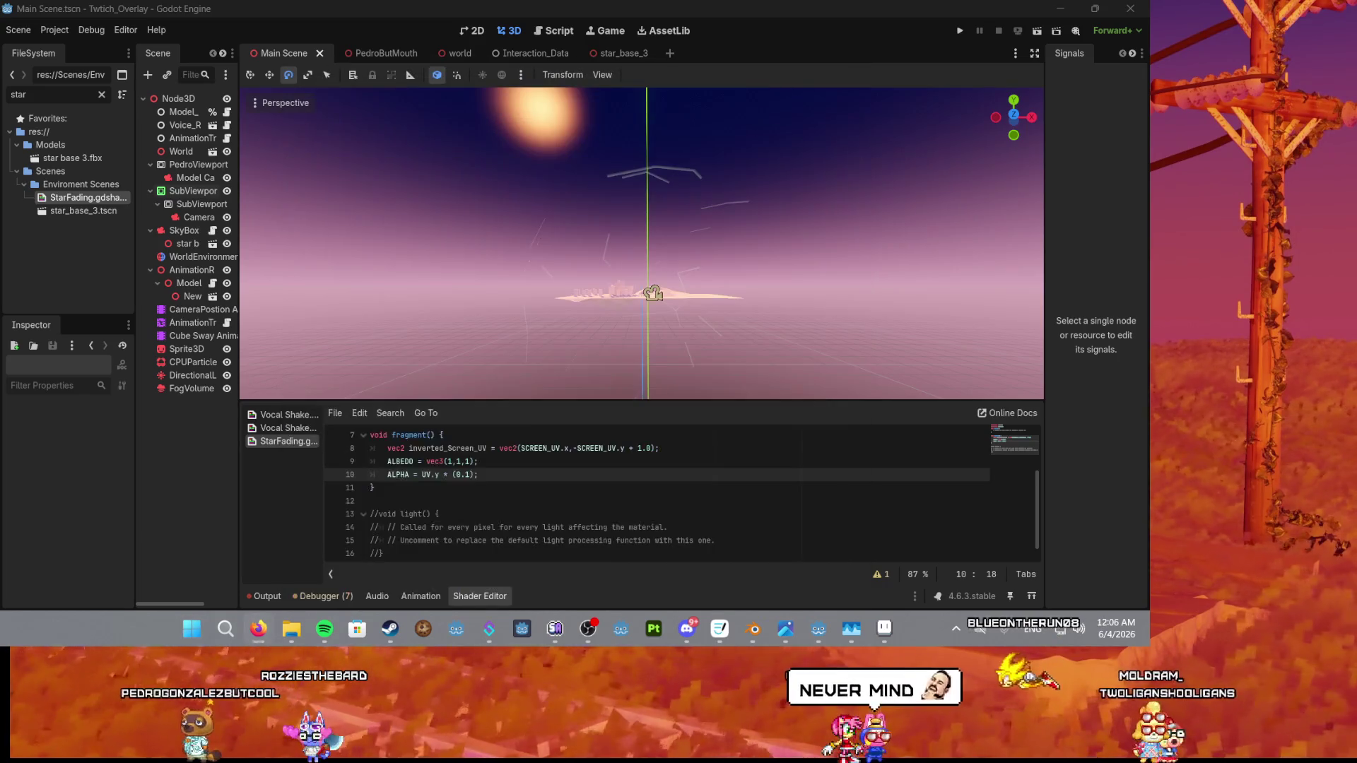
pyautogui.press('super')
pyautogui.write('xbox')
pyautogui.press('Return')
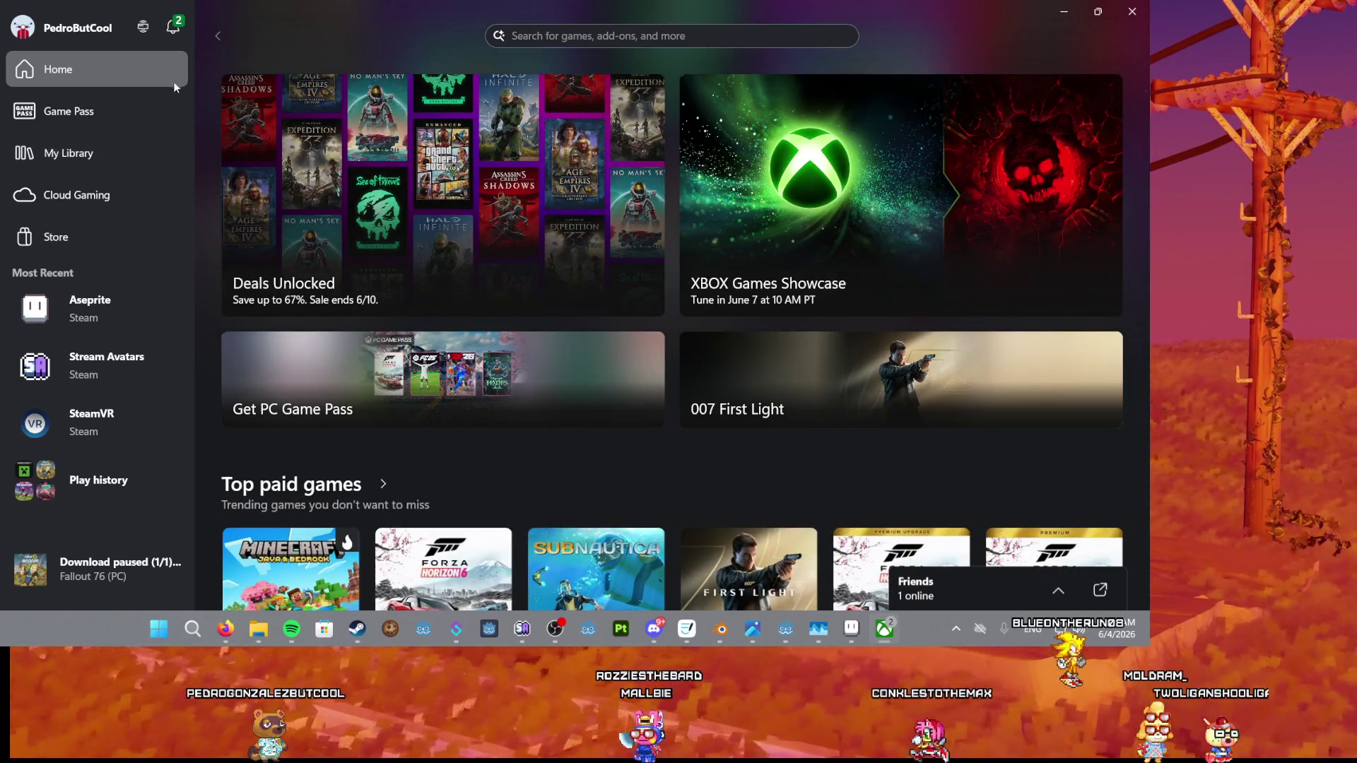
# Leave the Xbox app and return to the Godot editor.
pyautogui.hotkey('alt', 'Tab')
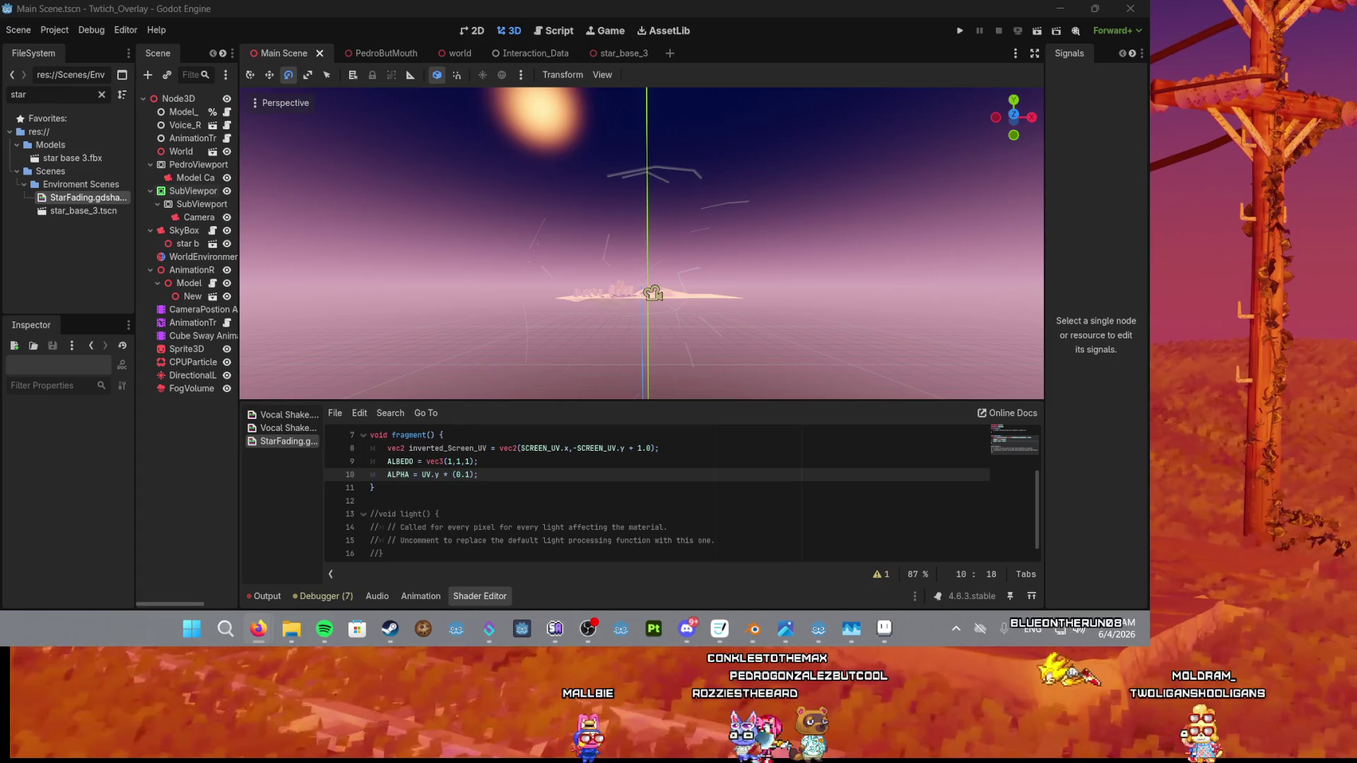
# Replace the line 4 placeholder comment in vertex() with MODEL_MATRIX using autocomplete.
pyautogui.scroll(4, 648, 282)
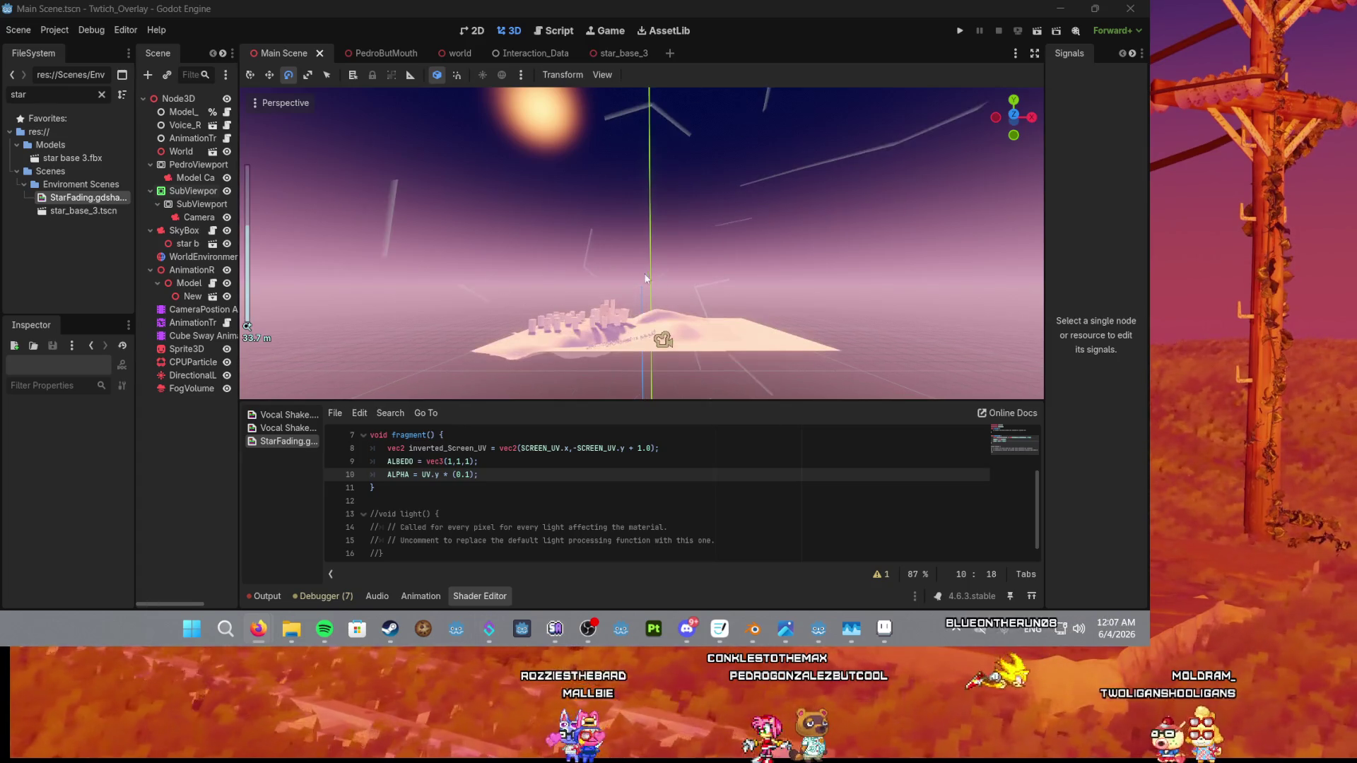
pyautogui.scroll(-4, 618, 259)
pyautogui.scroll(2, 455, 438)
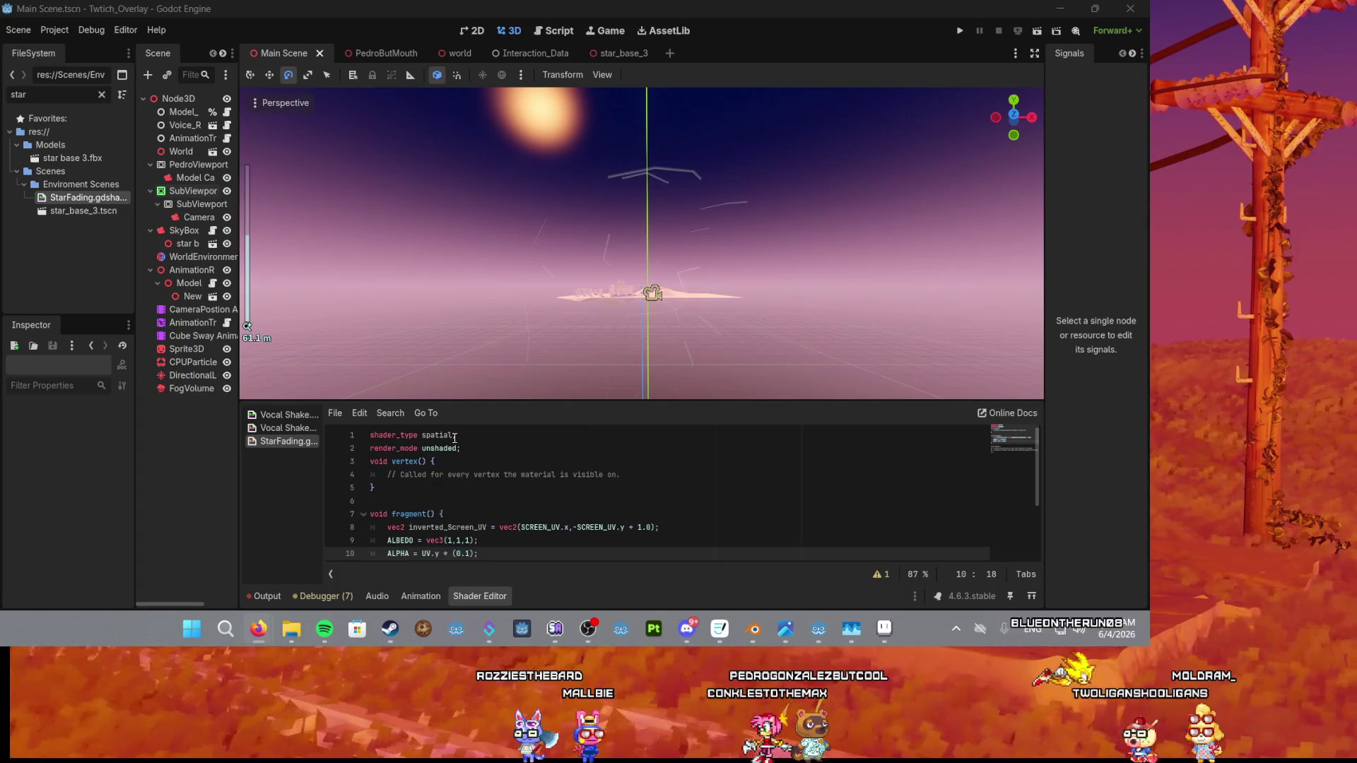
pyautogui.moveTo(620, 474); pyautogui.dragTo(390, 472)
pyautogui.press('BackSpace')
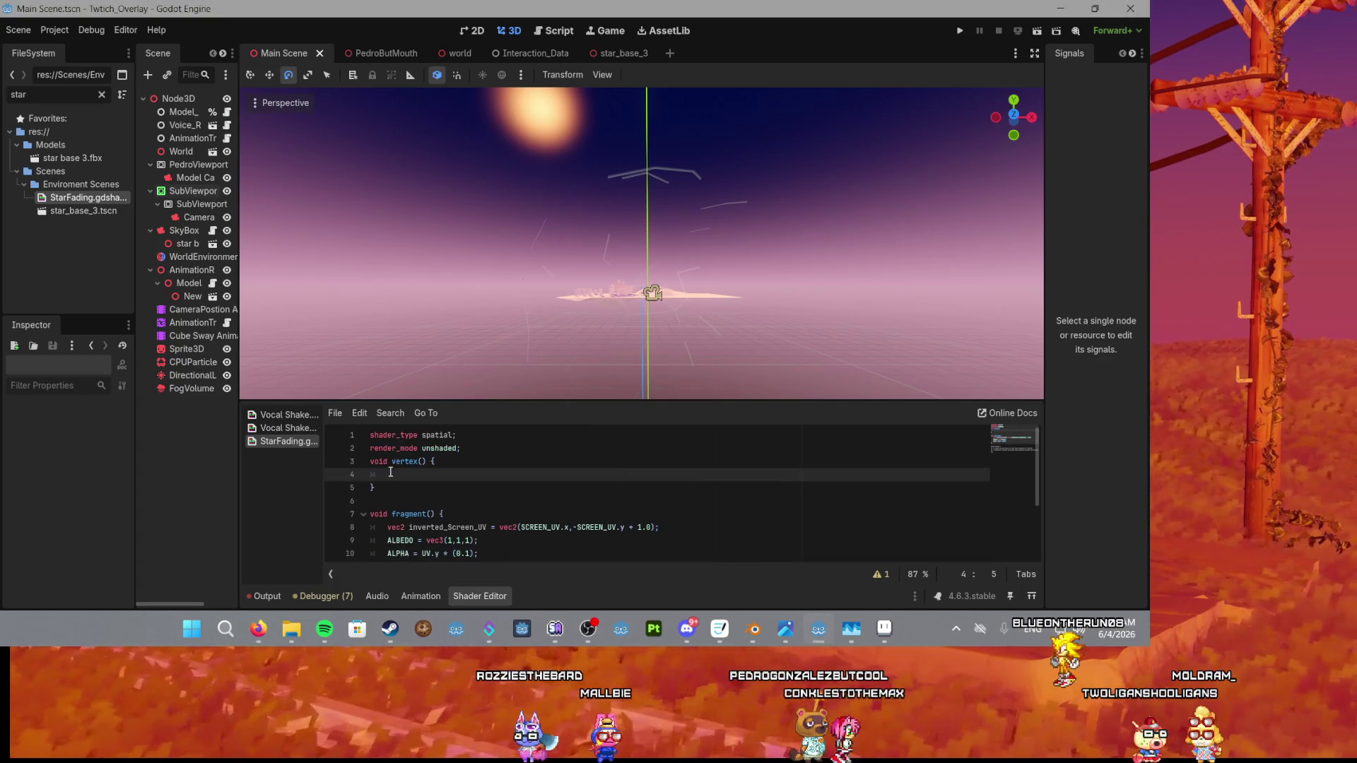
pyautogui.write('wo')
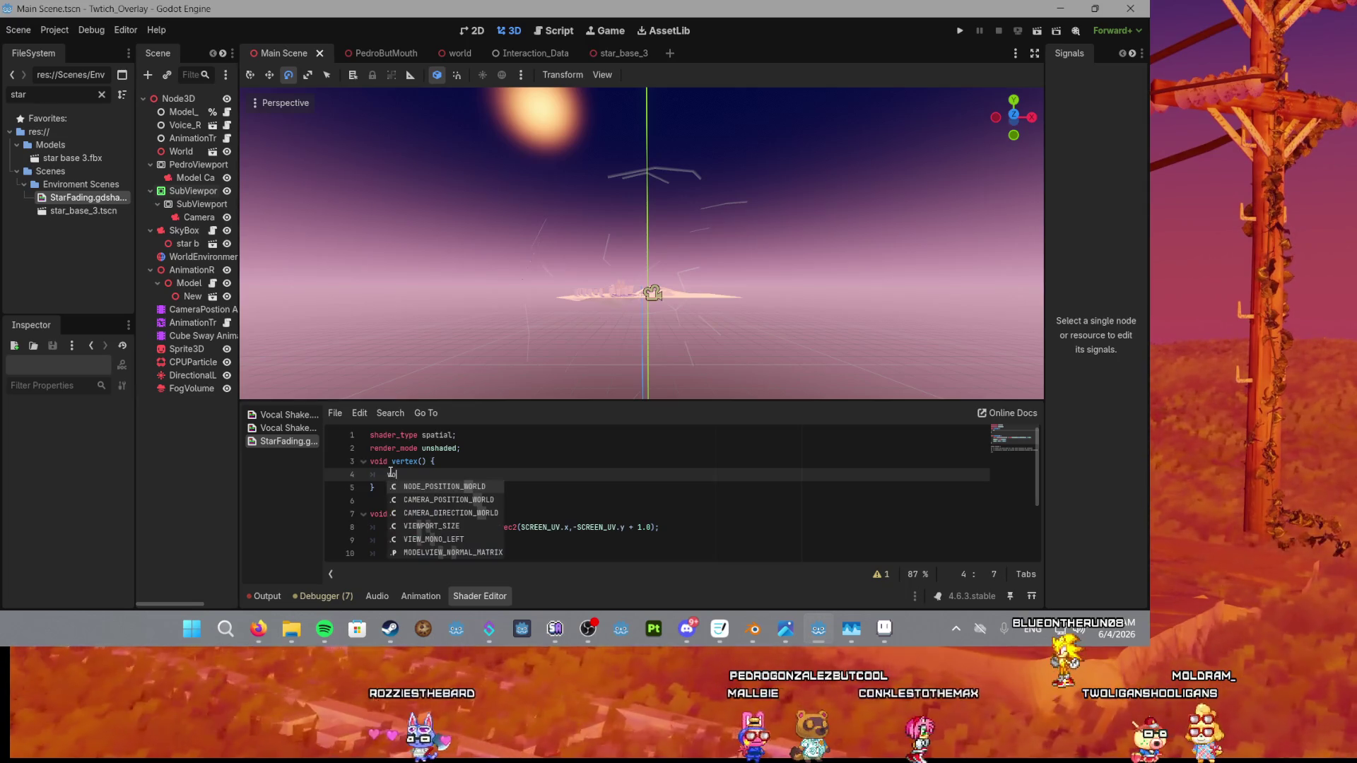
pyautogui.press('BackSpace')
pyautogui.press('BackSpace')
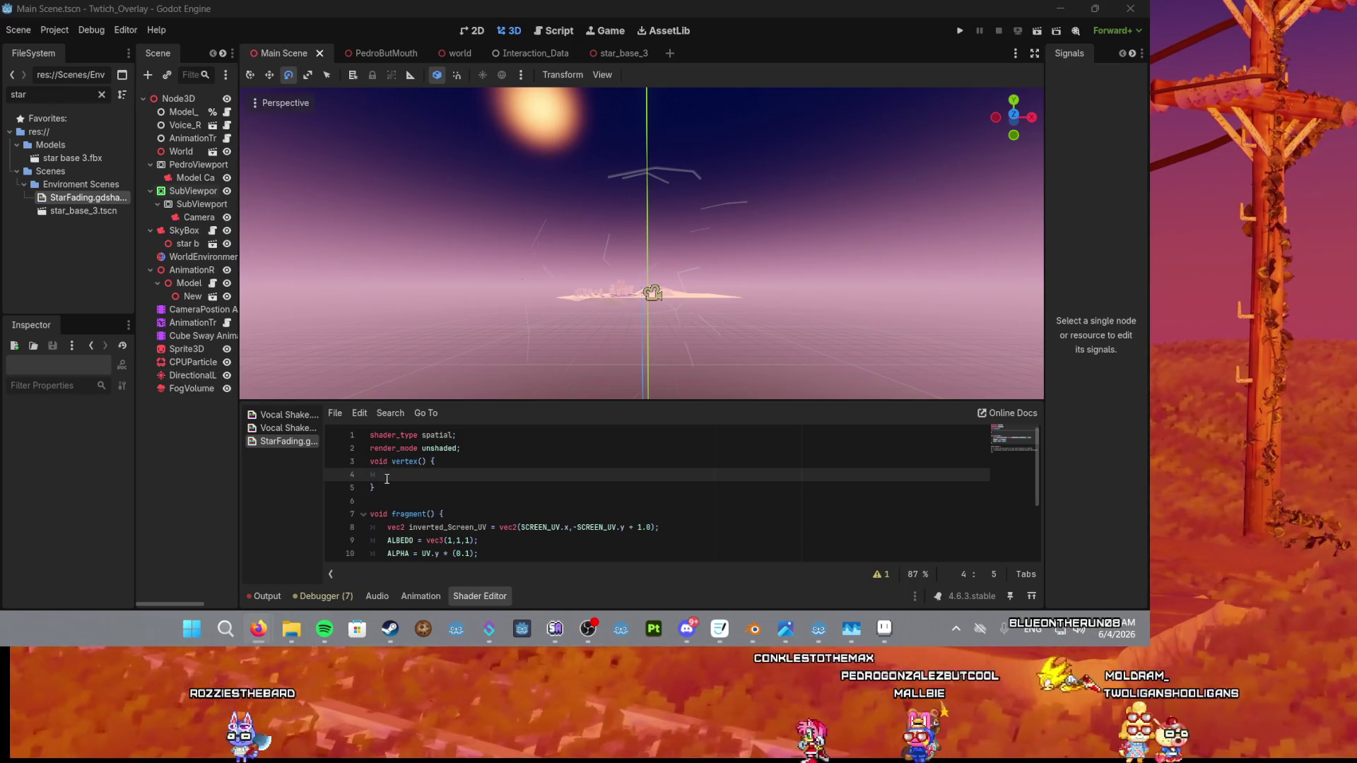
pyautogui.click(389, 476)
pyautogui.write('odel')
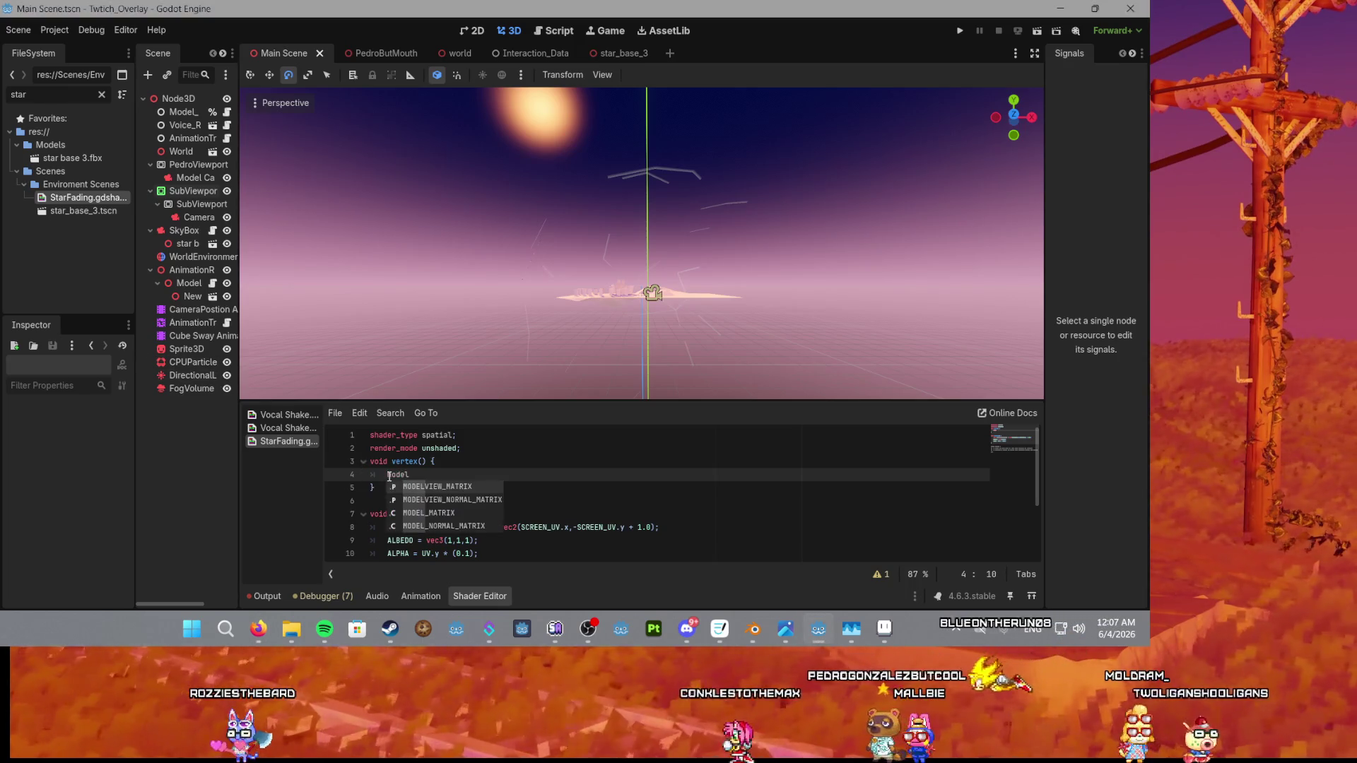
pyautogui.press('Down')
pyautogui.press('Down')
pyautogui.press('Return')
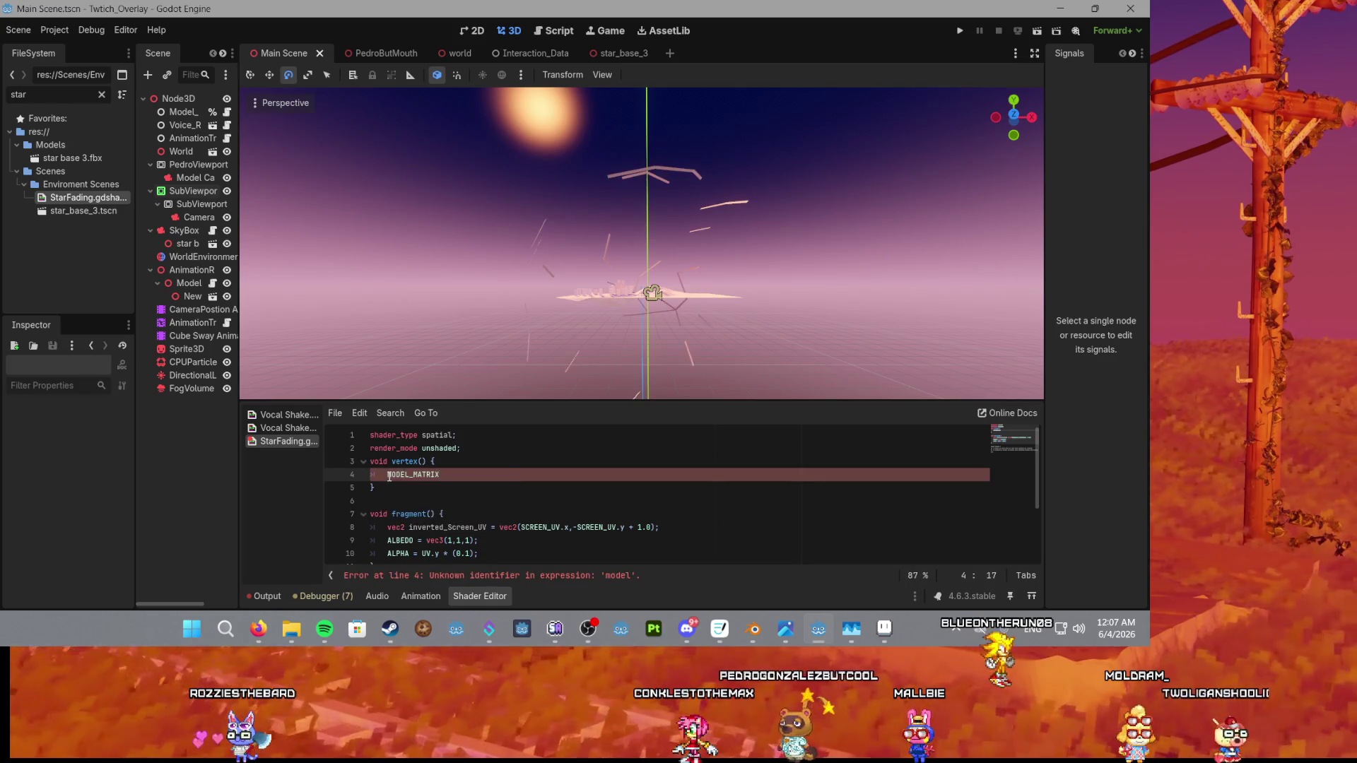
pyautogui.doubleClick(410, 475)
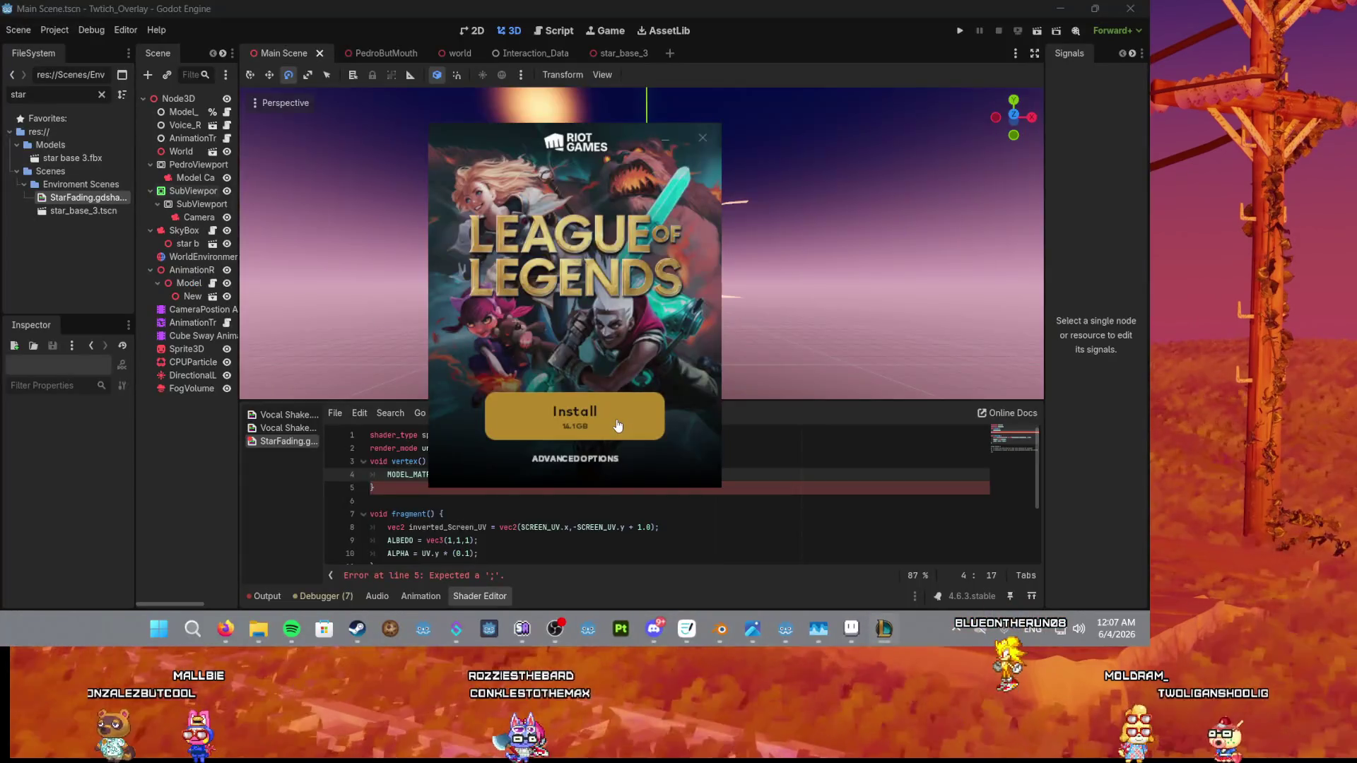
# Start the League of Legends install in the Riot installer and bring Godot back.
pyautogui.click(612, 407)
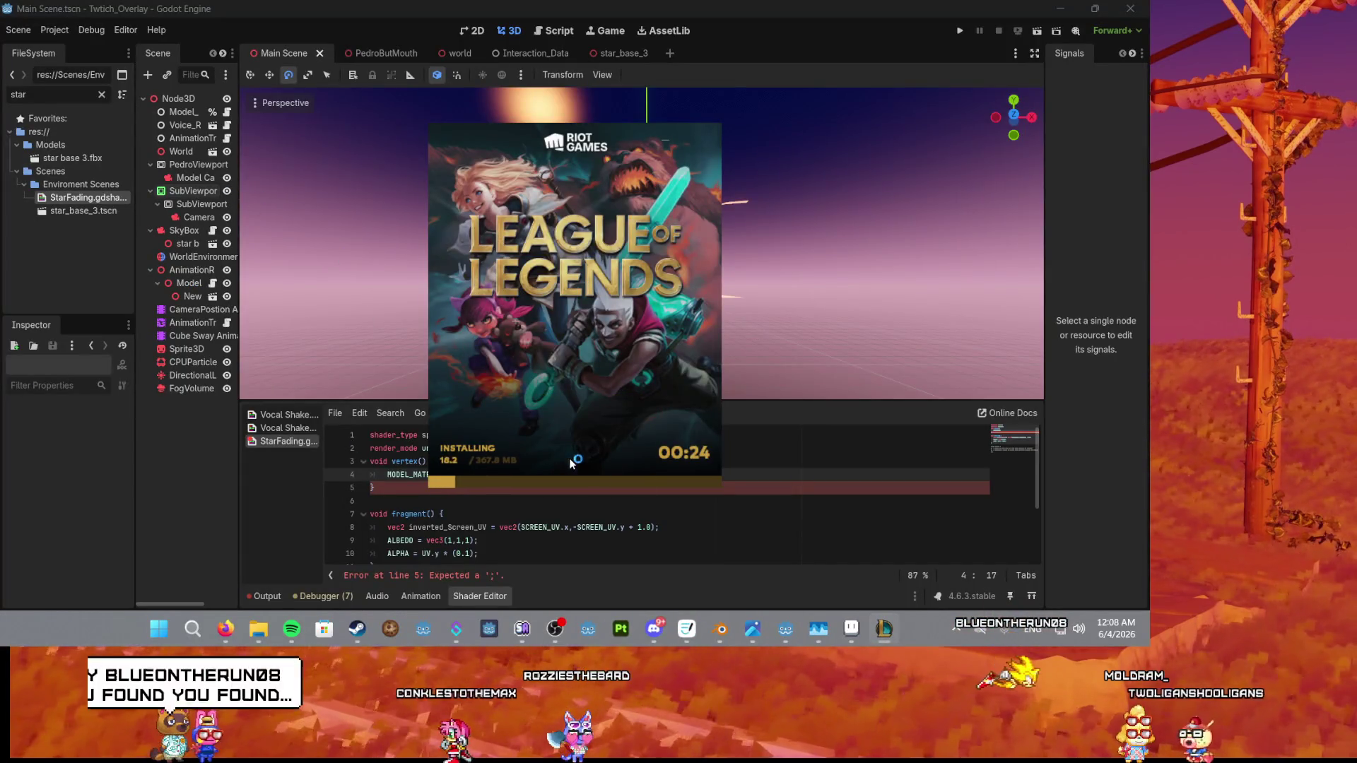
pyautogui.click(815, 475)
pyautogui.hotkey('alt', 'Tab')
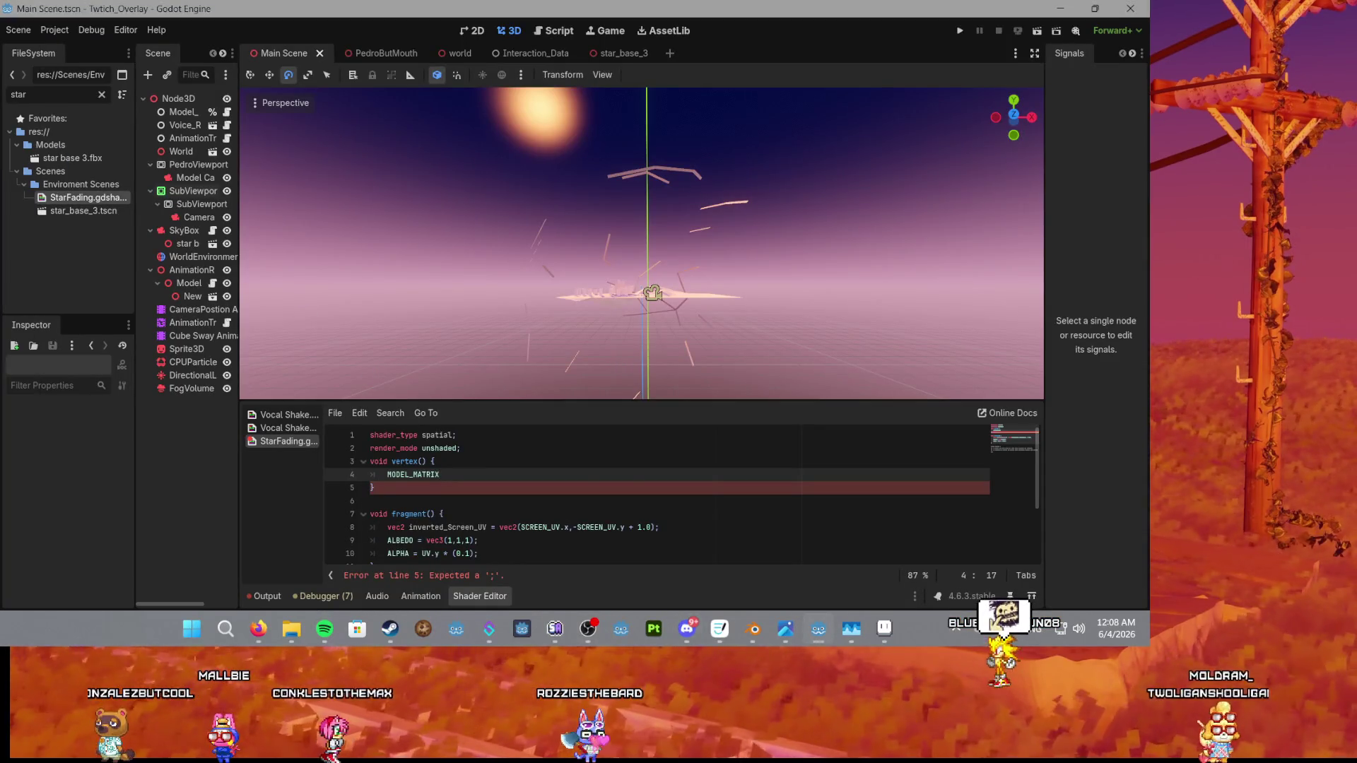
# Insert an empty line 3 after 'render_mode unshaded', just above vertex().
pyautogui.hotkey('alt', 'Tab')
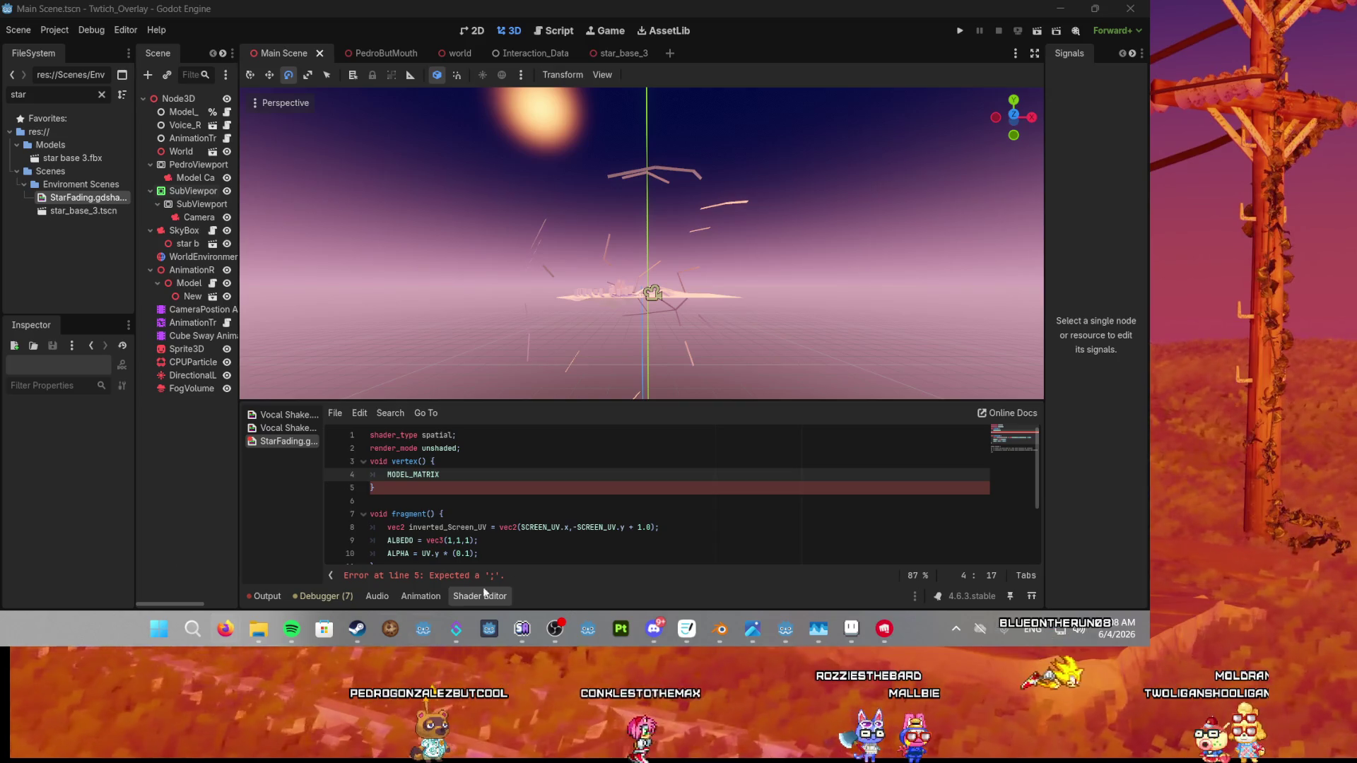
pyautogui.click(426, 476)
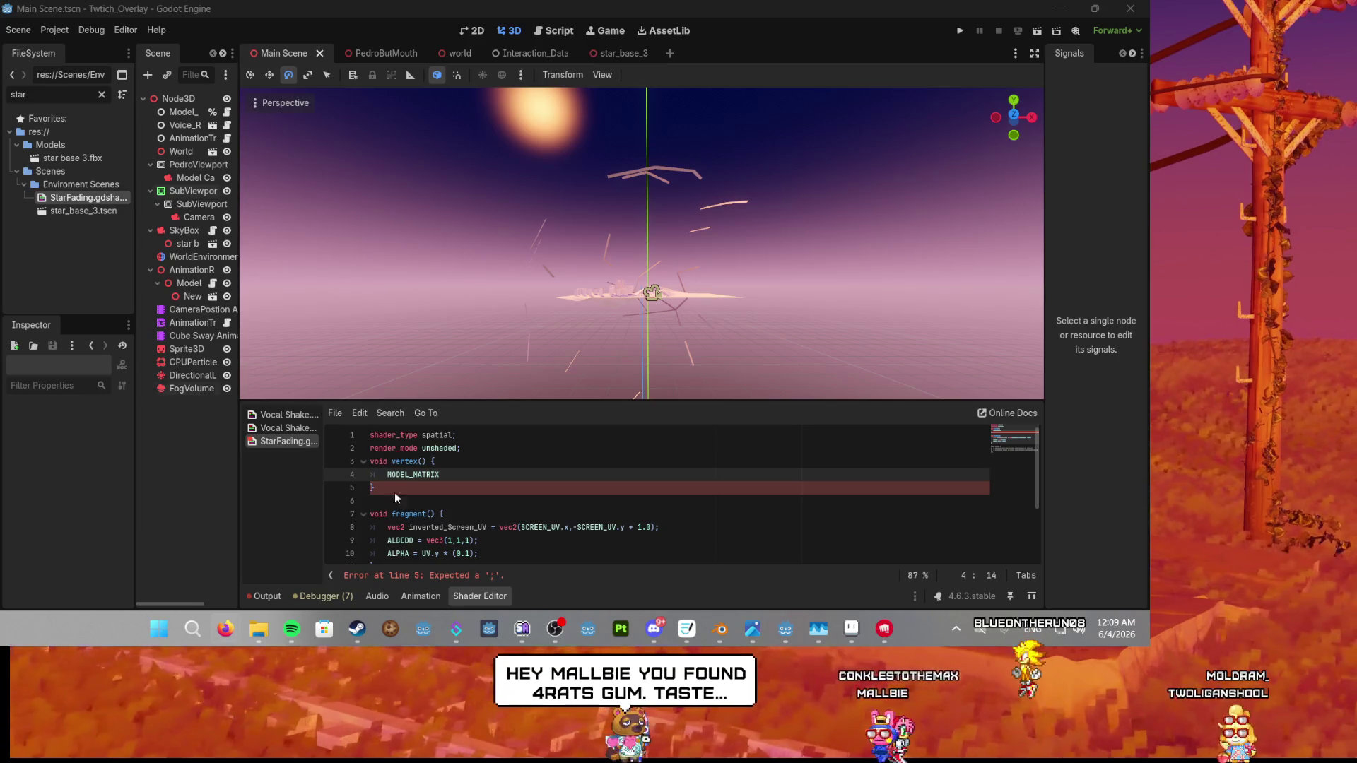
pyautogui.click(508, 451)
pyautogui.press('Return')
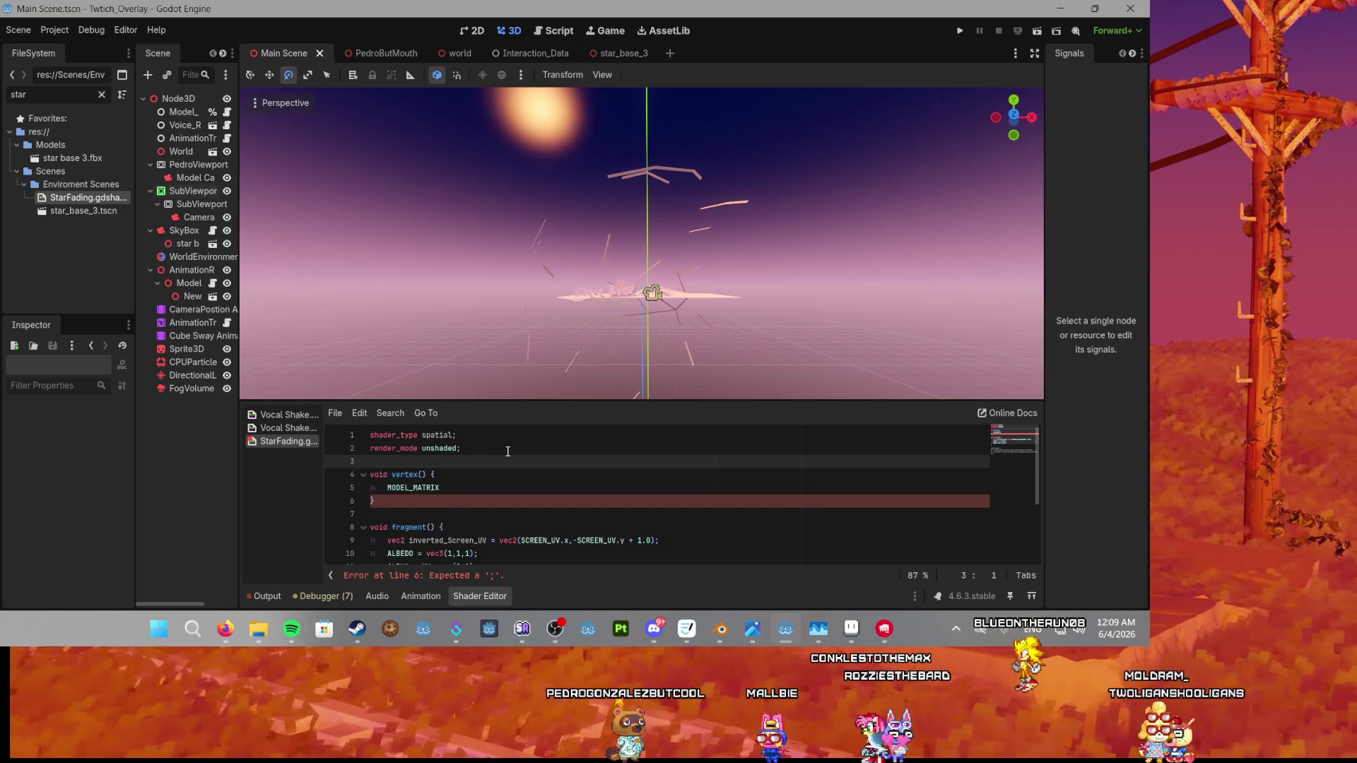
# Type 'vec2 Matrix' on the new line 3 of the StarFading shader.
pyautogui.write('vec2')
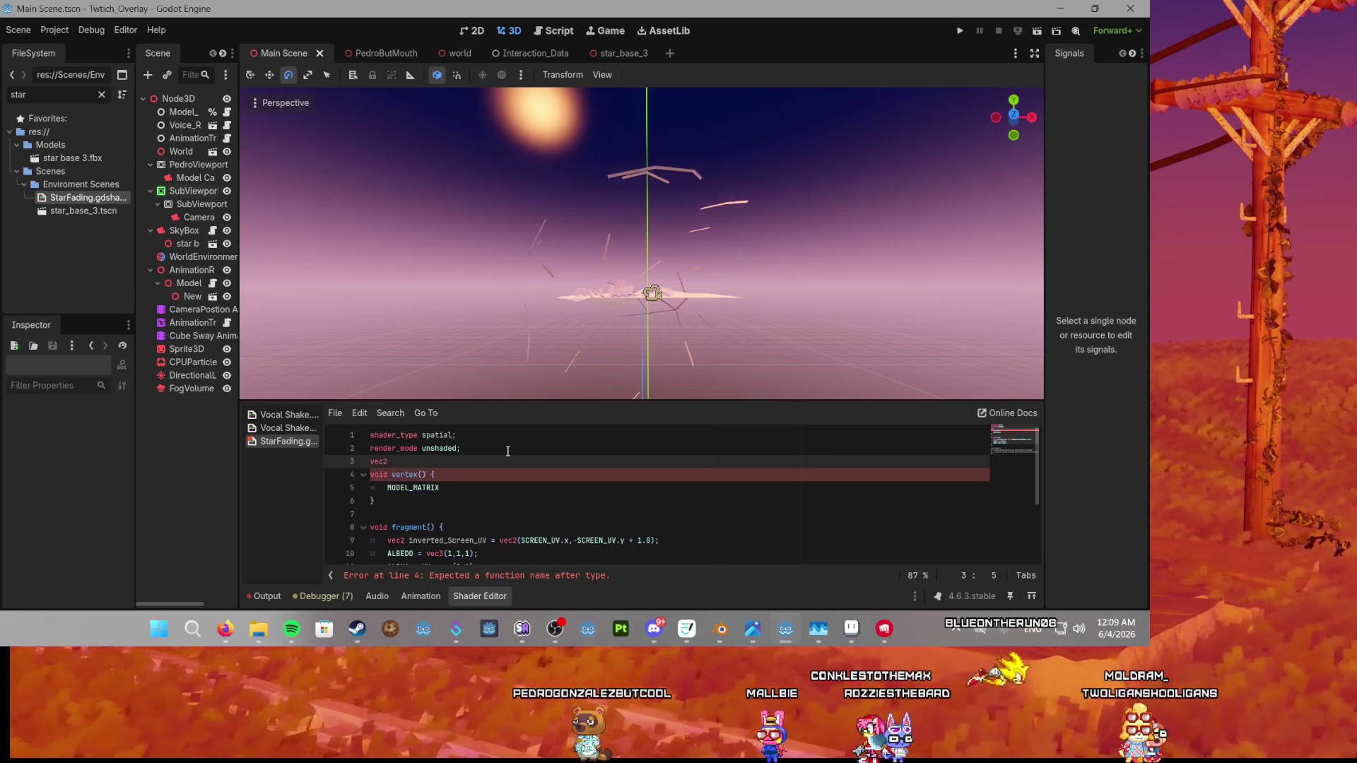
pyautogui.write(' Matrix =')
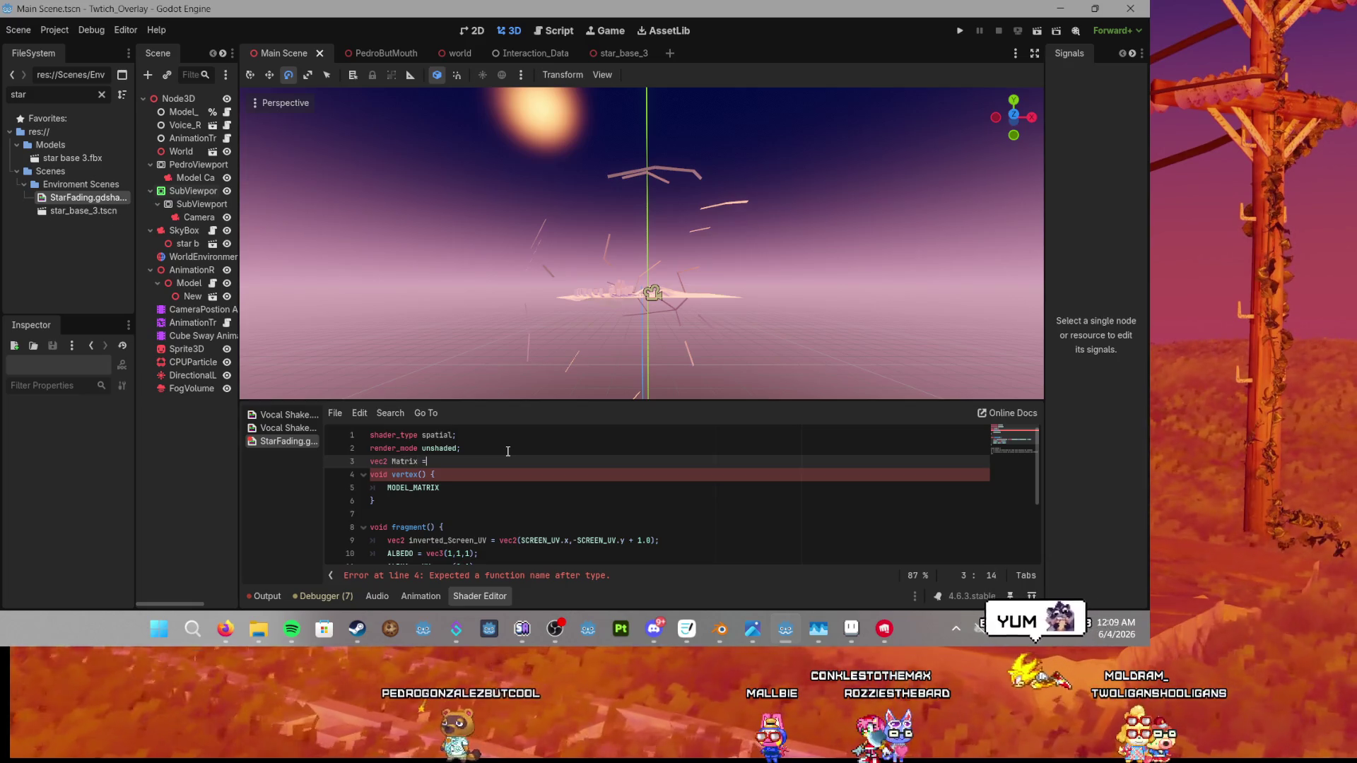
pyautogui.press('BackSpace')
pyautogui.write(';')
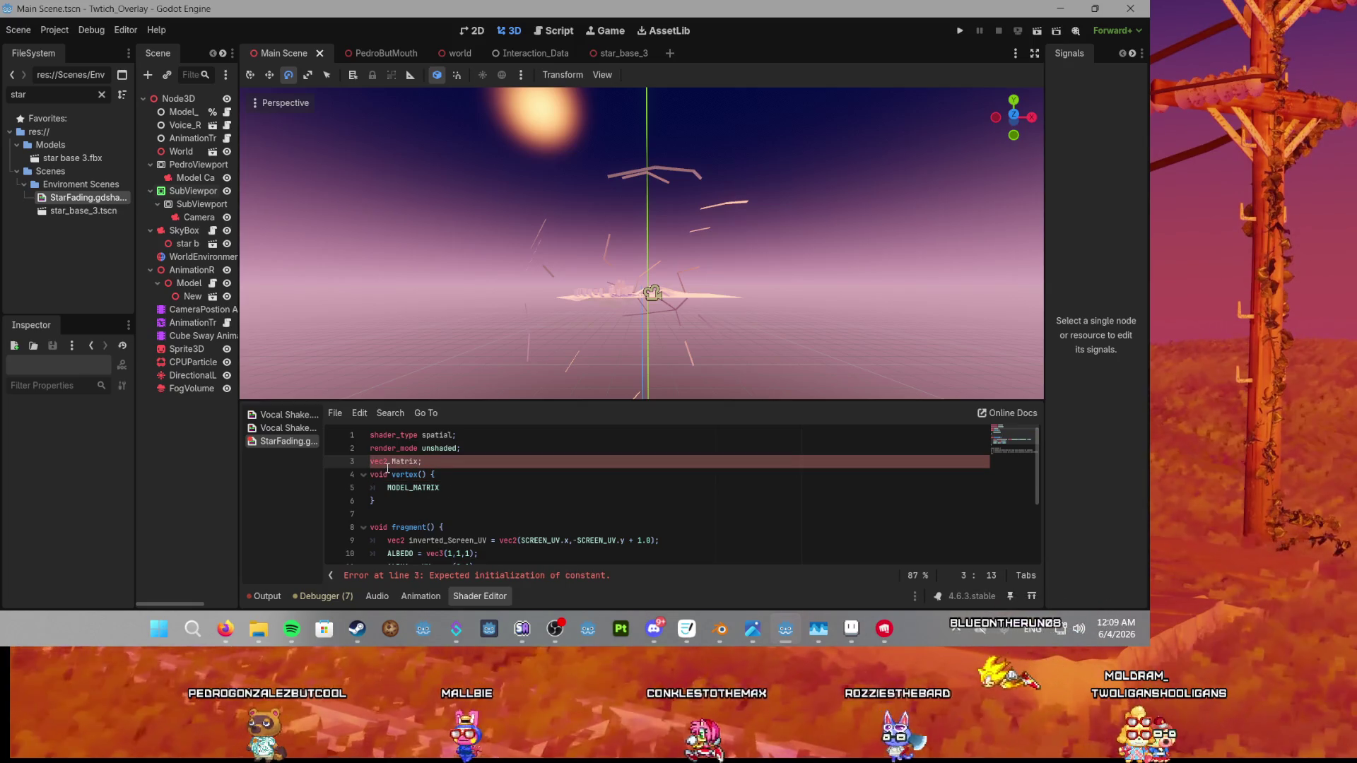
pyautogui.press('BackSpace')
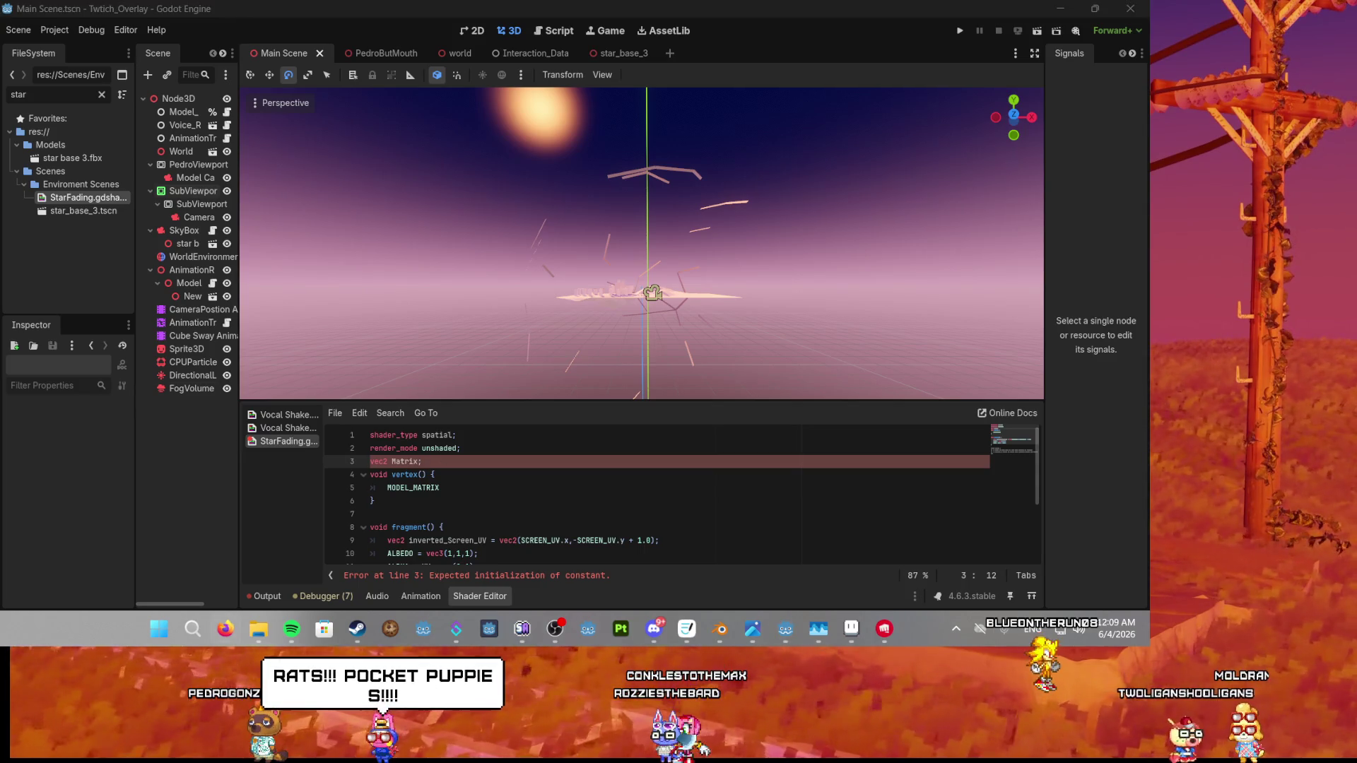
# Review the two vocal shake shaders' code for reference, then return to StarFading.
pyautogui.click(282, 415)
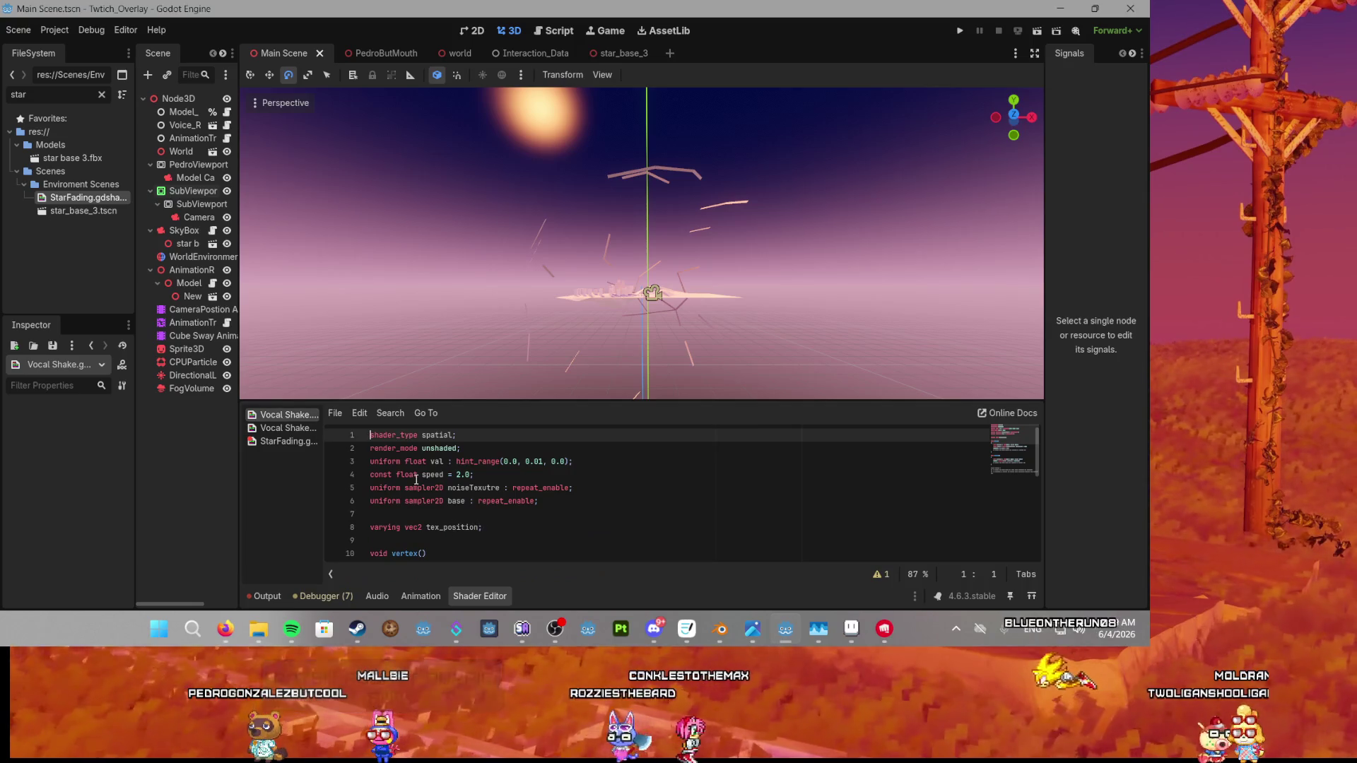
pyautogui.click(279, 442)
pyautogui.click(268, 417)
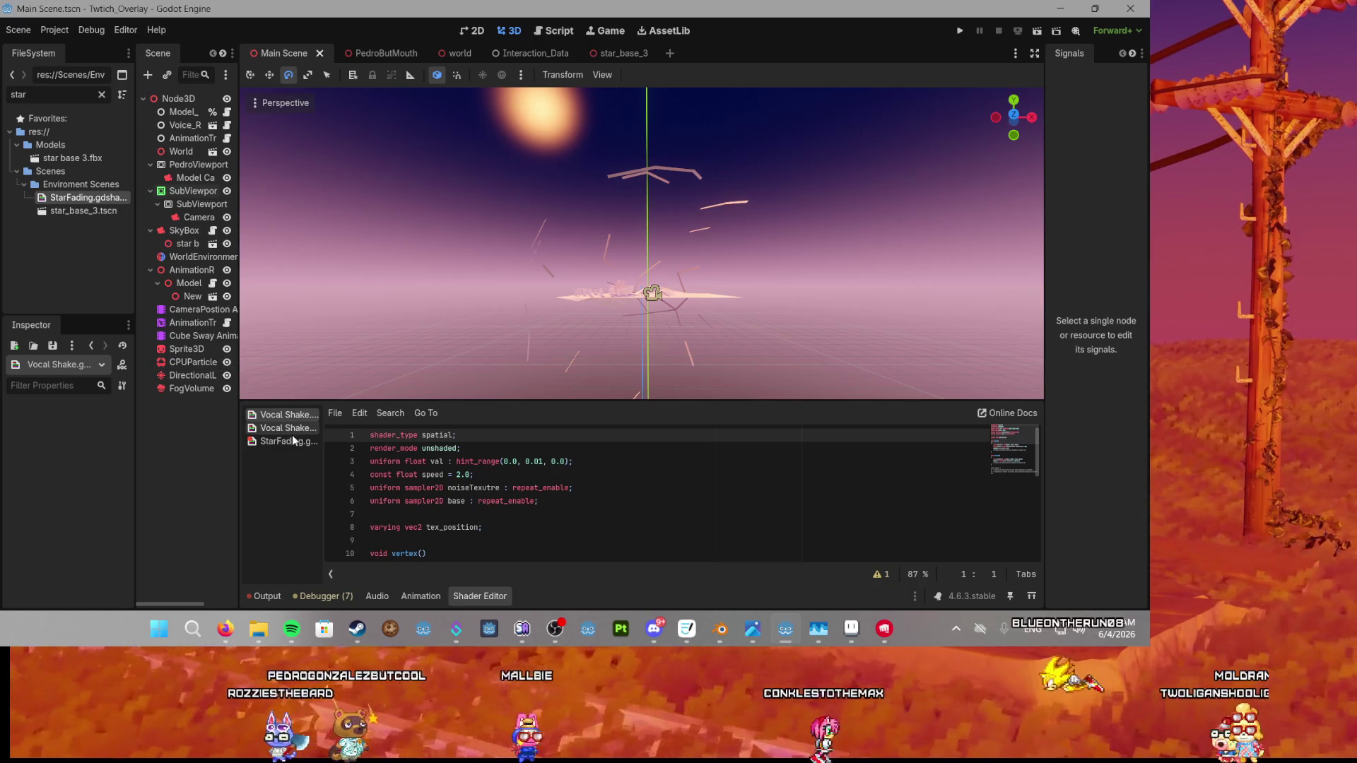
pyautogui.click(290, 429)
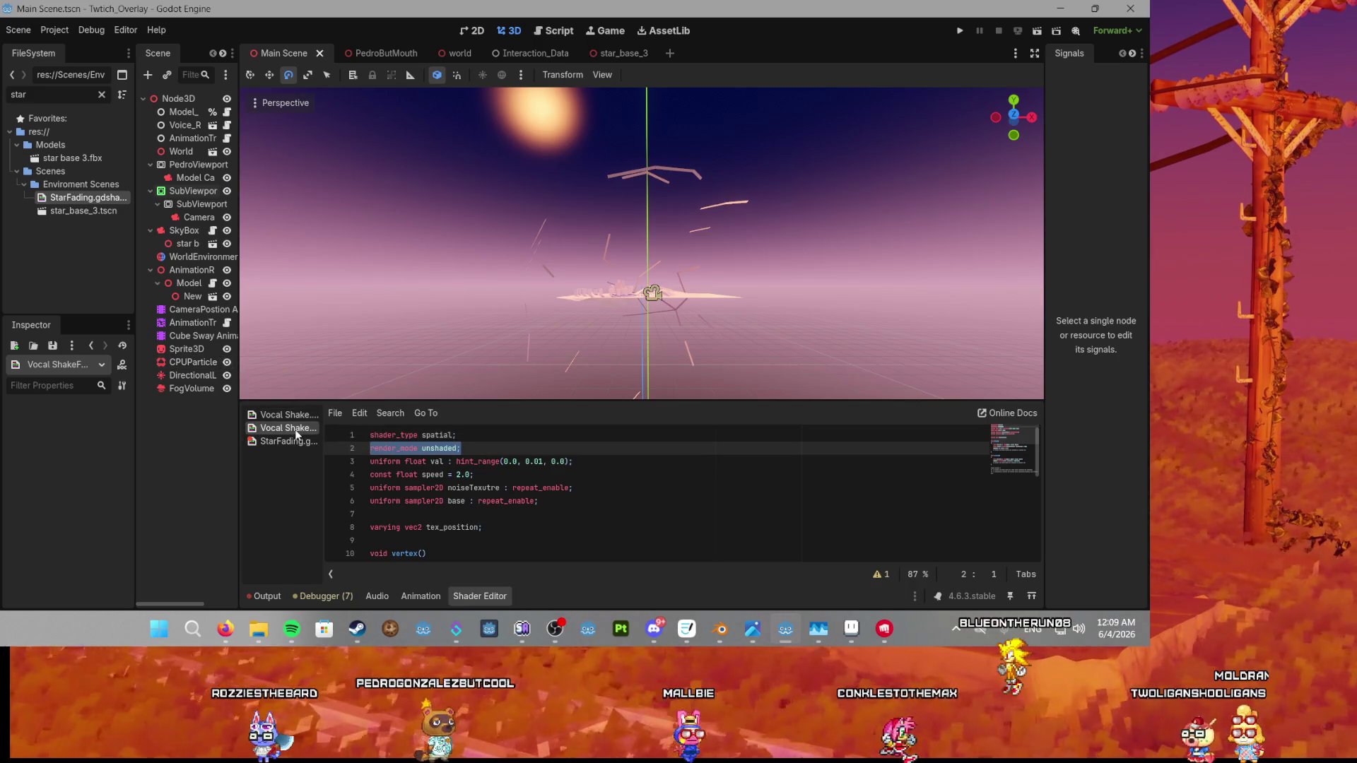
pyautogui.click(293, 441)
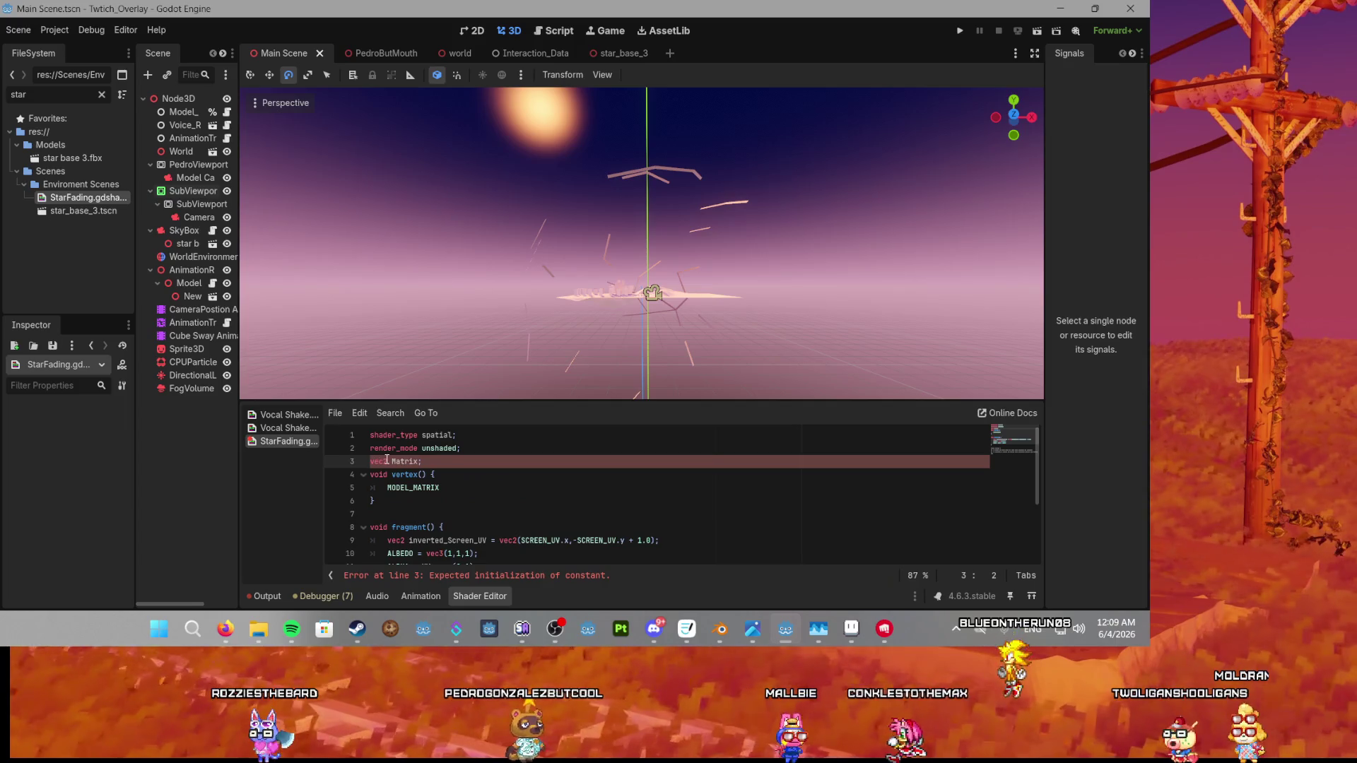
# Make line 3 'uniform vec2 Matrix' and write 'Matrix = MODEL_MATRIX;' on line 5.
pyautogui.write('uniform')
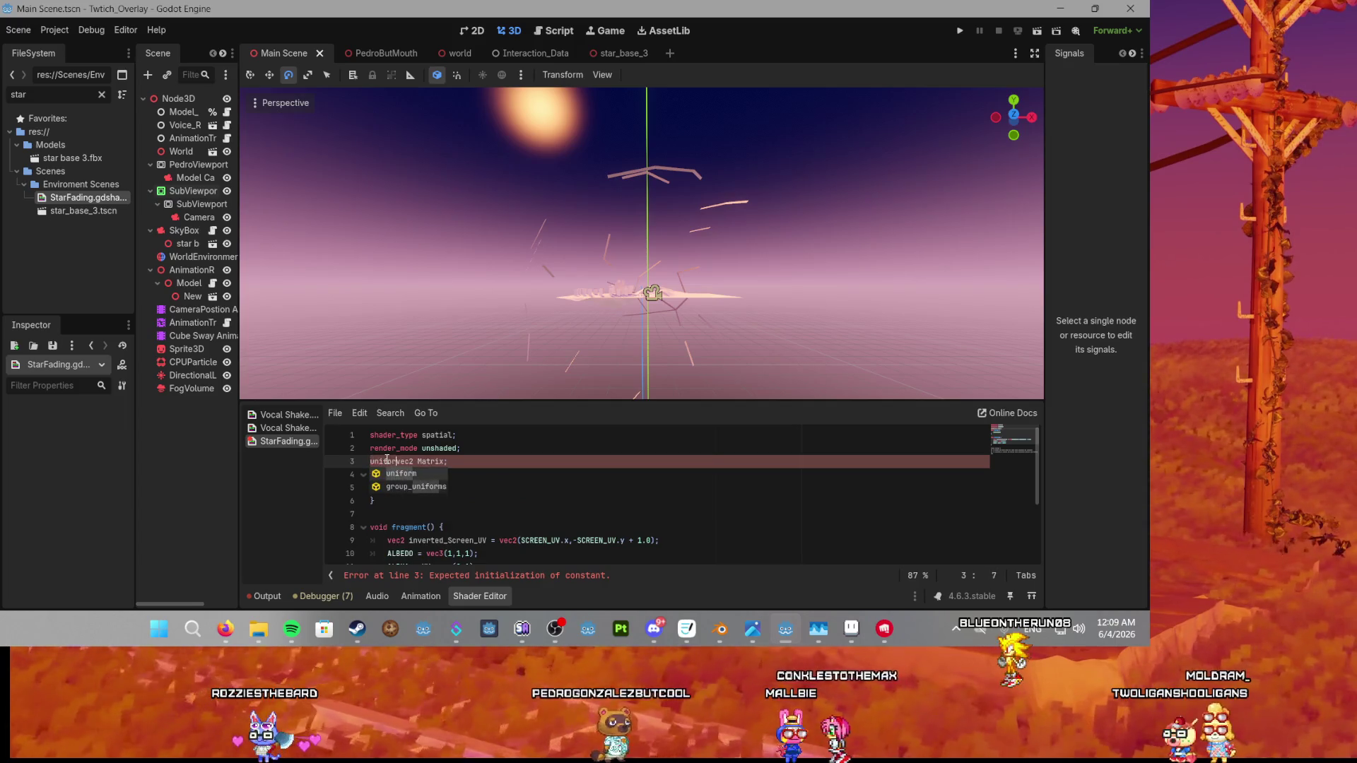
pyautogui.click(453, 461)
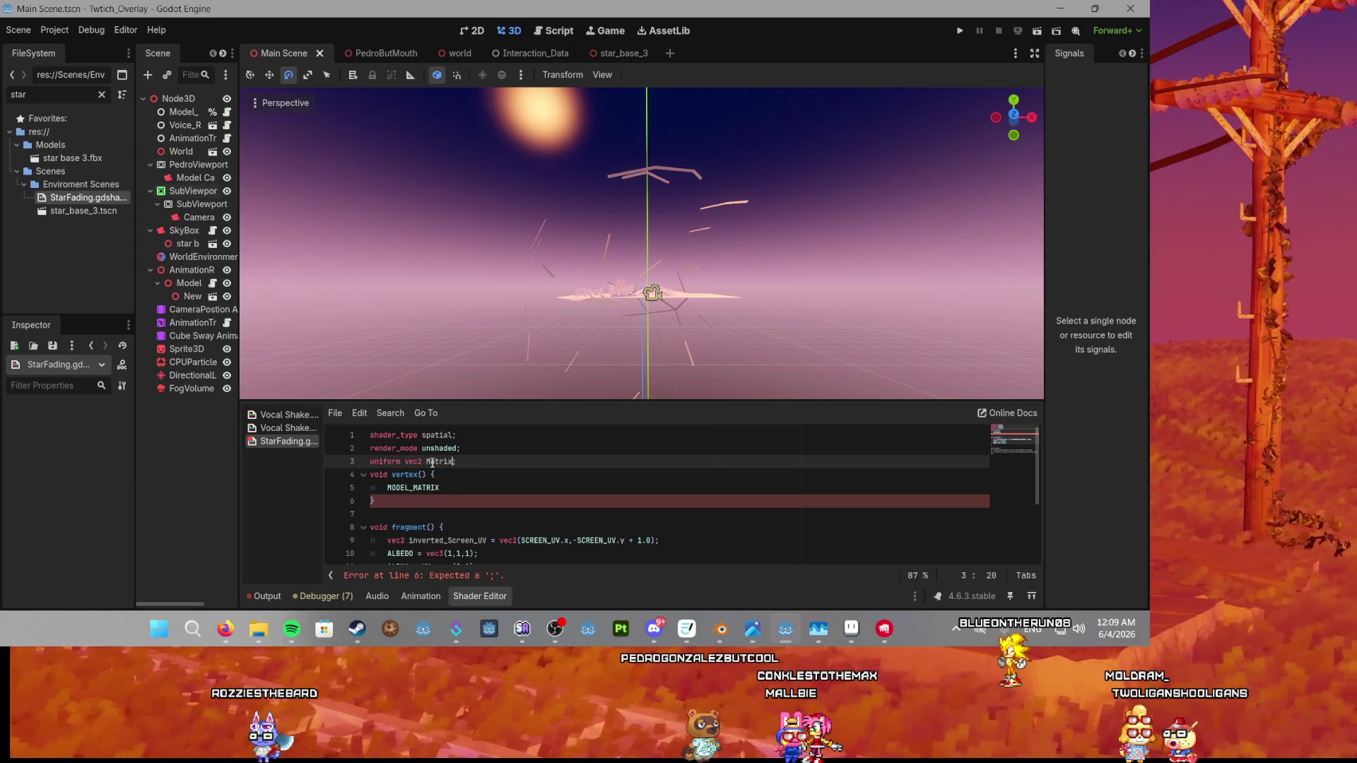
pyautogui.click(448, 493)
pyautogui.click(397, 488)
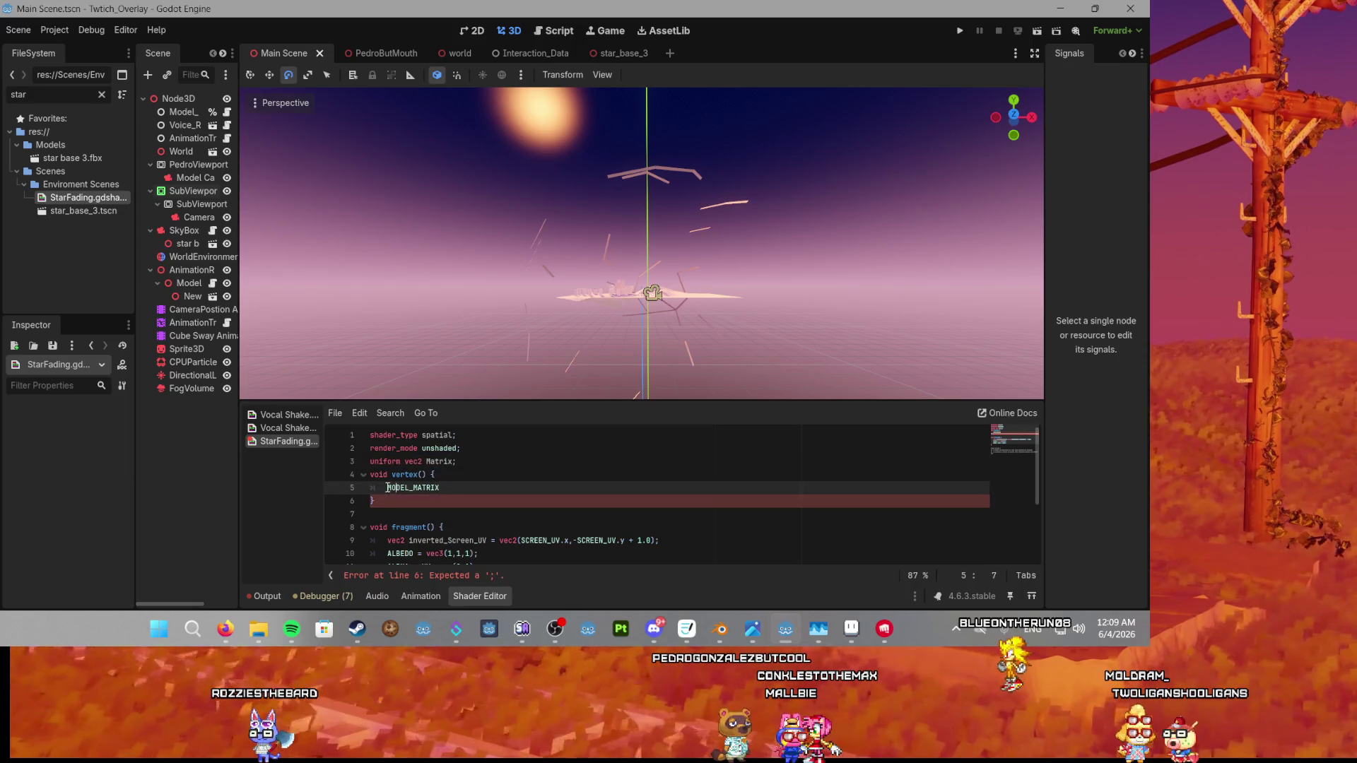
pyautogui.write('matrix ')
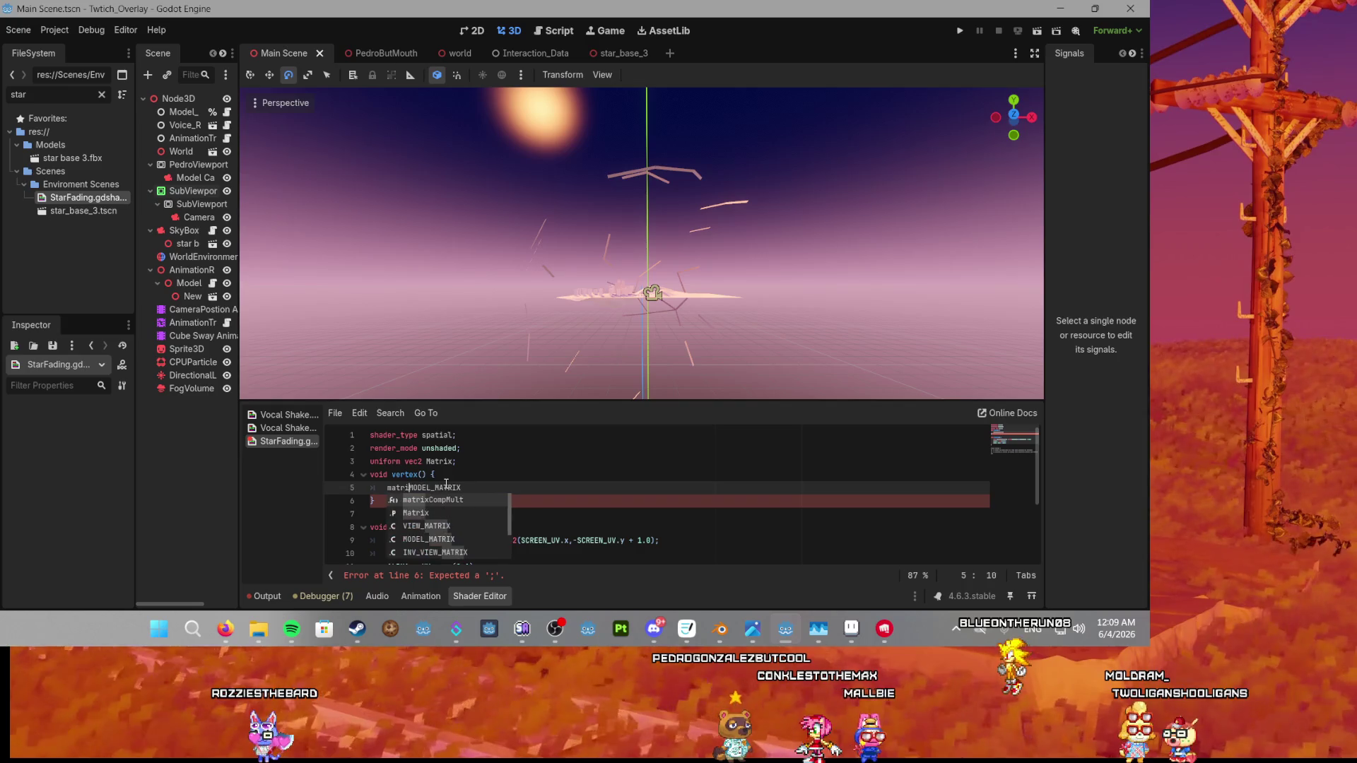
pyautogui.write('=')
pyautogui.doubleClick(439, 461)
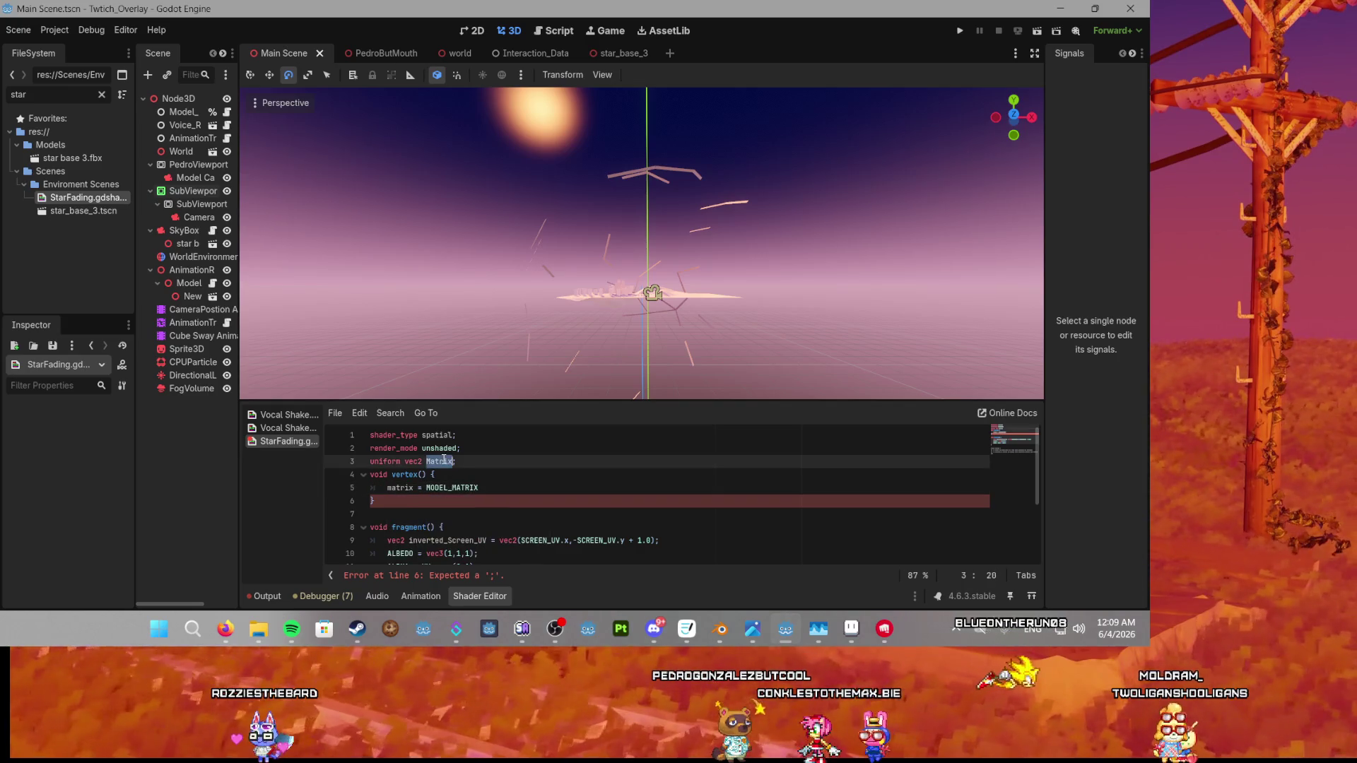
pyautogui.doubleClick(400, 488)
pyautogui.write('Matrix')
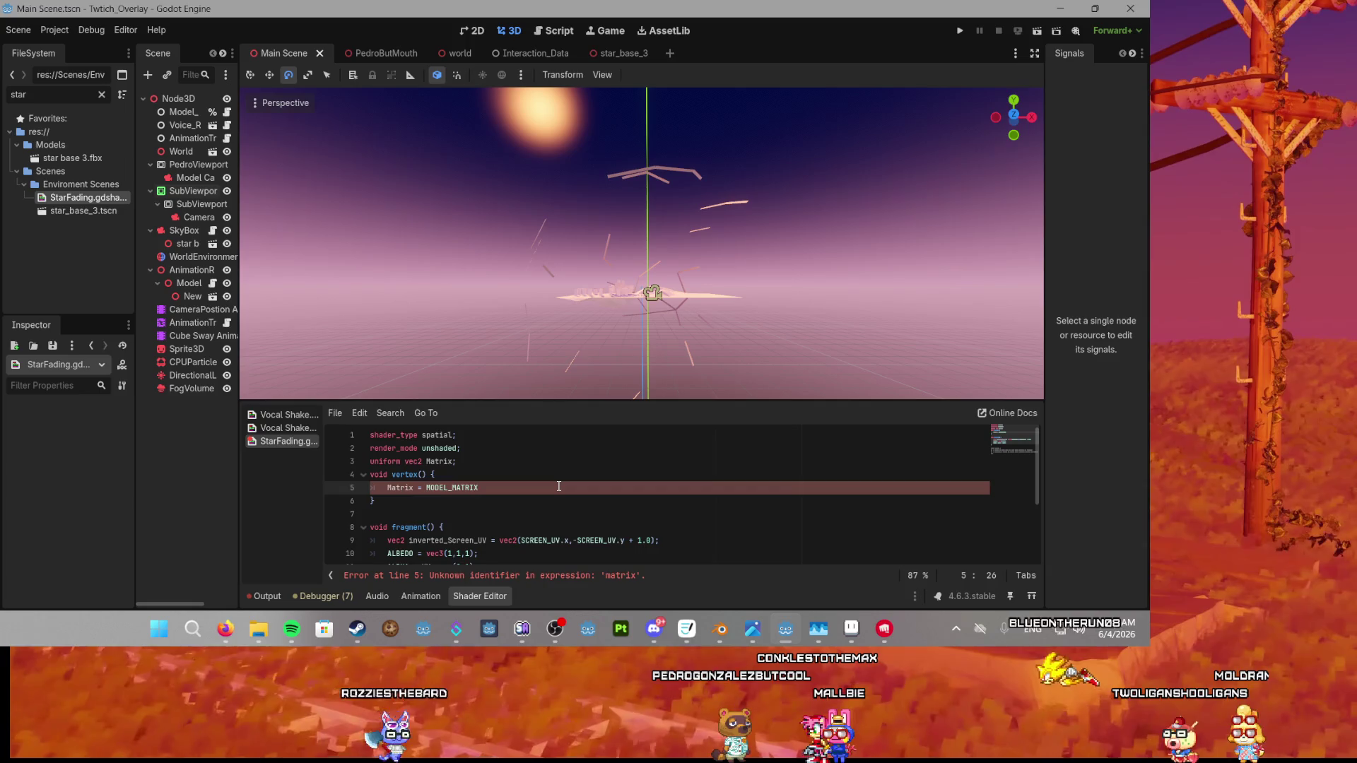
pyautogui.write(';')
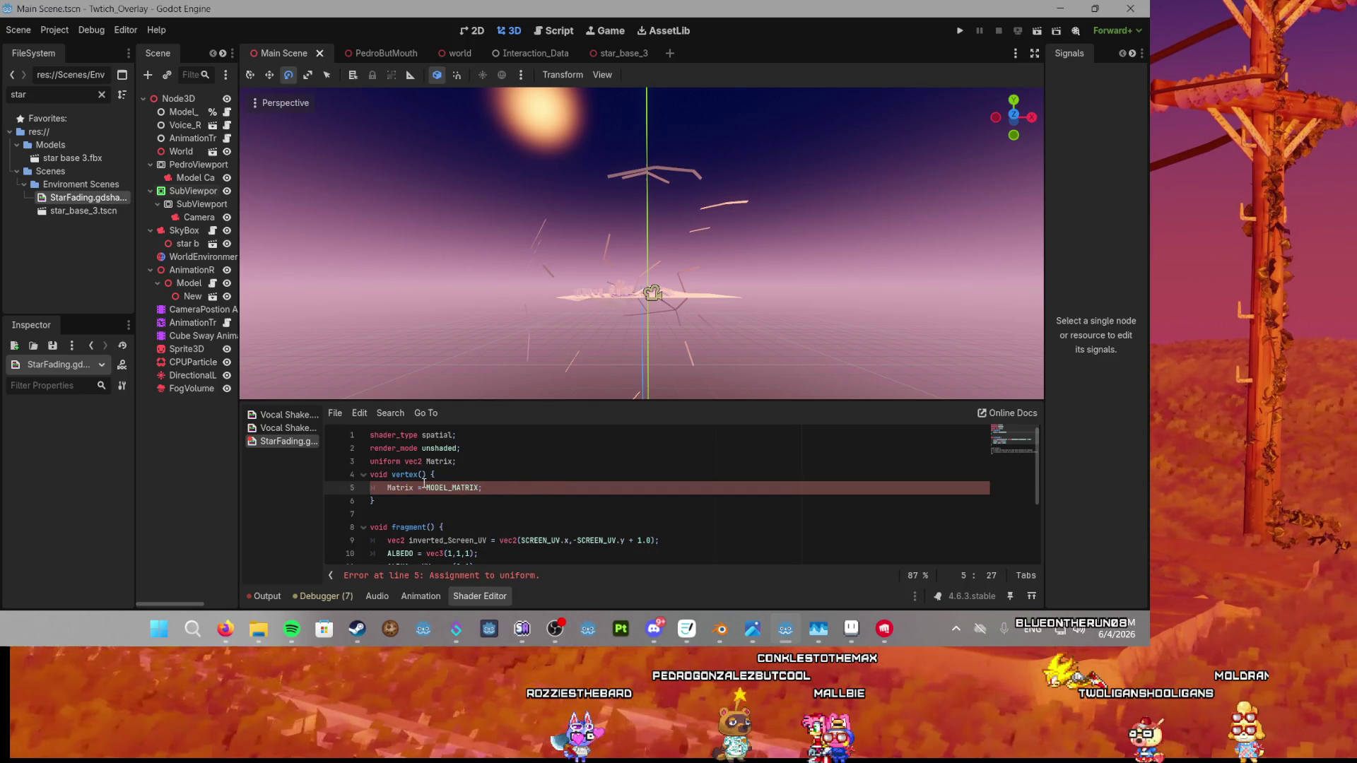
pyautogui.doubleClick(392, 462)
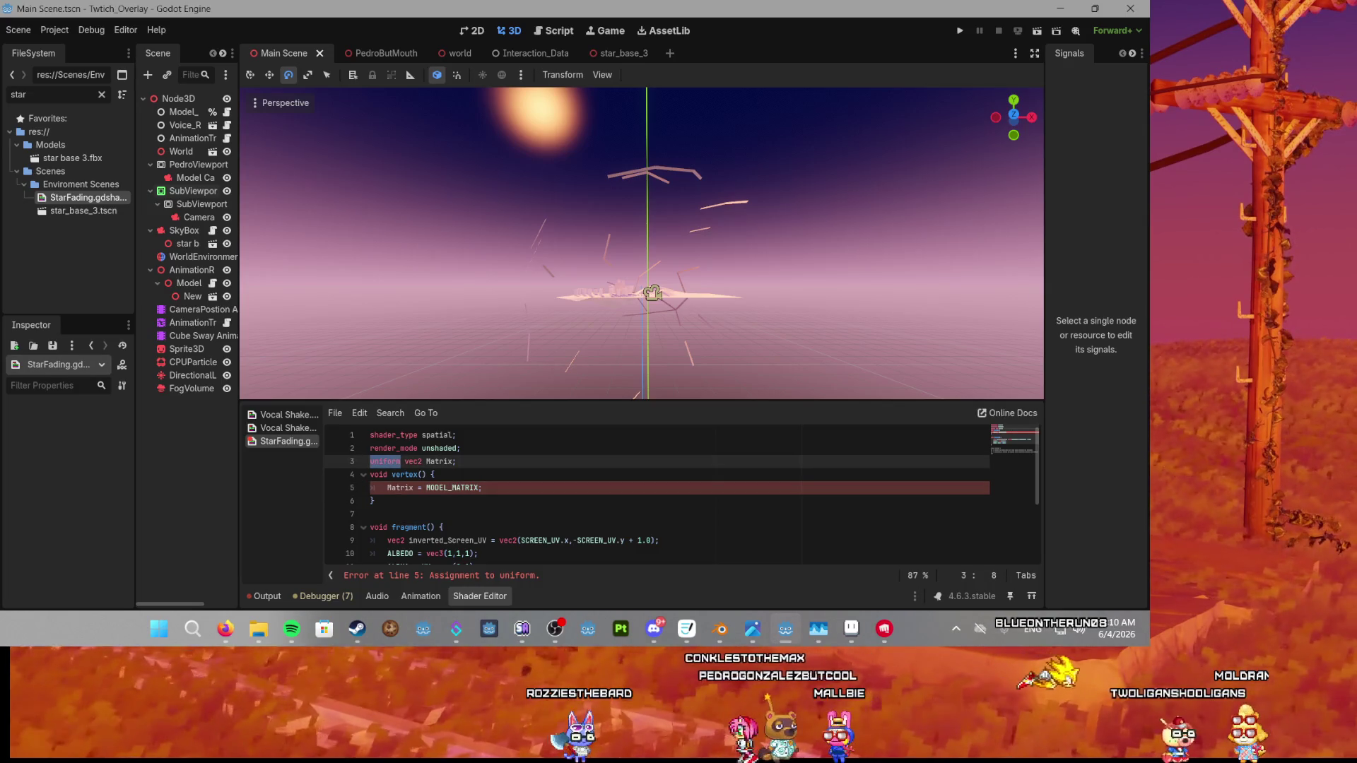
pyautogui.click(225, 629)
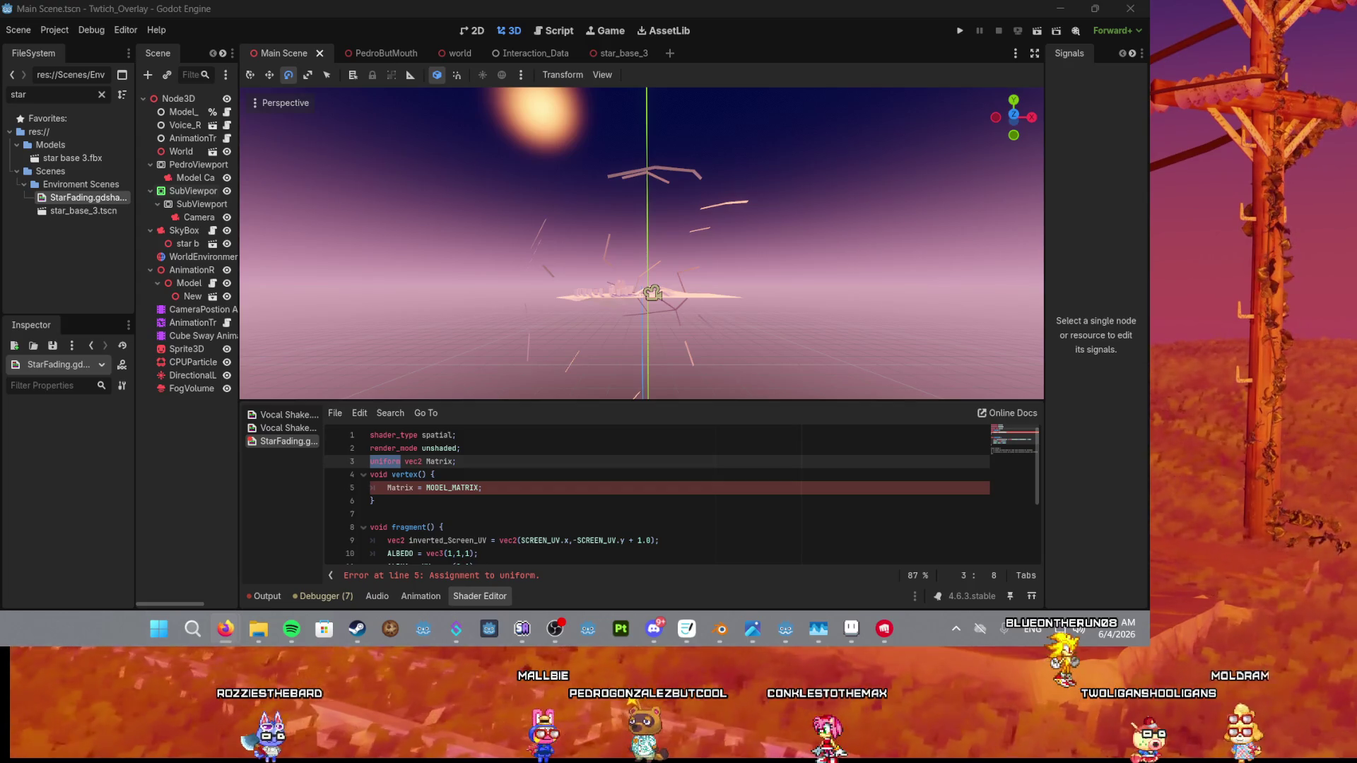
# Change line 5 to 'mat4 CurrentTransform = MODEL_MATRIX;' and check the fragment function below.
pyautogui.doubleClick(408, 488)
pyautogui.write('mat4')
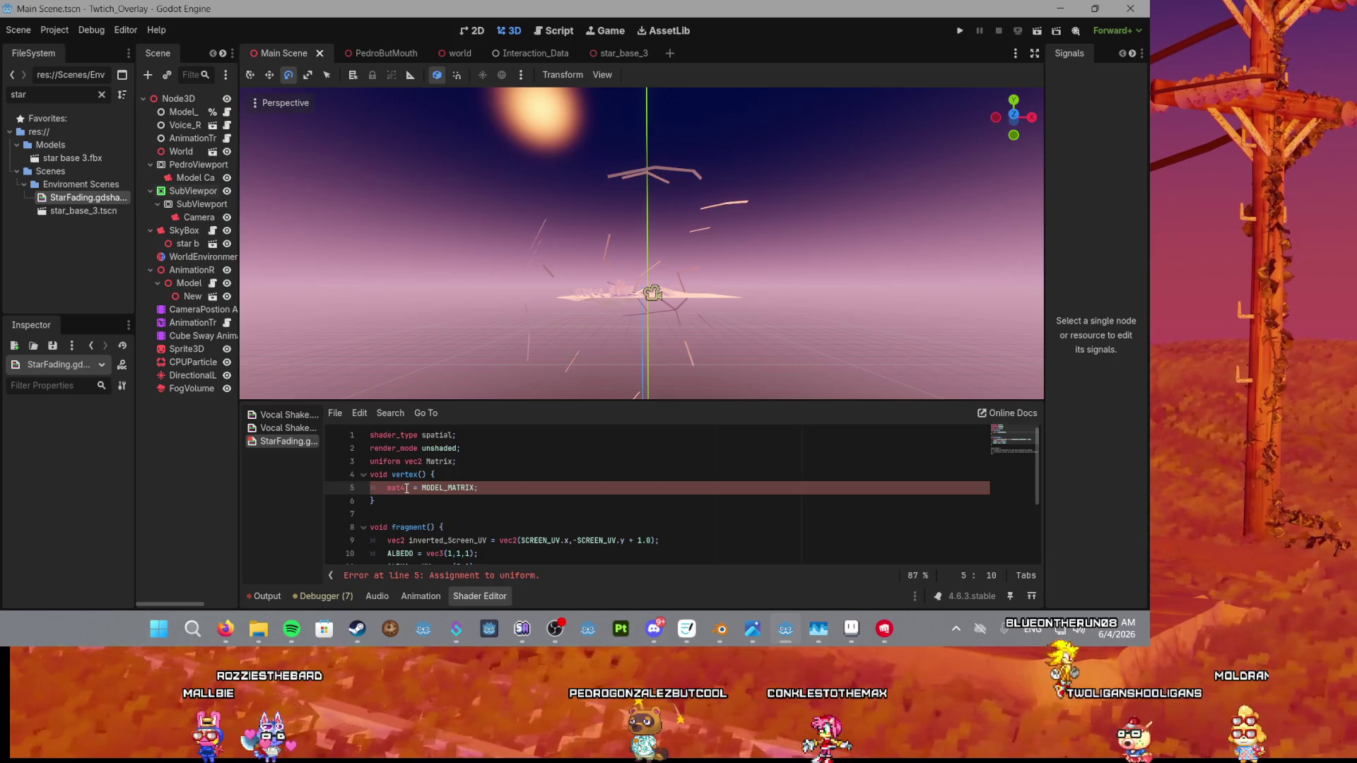
pyautogui.write(' CurrentTran')
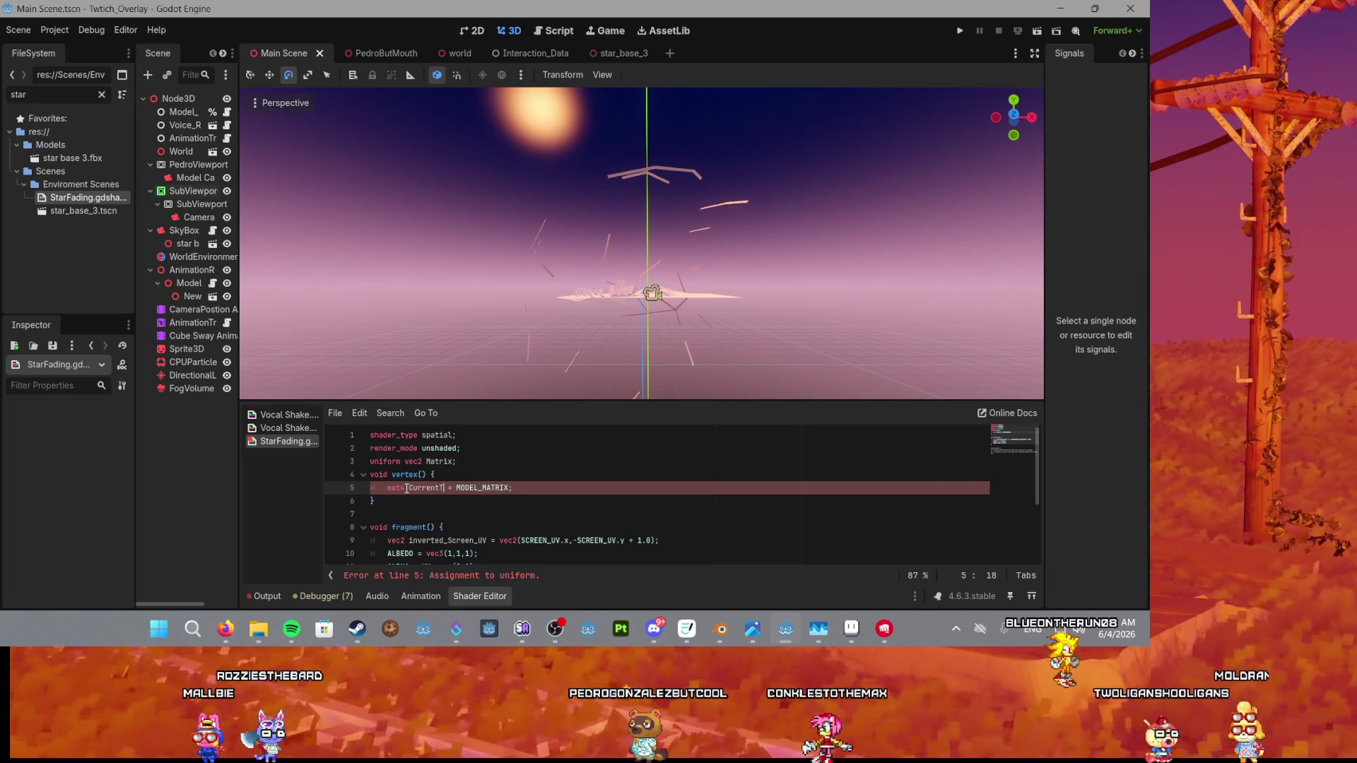
pyautogui.write('sform')
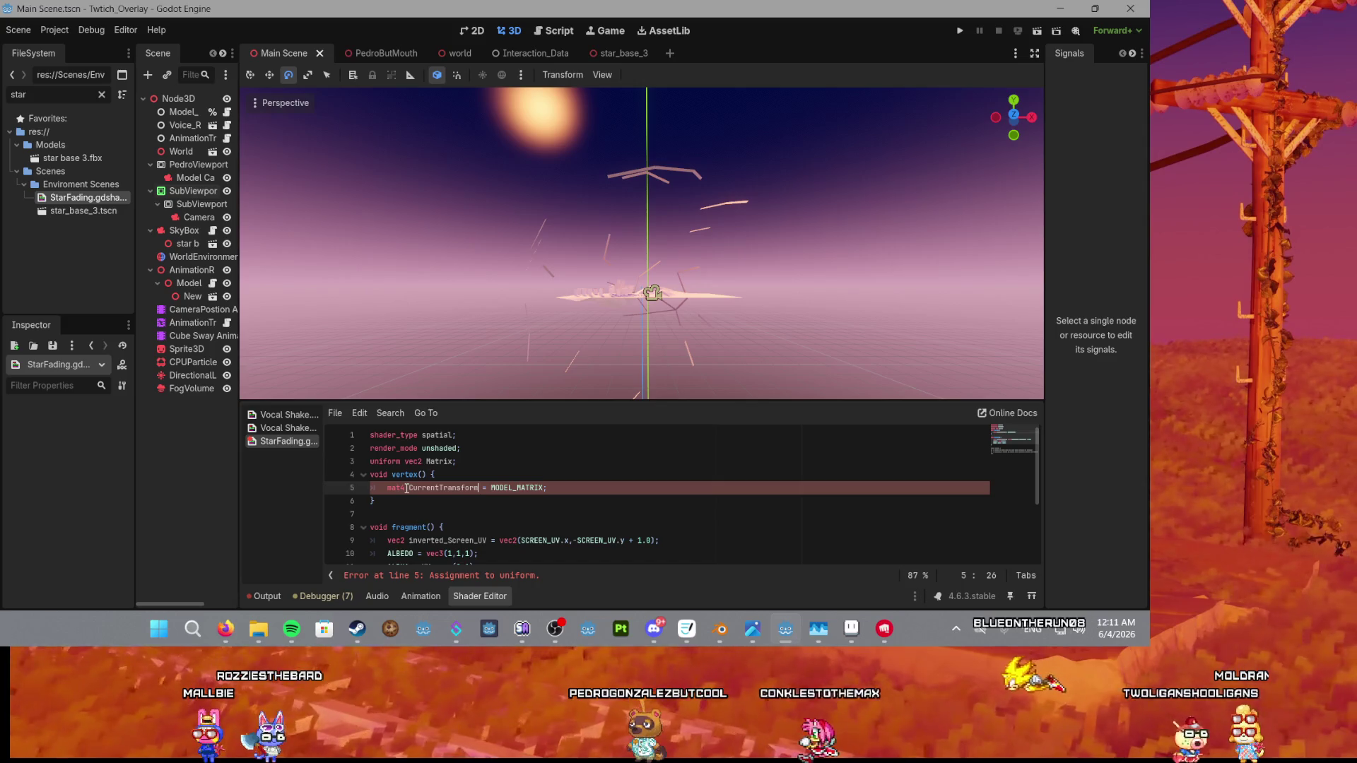
pyautogui.click(467, 488)
pyautogui.click(548, 488)
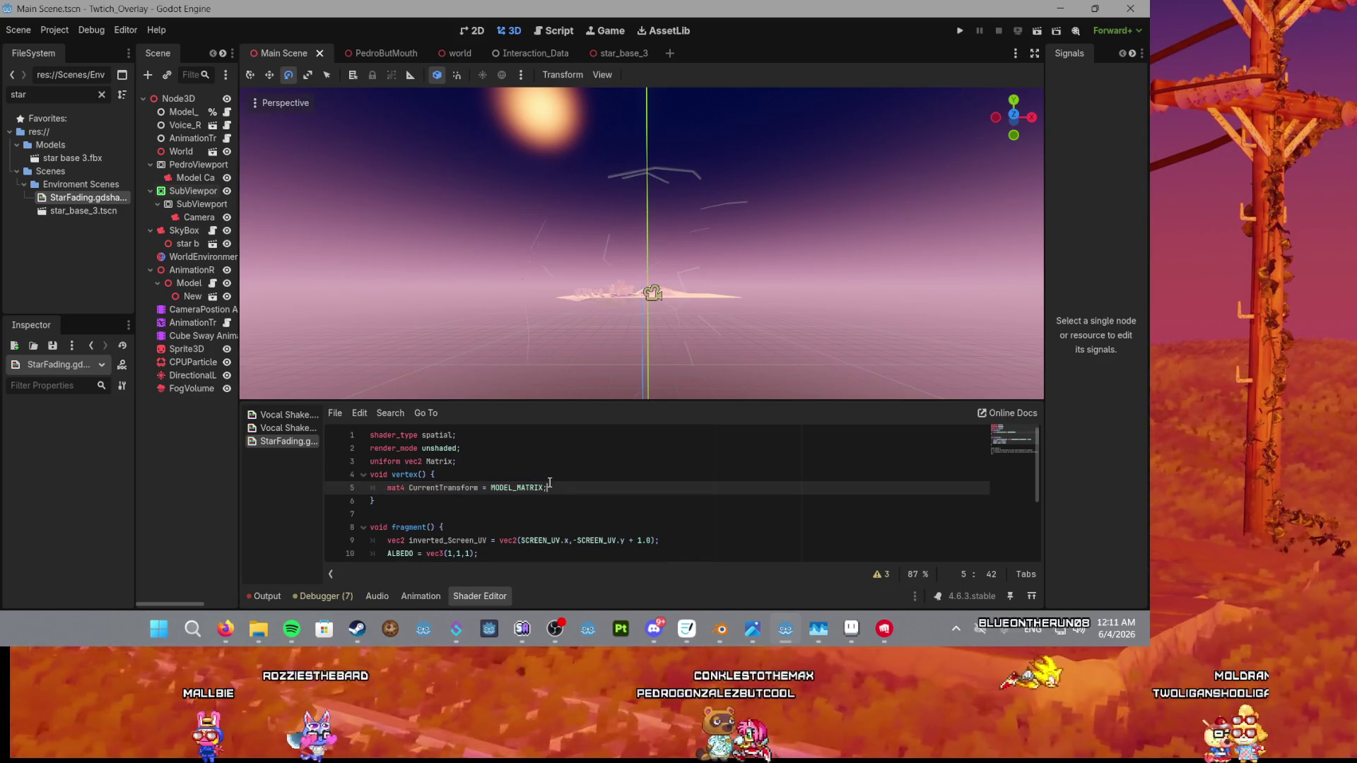
pyautogui.scroll(-3, 448, 480)
pyautogui.scroll(3, 444, 478)
pyautogui.scroll(-1, 442, 476)
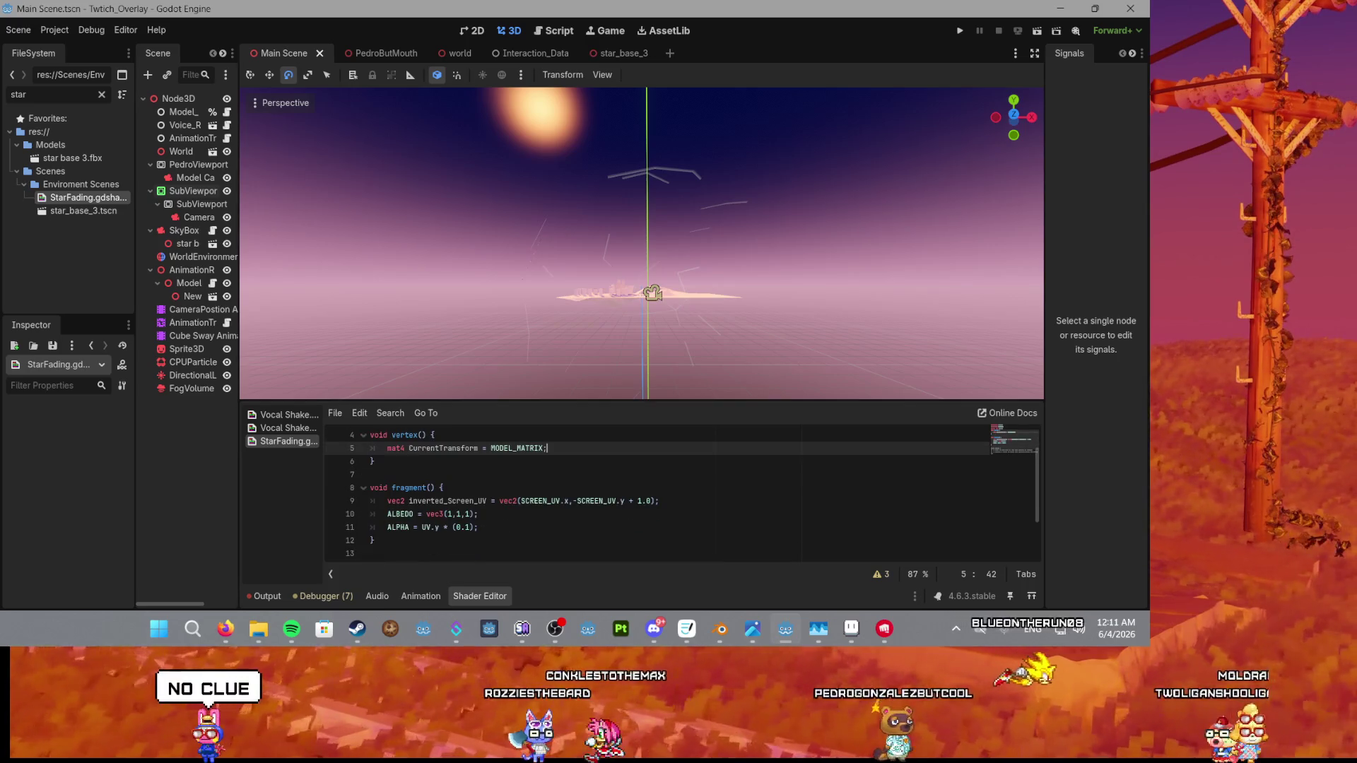
pyautogui.click(225, 628)
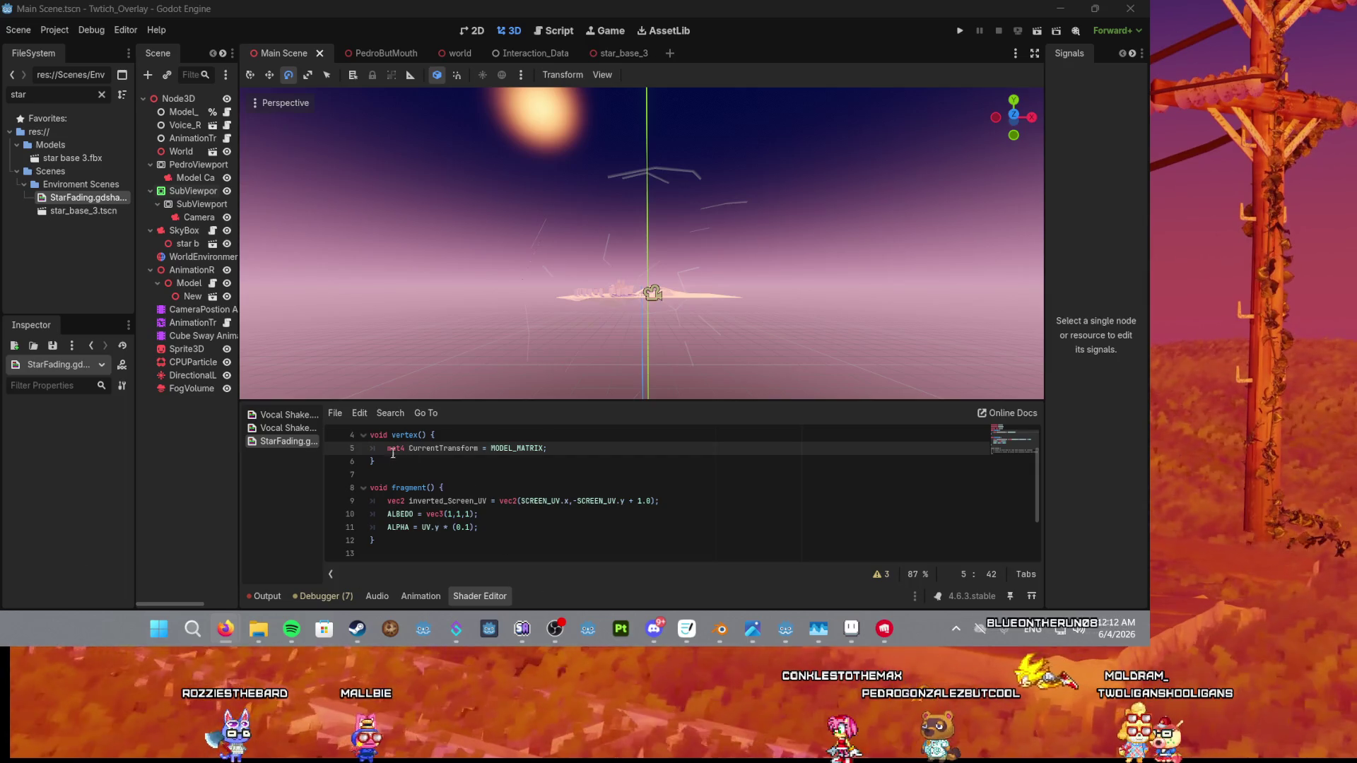
# Change the line 3 declaration to 'varying mat4 Matrix'.
pyautogui.scroll(1, 393, 449)
pyautogui.click(370, 460)
pyautogui.write('va vec2 Matrix;')
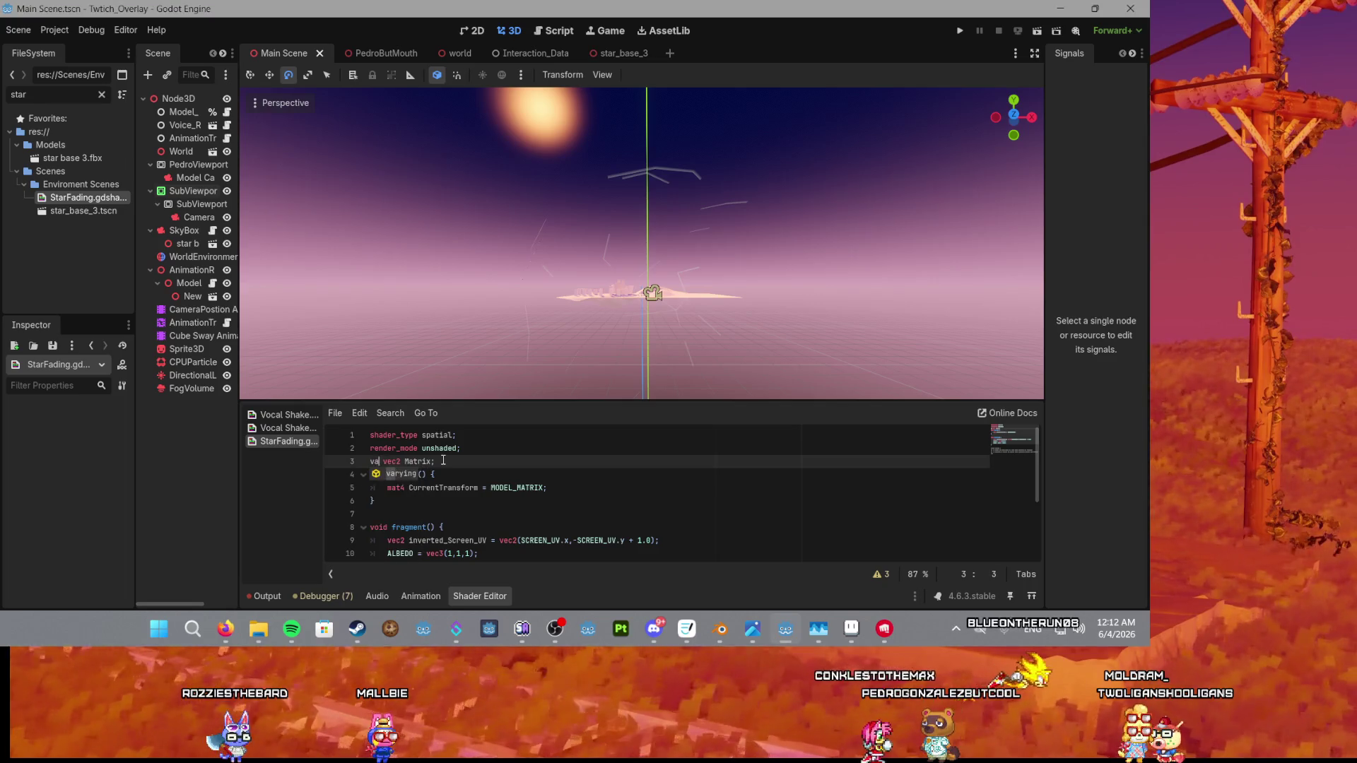
pyautogui.press('Return')
pyautogui.doubleClick(413, 461)
pyautogui.write('v')
pyautogui.press('BackSpace')
pyautogui.write('ma')
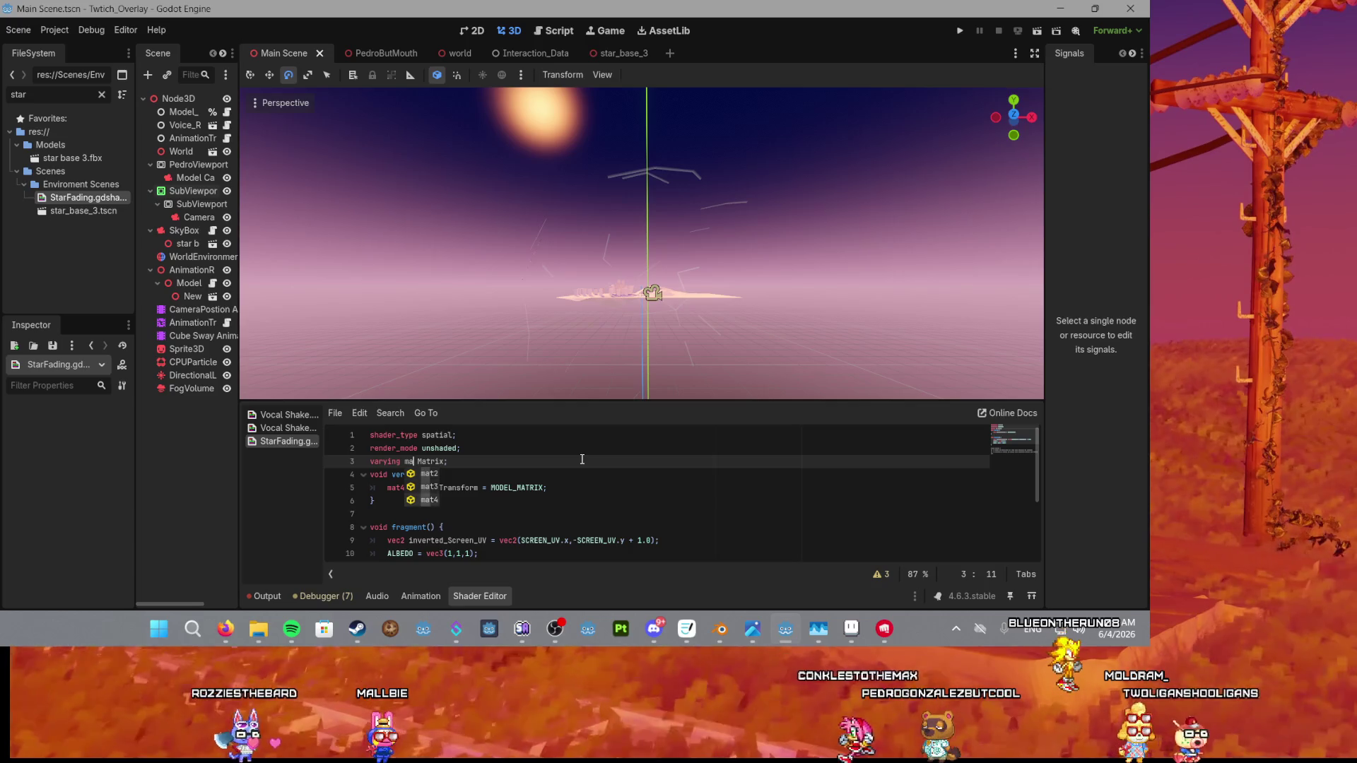
pyautogui.write('t4')
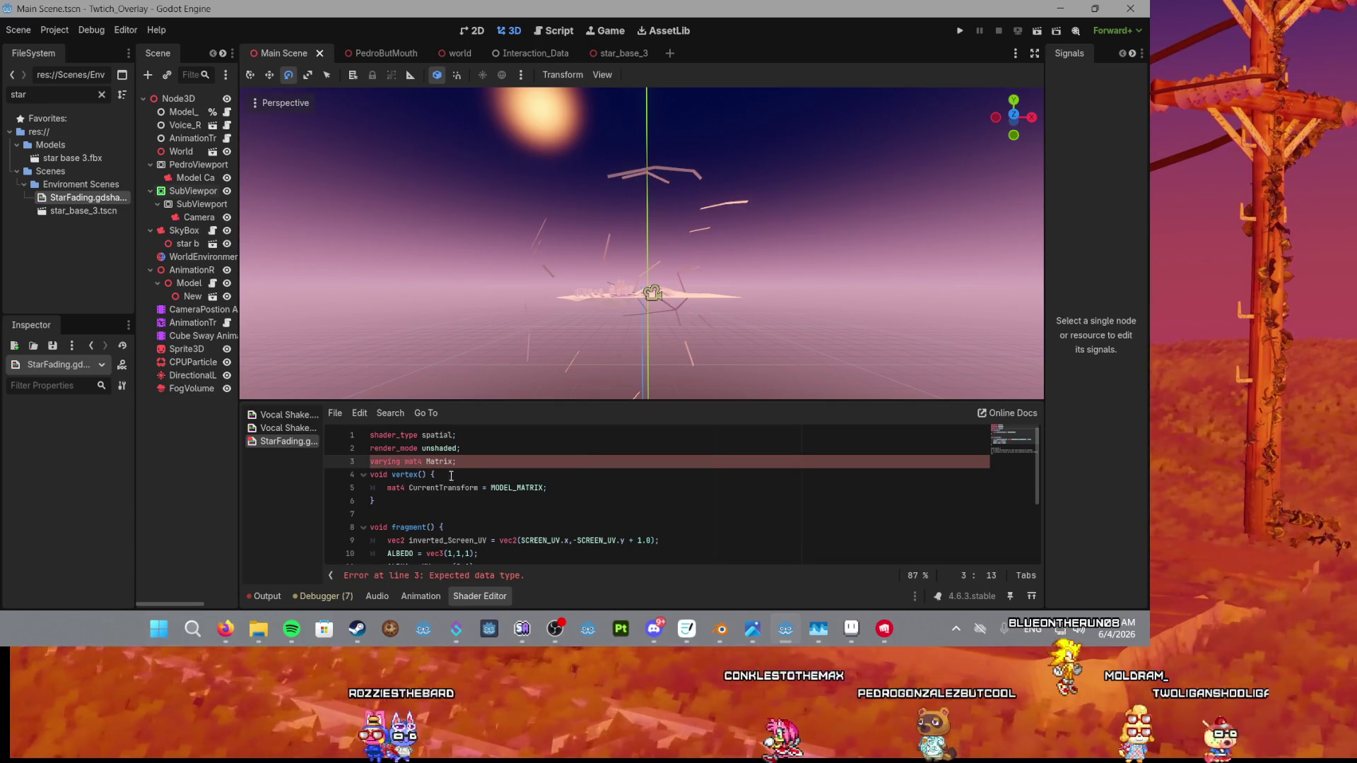
# Rename the varying to CurrentTransform and remove the duplicate mat4 from line 5.
pyautogui.doubleClick(443, 487)
pyautogui.hotkey('ctrl', 'c')
pyautogui.doubleClick(439, 461)
pyautogui.hotkey('ctrl', 'v')
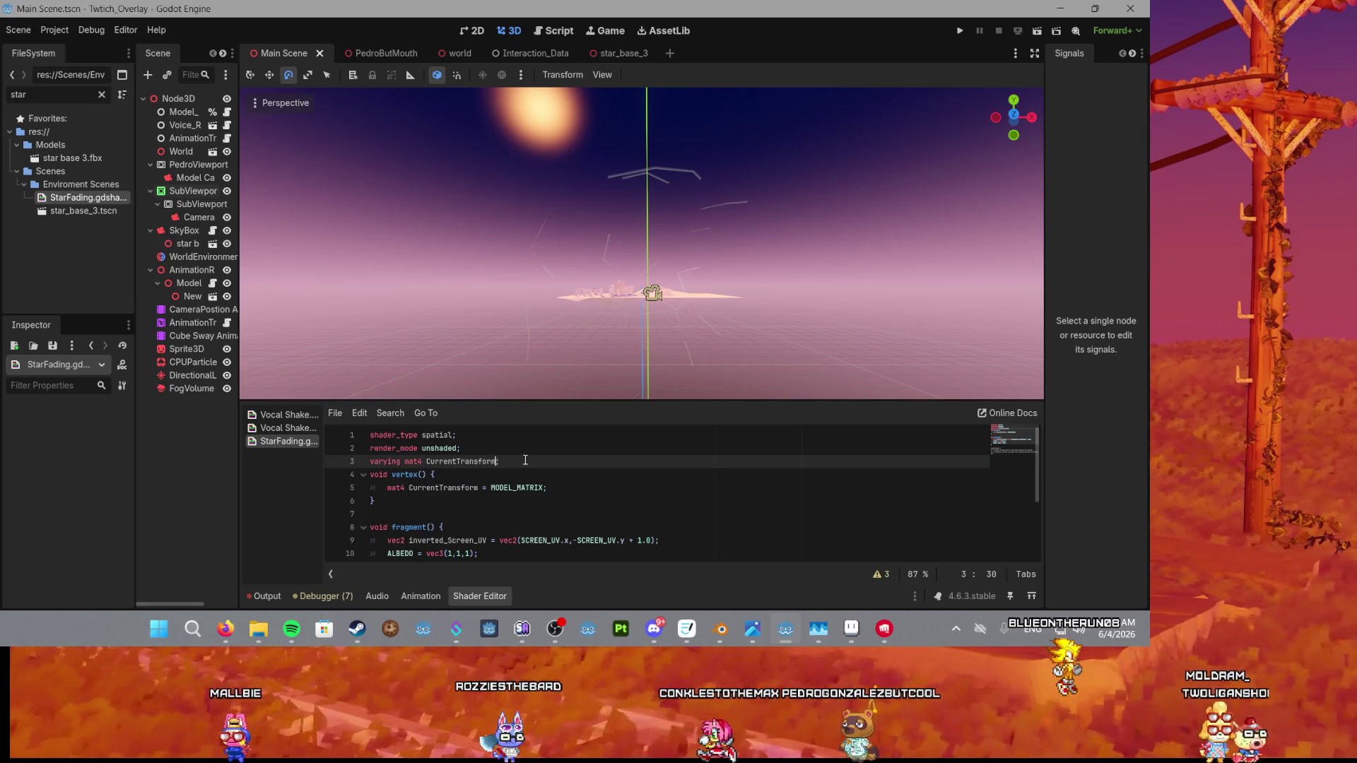
pyautogui.click(386, 487)
pyautogui.doubleClick(394, 488)
pyautogui.press('BackSpace')
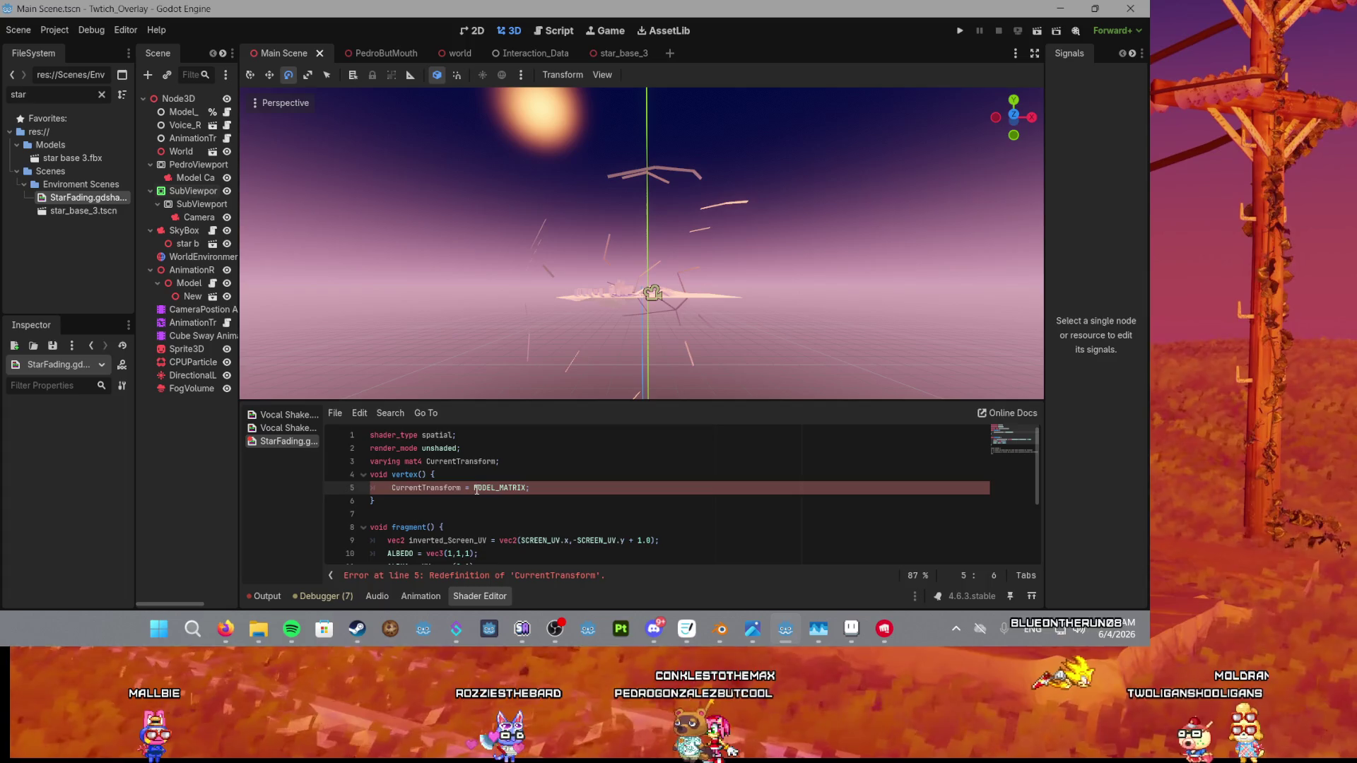
# Set the fragment ALPHA line to 'CurrentTransform.y * (0.1)' in place of UV.y.
pyautogui.doubleClick(456, 489)
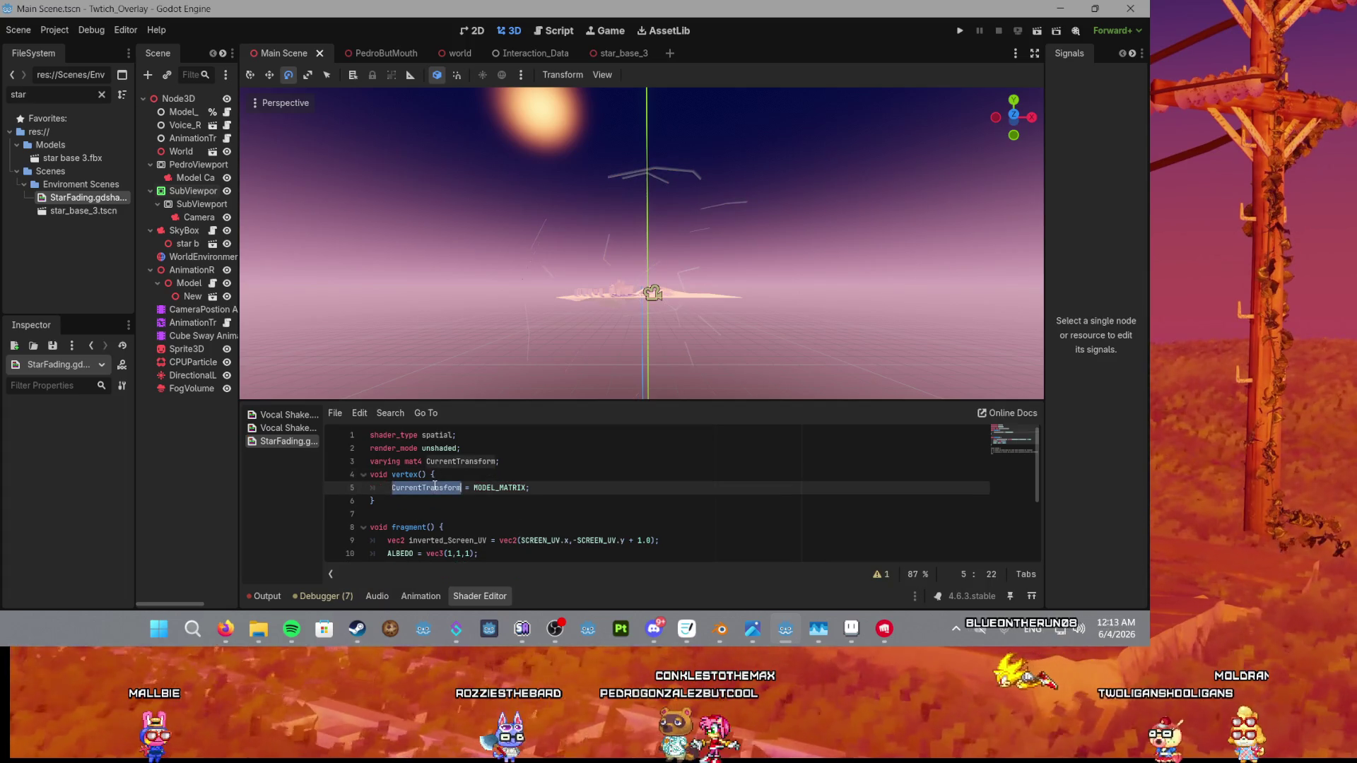
pyautogui.scroll(-3, 458, 495)
pyautogui.scroll(3, 460, 494)
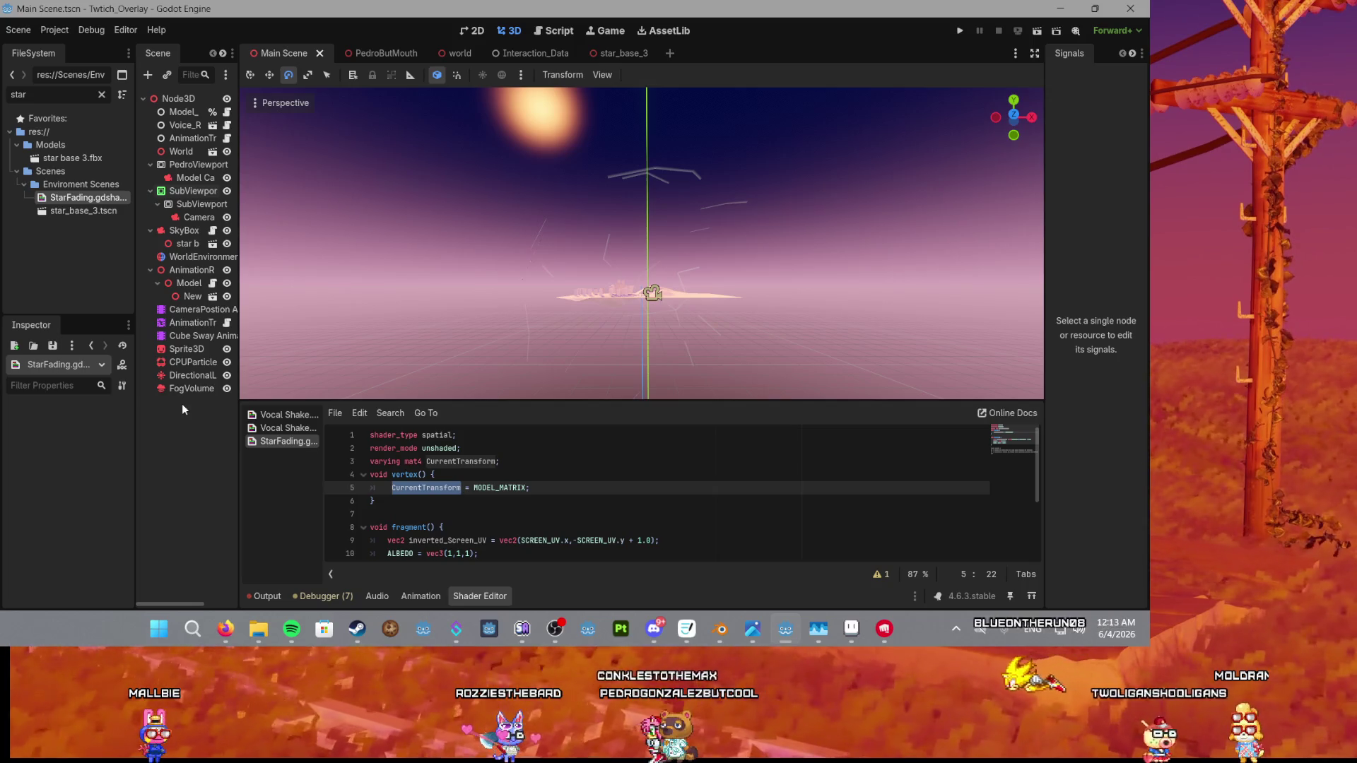
pyautogui.scroll(-3, 358, 488)
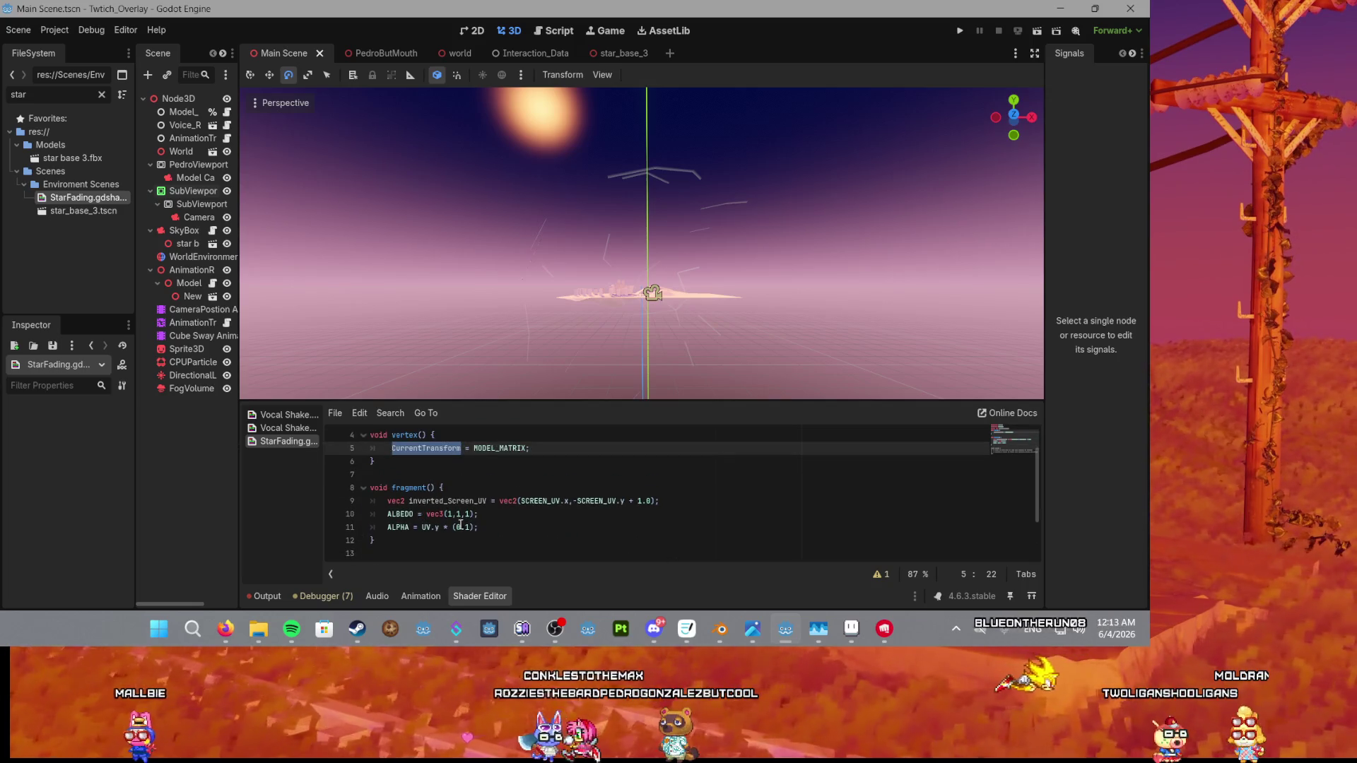
pyautogui.moveTo(475, 528); pyautogui.dragTo(422, 527)
pyautogui.hotkey('ctrl', 'v')
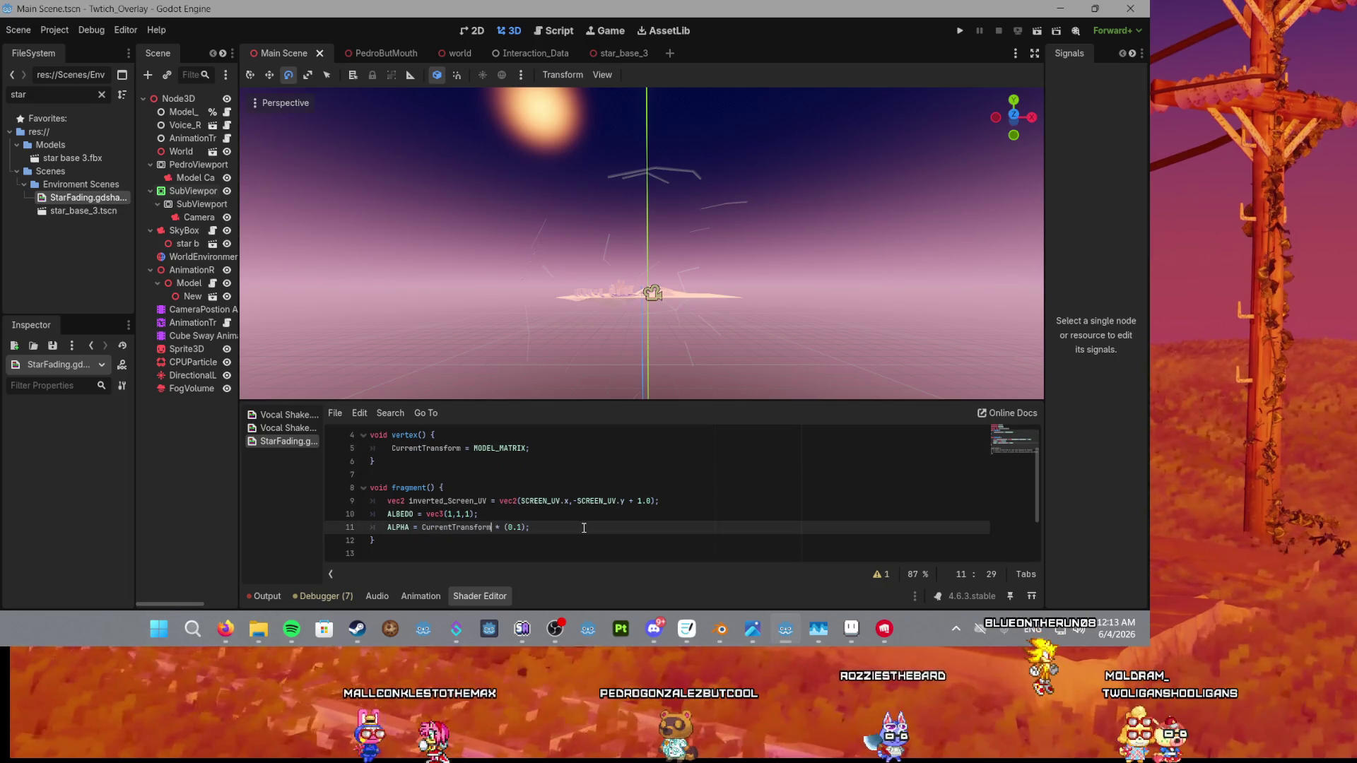
pyautogui.write('.y')
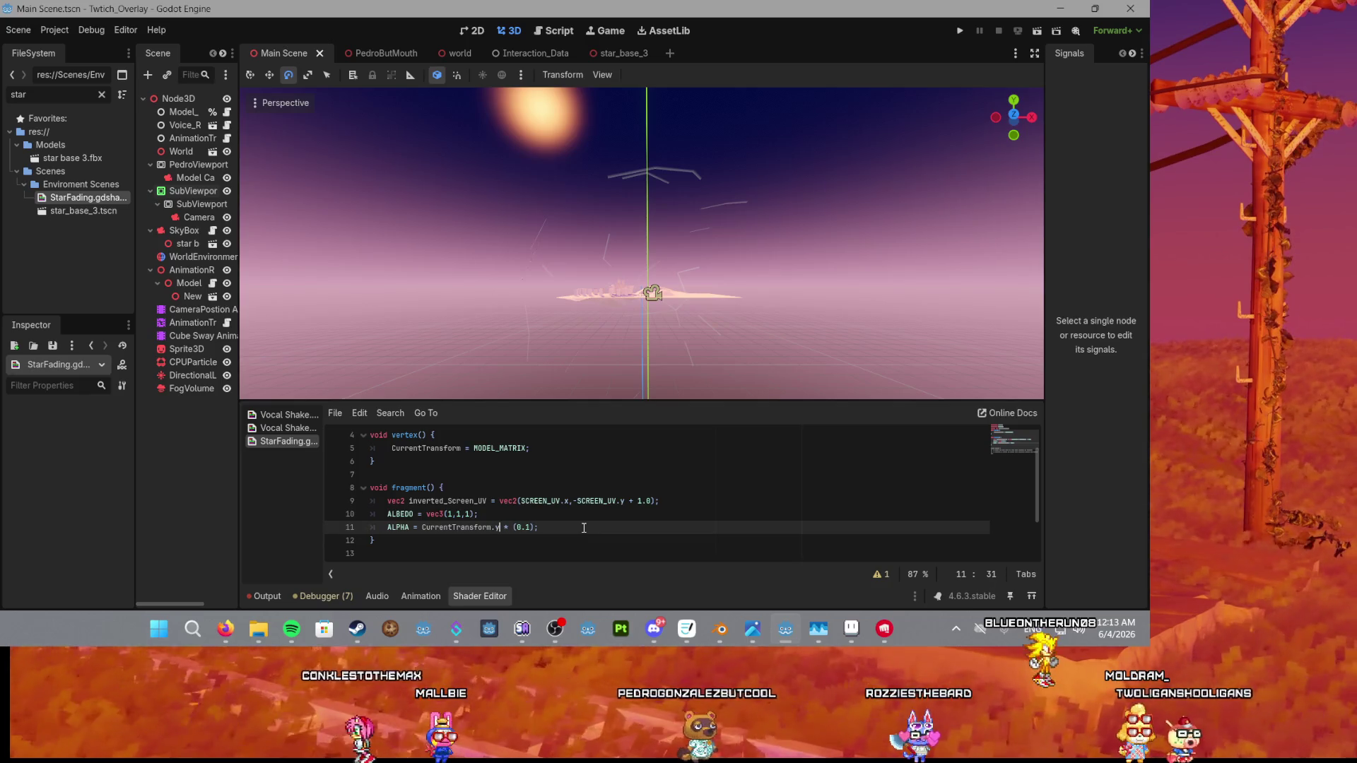
pyautogui.click(584, 528)
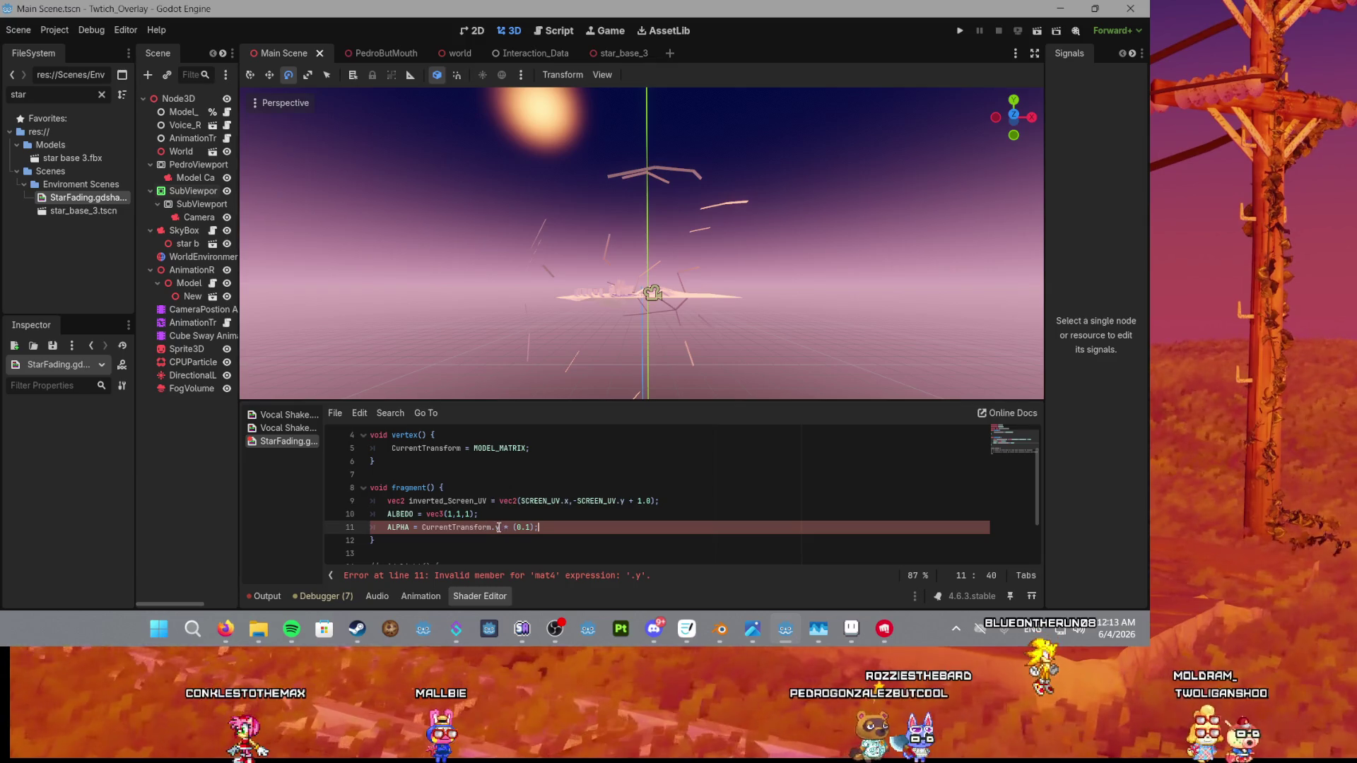
pyautogui.scroll(1, 443, 488)
pyautogui.click(410, 462)
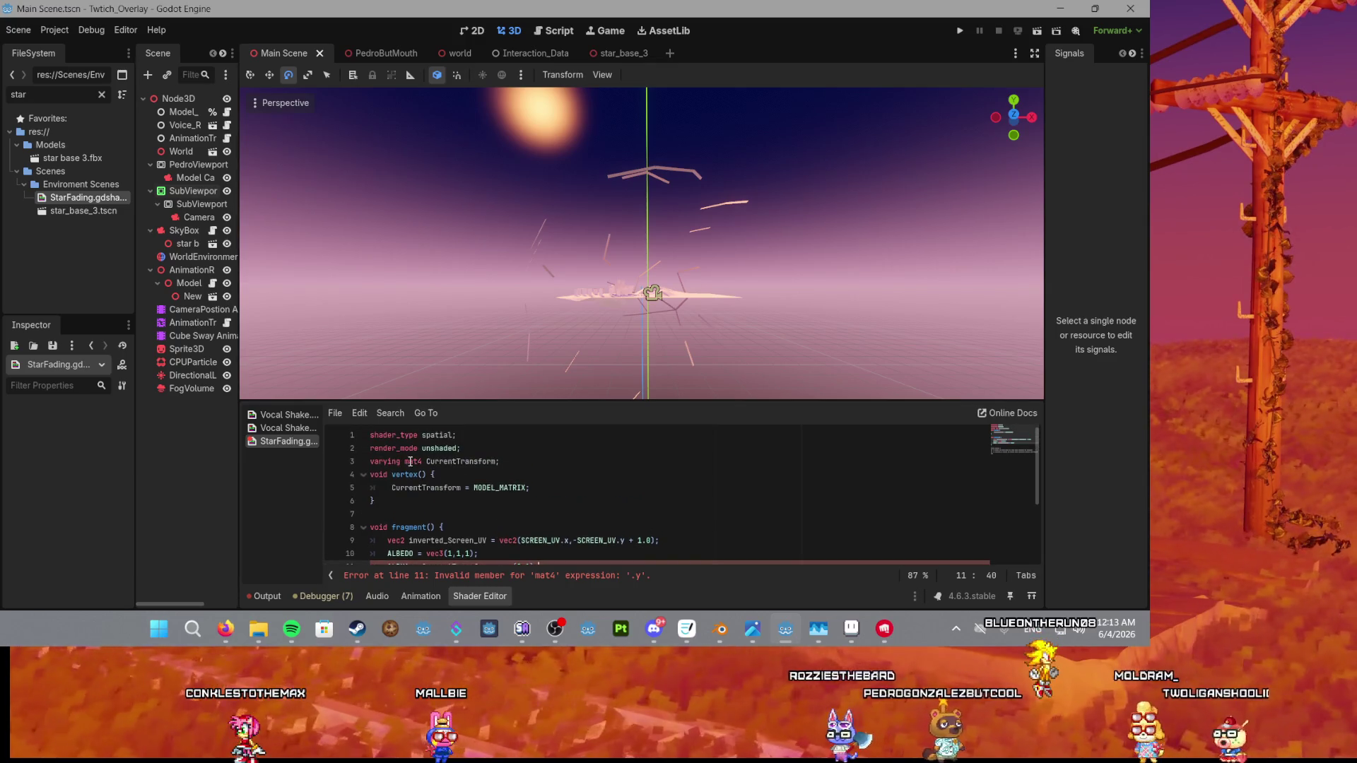
pyautogui.click(226, 628)
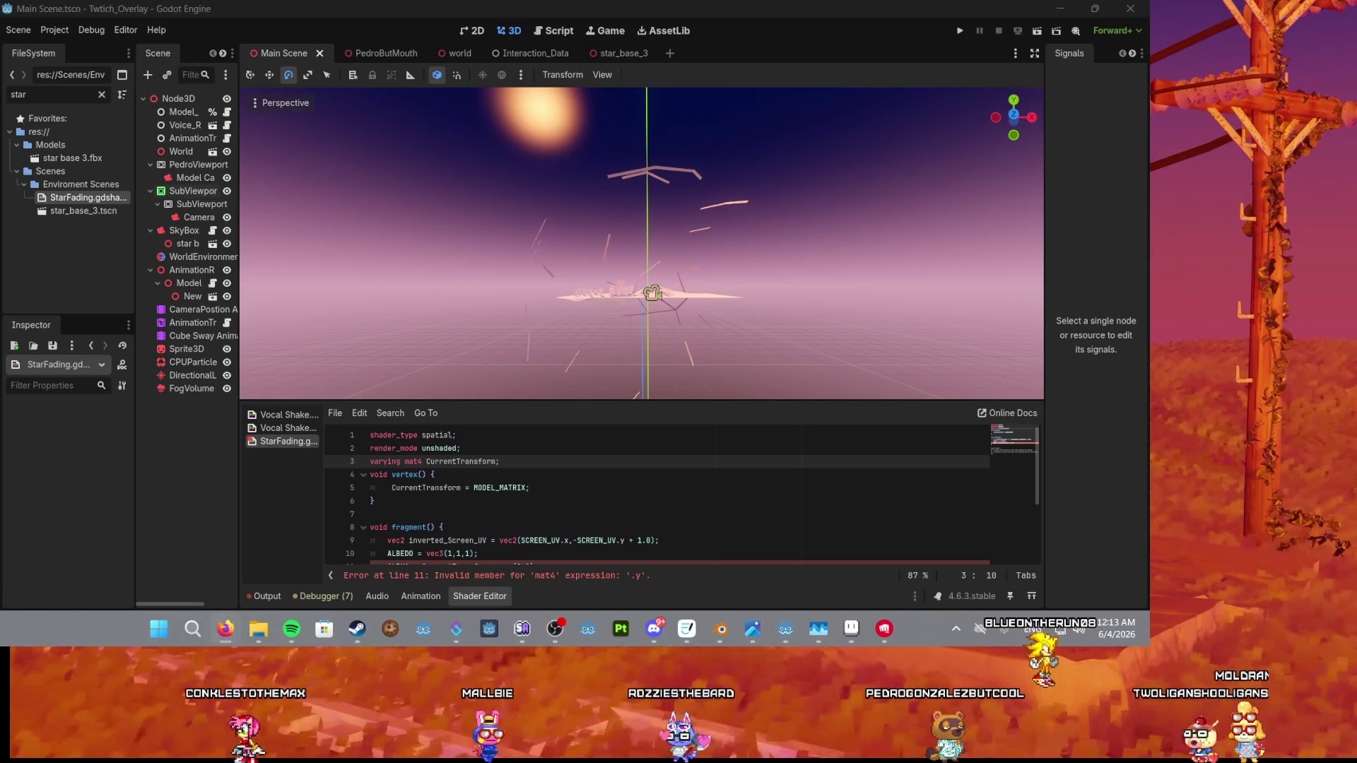
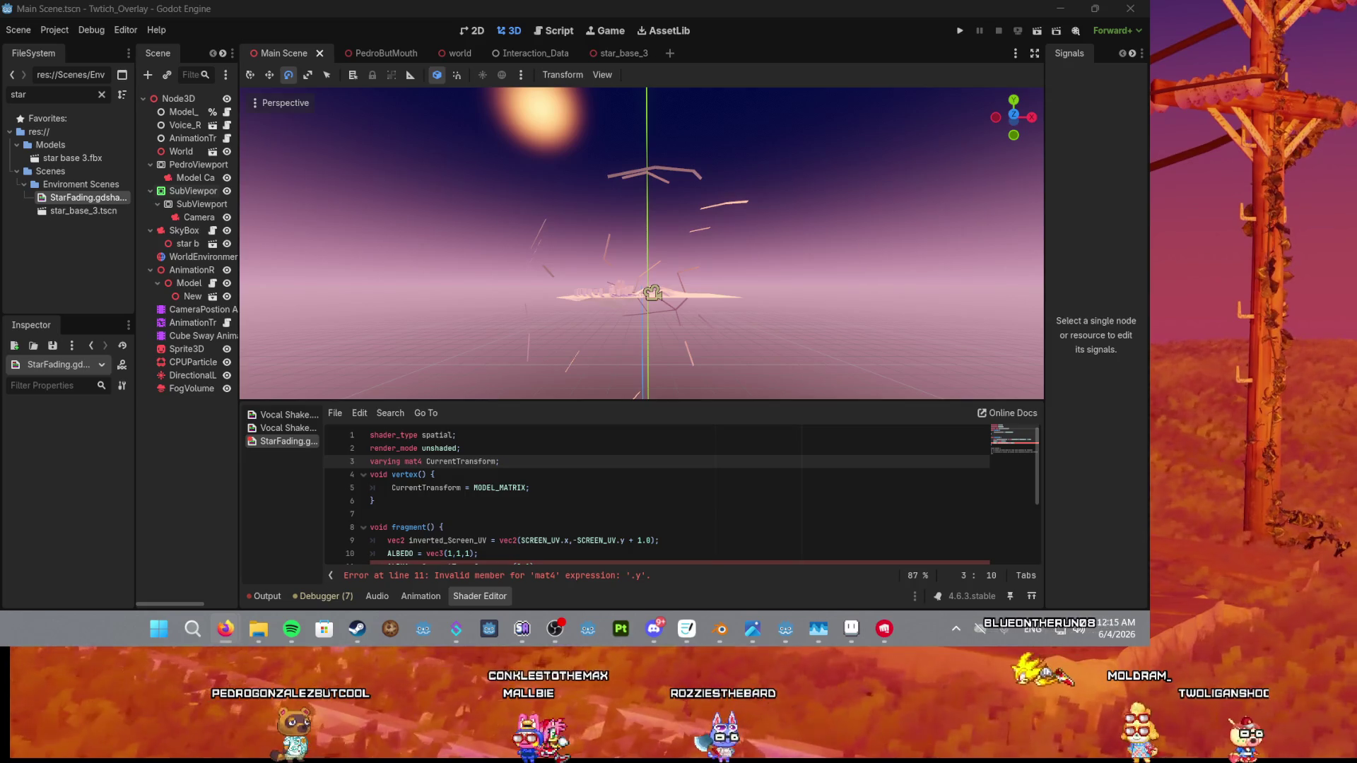
# On line 11, replace CurrentTransform's .y accessor with .s, then .r, then a chained .y.y.y.y.y.y.y.
pyautogui.scroll(-3, 395, 495)
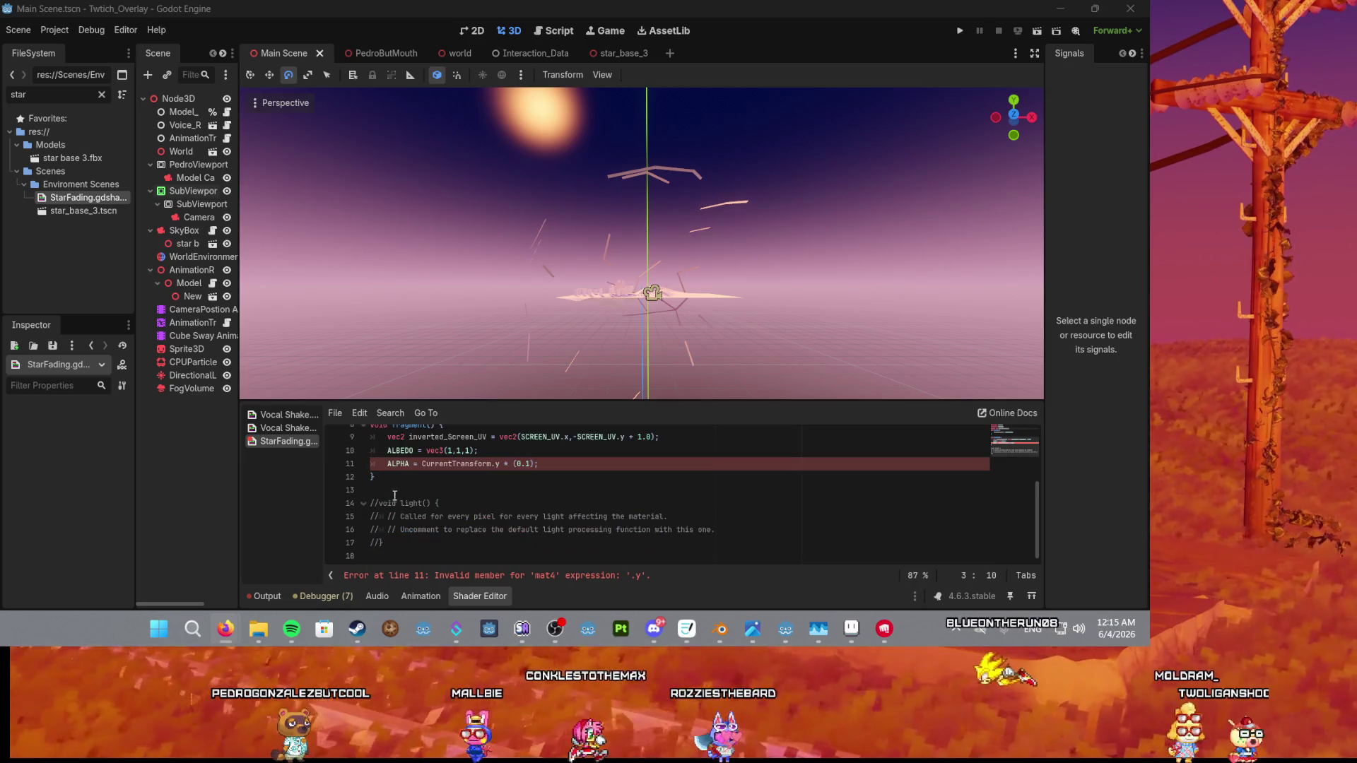
pyautogui.click(500, 464)
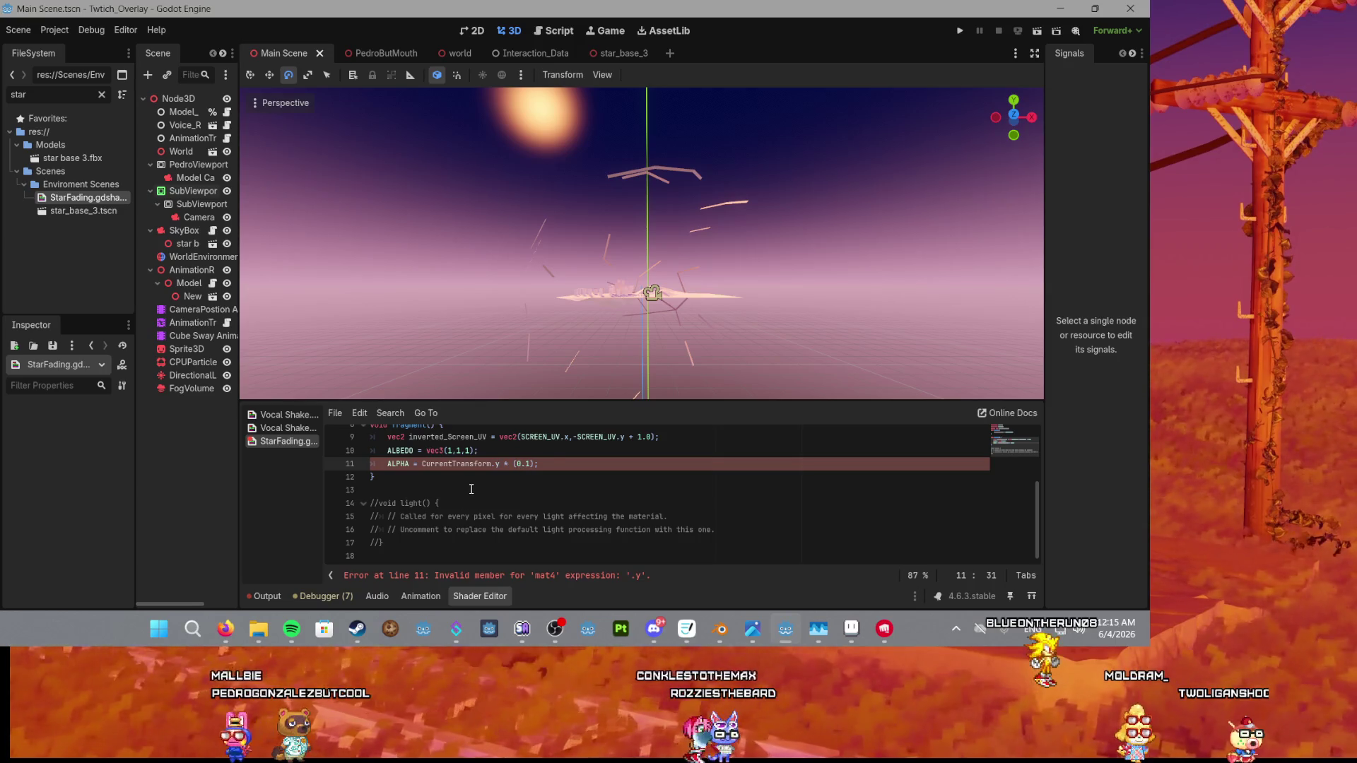
pyautogui.press('BackSpace')
pyautogui.press('BackSpace')
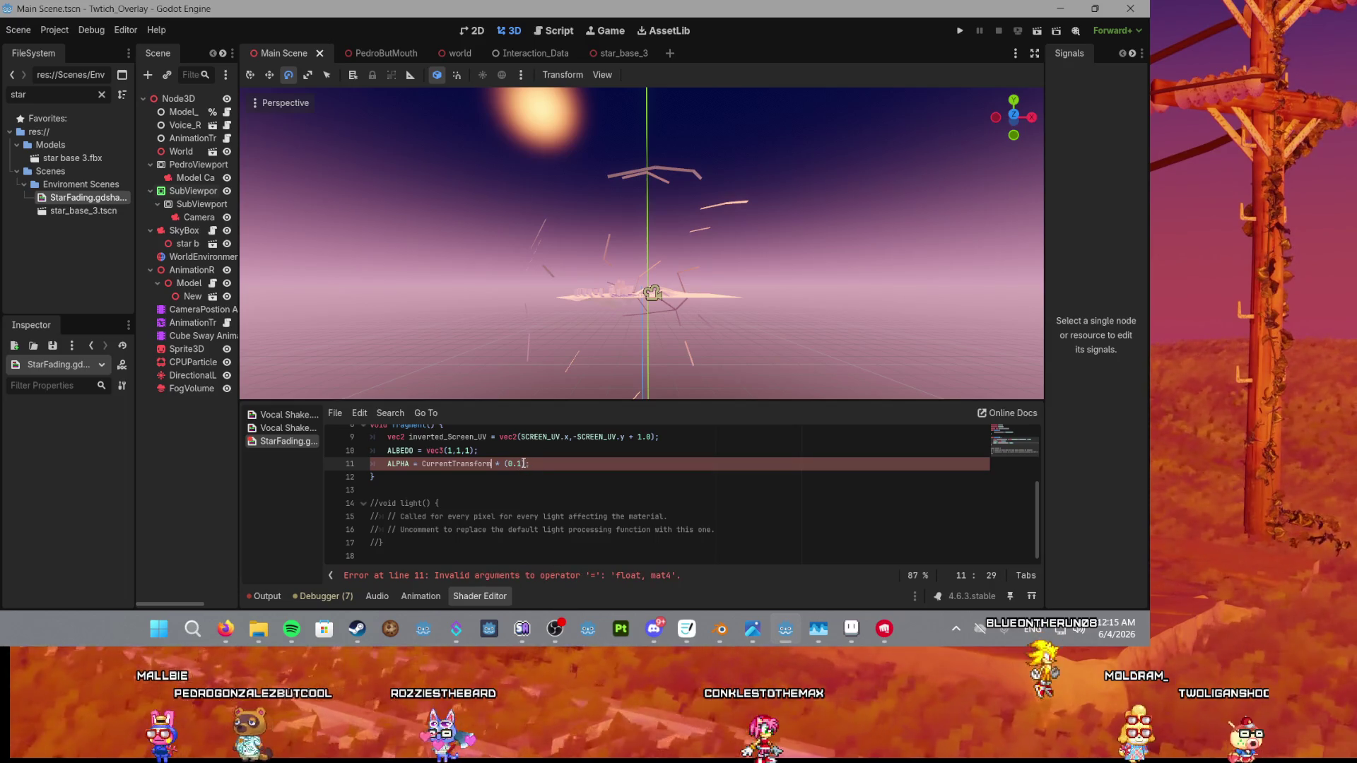
pyautogui.write('.s')
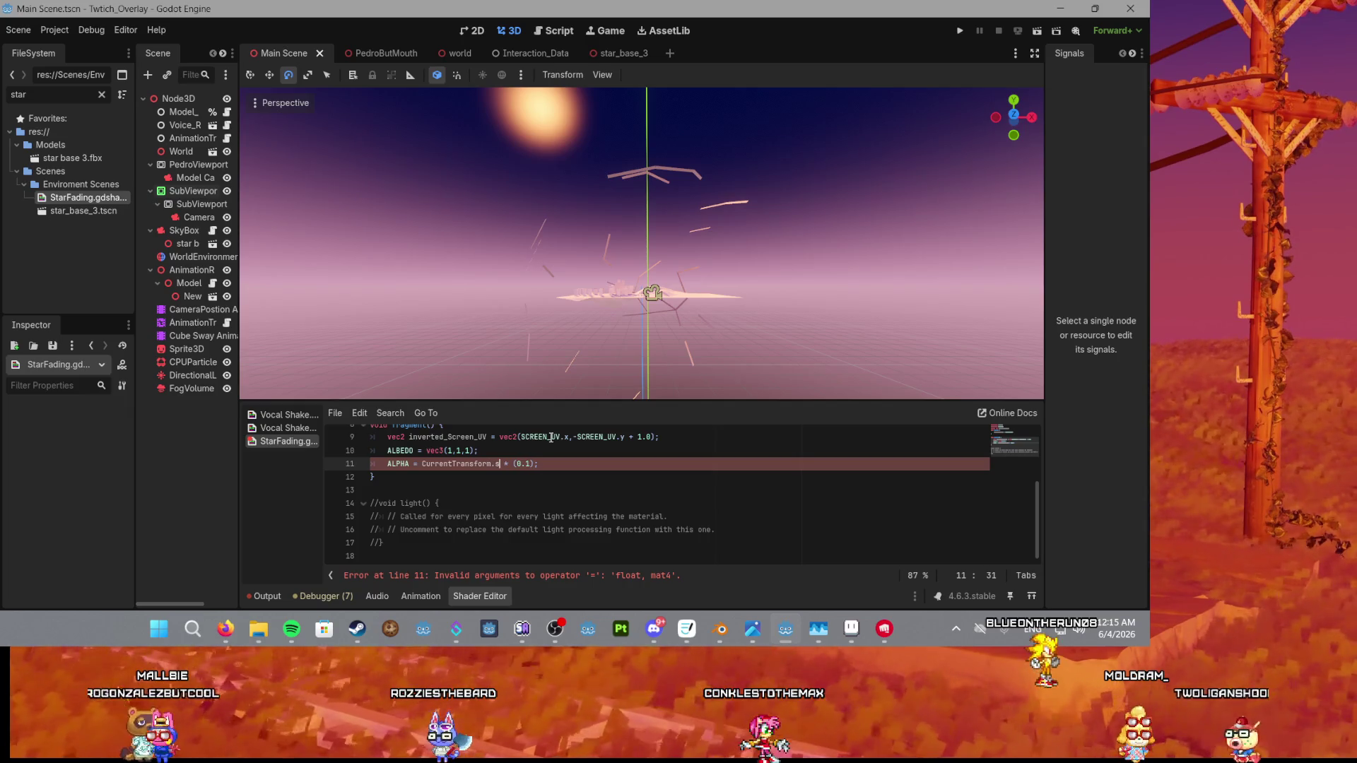
pyautogui.press('BackSpace')
pyautogui.write('r')
pyautogui.press('BackSpace')
pyautogui.write('y.y')
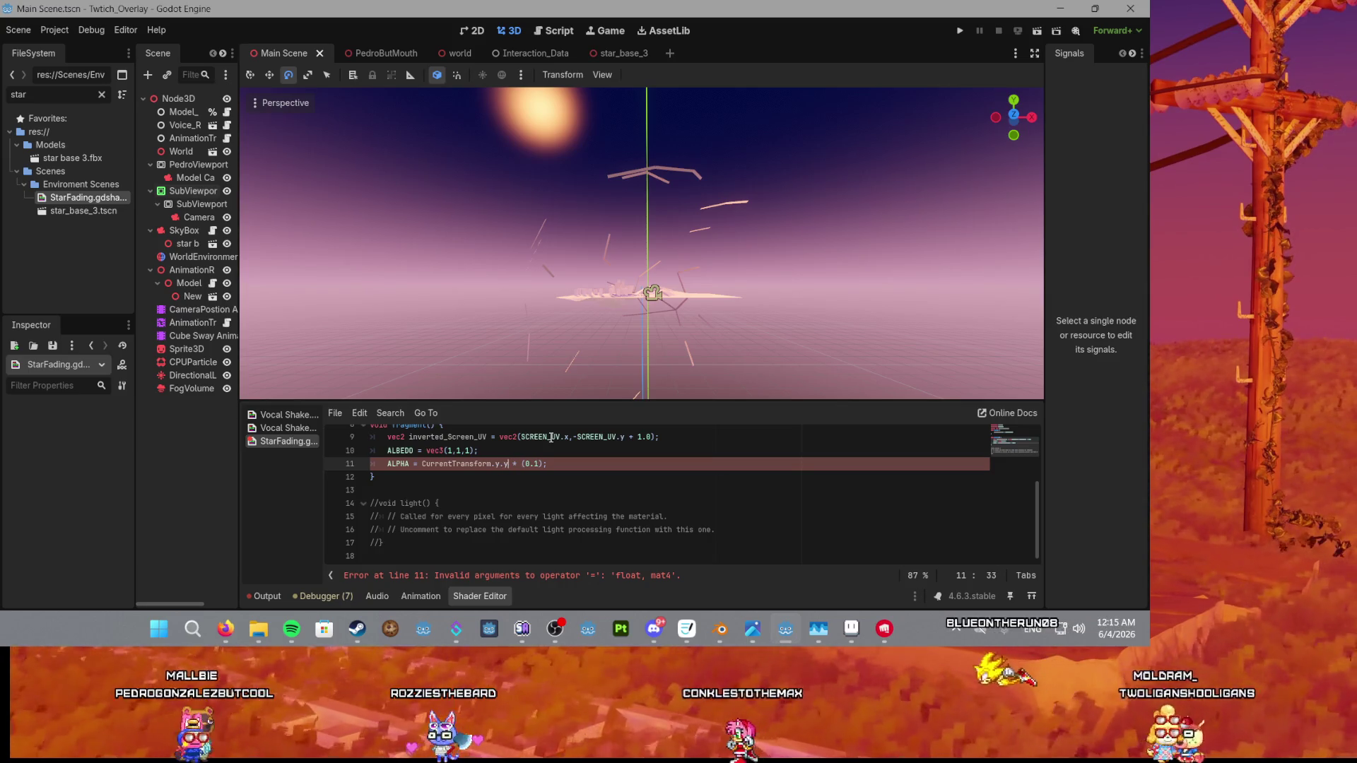
pyautogui.write('.y')
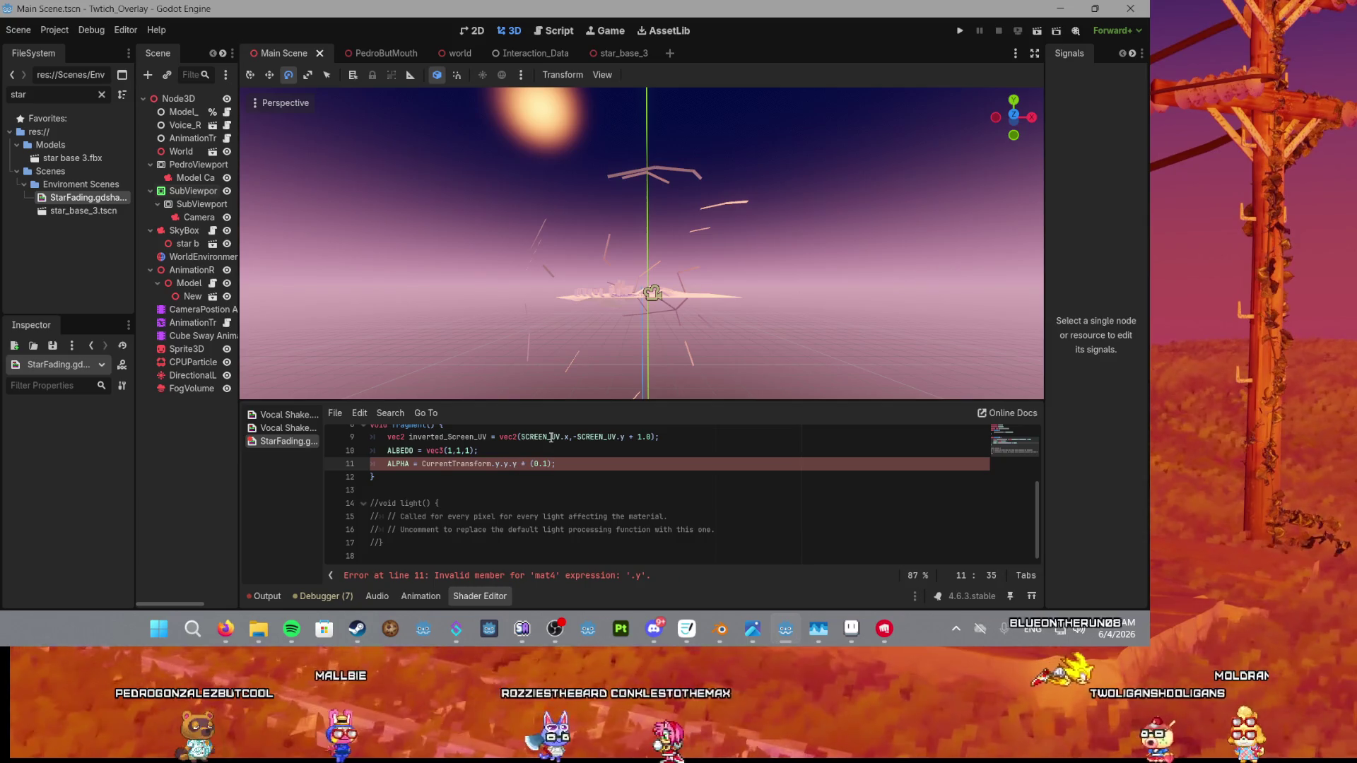
pyautogui.write('.y.y.y.y.')
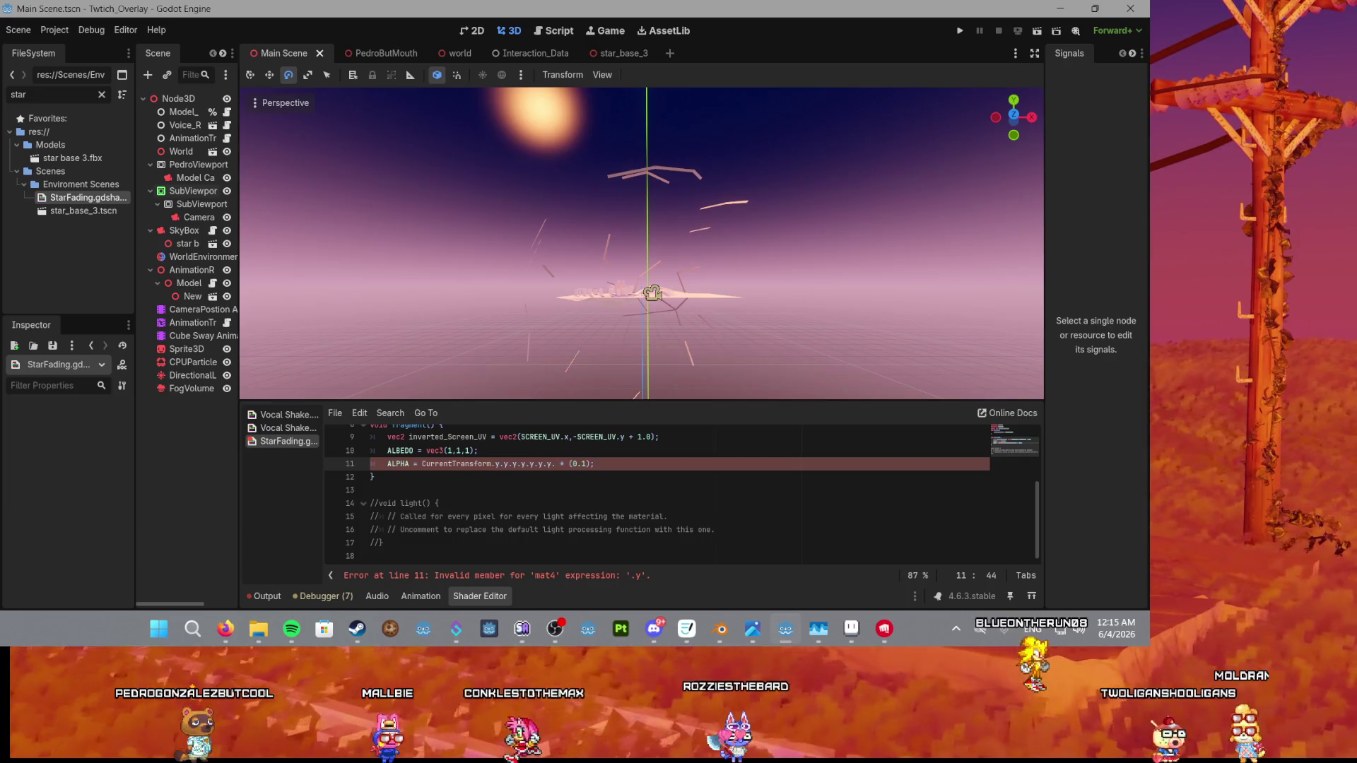
pyautogui.hotkey('alt', 'Tab')
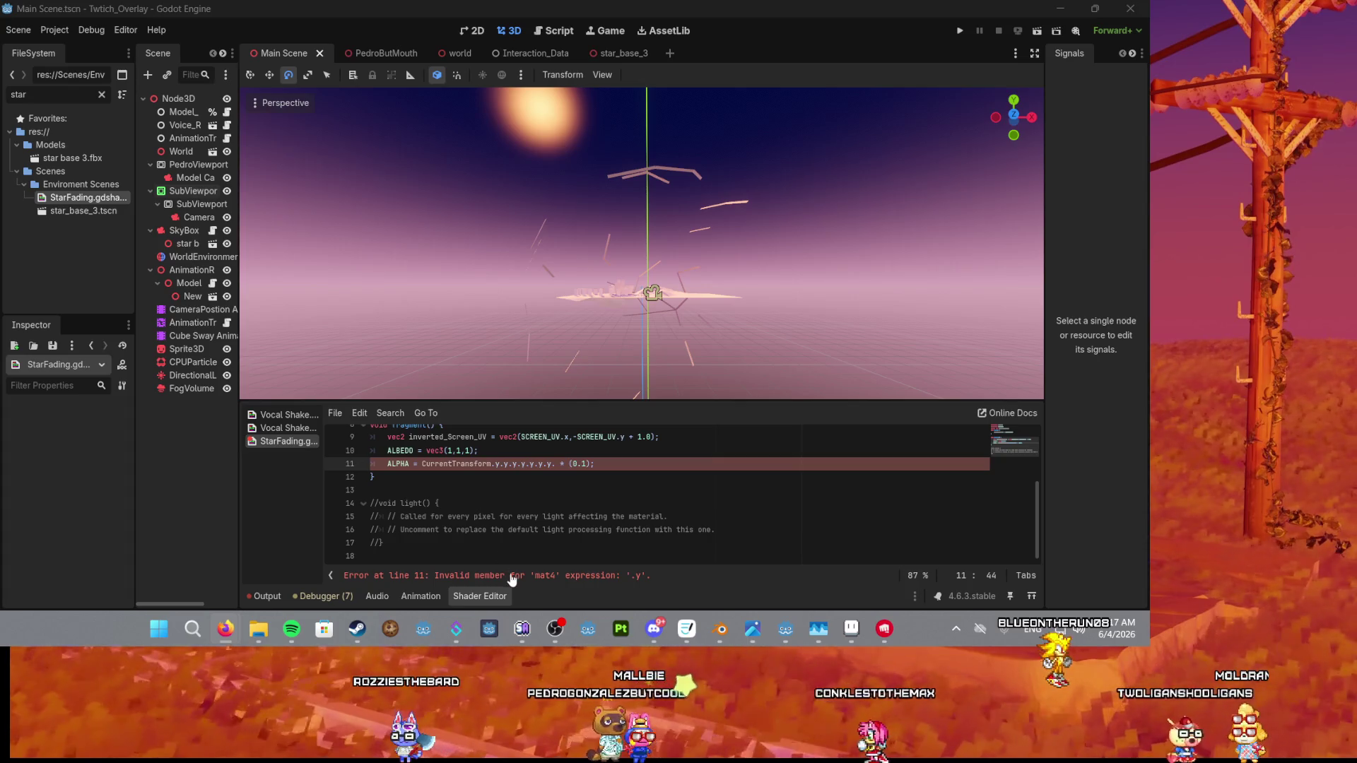
pyautogui.scroll(3, 481, 508)
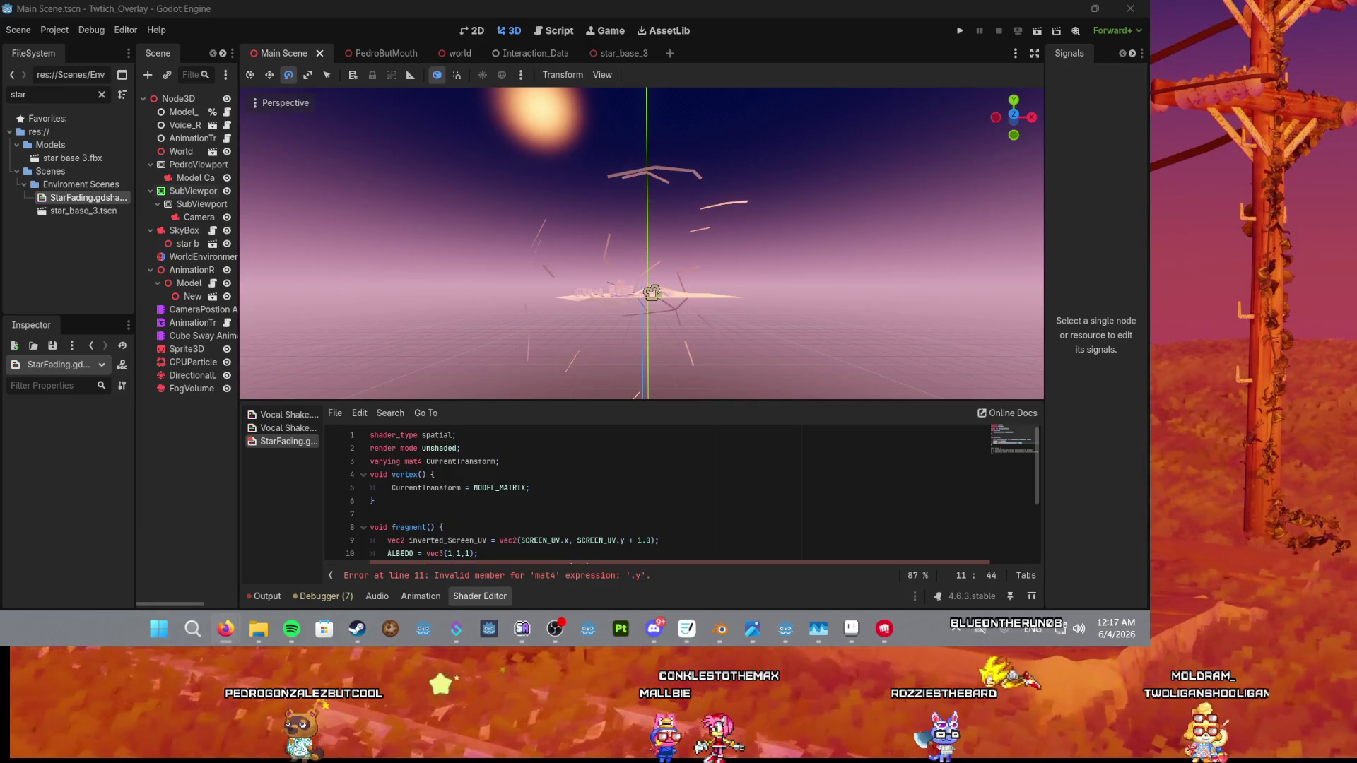
# Delete the chained .y accessors and remove the whole ALPHA line 11.
pyautogui.scroll(-2, 518, 517)
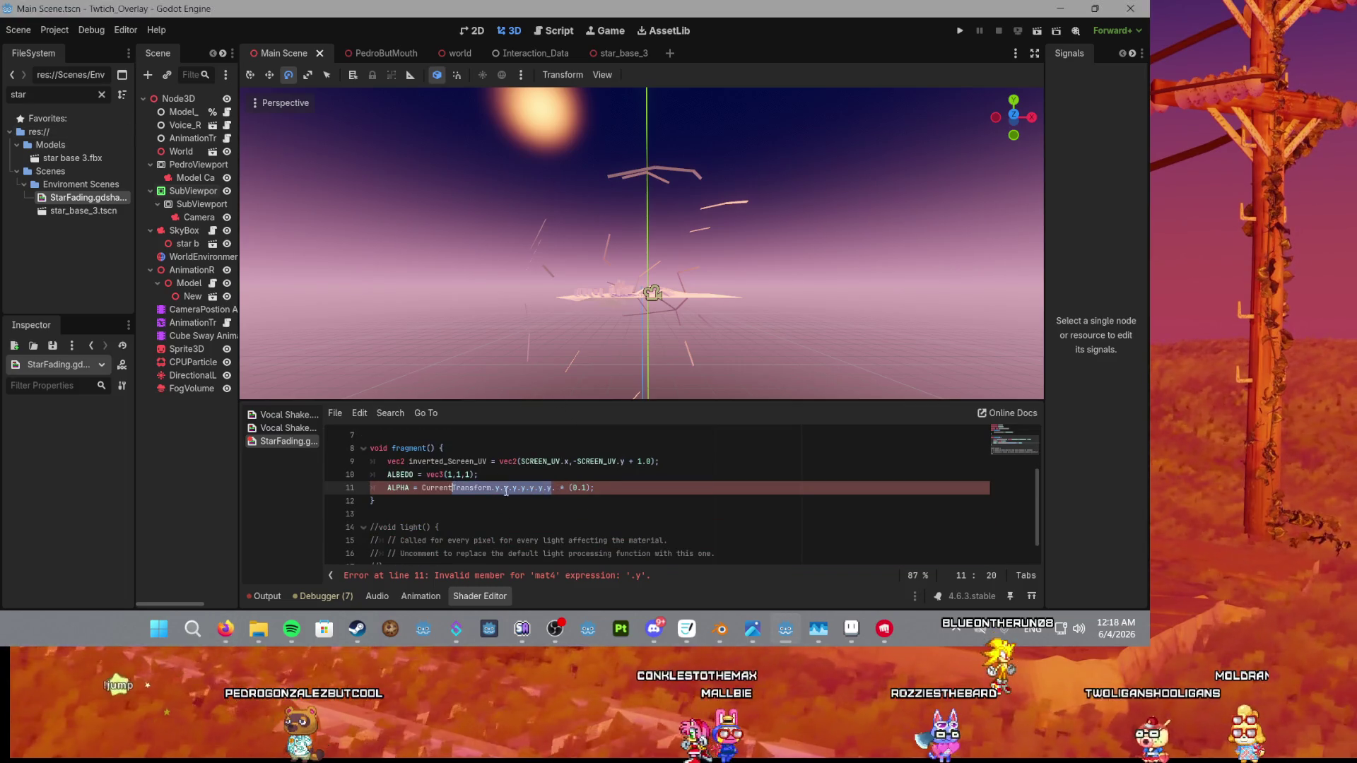
pyautogui.moveTo(555, 487); pyautogui.dragTo(497, 488)
pyautogui.press('BackSpace')
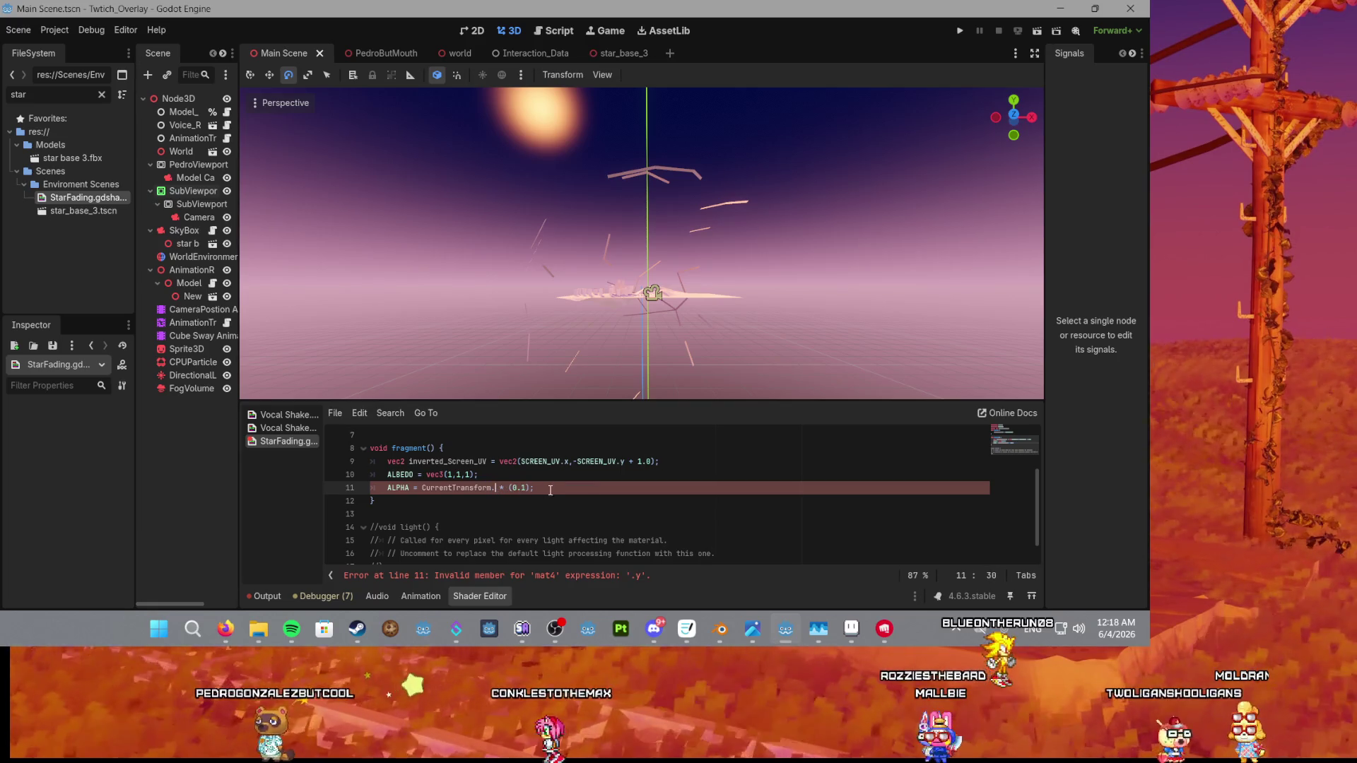
pyautogui.press('BackSpace')
pyautogui.press('BackSpace')
pyautogui.press('BackSpace')
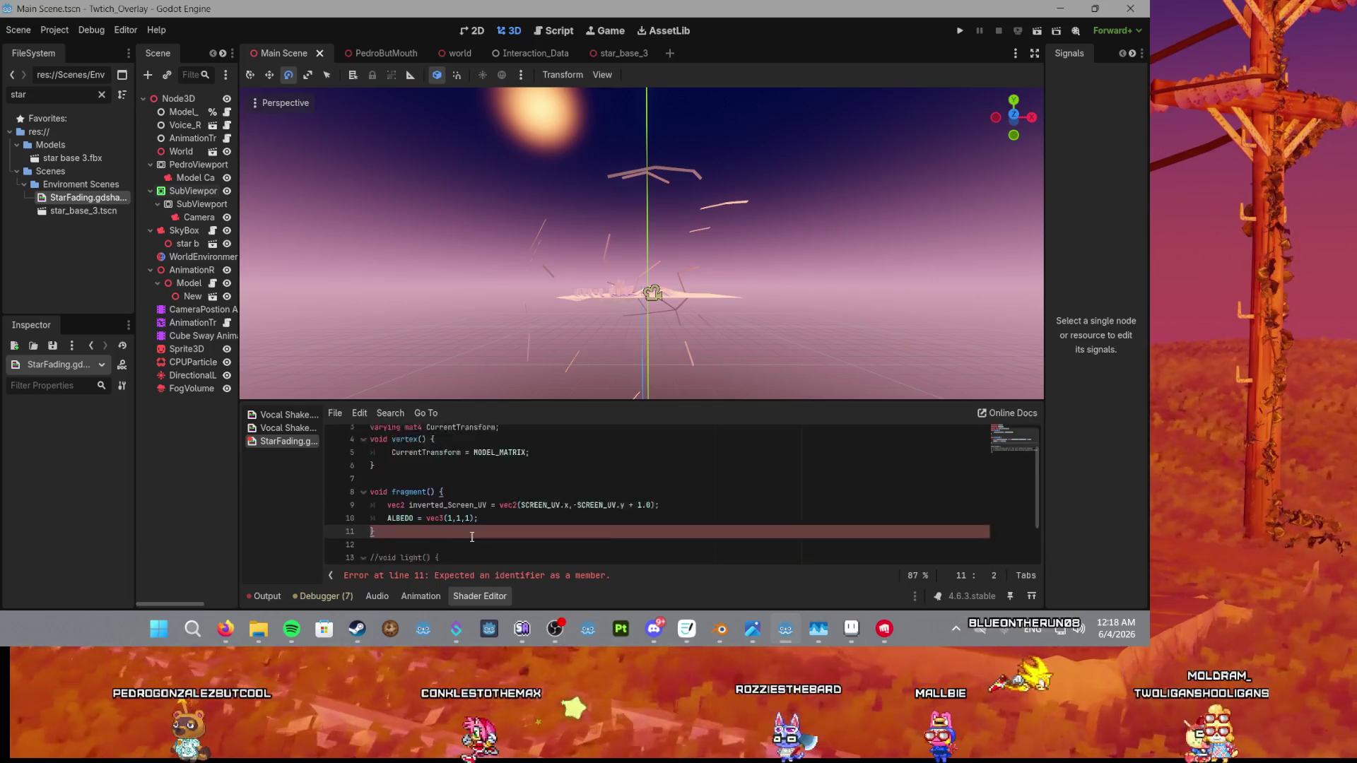
# Replace the first 1 in ALBEDO's vec3 with CurrentTransform via autocomplete, followed by a dot.
pyautogui.doubleClick(466, 461)
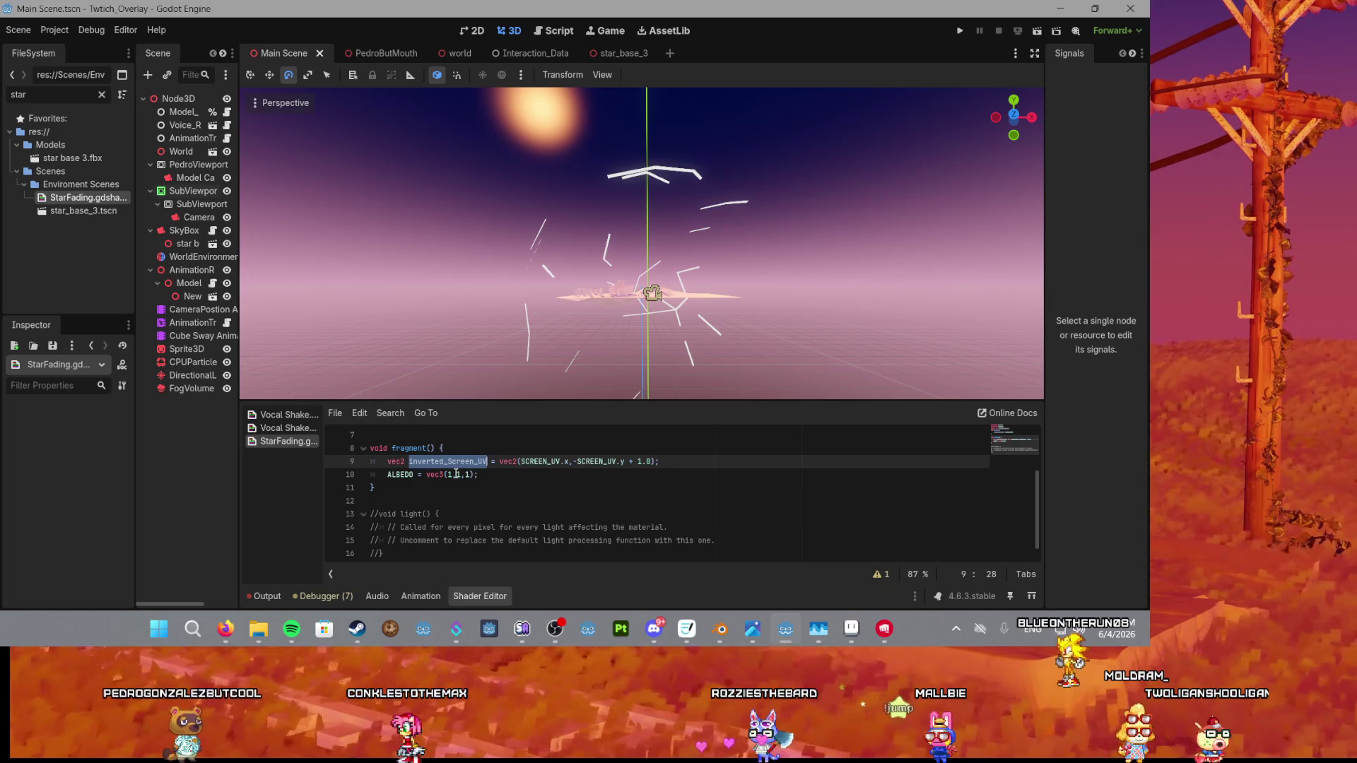
pyautogui.click(449, 475)
pyautogui.press('BackSpace')
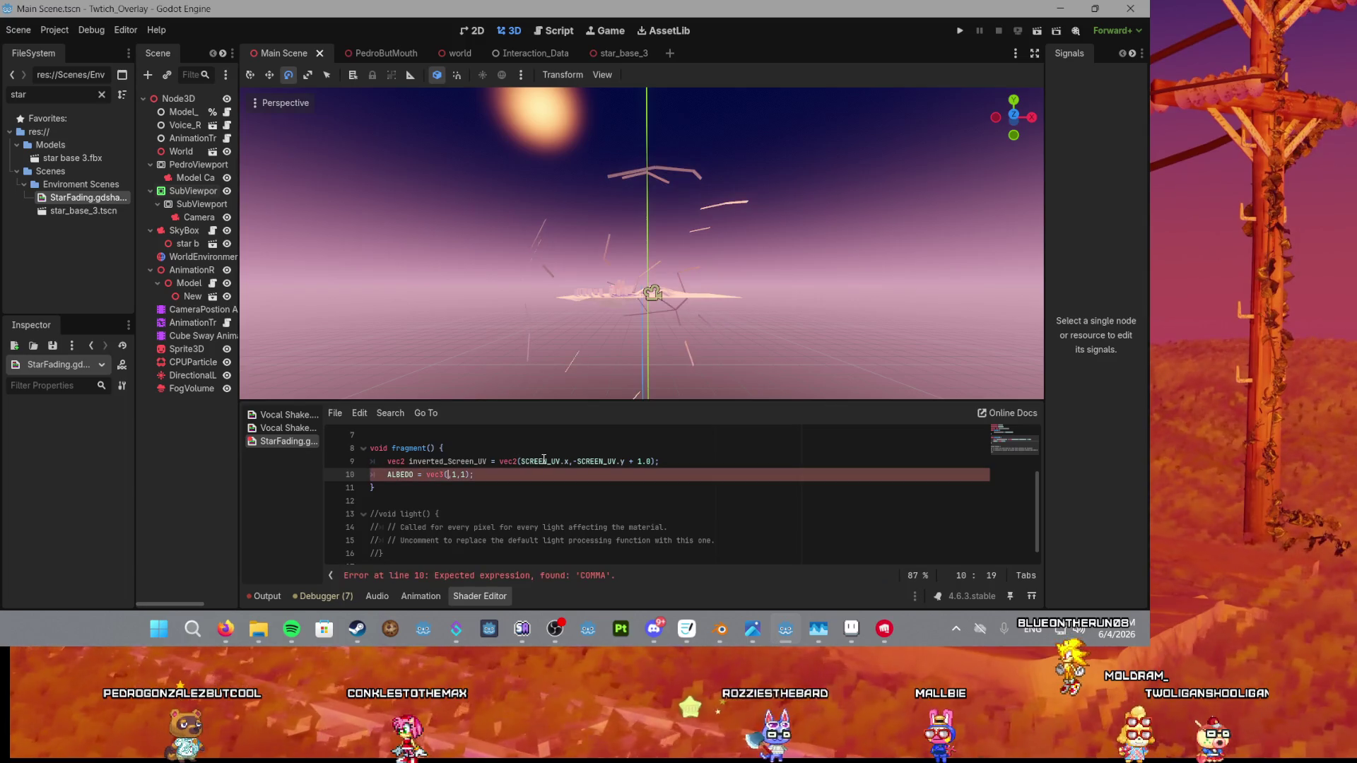
pyautogui.write('1')
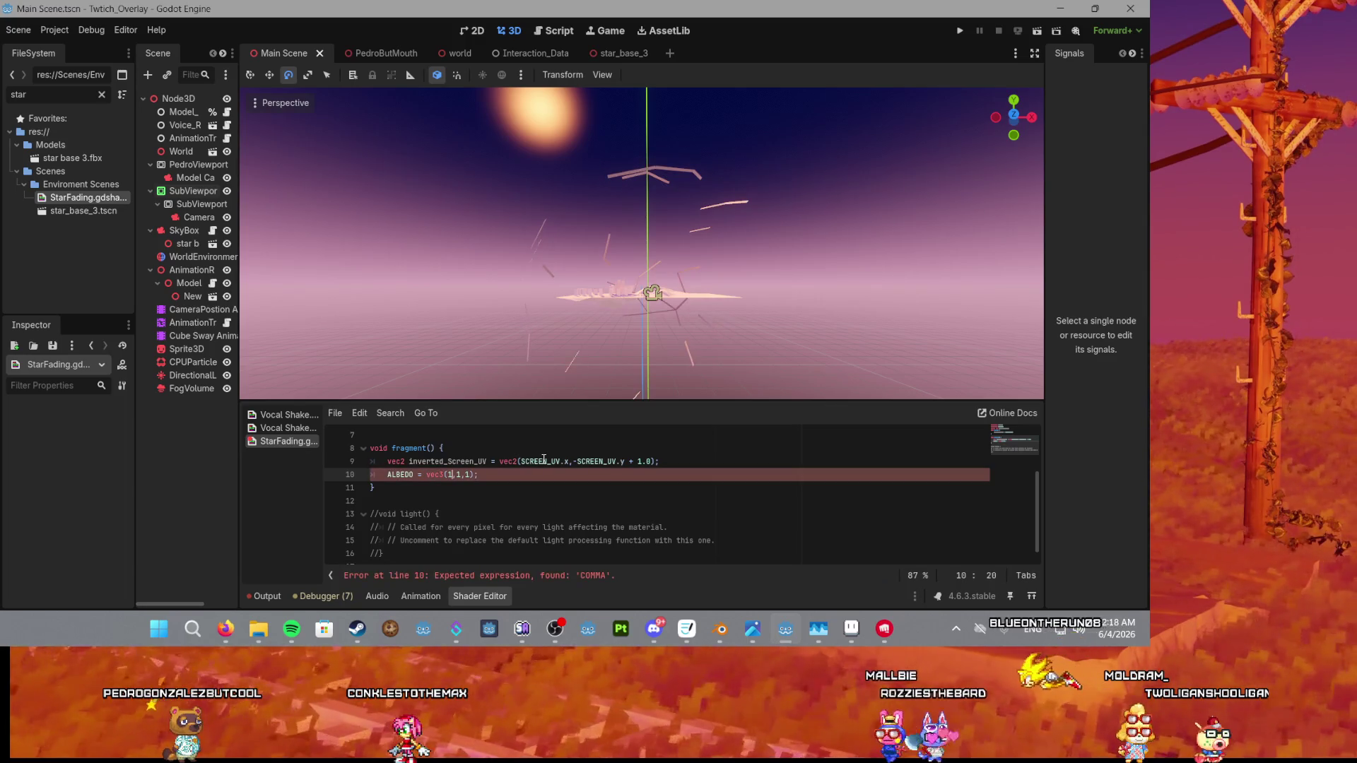
pyautogui.press('BackSpace')
pyautogui.write('mma')
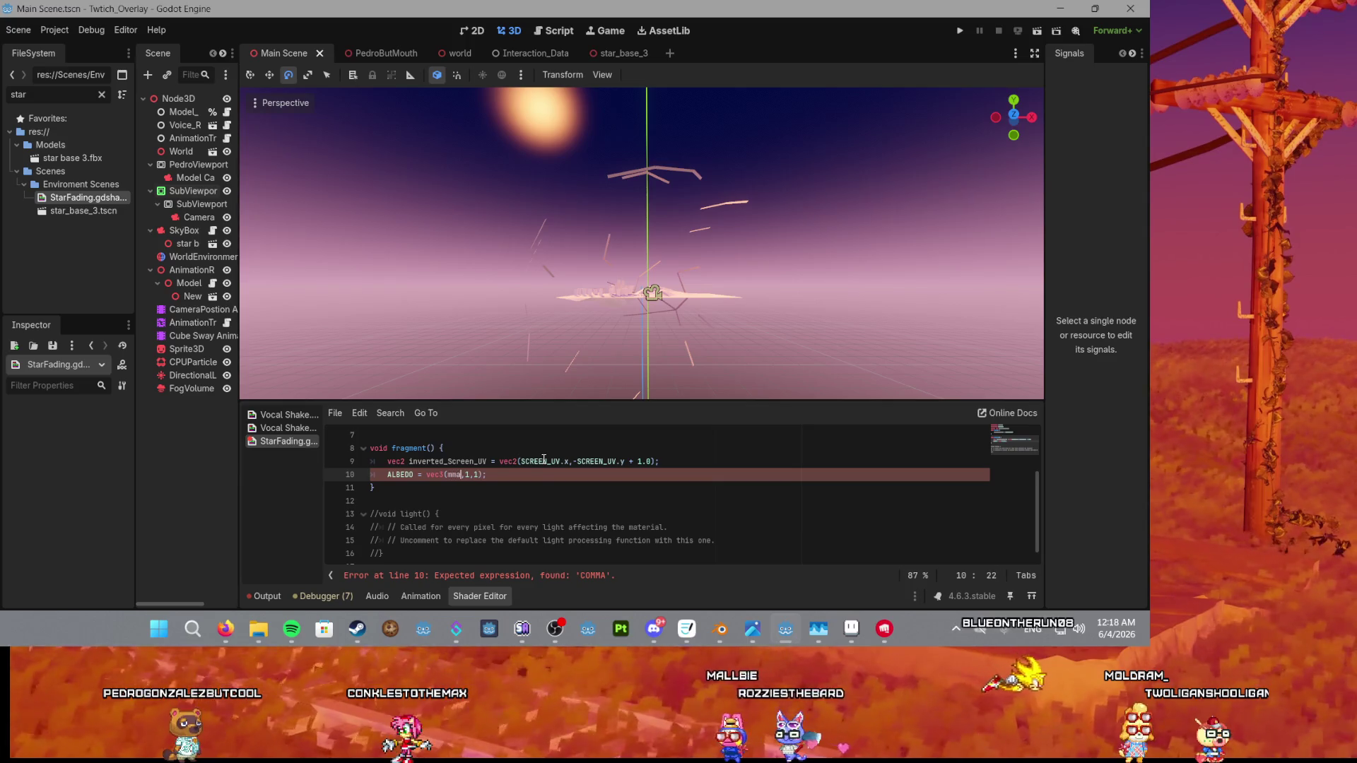
pyautogui.press('BackSpace')
pyautogui.press('BackSpace')
pyautogui.write('tr')
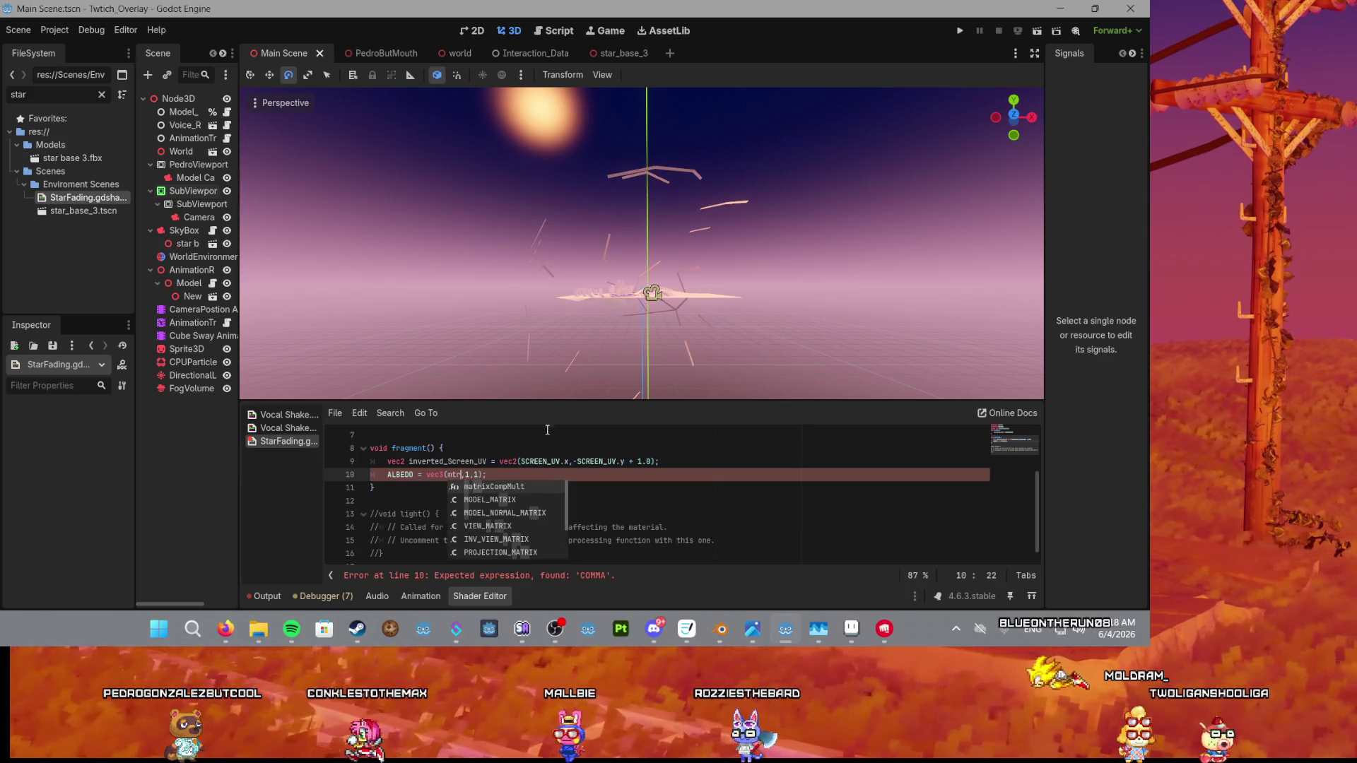
pyautogui.scroll(2, 547, 463)
pyautogui.press('BackSpace')
pyautogui.press('BackSpace')
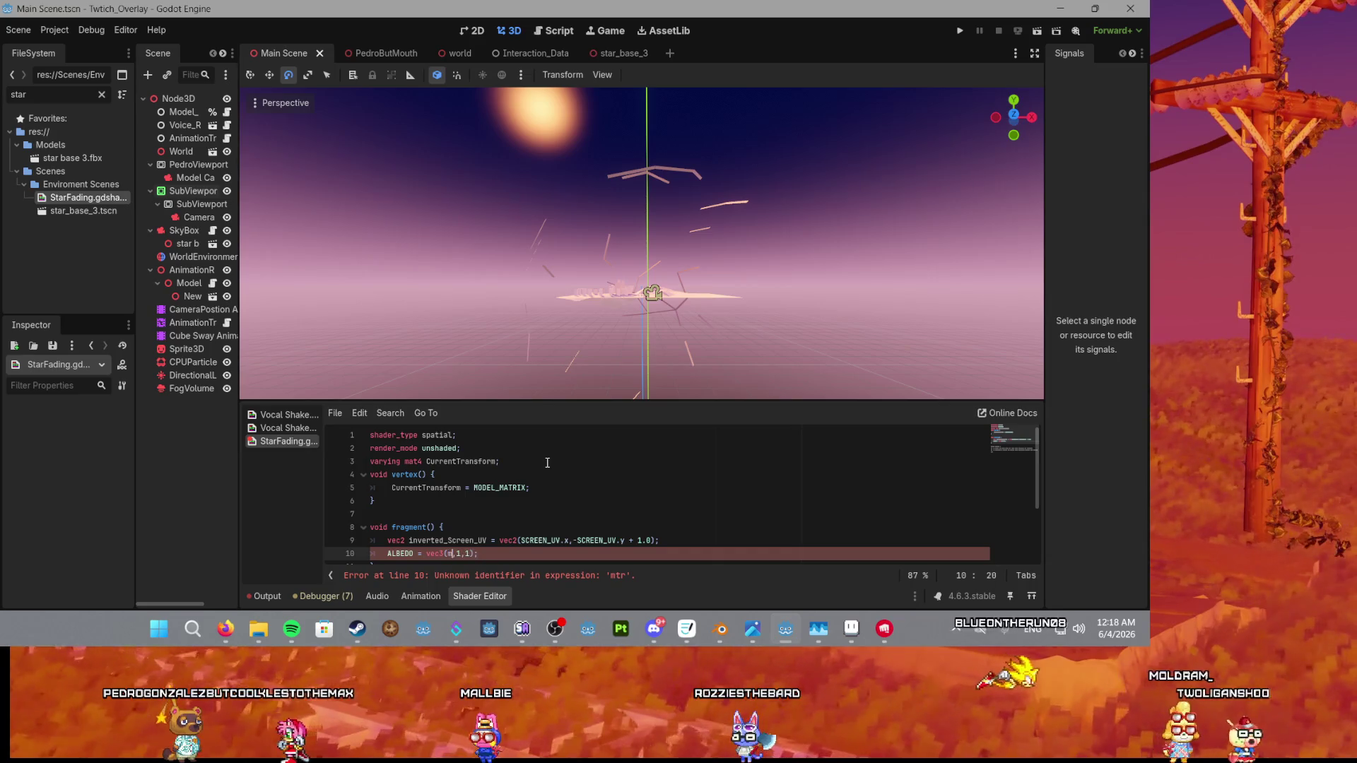
pyautogui.write('o')
pyautogui.press('BackSpace')
pyautogui.press('BackSpace')
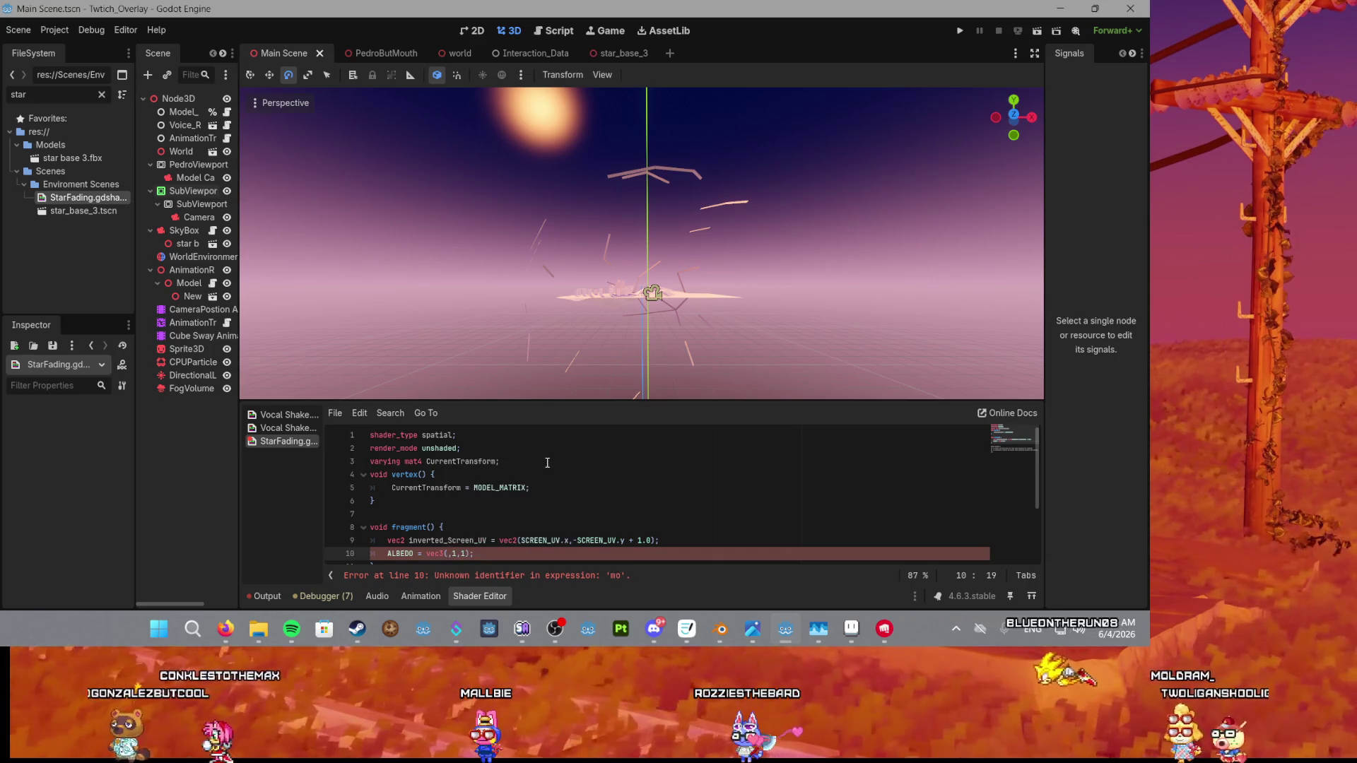
pyautogui.write('curr')
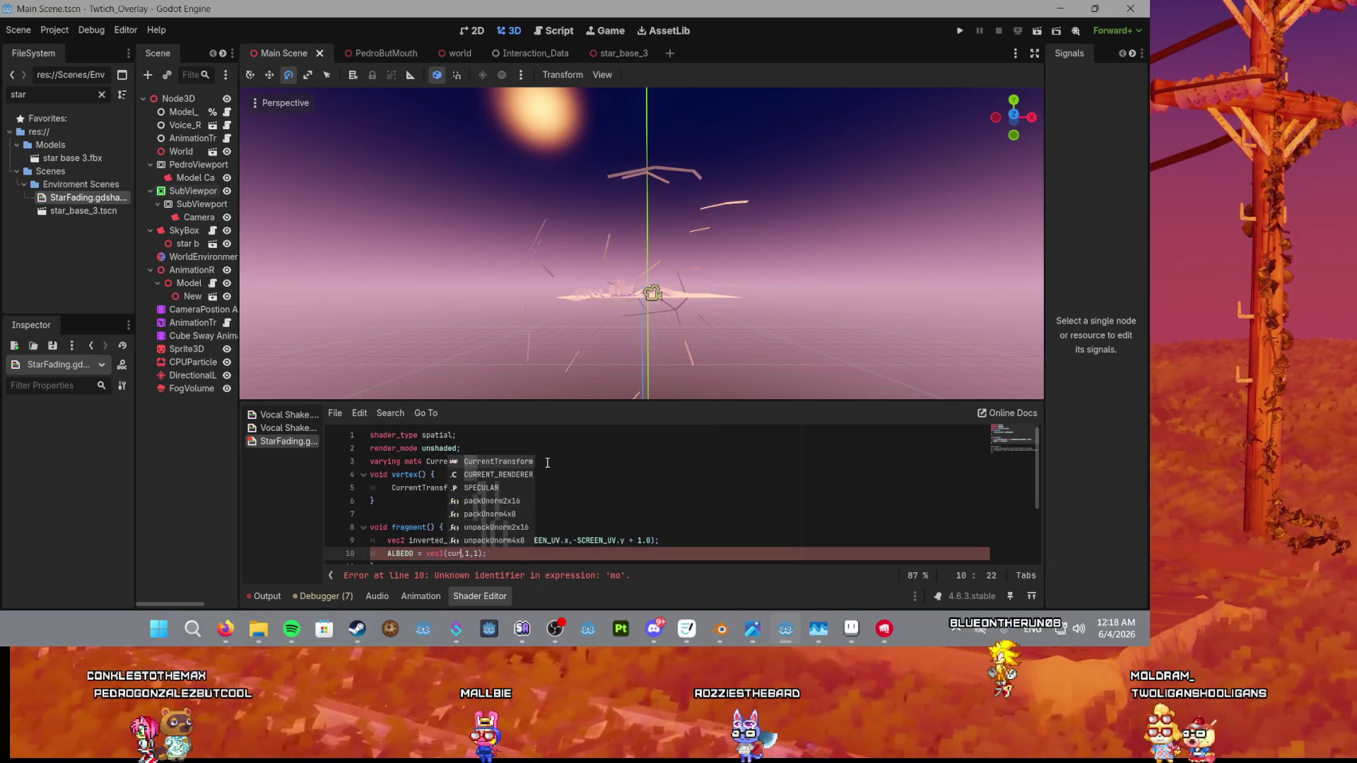
pyautogui.press('Return')
pyautogui.write('.')
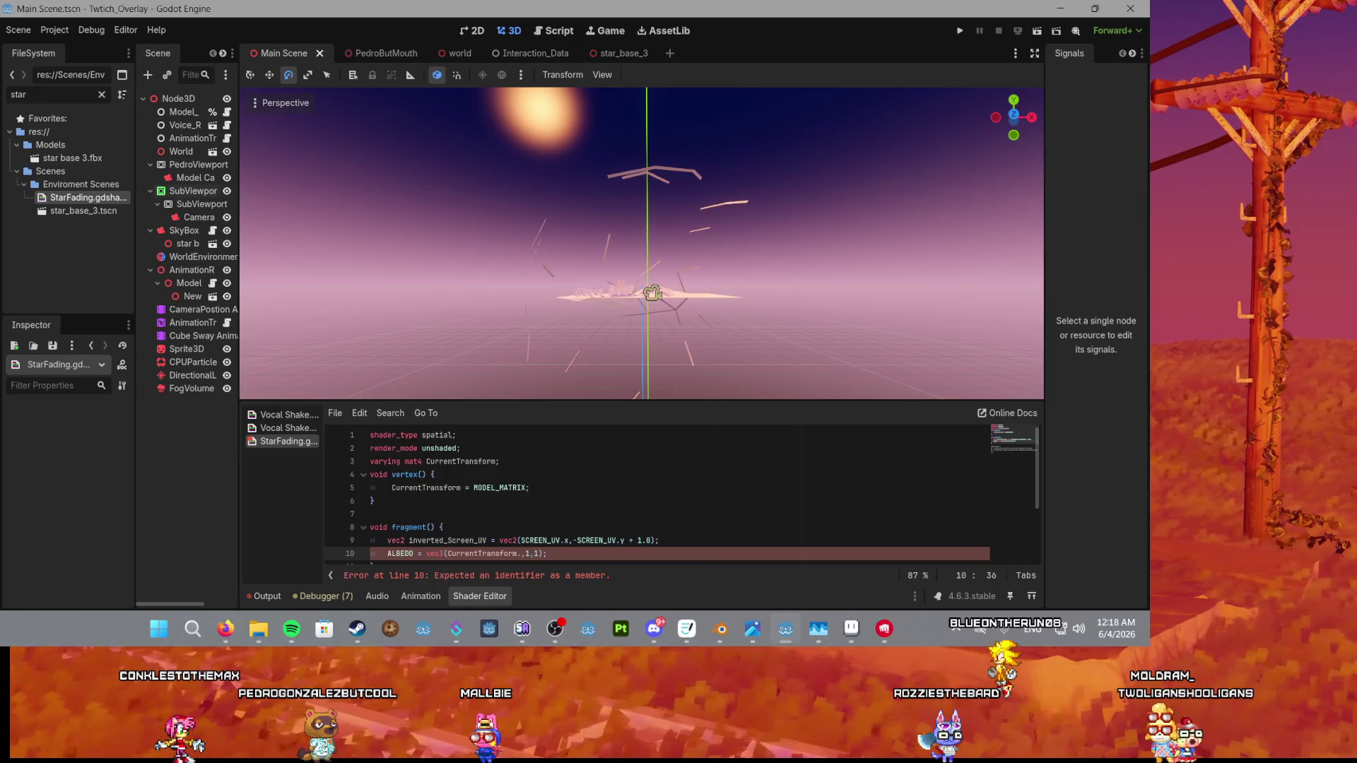
# Switch focus to the web browser.
pyautogui.click(226, 628)
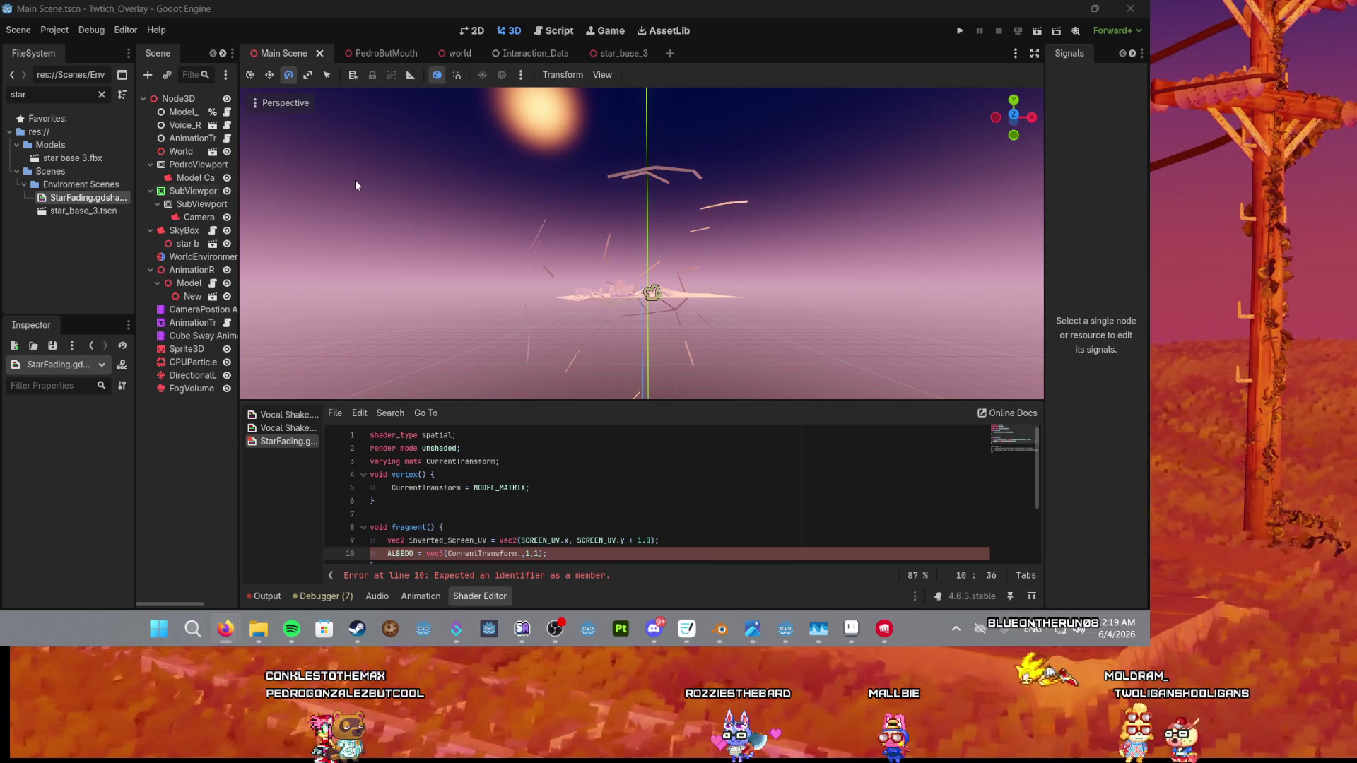
pyautogui.click(520, 556)
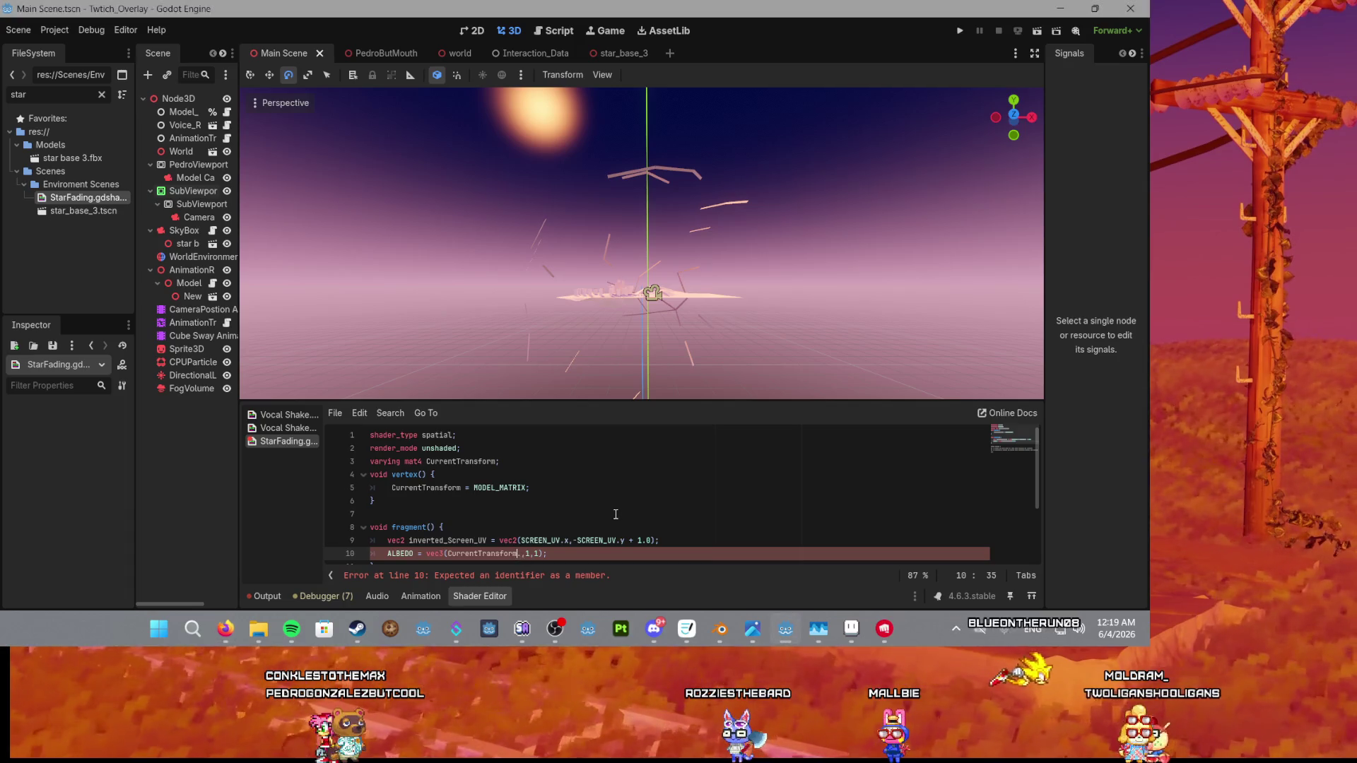
# Make line 10 ALBEDO = vec3(CurrentTransform[0][0],0,0) and recompile the shader.
pyautogui.press('BackSpace')
pyautogui.write('0')
pyautogui.press('BackSpace')
pyautogui.write('0')
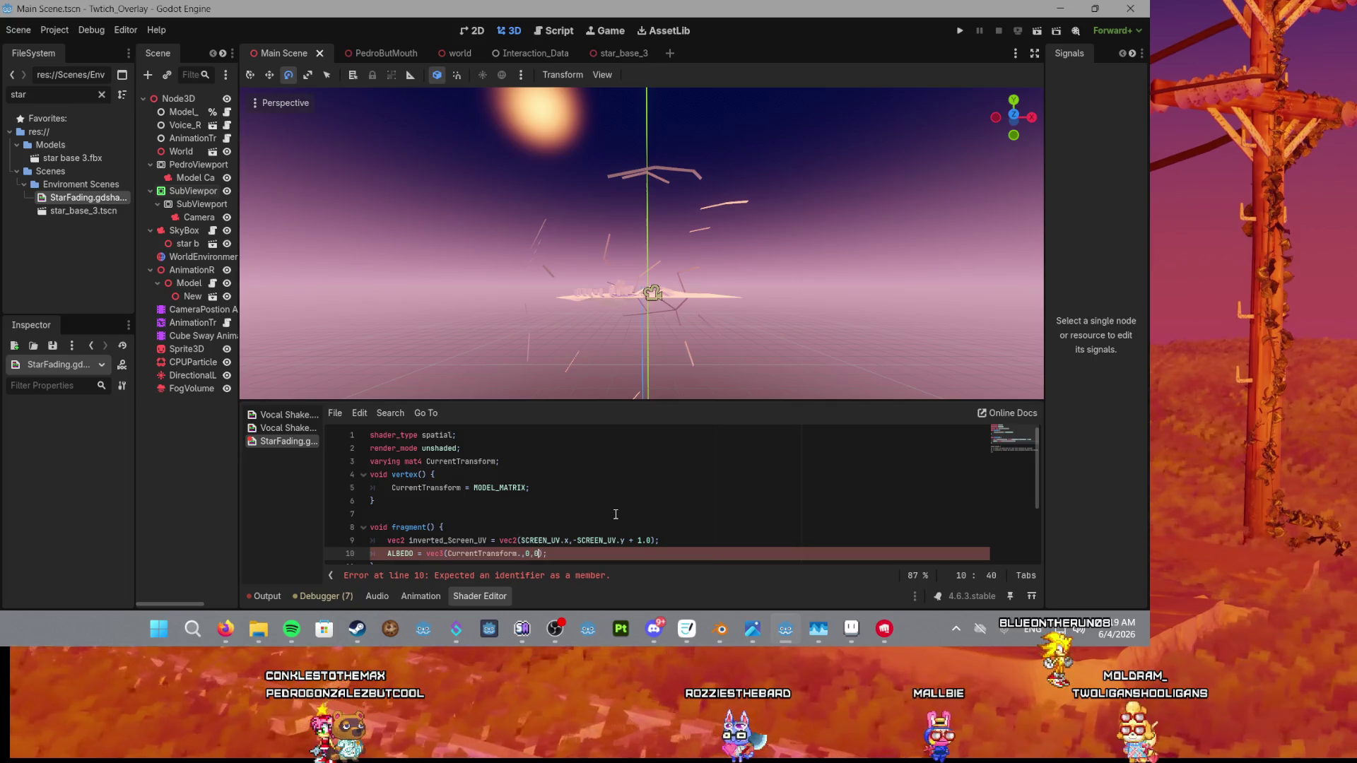
pyautogui.click(522, 555)
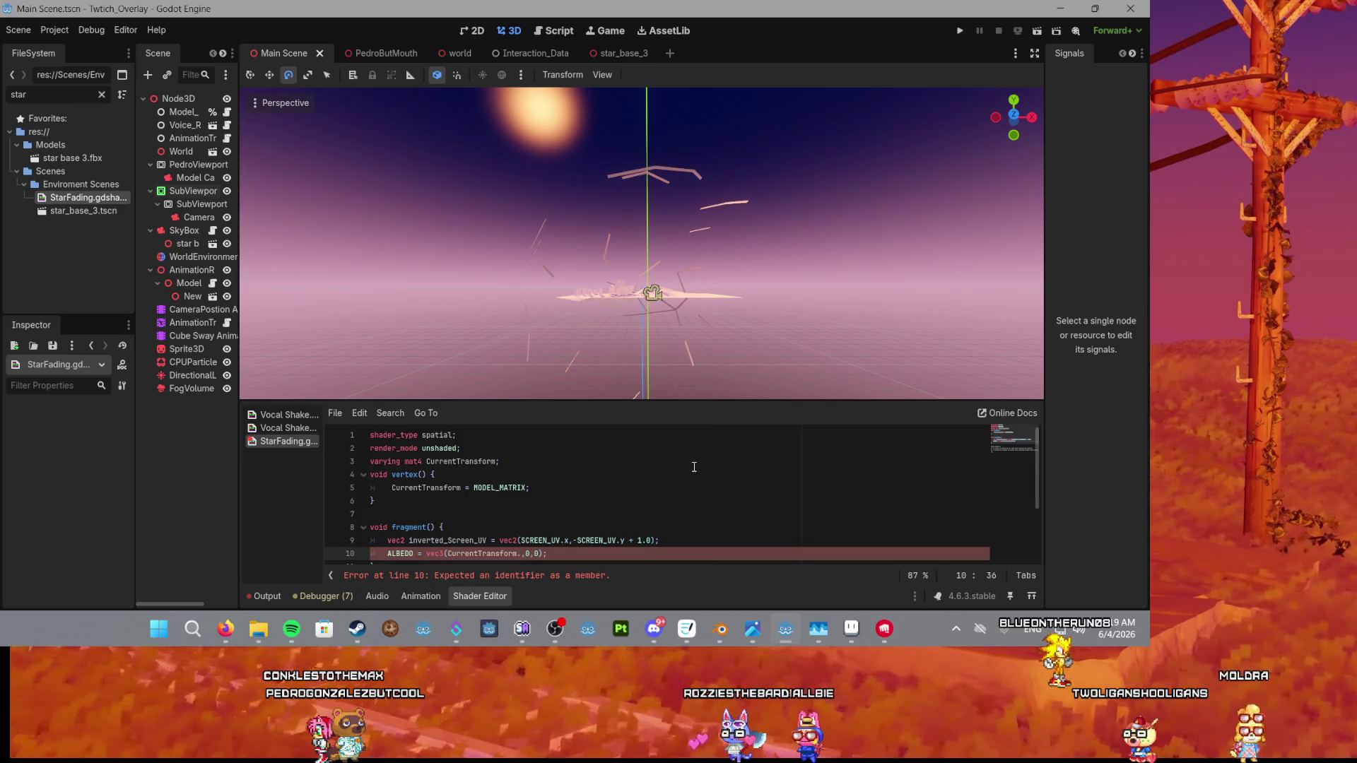
pyautogui.press('BackSpace')
pyautogui.write('[')
pyautogui.write('0][0')
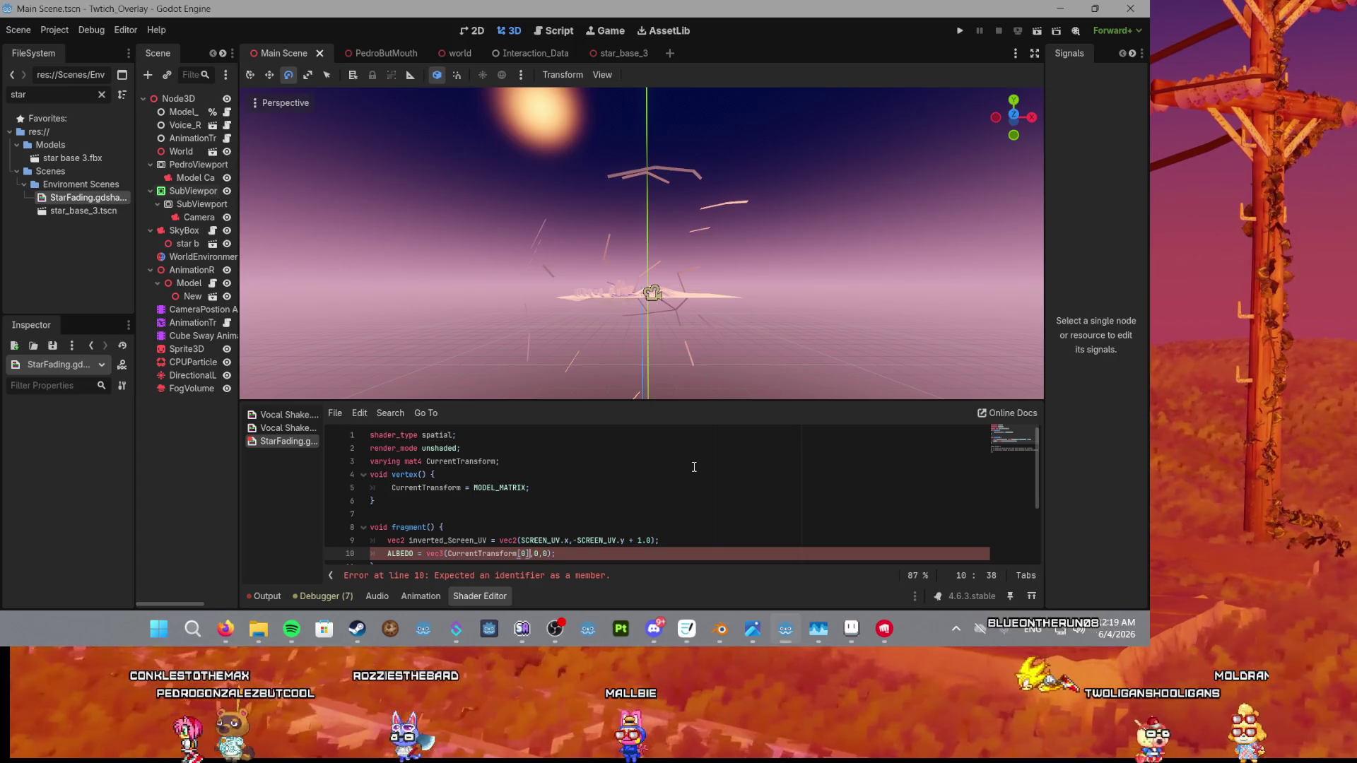
pyautogui.write(']')
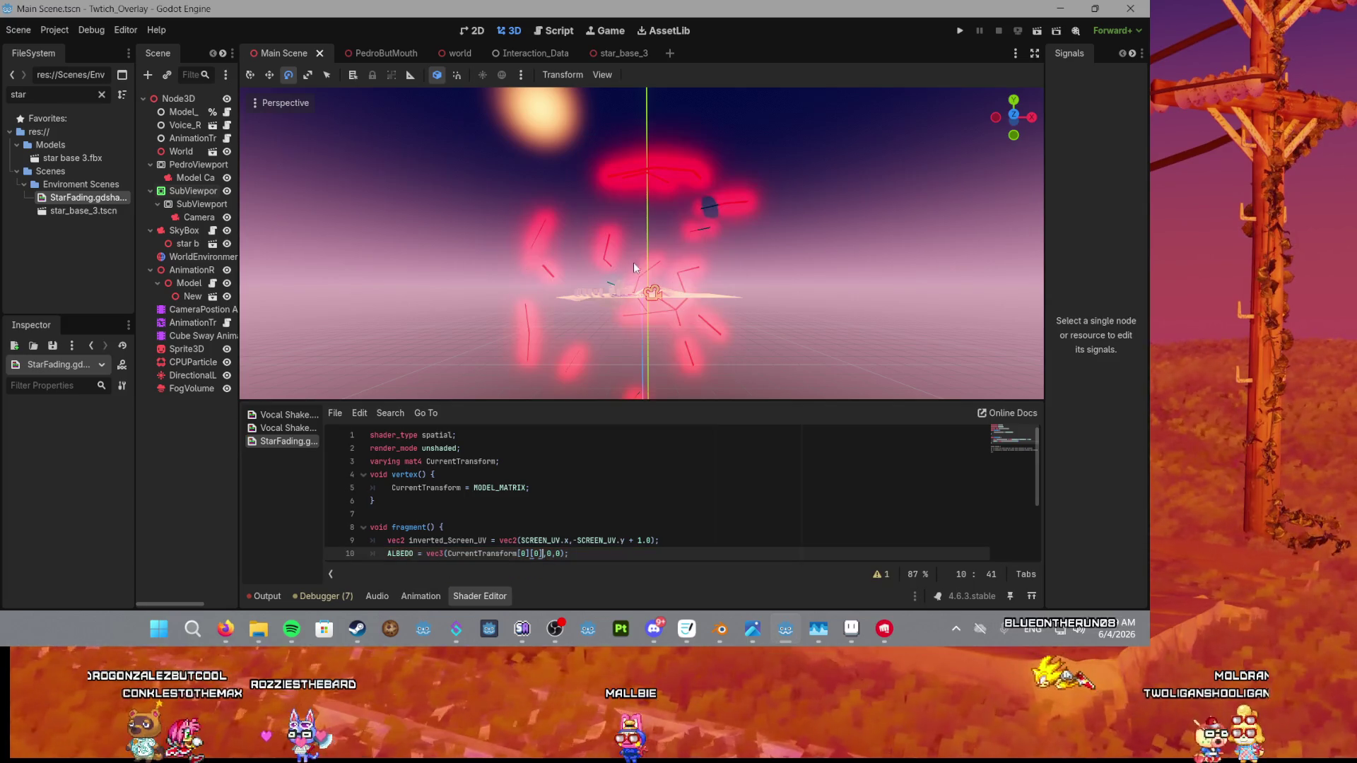
pyautogui.scroll(5, 634, 267)
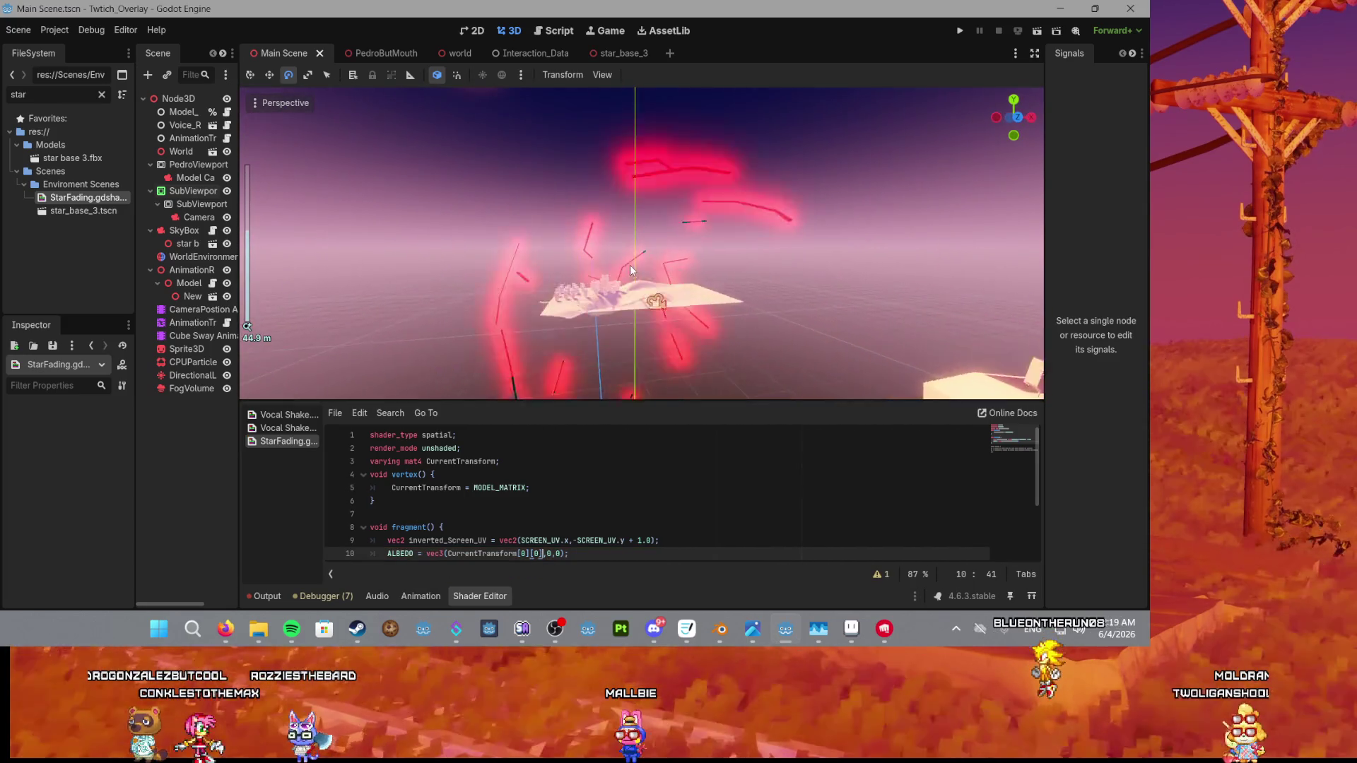
pyautogui.scroll(-4, 631, 270)
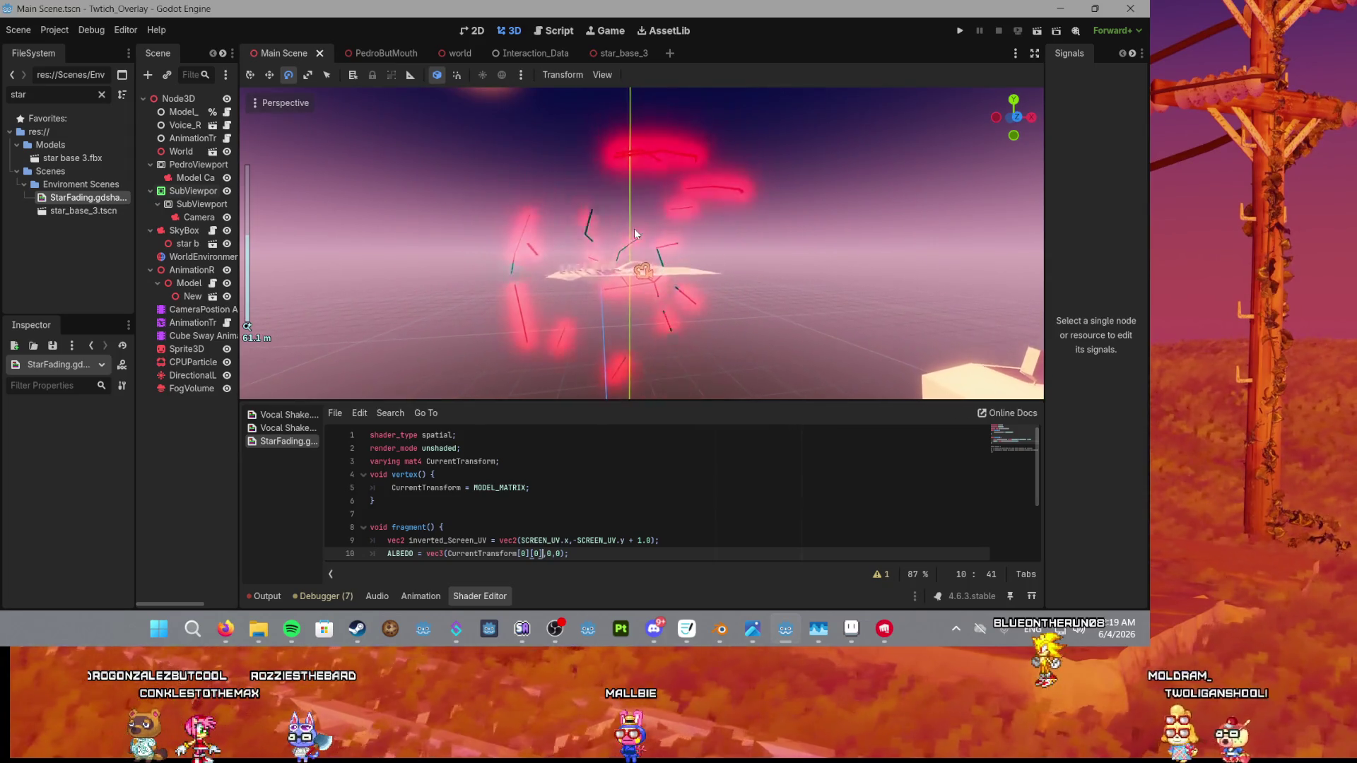
pyautogui.scroll(2, 635, 234)
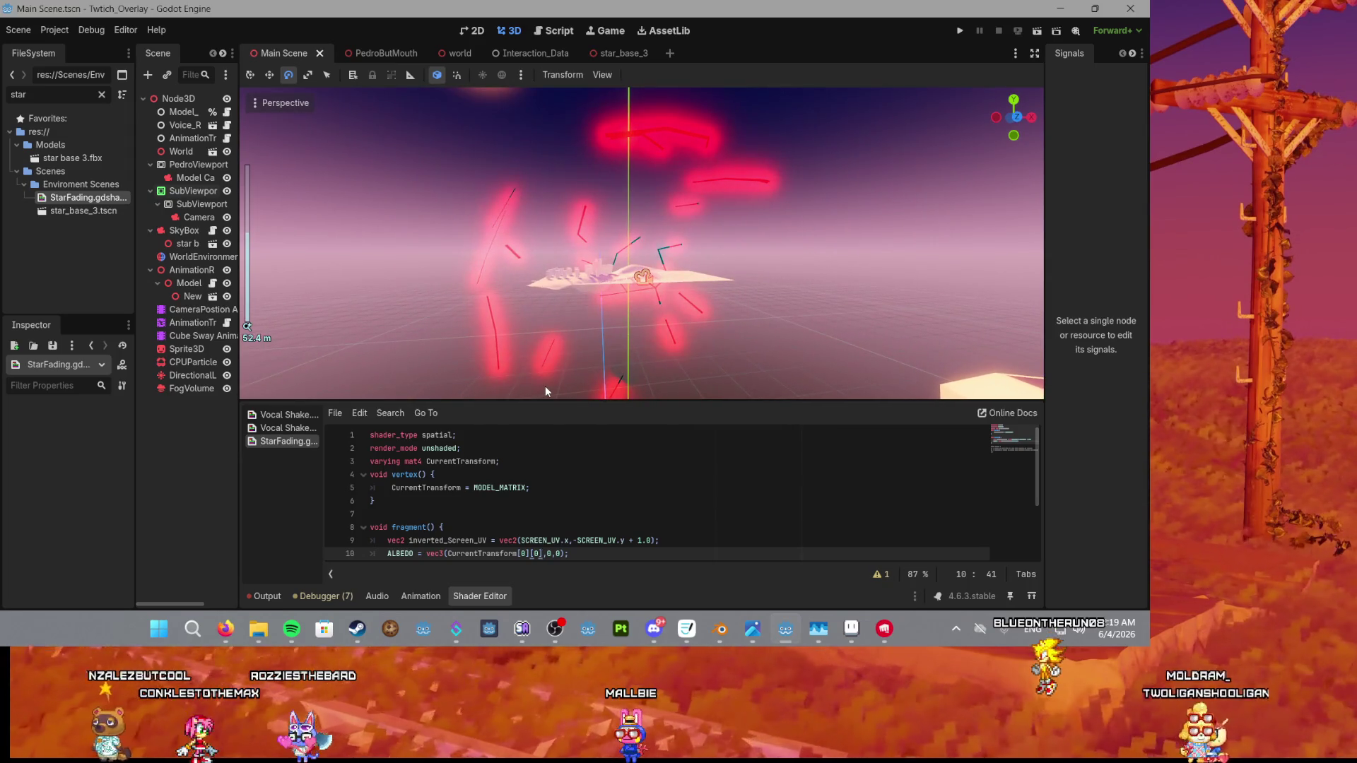
pyautogui.press('Left')
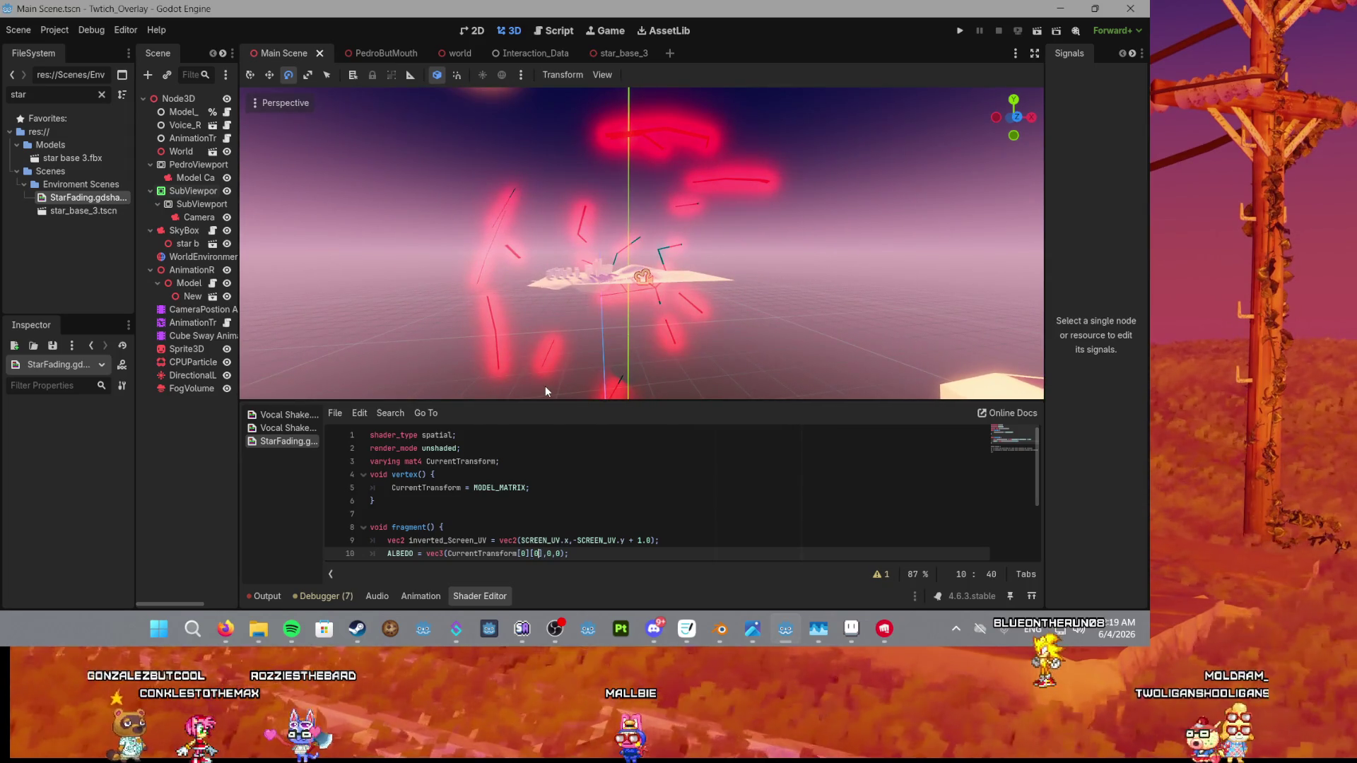
pyautogui.write('1')
pyautogui.click(584, 501)
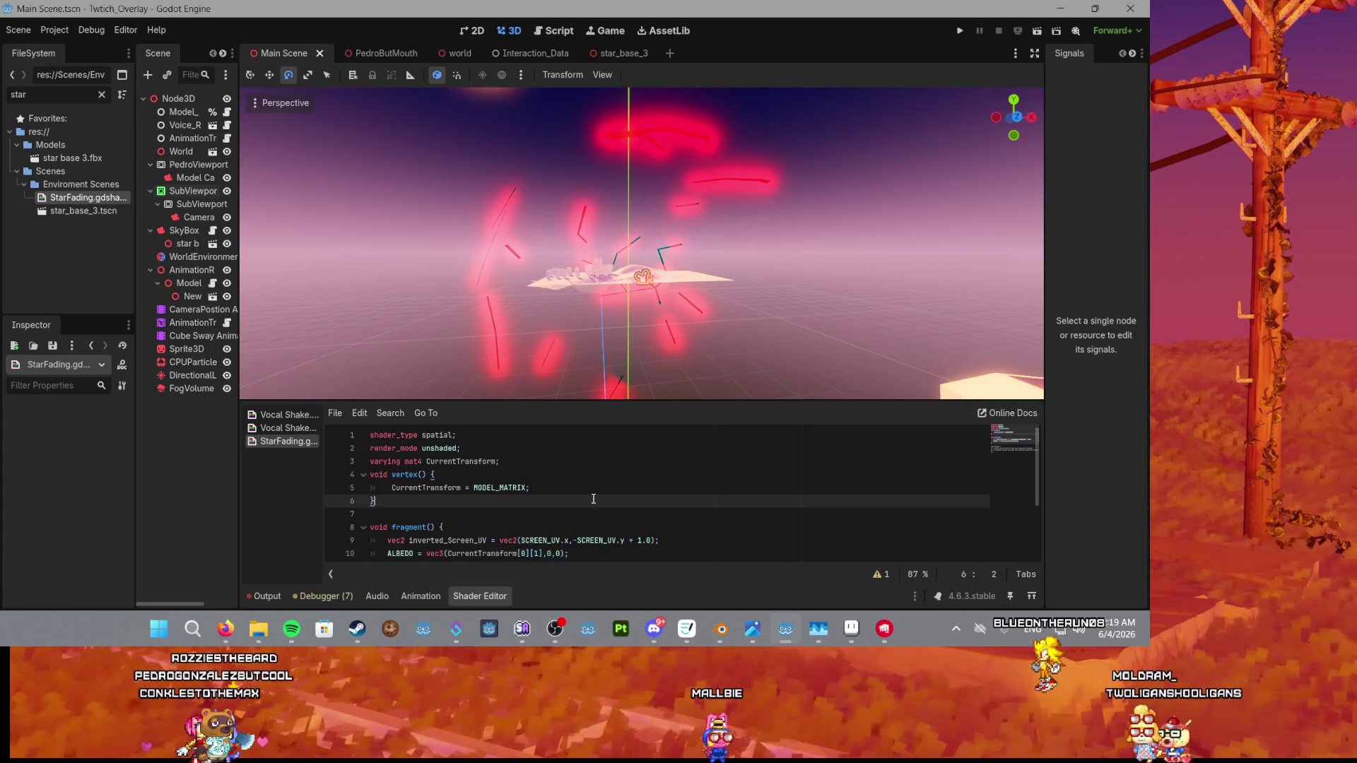
# Change the CurrentTransform element on line 10 to [0][1] and apply it.
pyautogui.moveTo(656, 292)
pyautogui.mouseDown()
pyautogui.moveTo(834, 285)
pyautogui.moveTo(695, 280)
pyautogui.mouseUp()
pyautogui.scroll(-3, 696, 280)
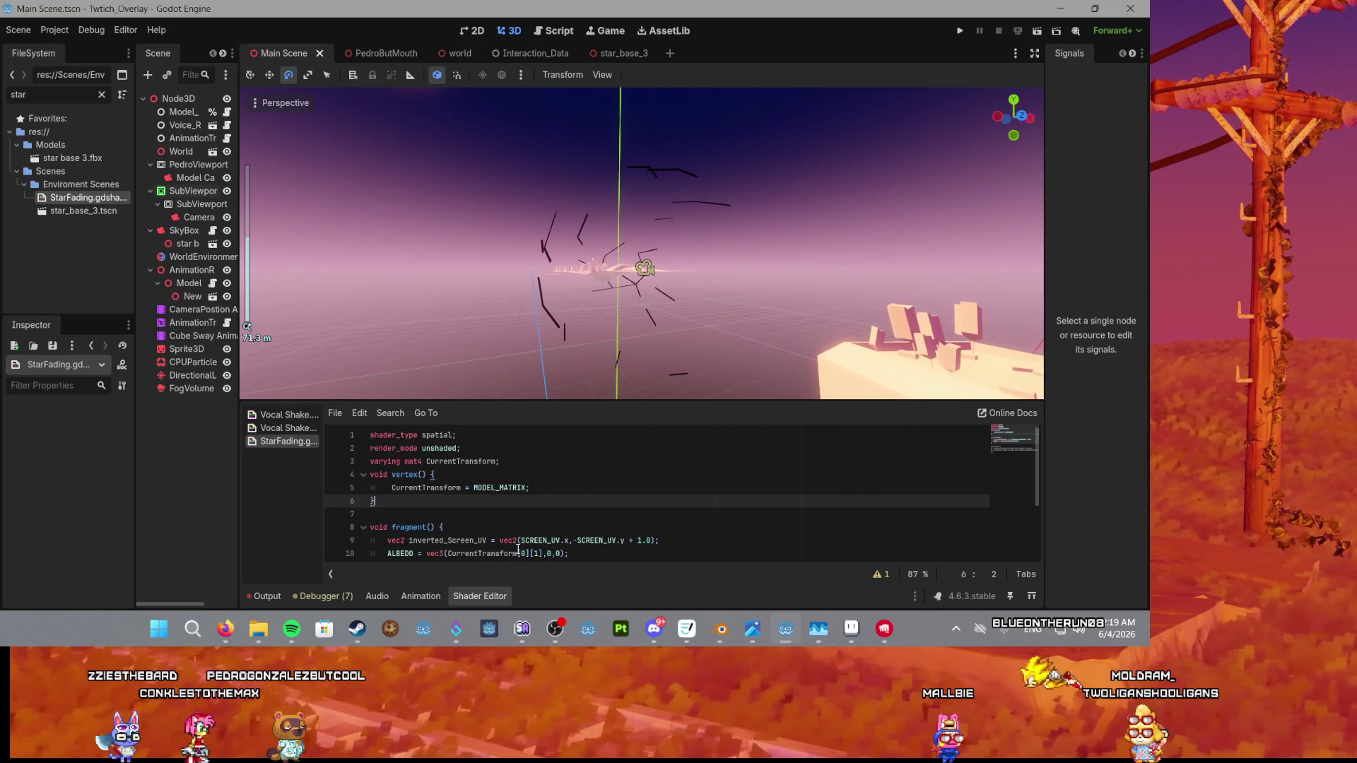
pyautogui.click(538, 554)
pyautogui.press('BackSpace')
pyautogui.write('0')
pyautogui.press('Left')
pyautogui.press('Left')
pyautogui.press('Left')
pyautogui.press('BackSpace')
pyautogui.write('1')
pyautogui.click(584, 540)
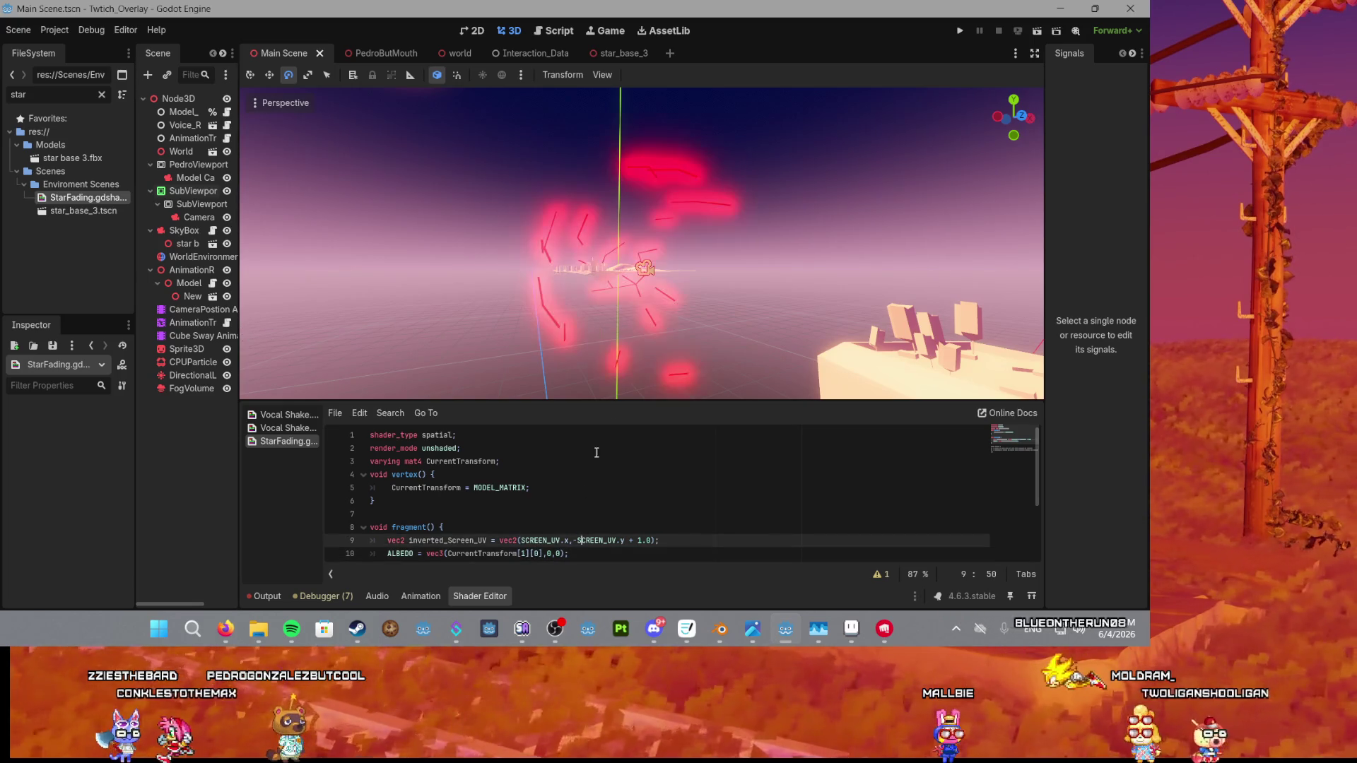
# Re-enter index [0][1] and orbit the viewport around the red star streaks.
pyautogui.moveTo(537, 297)
pyautogui.mouseDown()
pyautogui.moveTo(510, 325)
pyautogui.moveTo(545, 228)
pyautogui.moveTo(563, 217)
pyautogui.moveTo(556, 327)
pyautogui.moveTo(688, 294)
pyautogui.moveTo(631, 295)
pyautogui.moveTo(694, 206)
pyautogui.moveTo(698, 140)
pyautogui.moveTo(655, 218)
pyautogui.moveTo(487, 301)
pyautogui.moveTo(574, 249)
pyautogui.moveTo(551, 398)
pyautogui.moveTo(541, 230)
pyautogui.moveTo(587, 359)
pyautogui.mouseUp()
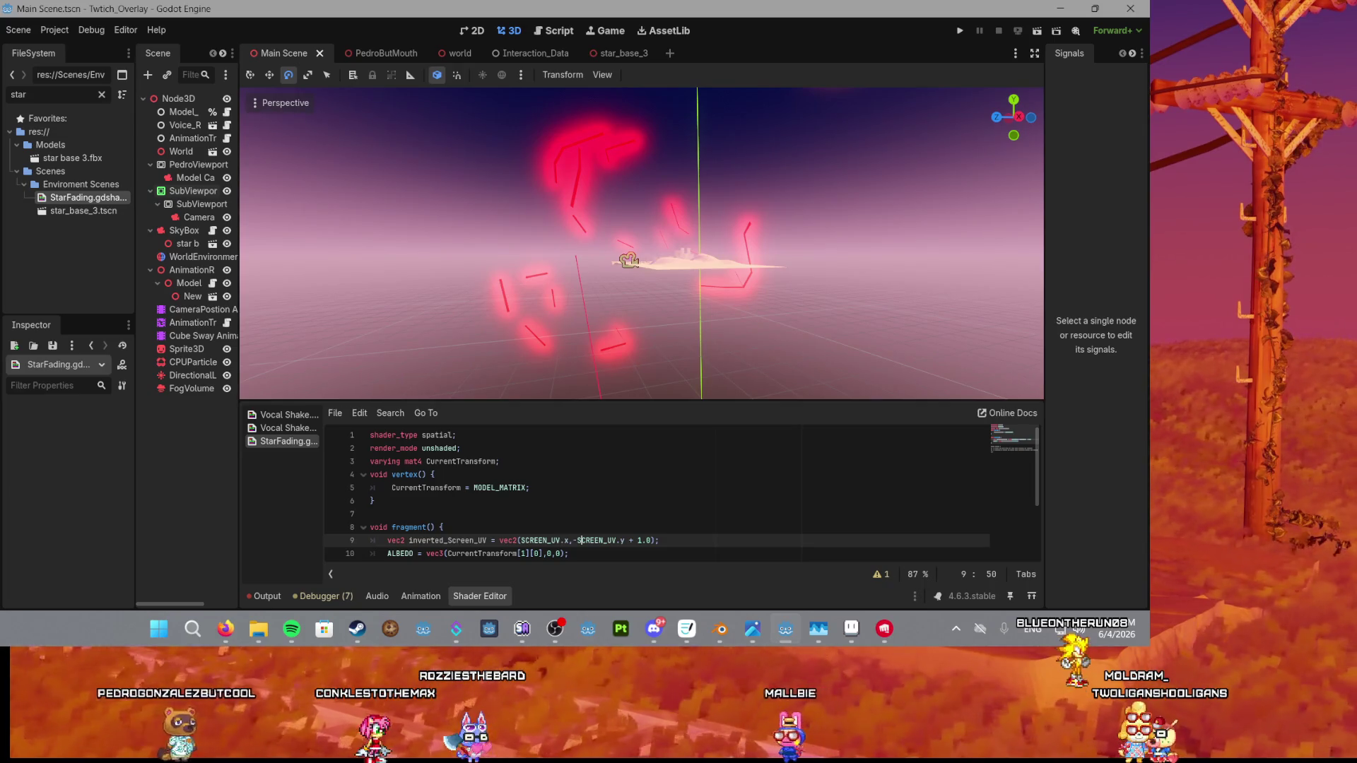
pyautogui.click(539, 554)
pyautogui.press('BackSpace')
pyautogui.write('1')
pyautogui.moveTo(567, 388); pyautogui.dragTo(606, 353)
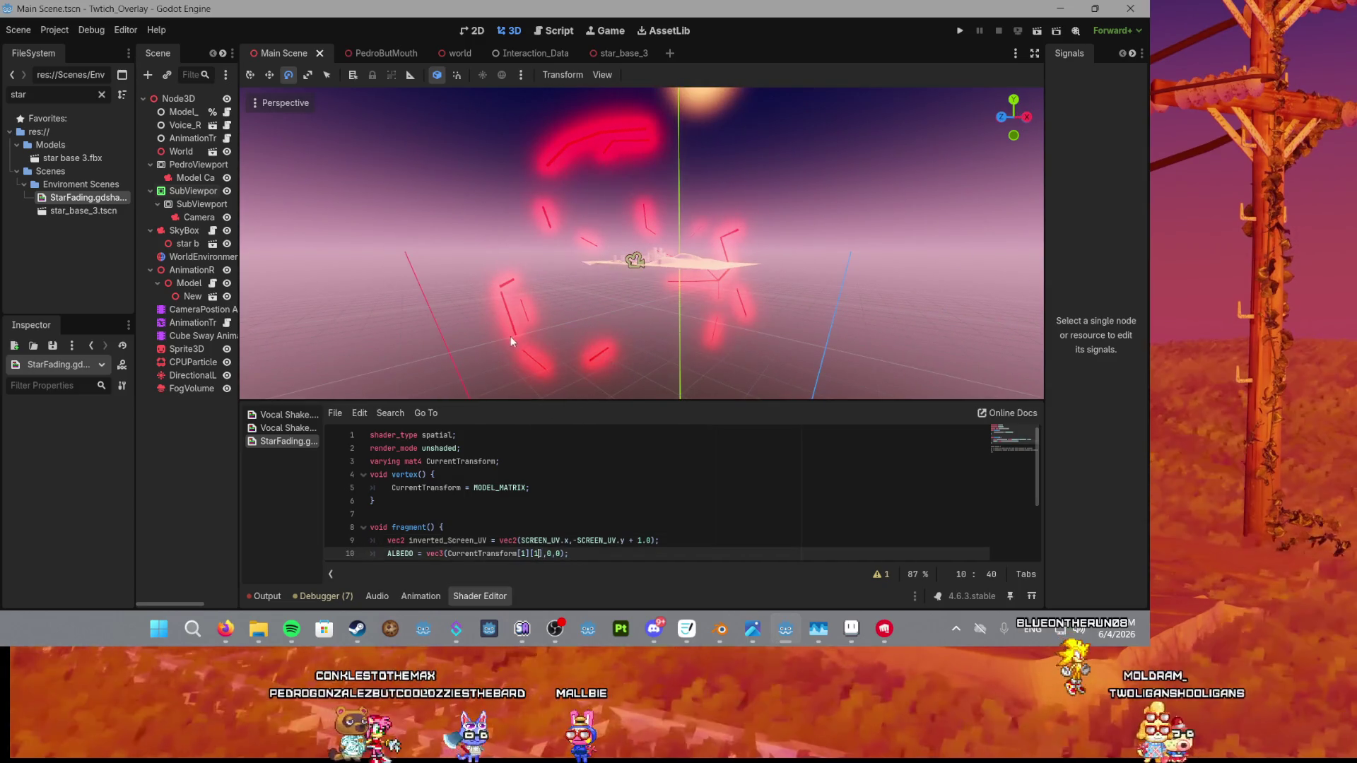
pyautogui.moveTo(513, 333)
pyautogui.mouseDown()
pyautogui.moveTo(634, 333)
pyautogui.moveTo(648, 309)
pyautogui.mouseUp()
pyautogui.scroll(-2, 647, 310)
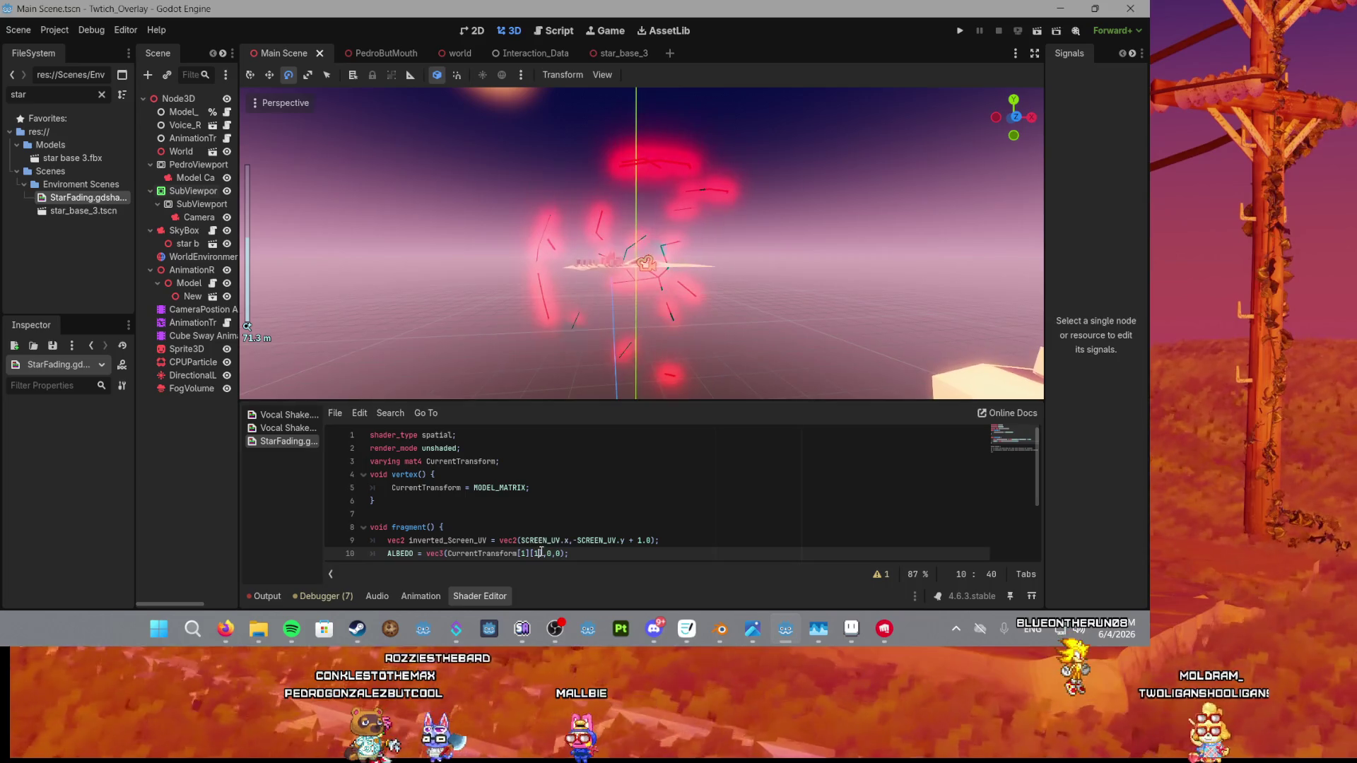
# Switch the transform element to [2][2] and apply it.
pyautogui.press('Left')
pyautogui.press('Left')
pyautogui.press('Left')
pyautogui.press('BackSpace')
pyautogui.write('2')
pyautogui.press('Right')
pyautogui.press('Right')
pyautogui.press('Right')
pyautogui.press('BackSpace')
pyautogui.write('2')
pyautogui.click(587, 526)
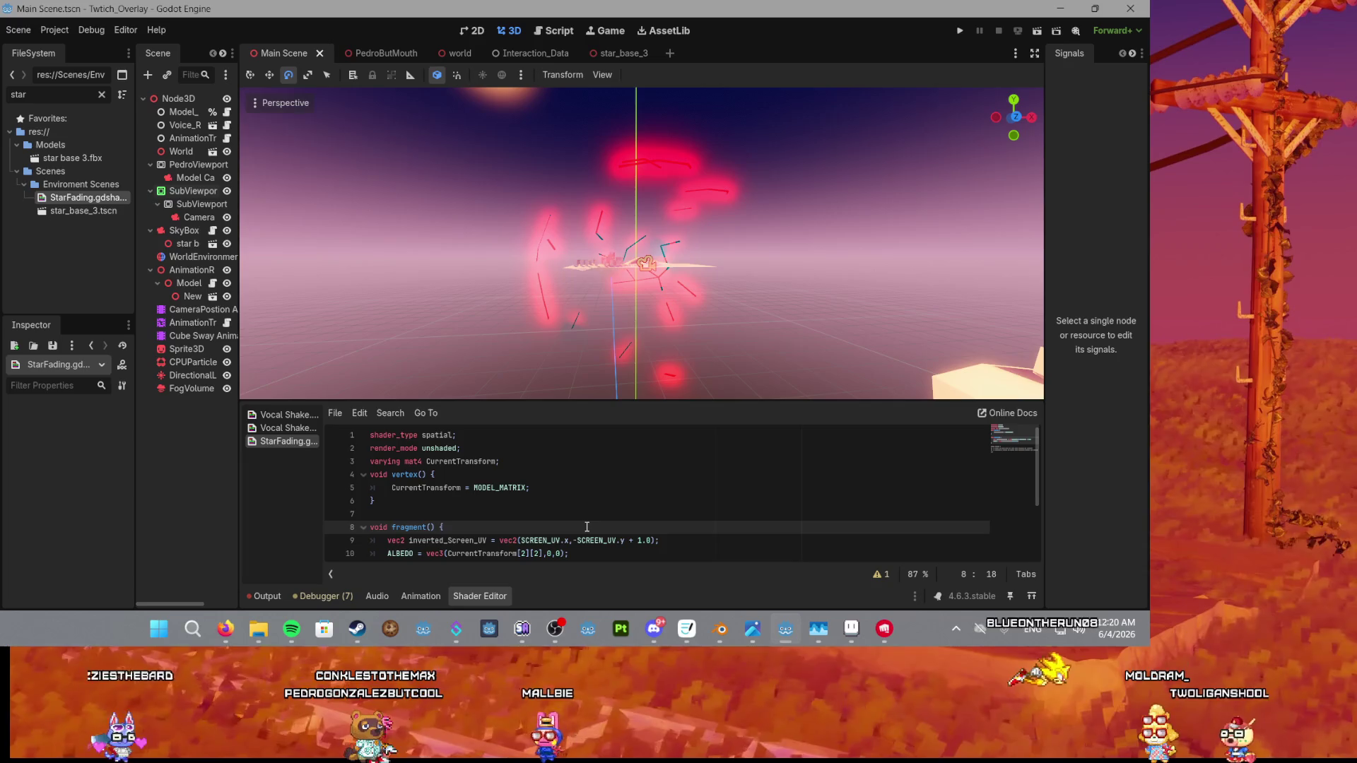
# Switch the transform element to [3][3] and apply it.
pyautogui.scroll(-2, 582, 346)
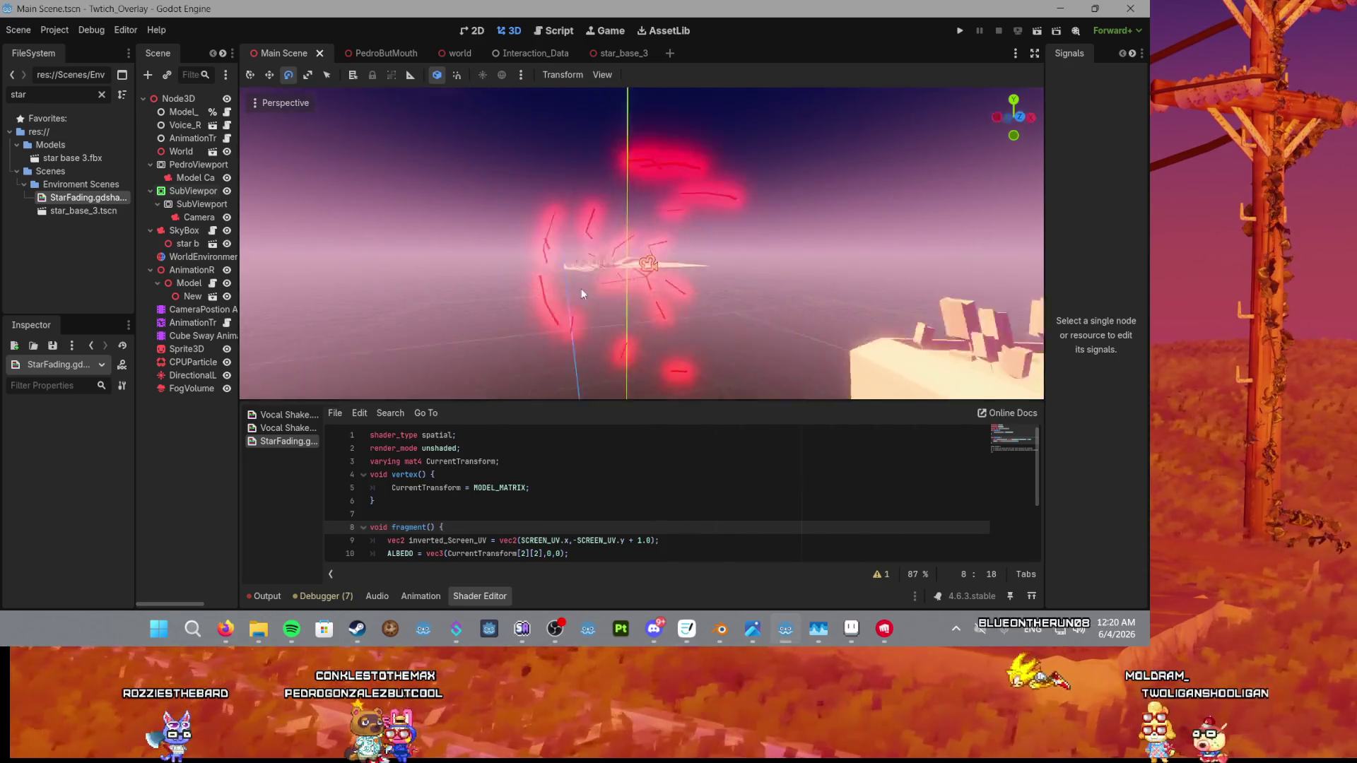
pyautogui.click(527, 553)
pyautogui.press('BackSpace')
pyautogui.write('3')
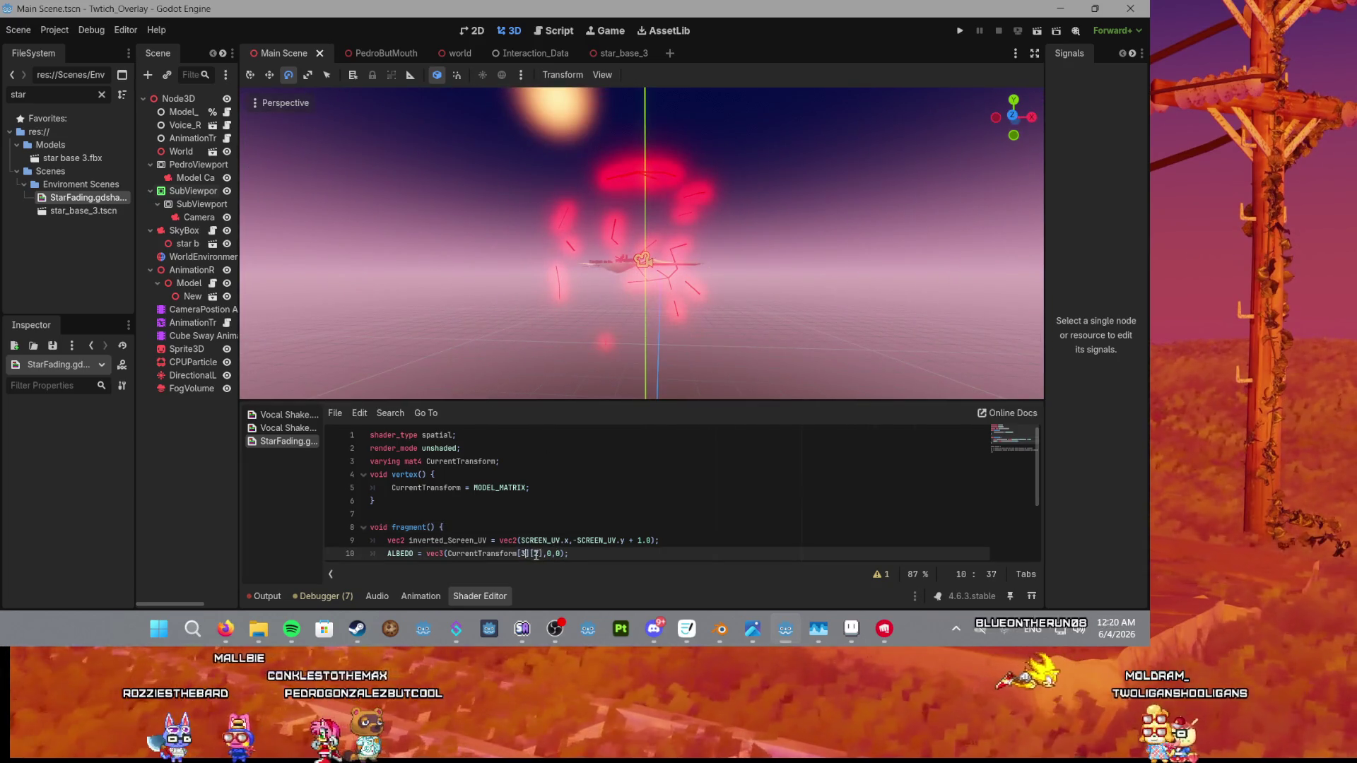
pyautogui.click(538, 555)
pyautogui.press('BackSpace')
pyautogui.write('3')
pyautogui.click(579, 540)
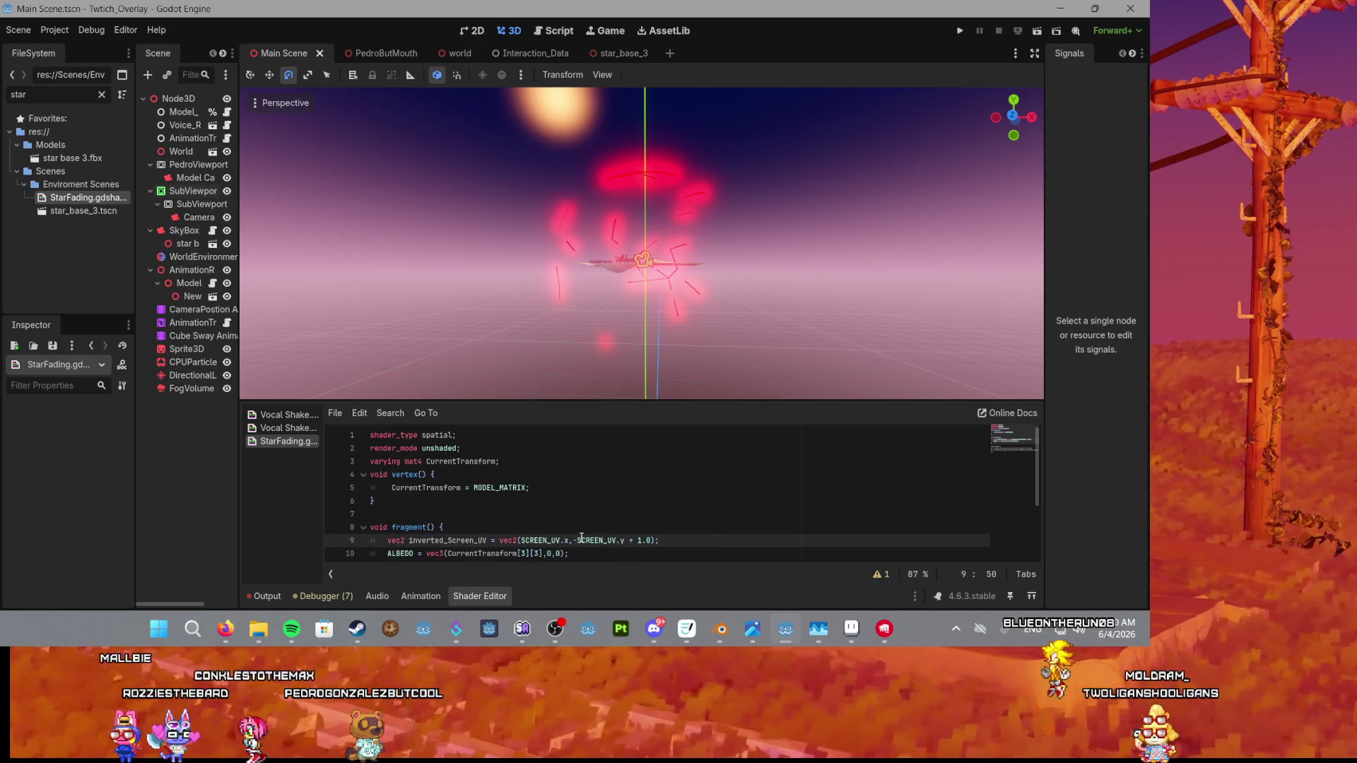
pyautogui.scroll(5, 577, 328)
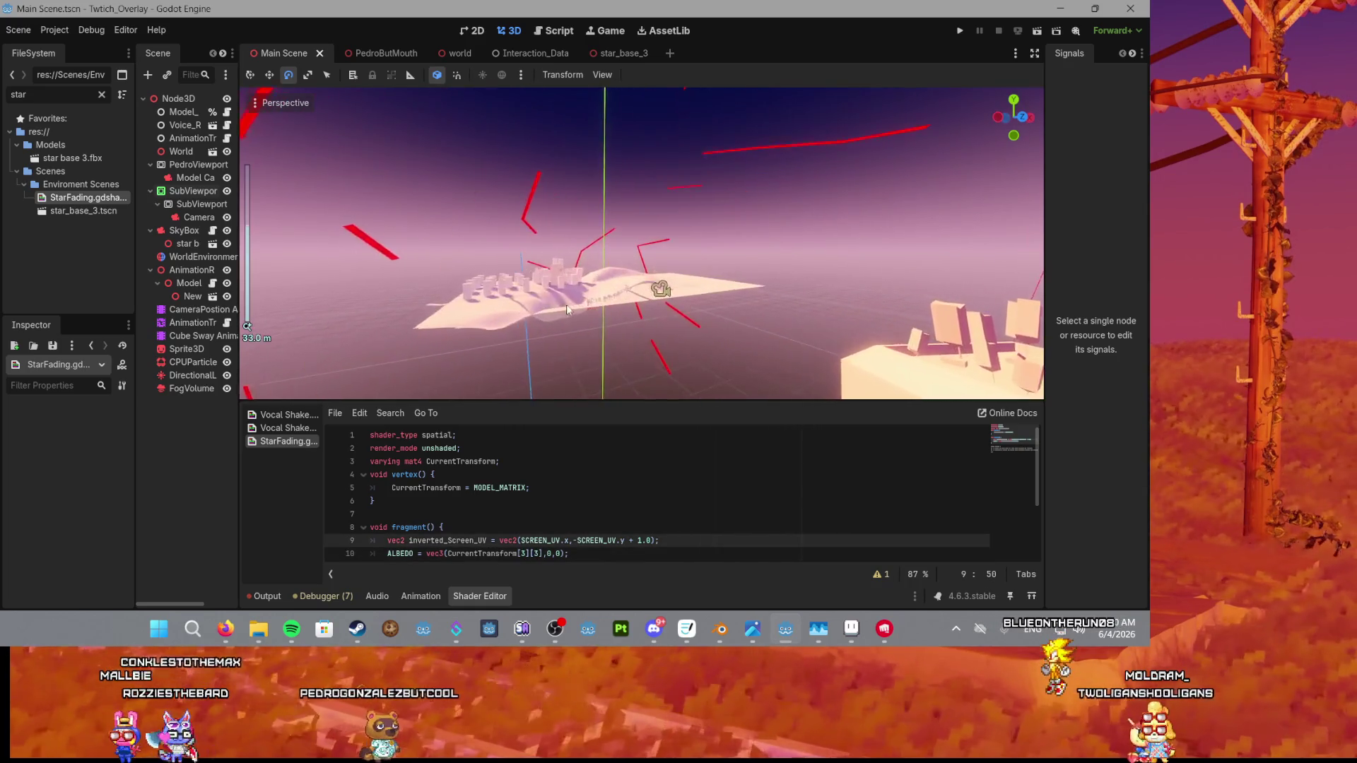
pyautogui.scroll(-4, 695, 273)
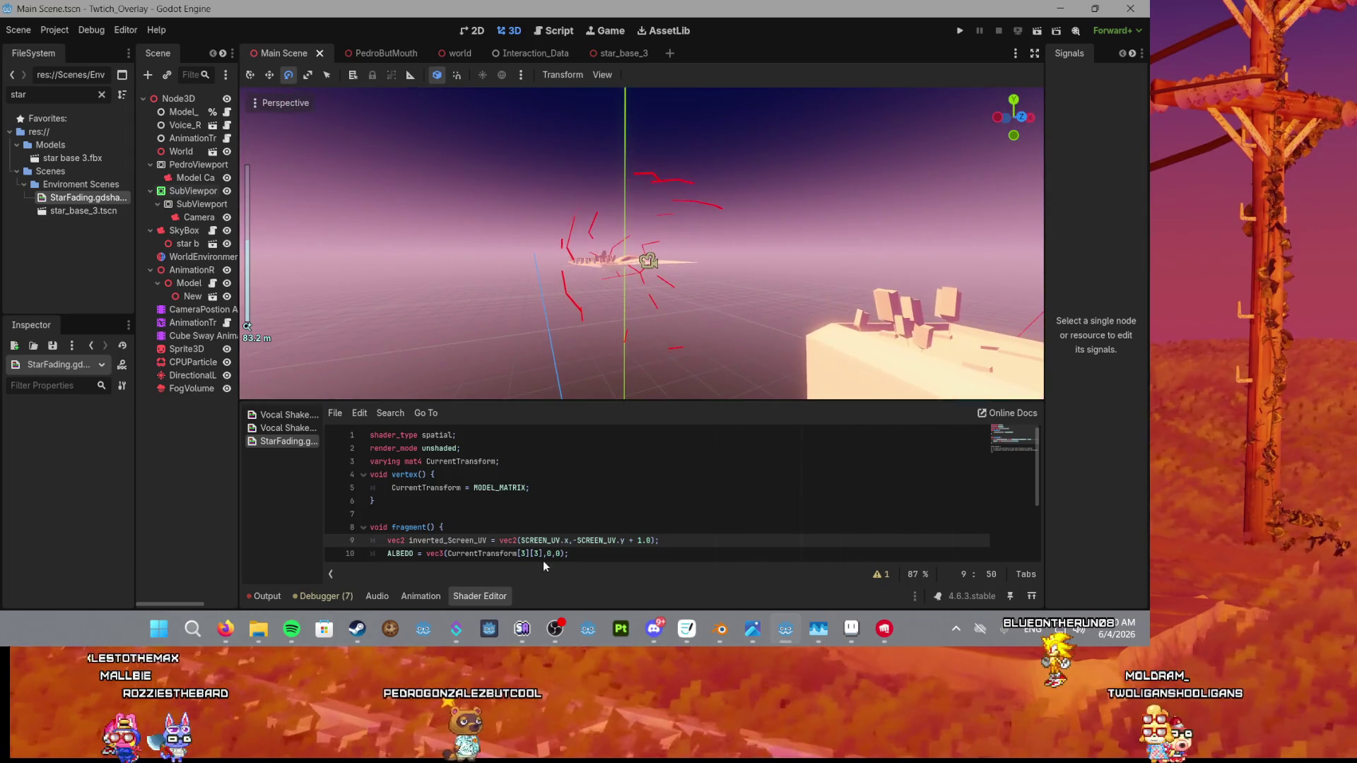
# Try an out-of-range first index 4, then settle on elements [3][1] and [3][0].
pyautogui.click(524, 553)
pyautogui.press('BackSpace')
pyautogui.write('4')
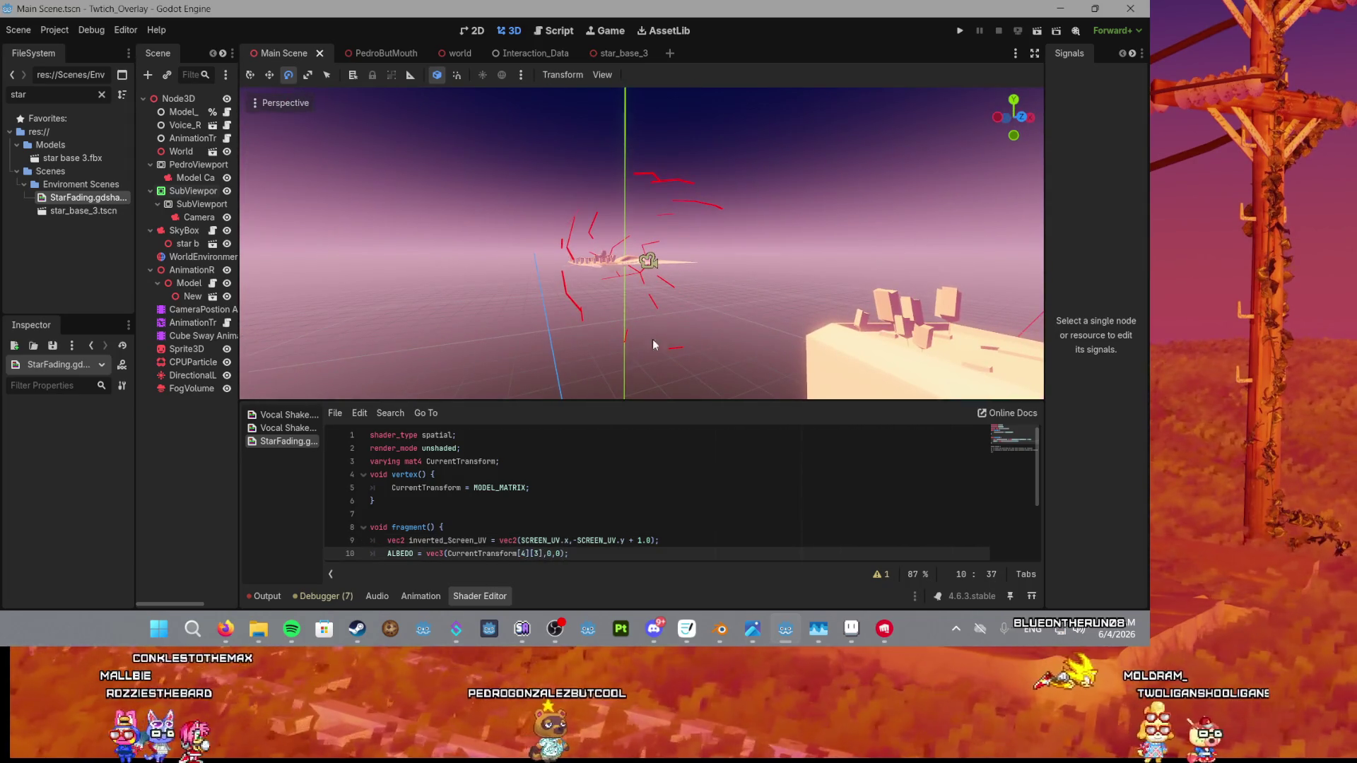
pyautogui.scroll(3, 693, 260)
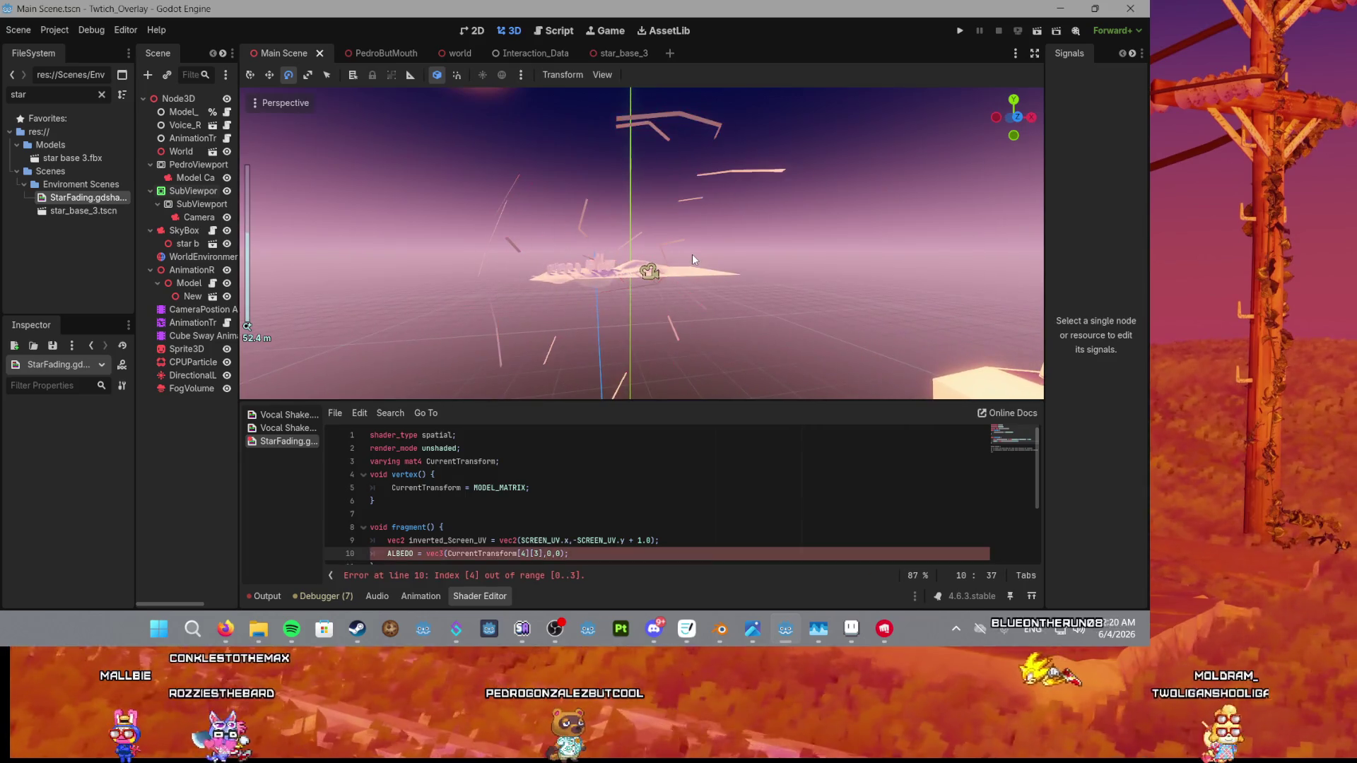
pyautogui.press('BackSpace')
pyautogui.write('3')
pyautogui.click(537, 553)
pyautogui.press('BackSpace')
pyautogui.write('1')
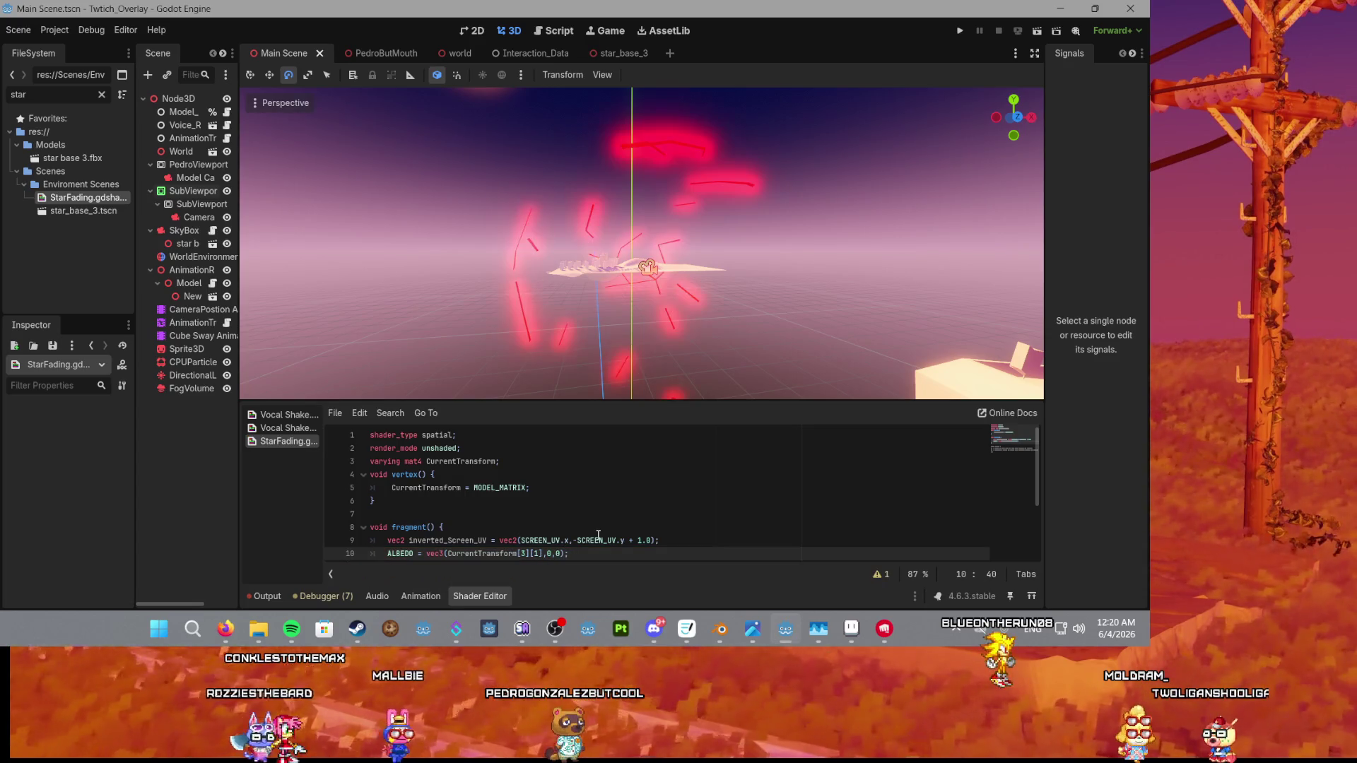
pyautogui.press('BackSpace')
pyautogui.write('0')
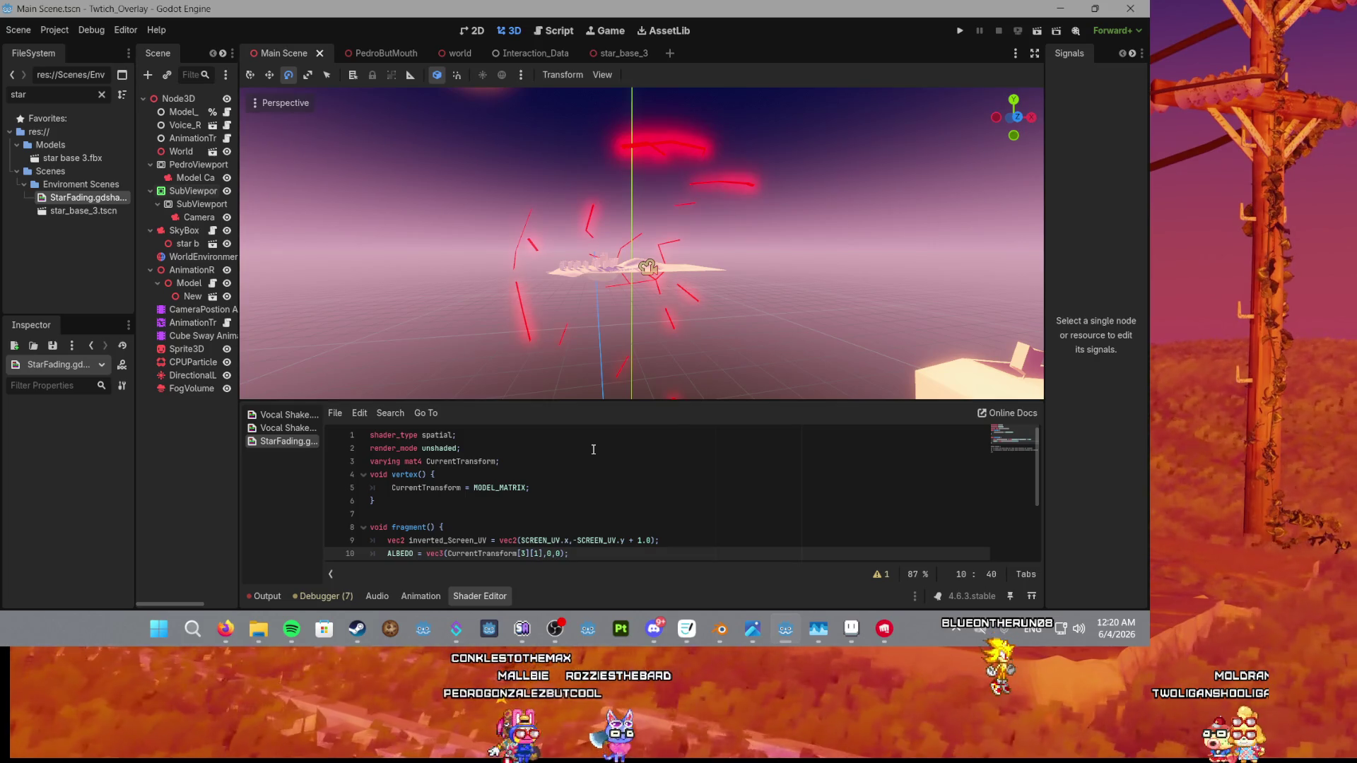
# Try transform elements [2][2], [2][3] and [2][0] for the red channel.
pyautogui.click(525, 554)
pyautogui.press('BackSpace')
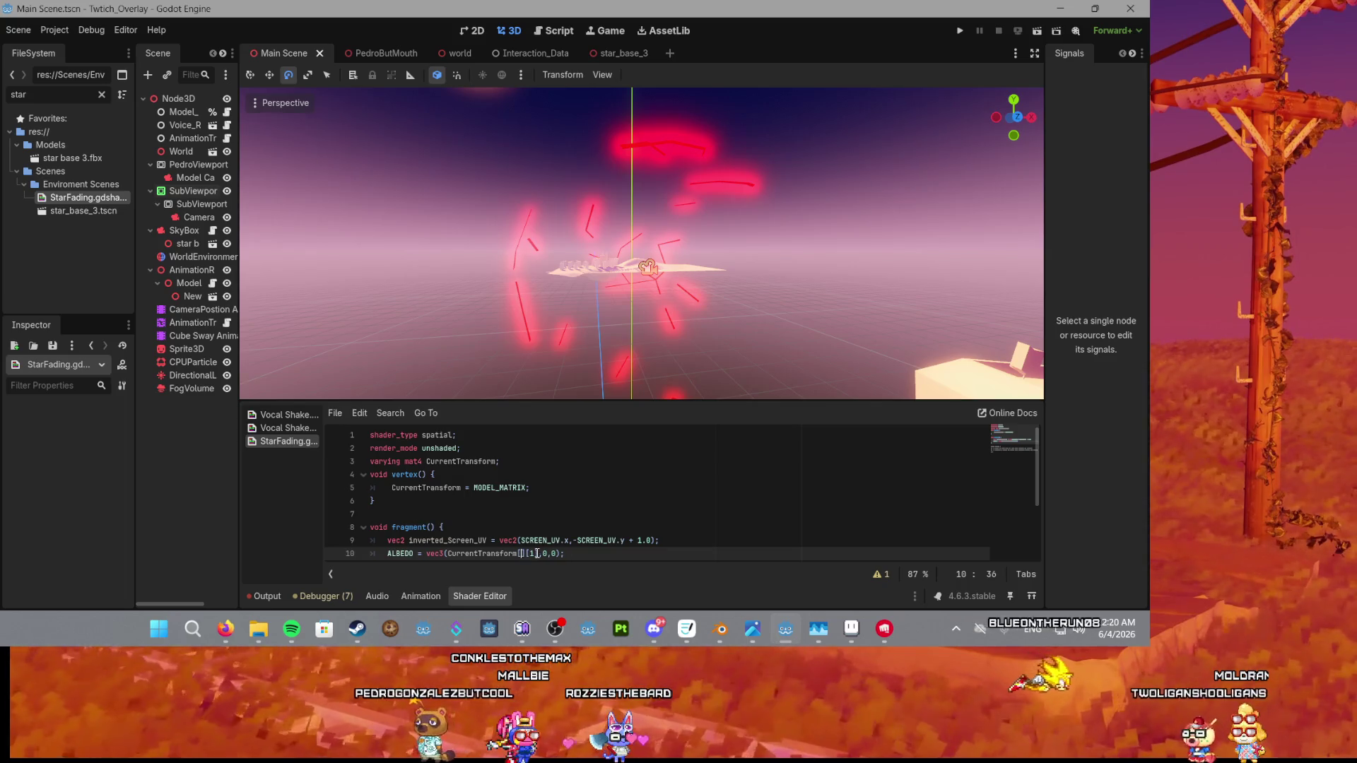
pyautogui.write('2')
pyautogui.press('Right')
pyautogui.press('Right')
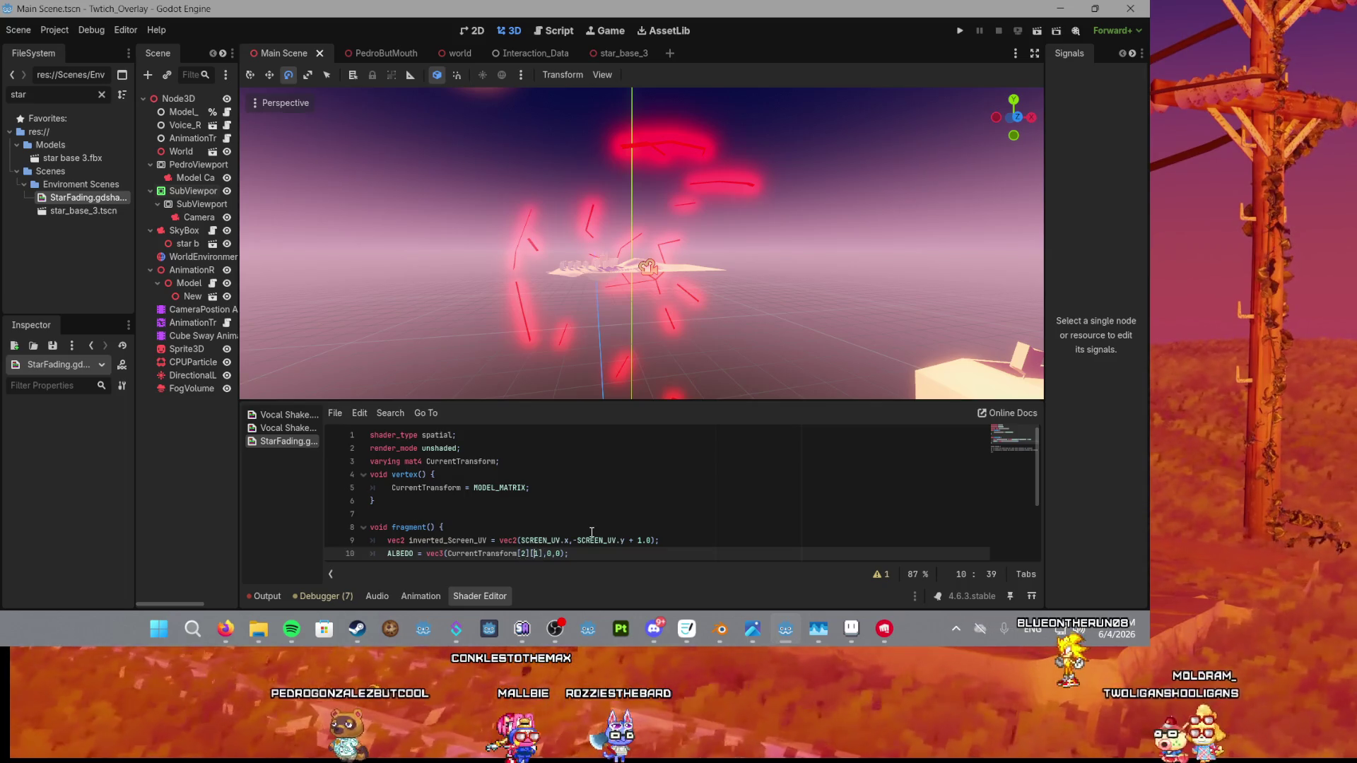
pyautogui.press('Delete')
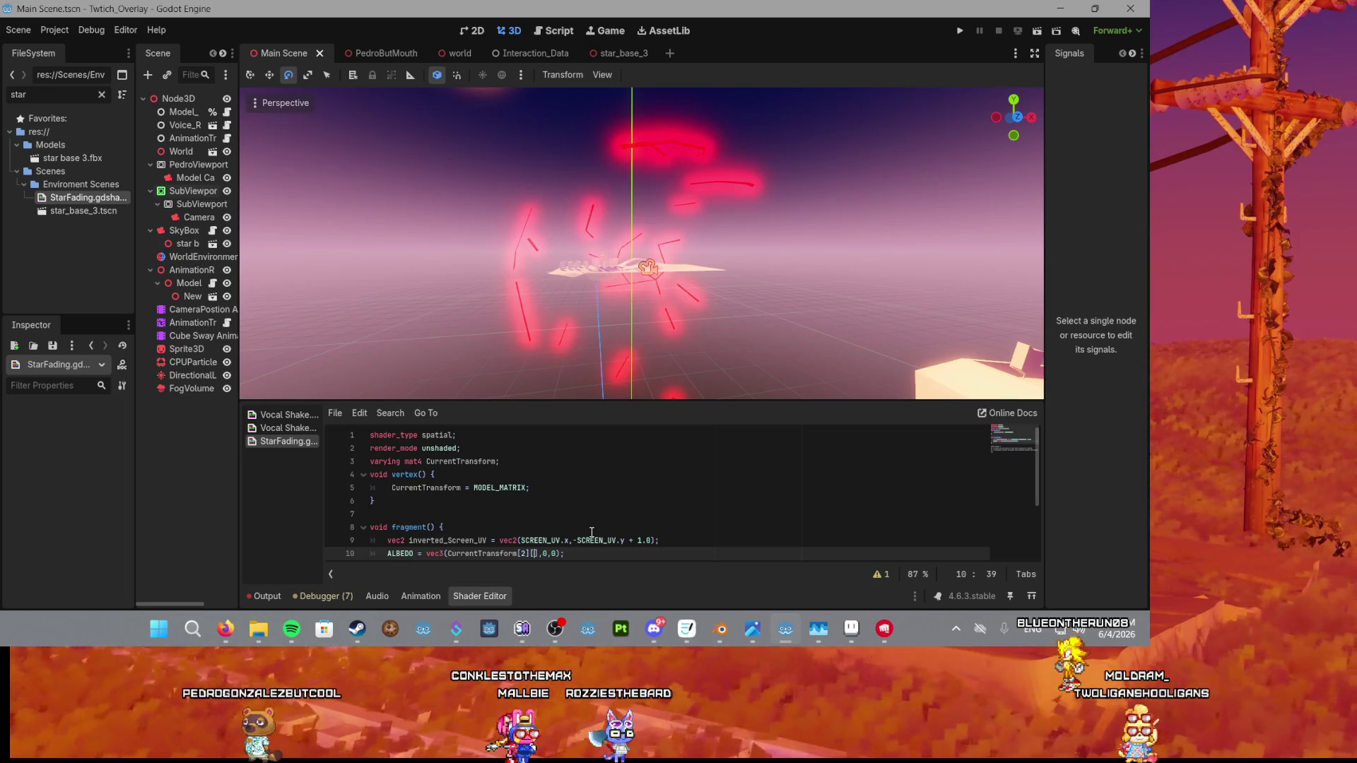
pyautogui.write('2')
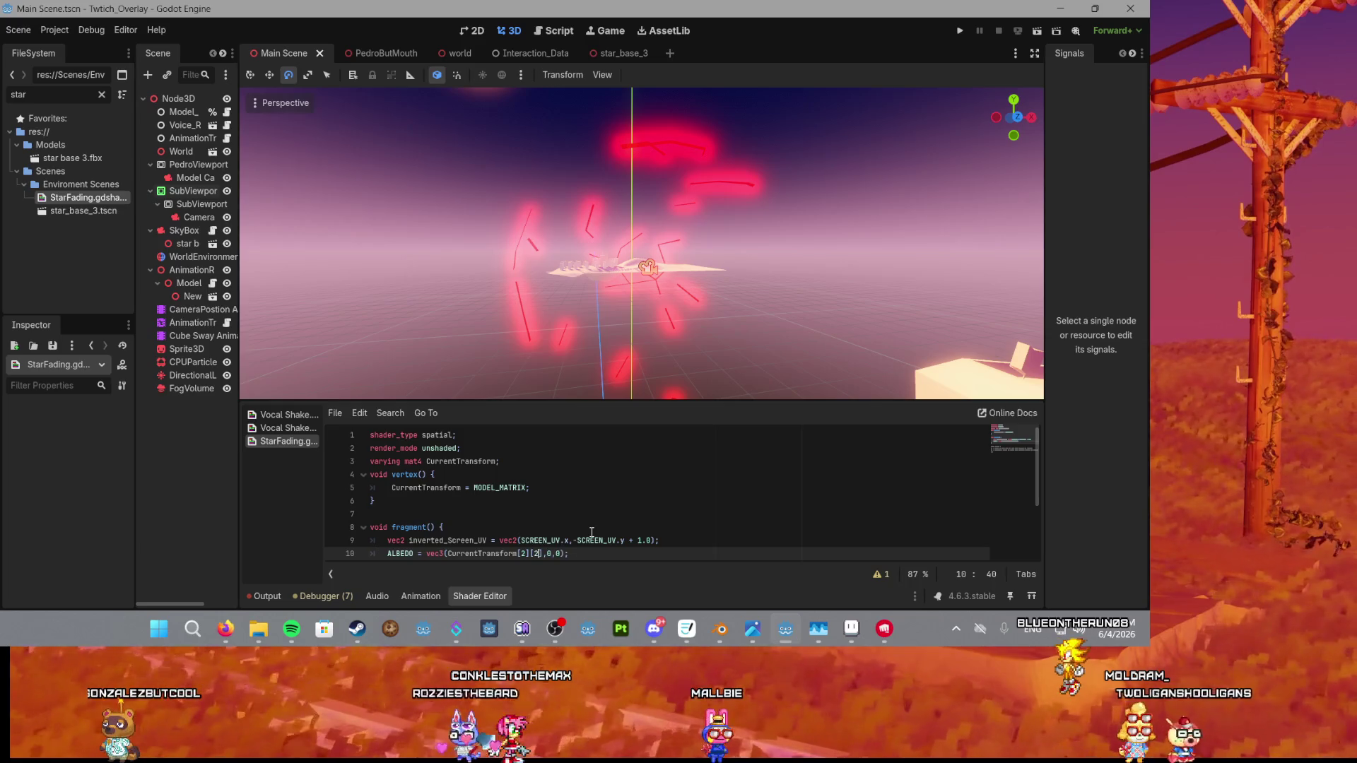
pyautogui.press('BackSpace')
pyautogui.write('3')
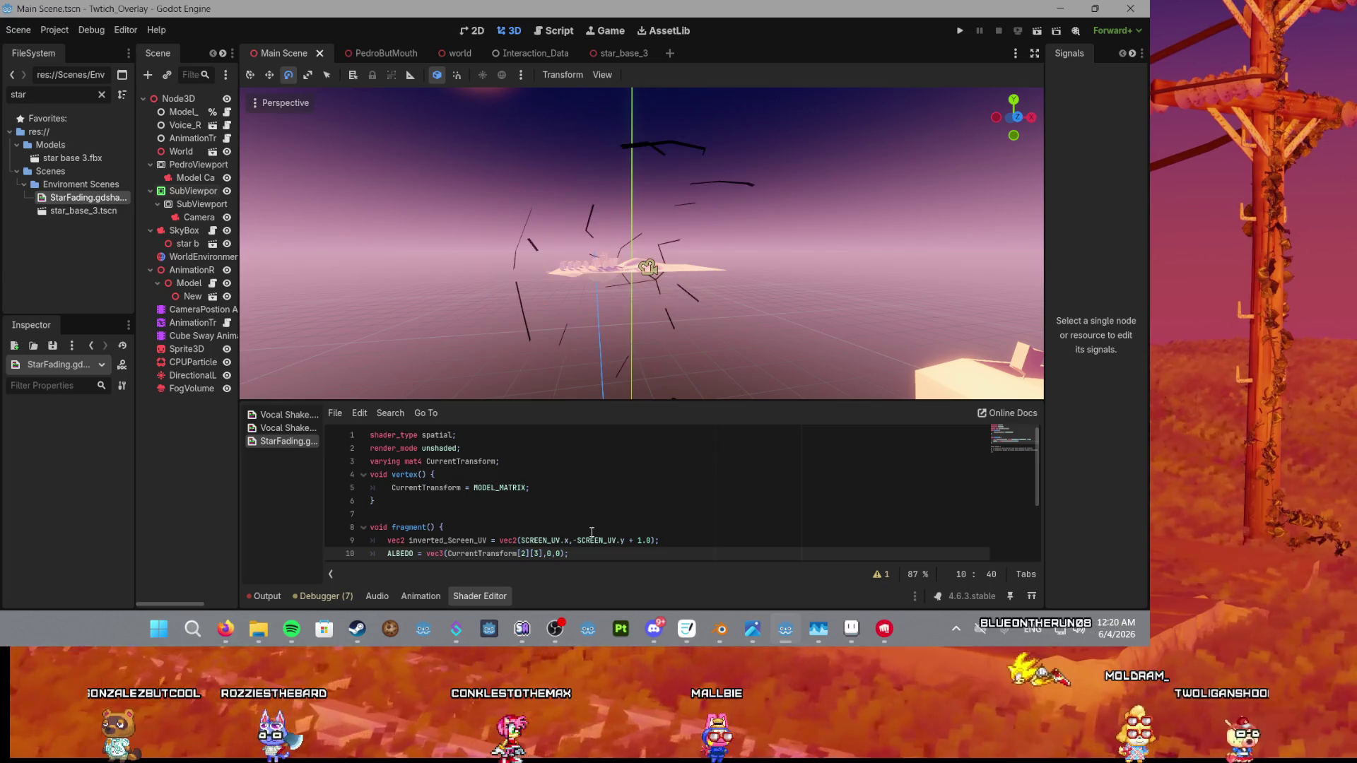
pyautogui.scroll(3, 559, 295)
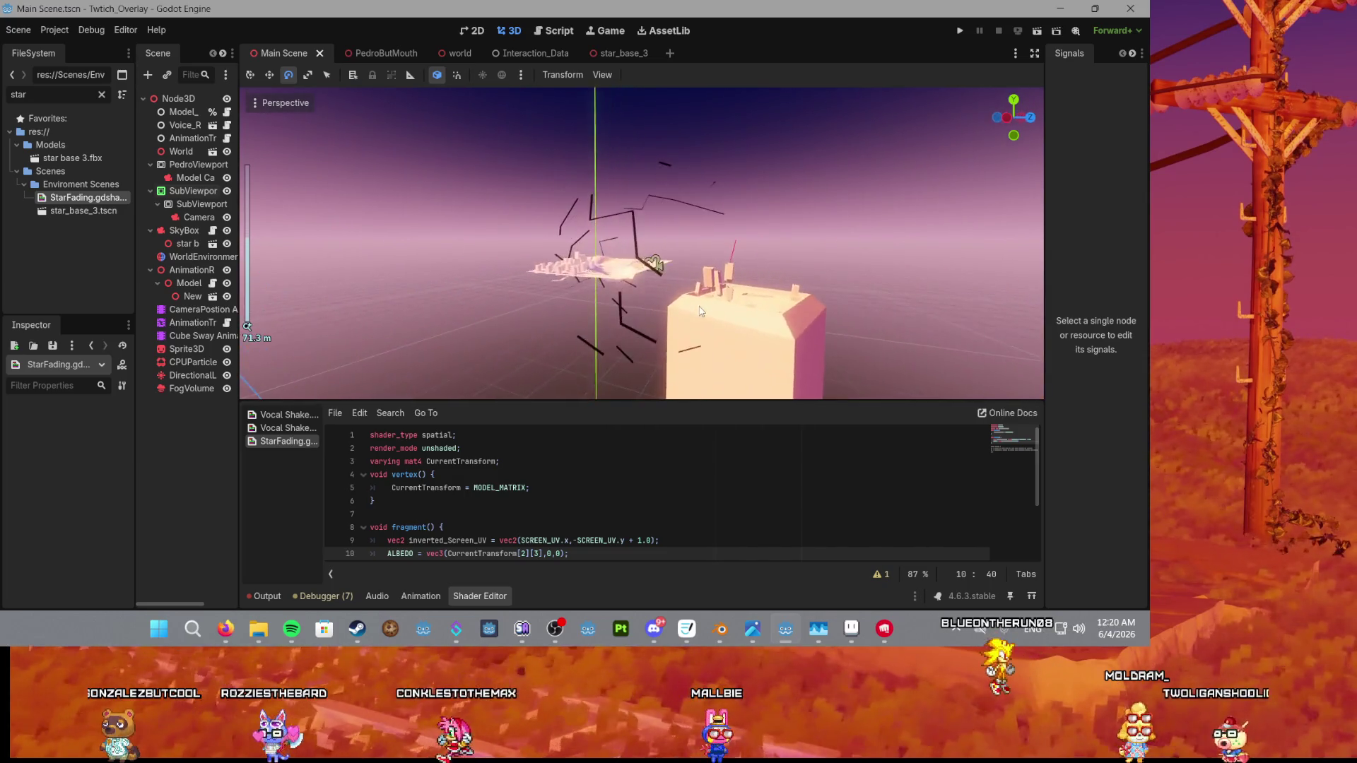
pyautogui.press('BackSpace')
pyautogui.write('0')
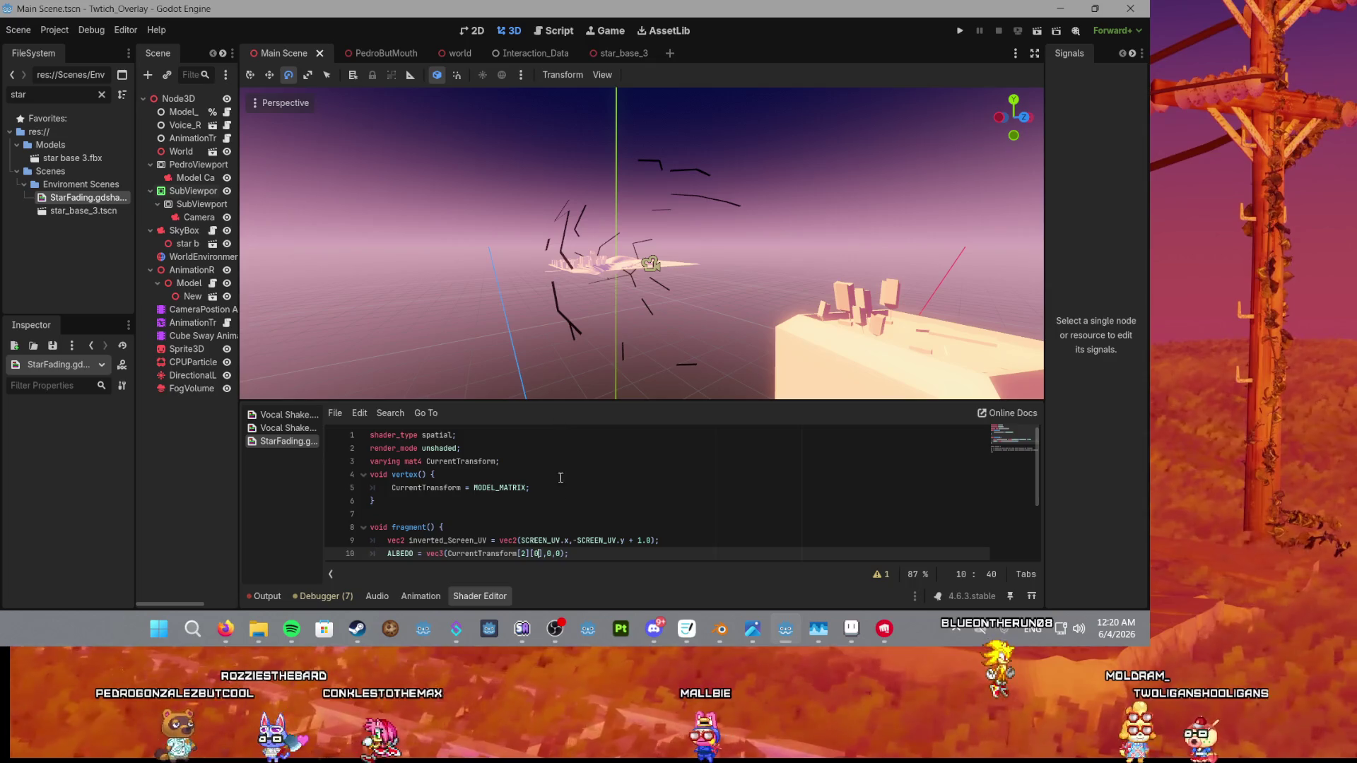
# Try transform elements [1][1] and [1][2] for the red channel.
pyautogui.click(527, 553)
pyautogui.press('BackSpace')
pyautogui.write('1')
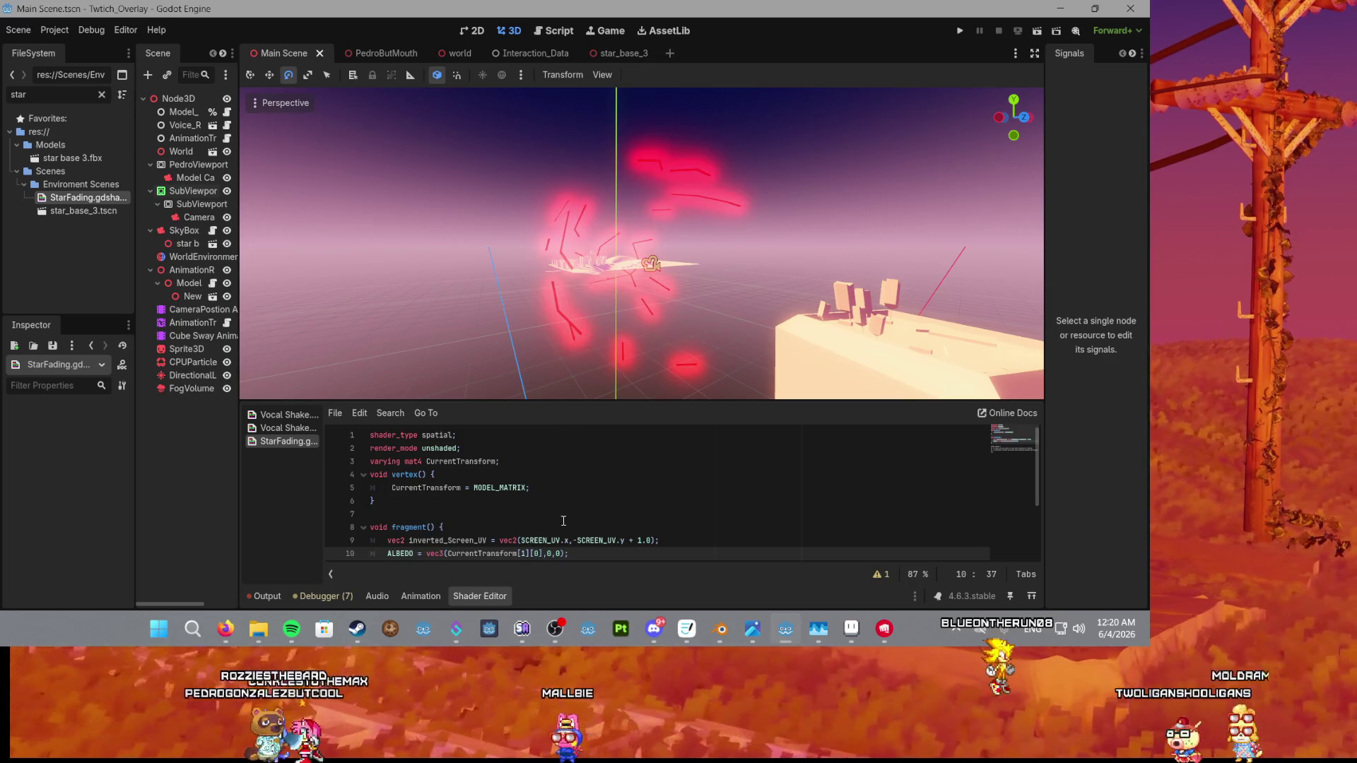
pyautogui.click(539, 554)
pyautogui.press('BackSpace')
pyautogui.write('1')
pyautogui.press('BackSpace')
pyautogui.write('2')
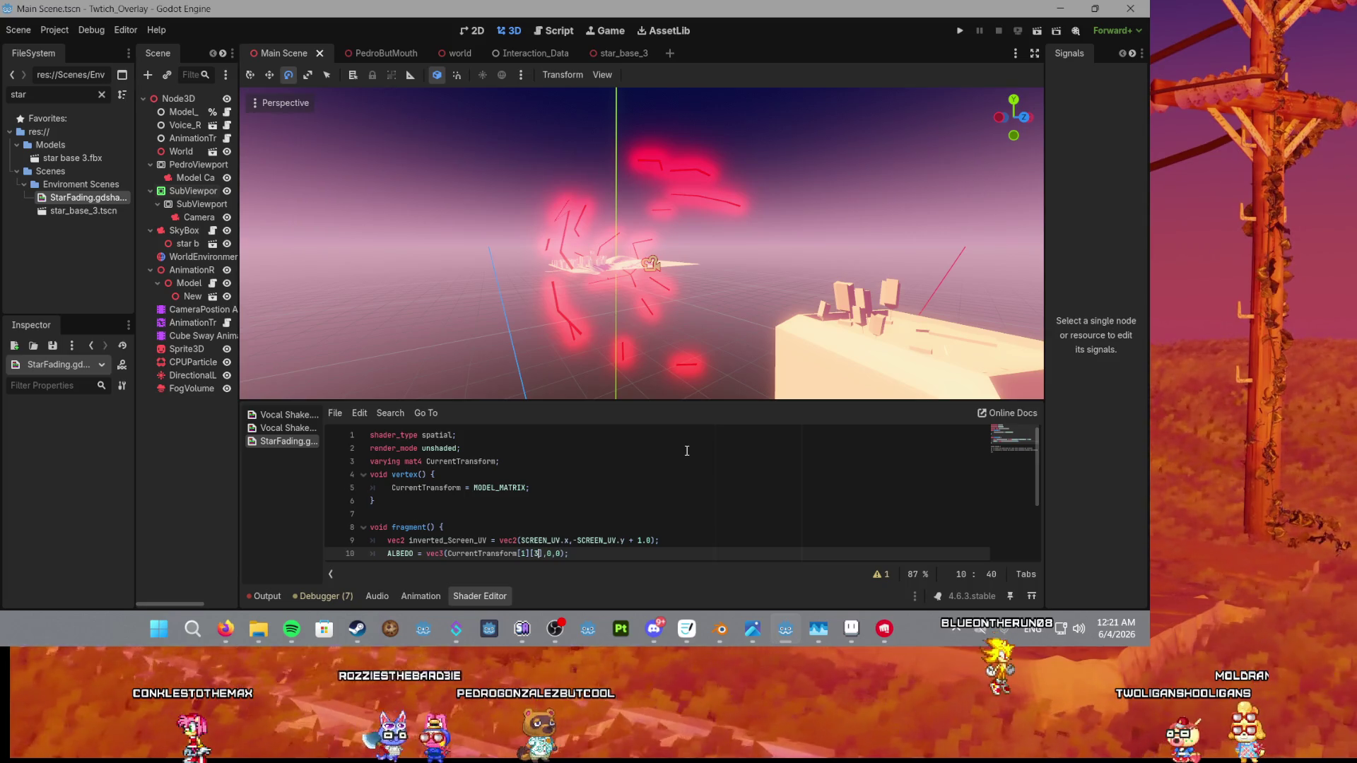
# Step through elements [0][0], [0][1], [0][2] and finally settle on [0][3].
pyautogui.click(527, 553)
pyautogui.press('BackSpace')
pyautogui.write('0')
pyautogui.click(539, 553)
pyautogui.press('BackSpace')
pyautogui.write('0')
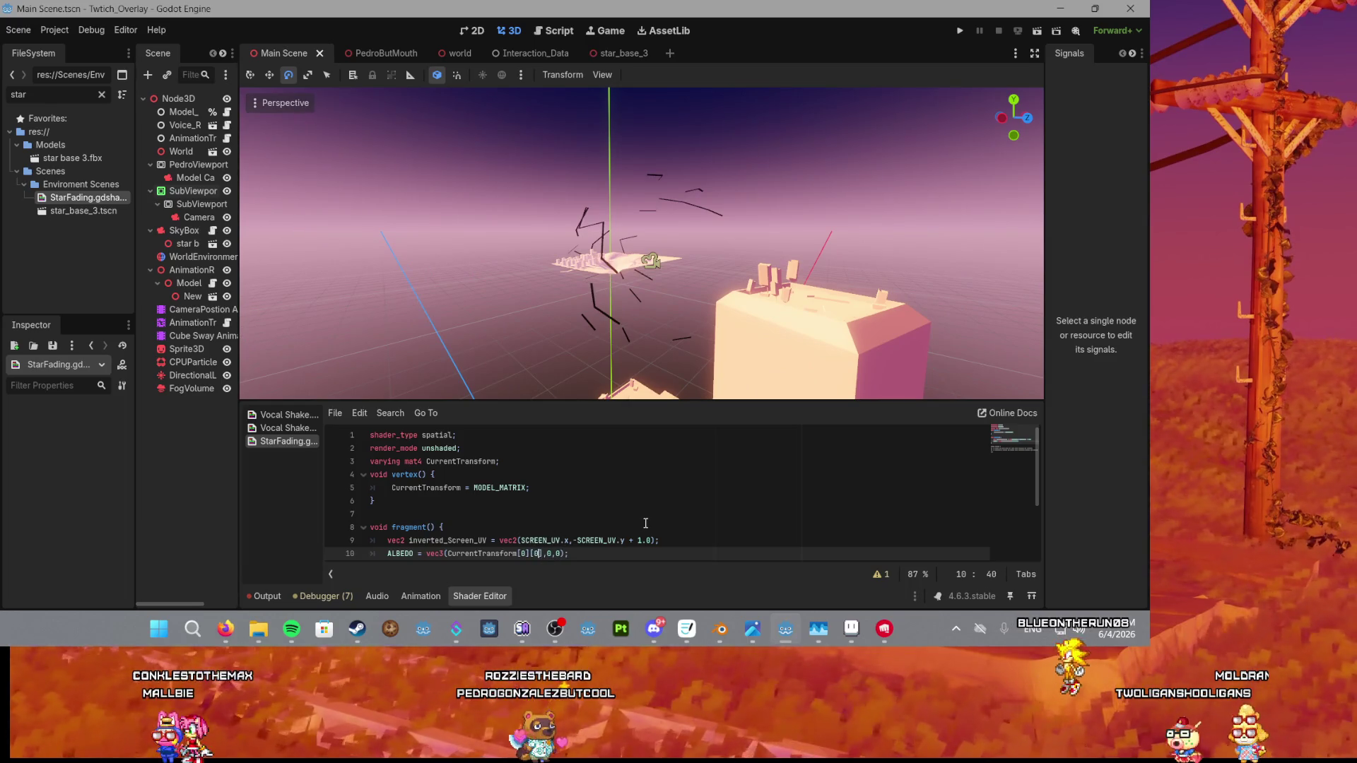
pyautogui.press('BackSpace')
pyautogui.write('1')
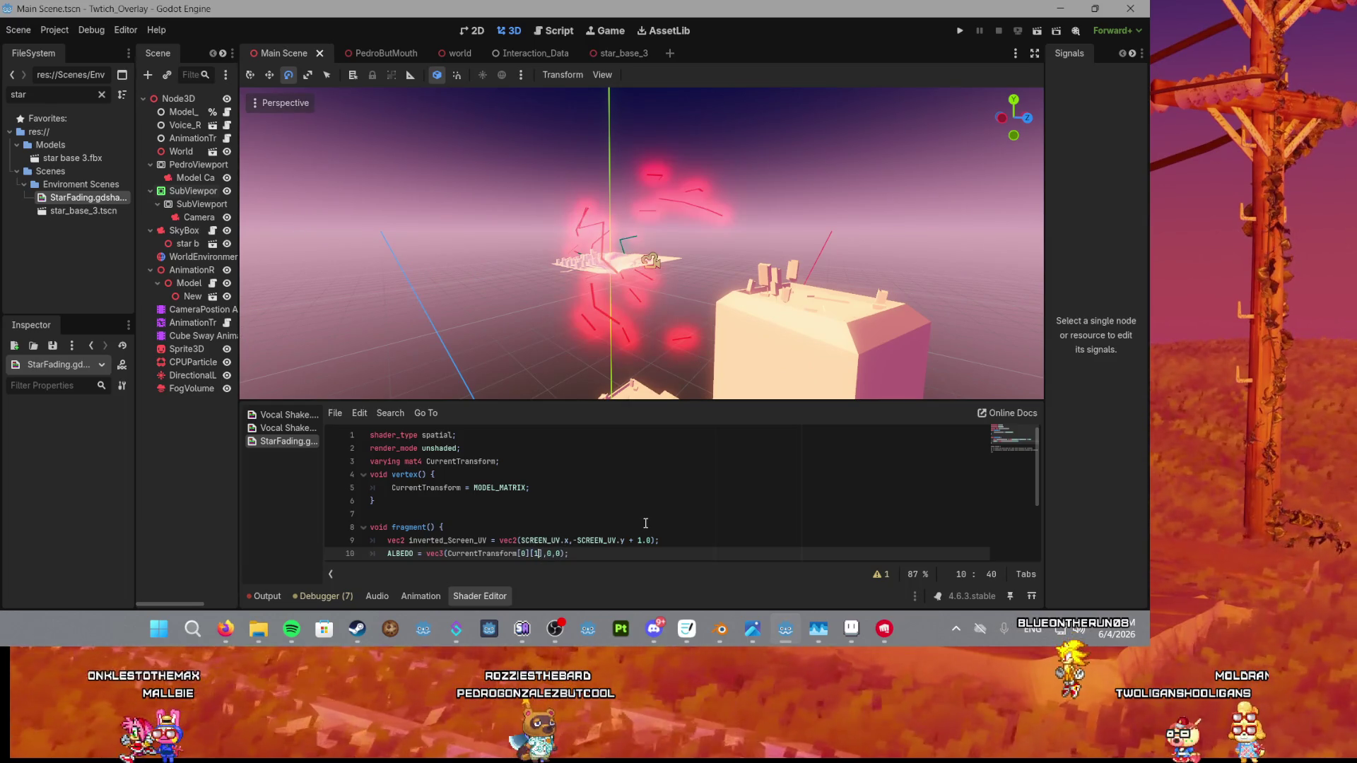
pyautogui.press('BackSpace')
pyautogui.write('2')
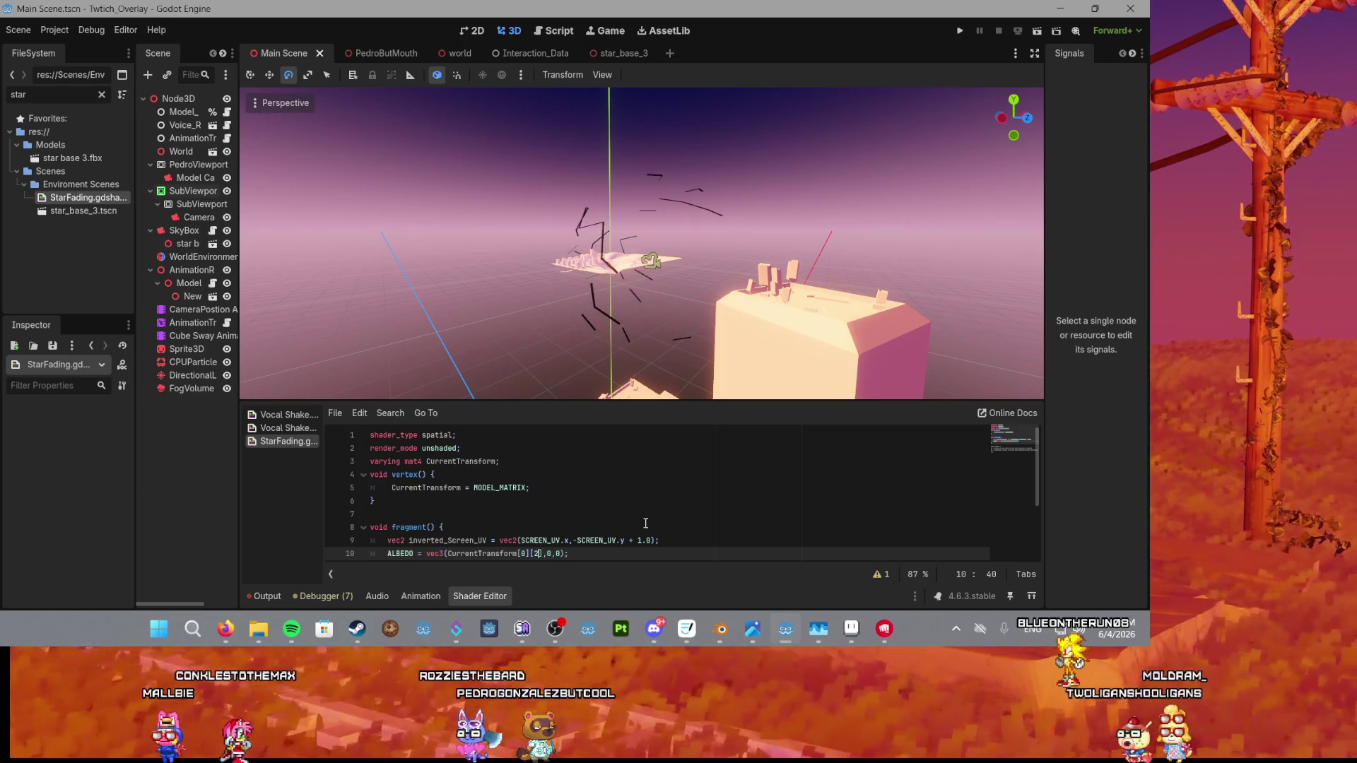
pyautogui.write('3')
pyautogui.press('BackSpace')
pyautogui.press('BackSpace')
pyautogui.write('3')
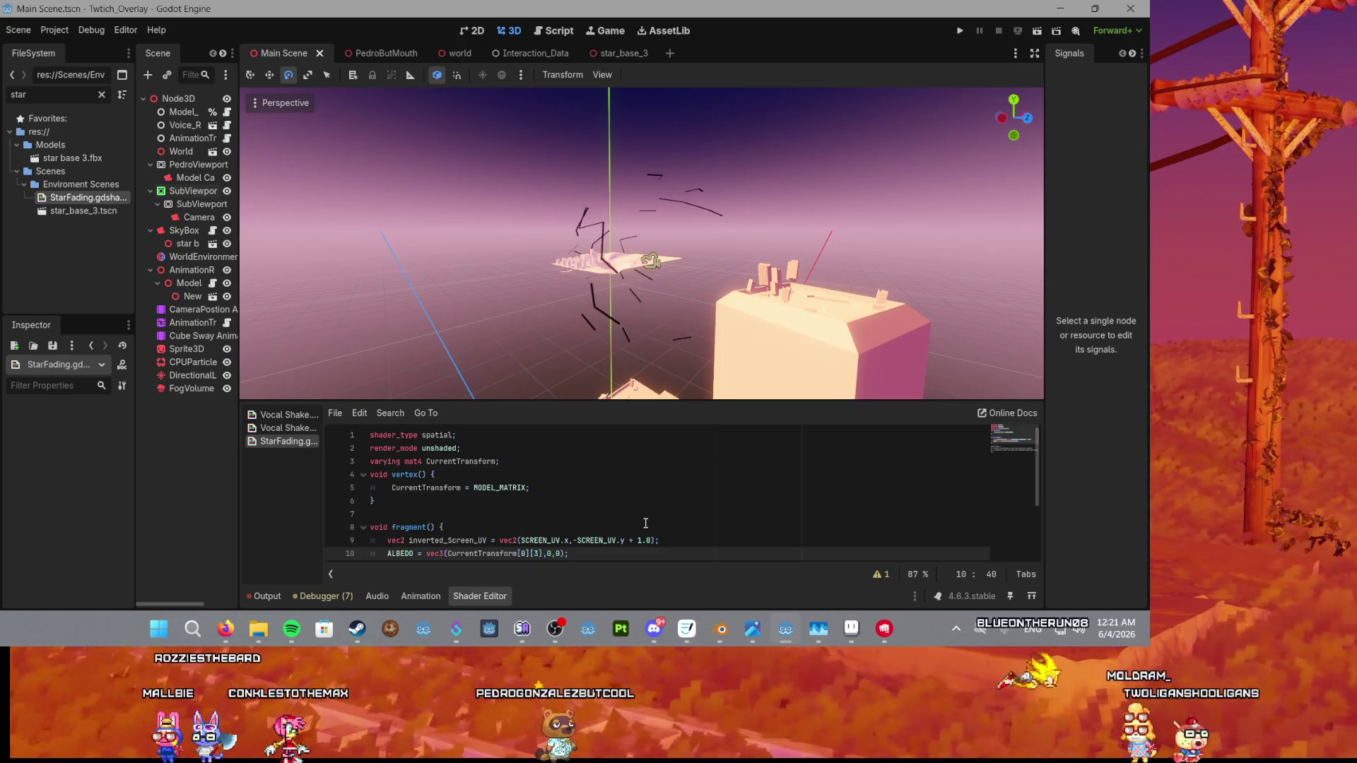
pyautogui.scroll(-3, 622, 249)
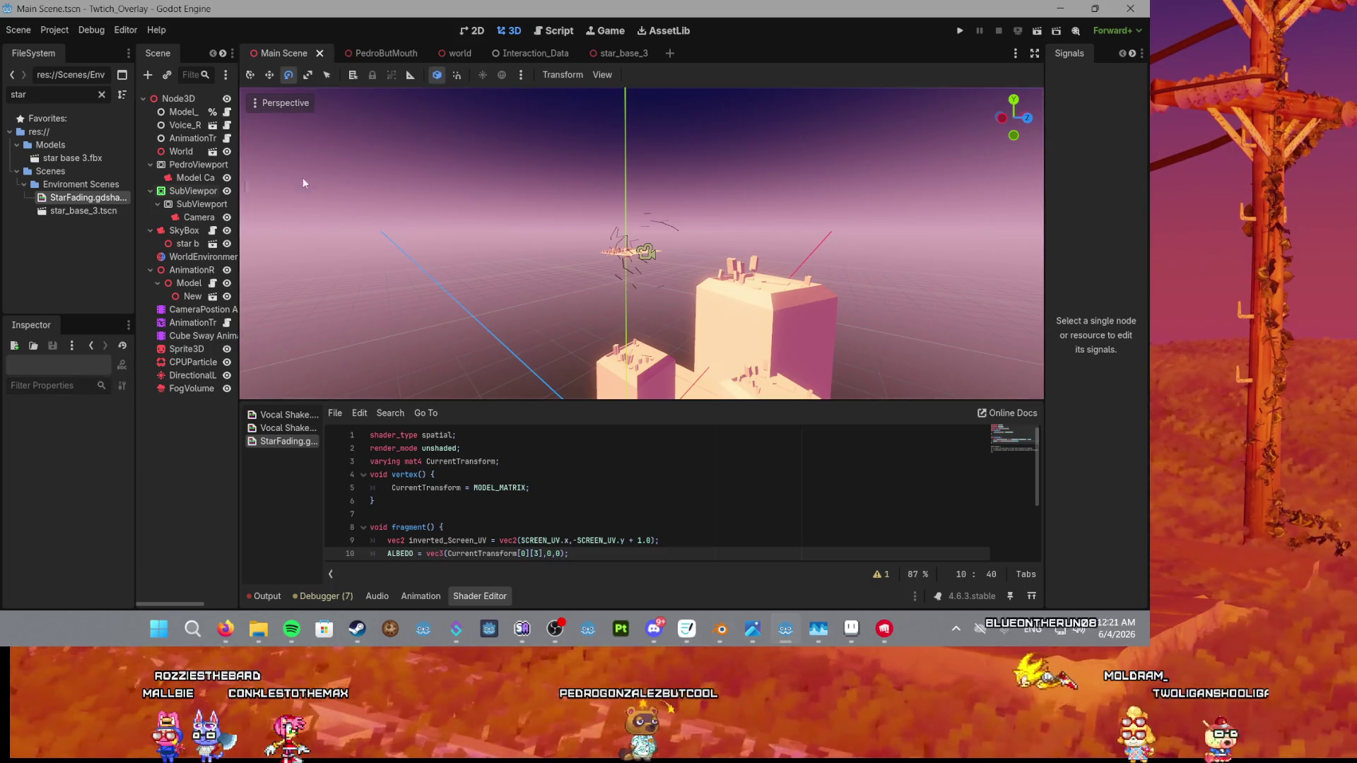
# Check the Camera node, then change line 10 to read CurrentTransform[1][1].
pyautogui.click(196, 217)
pyautogui.scroll(2, 438, 269)
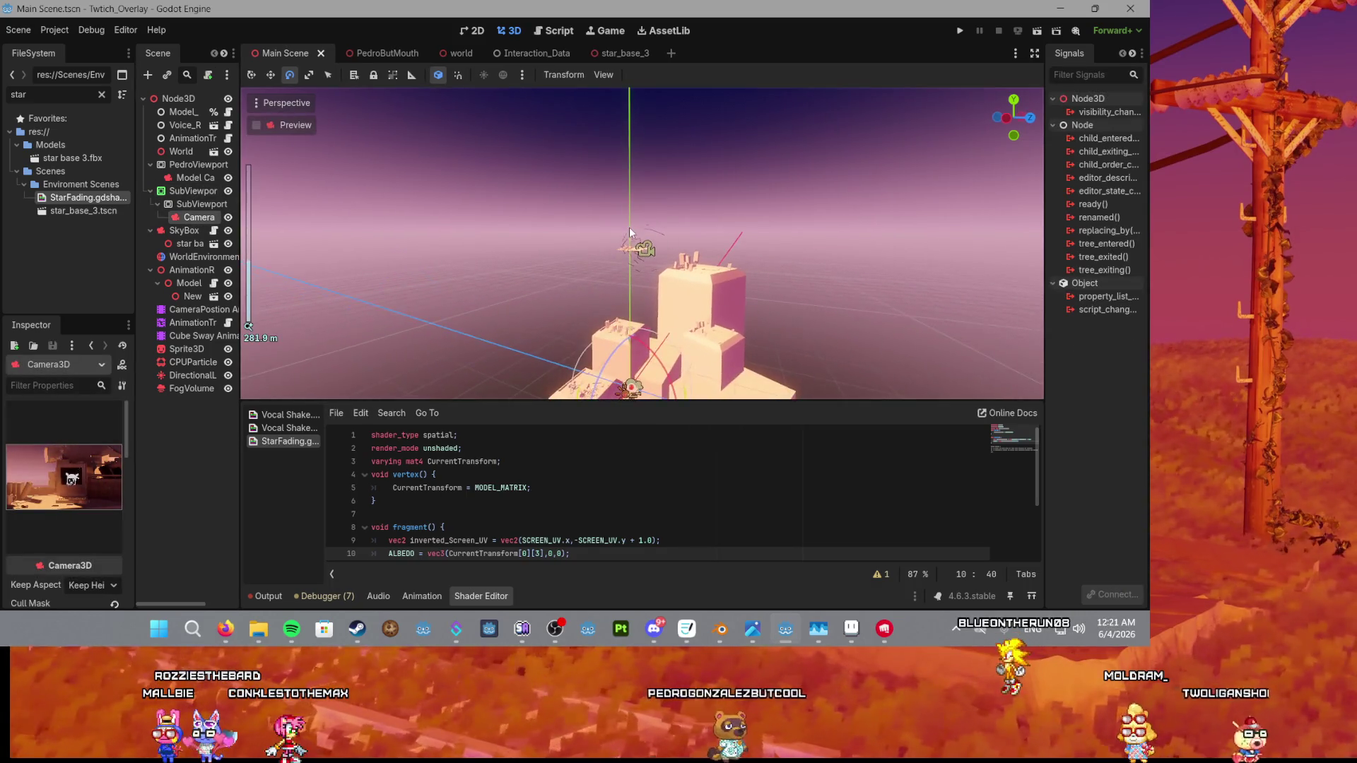
pyautogui.click(453, 212)
pyautogui.doubleClick(535, 553)
pyautogui.write('1')
pyautogui.doubleClick(523, 554)
pyautogui.write('1')
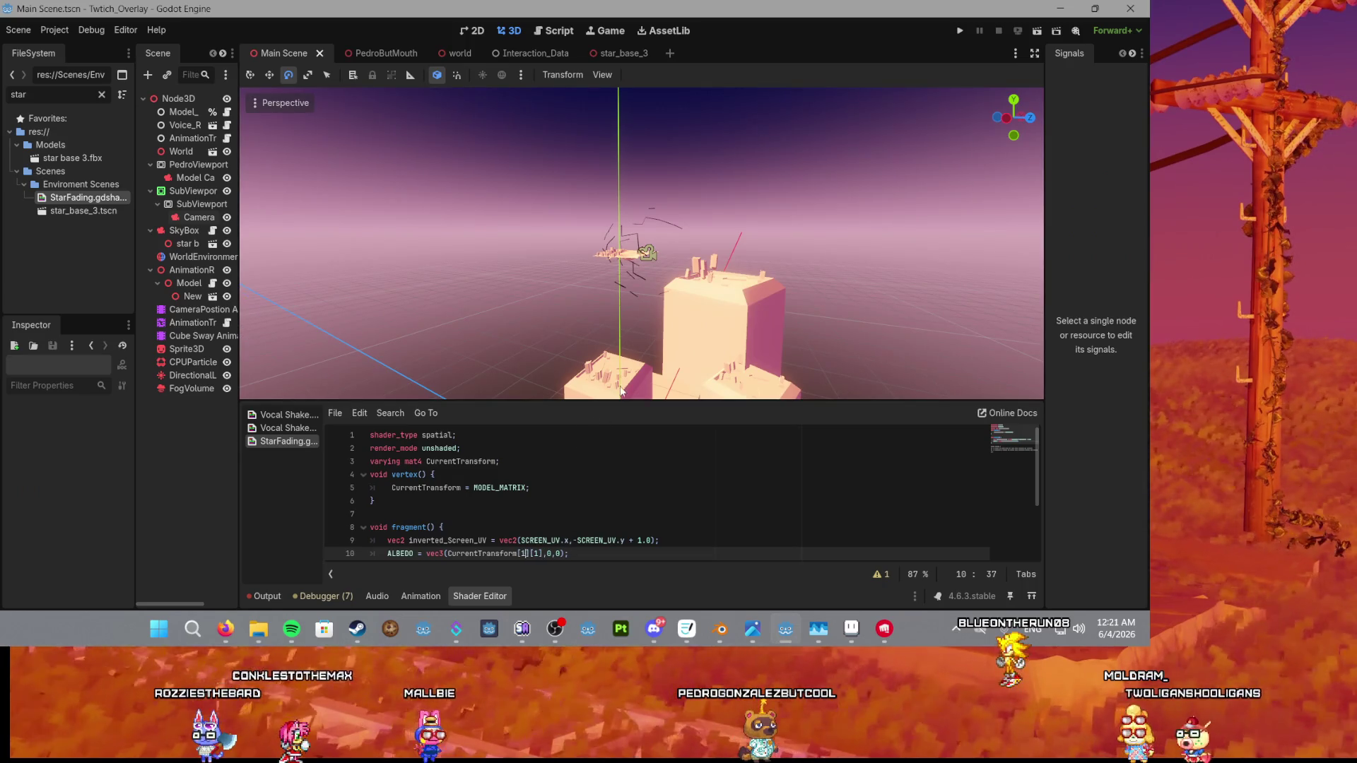
# Select star base 3 and move it down onto the building with the move tool.
pyautogui.scroll(2, 297, 256)
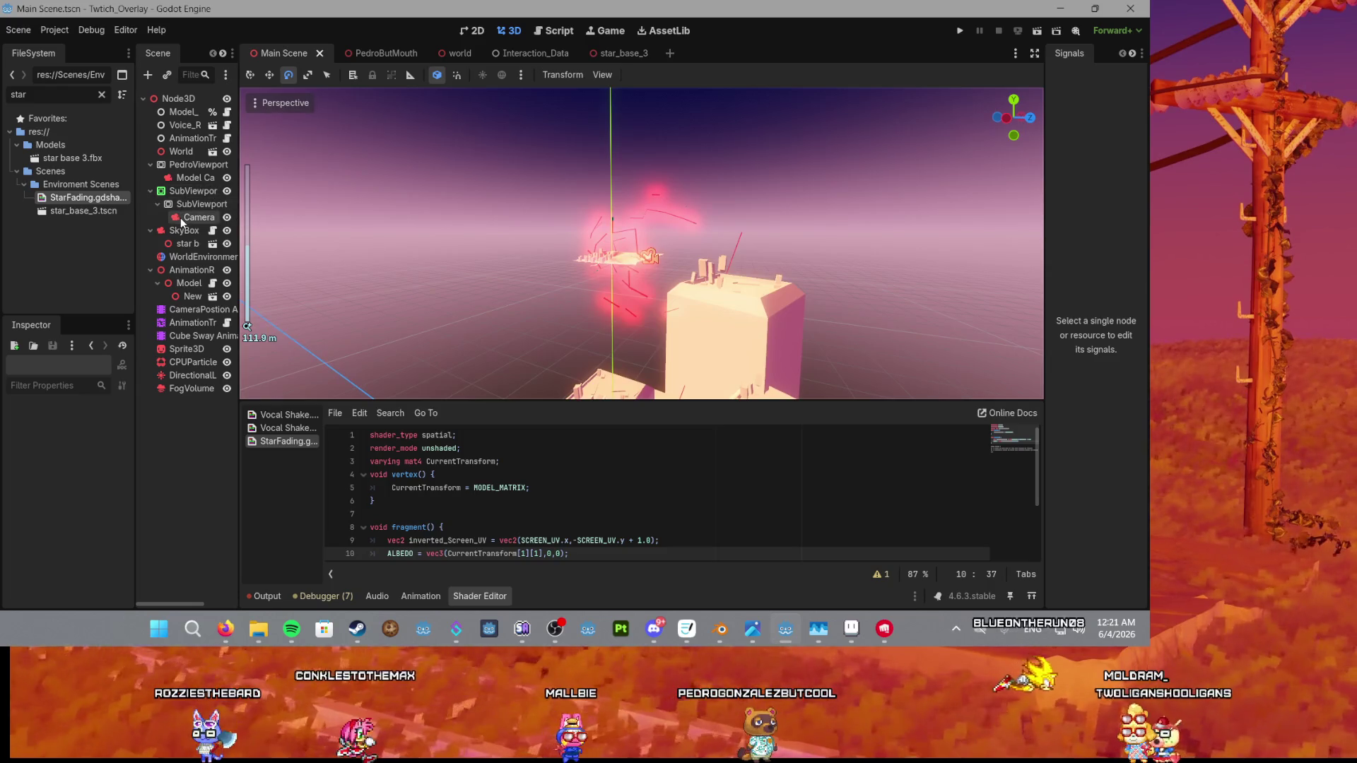
pyautogui.click(185, 243)
pyautogui.scroll(-3, 611, 247)
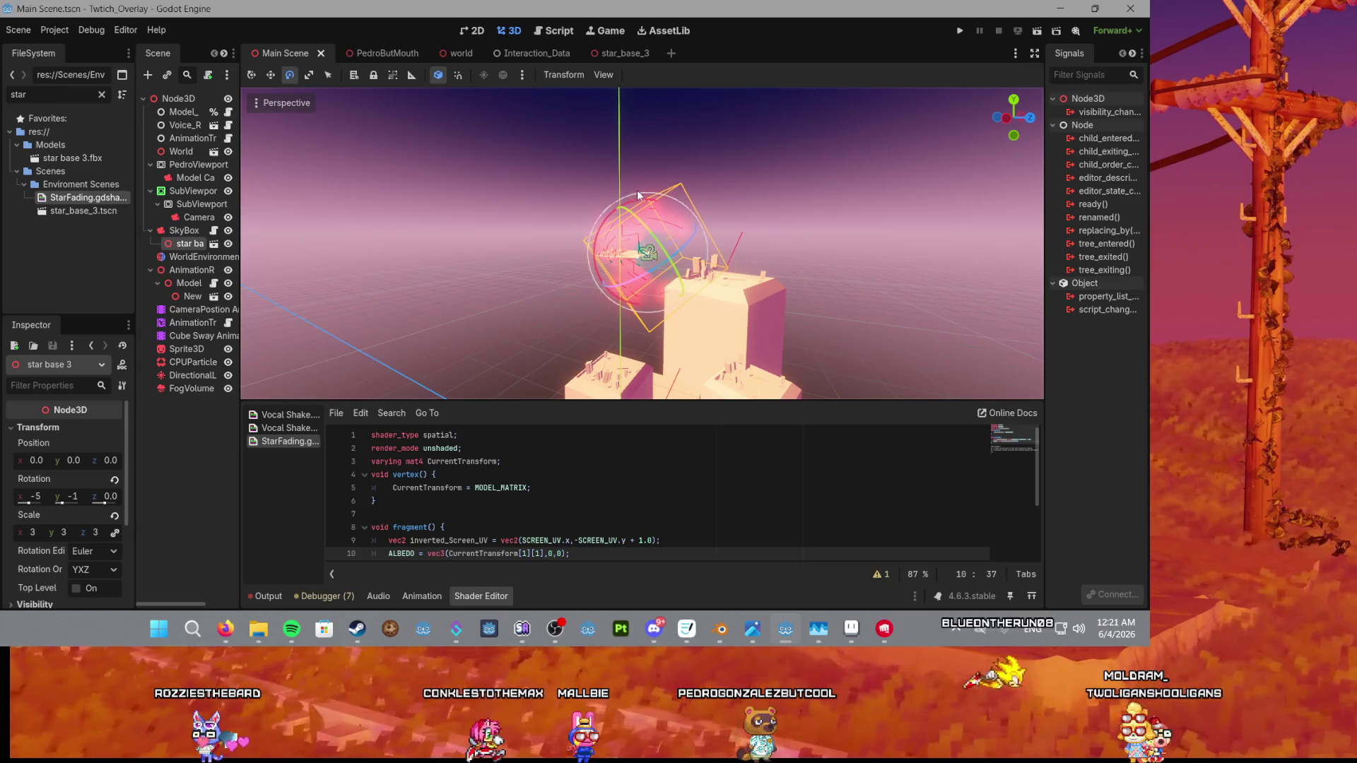
pyautogui.press('w')
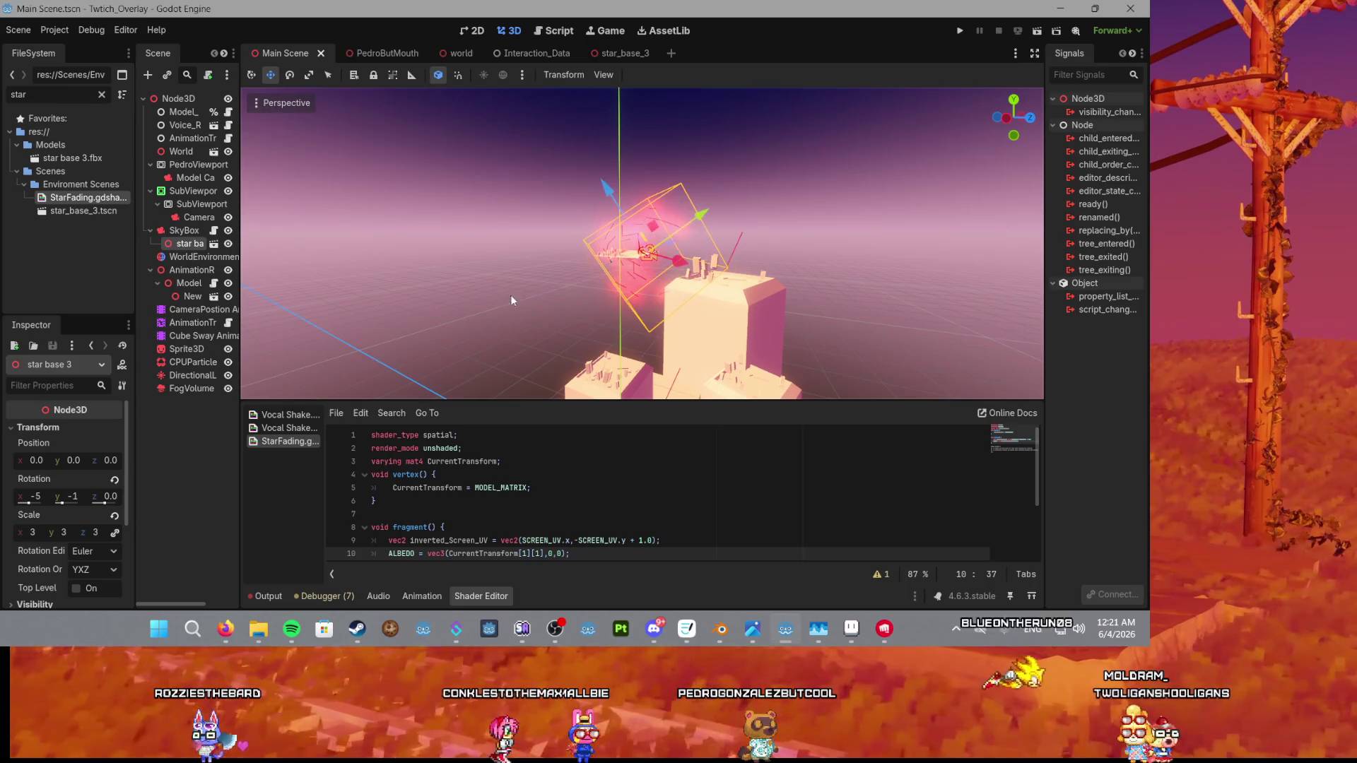
pyautogui.moveTo(625, 183); pyautogui.dragTo(613, 98)
pyautogui.scroll(-2, 613, 253)
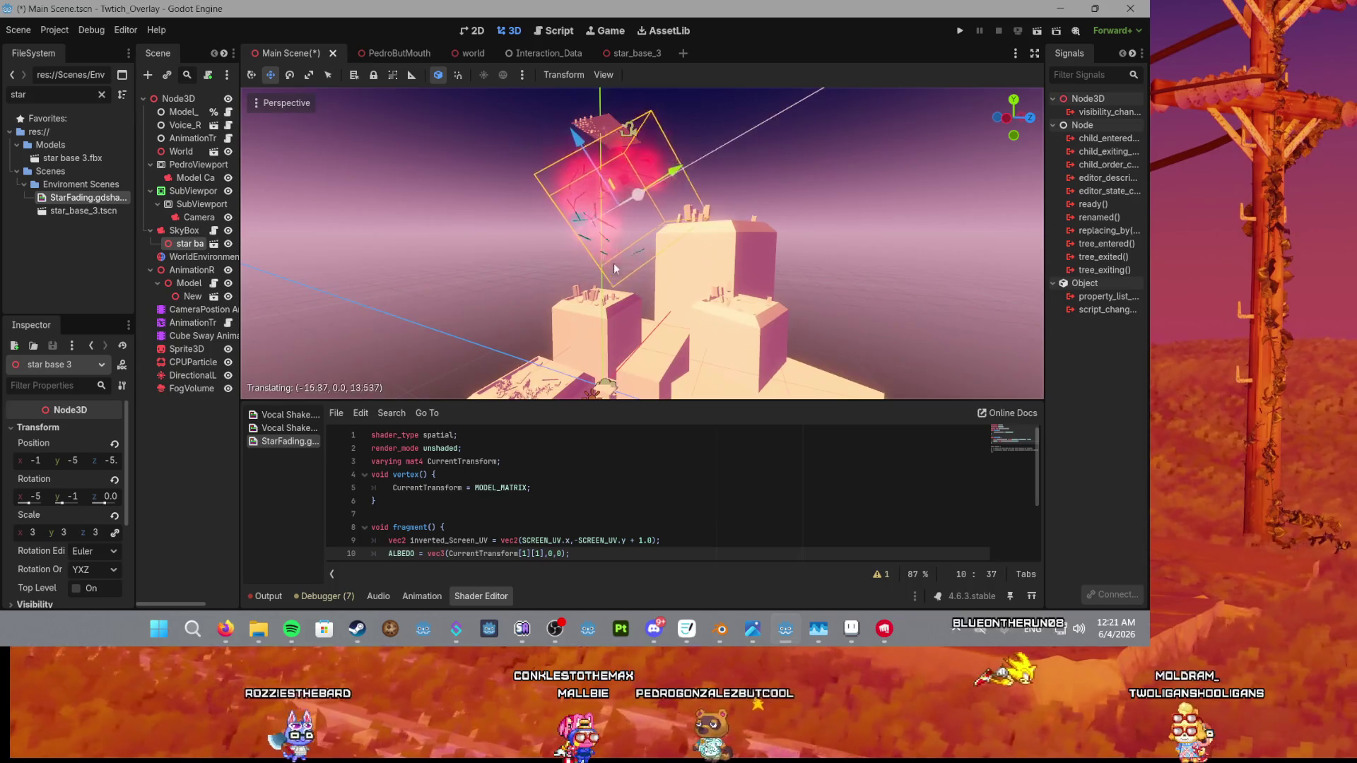
pyautogui.moveTo(669, 210)
pyautogui.mouseDown()
pyautogui.moveTo(636, 227)
pyautogui.moveTo(632, 216)
pyautogui.moveTo(627, 302)
pyautogui.mouseUp()
pyautogui.scroll(5, 628, 246)
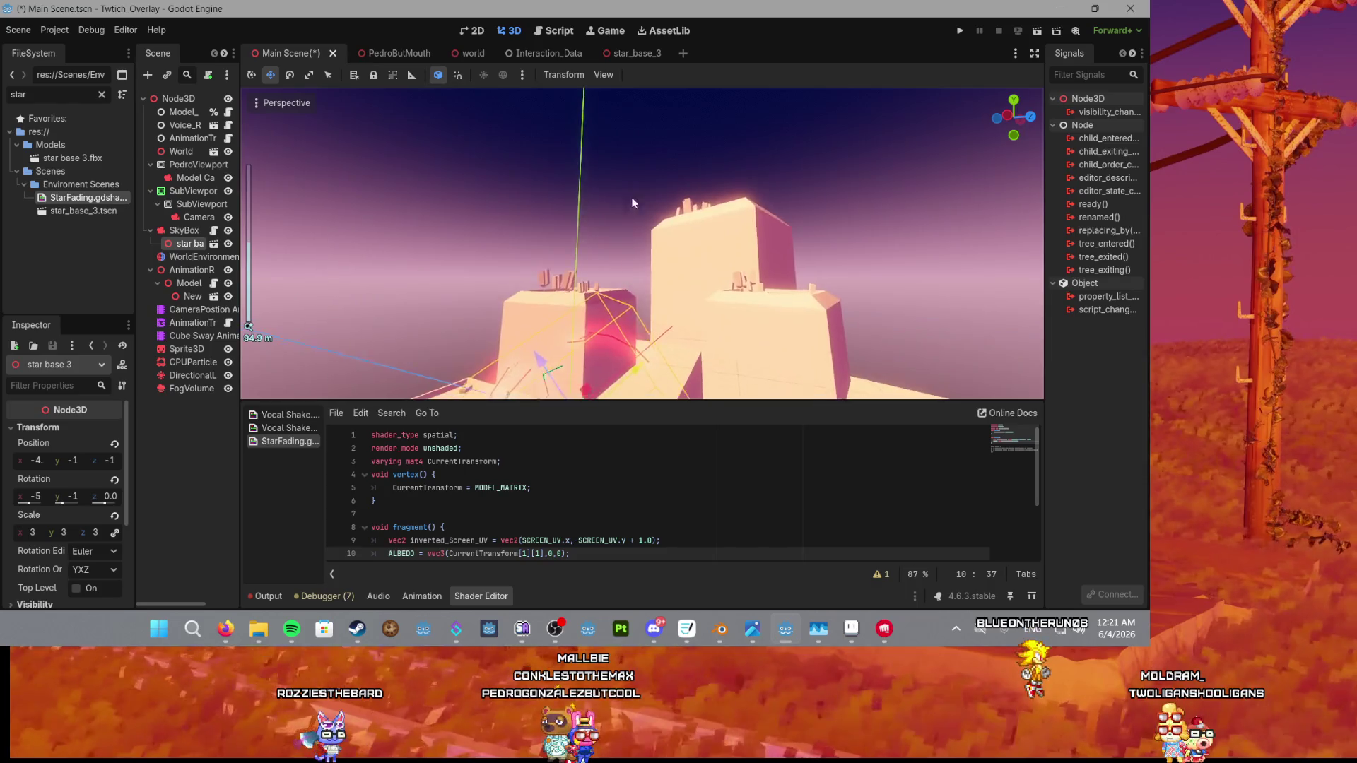
pyautogui.scroll(2, 608, 212)
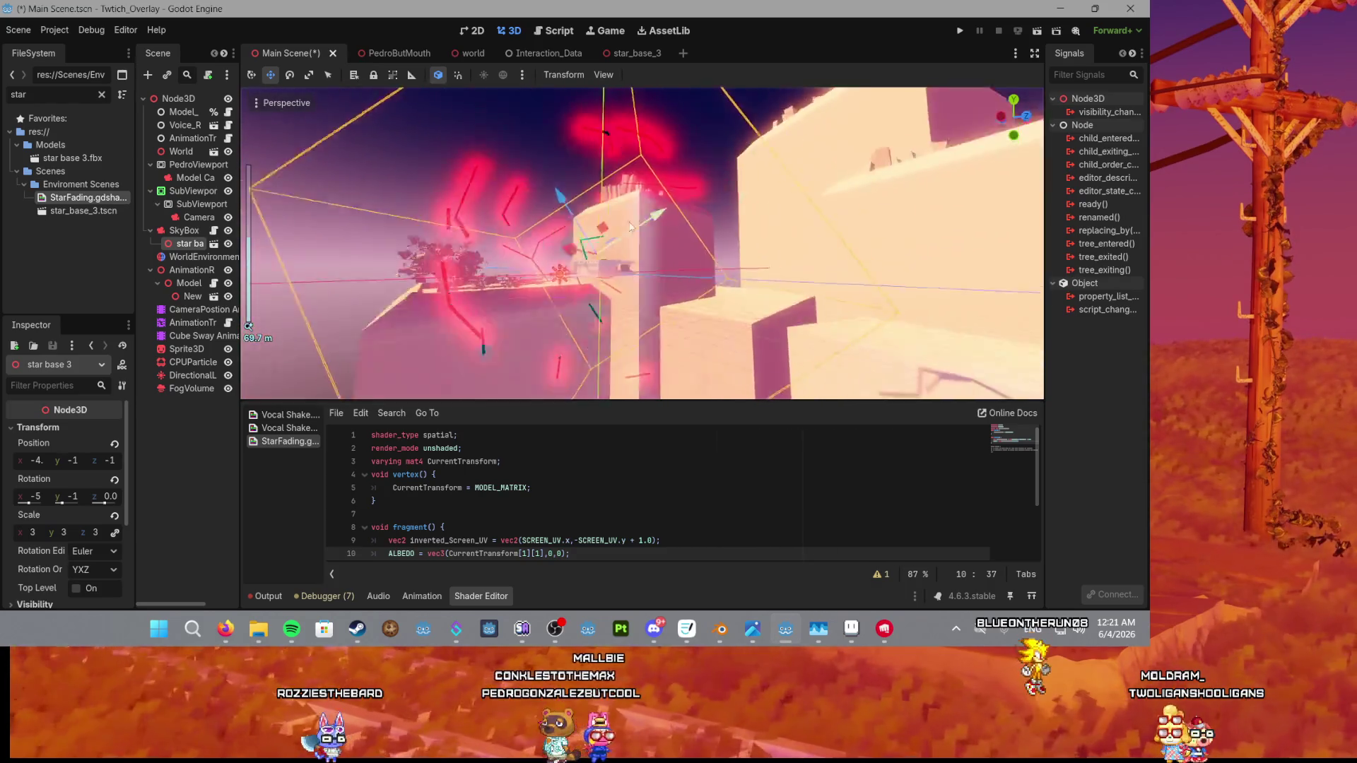
# Reset the ALBEDO matrix indices to [0][0], then try first indices 1, 2 and 3.
pyautogui.press('BackSpace')
pyautogui.write('0')
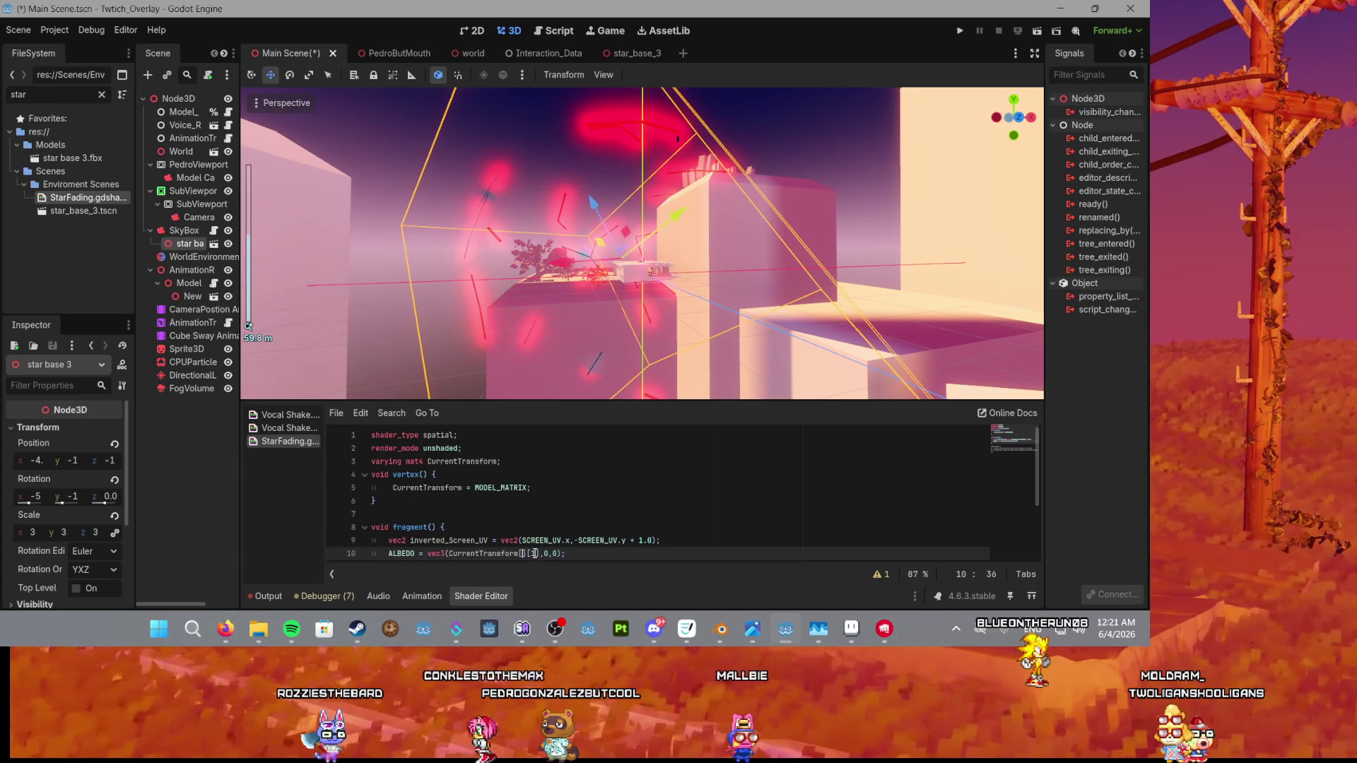
pyautogui.press('Right')
pyautogui.press('Right')
pyautogui.press('Right')
pyautogui.press('BackSpace')
pyautogui.write('0')
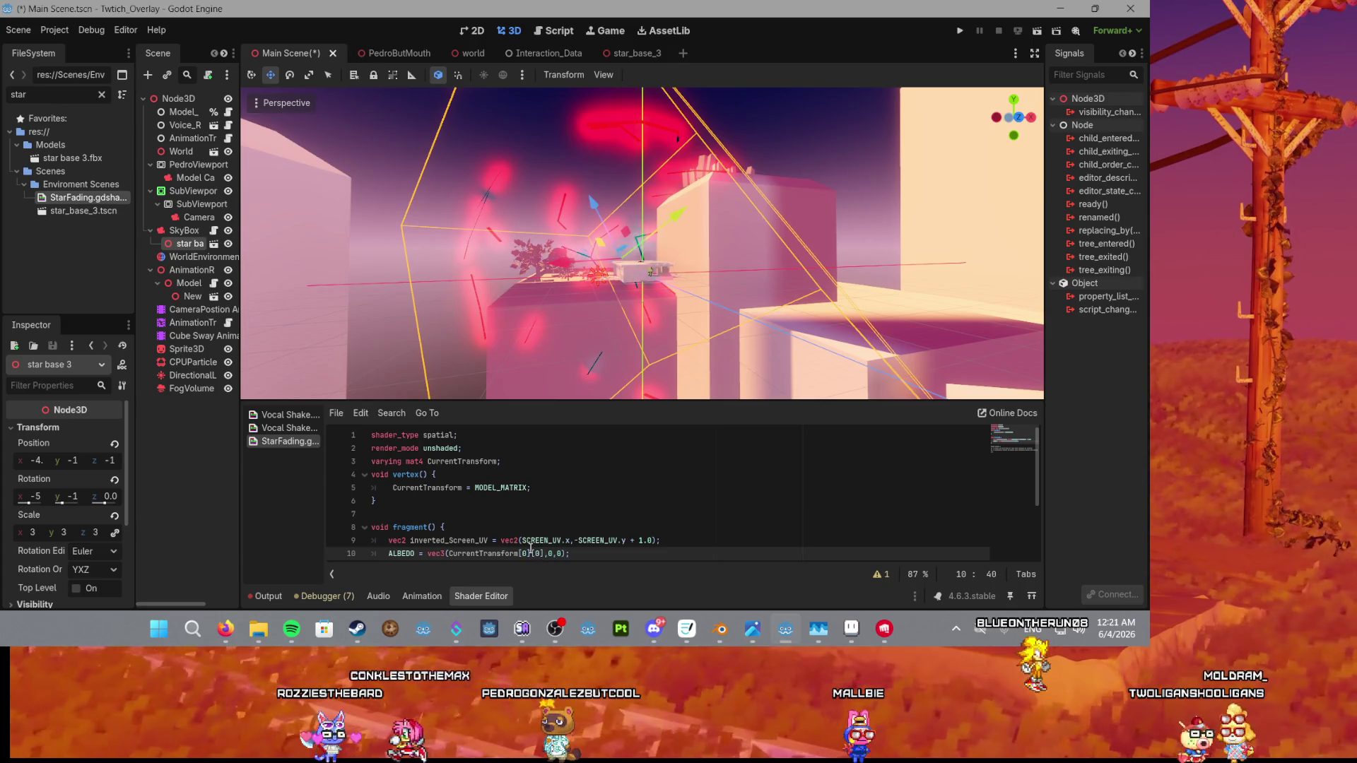
pyautogui.click(523, 553)
pyautogui.press('BackSpace')
pyautogui.write('1')
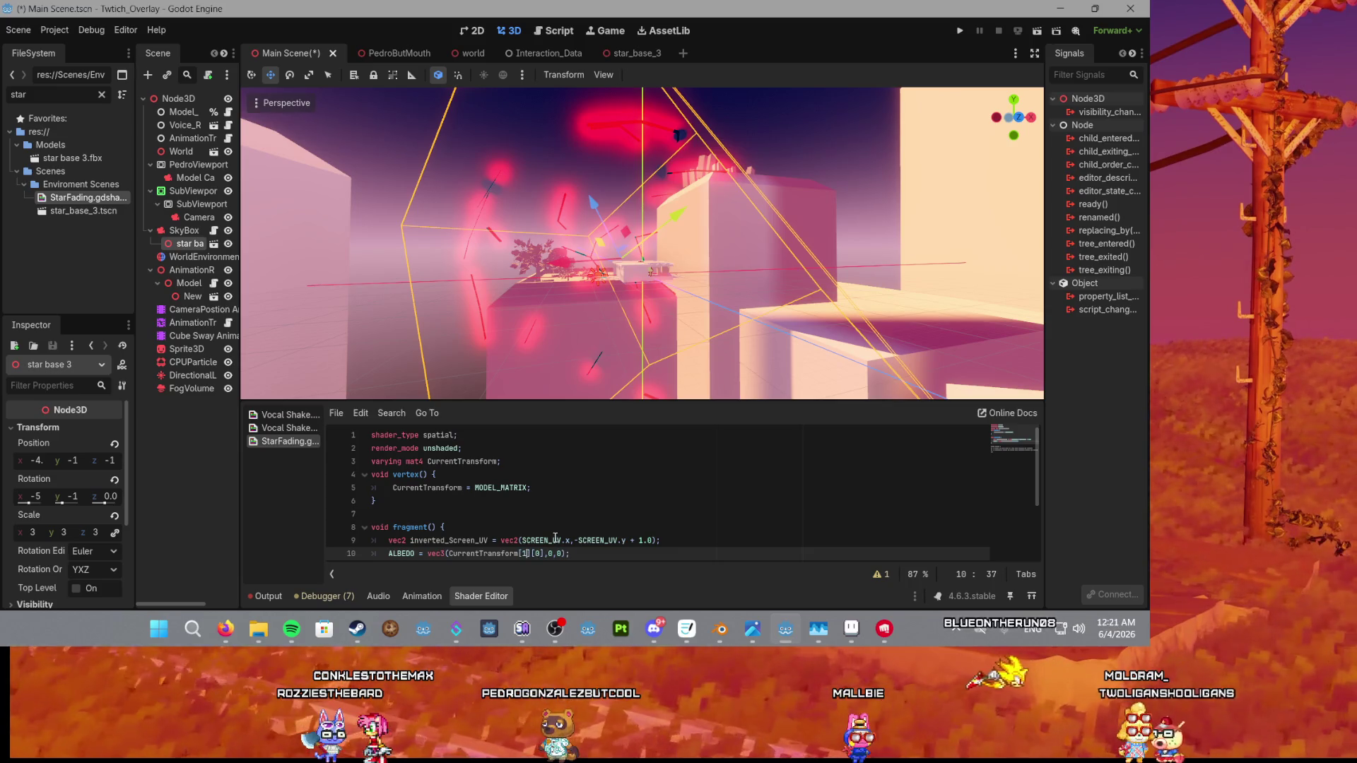
pyautogui.press('BackSpace')
pyautogui.write('2')
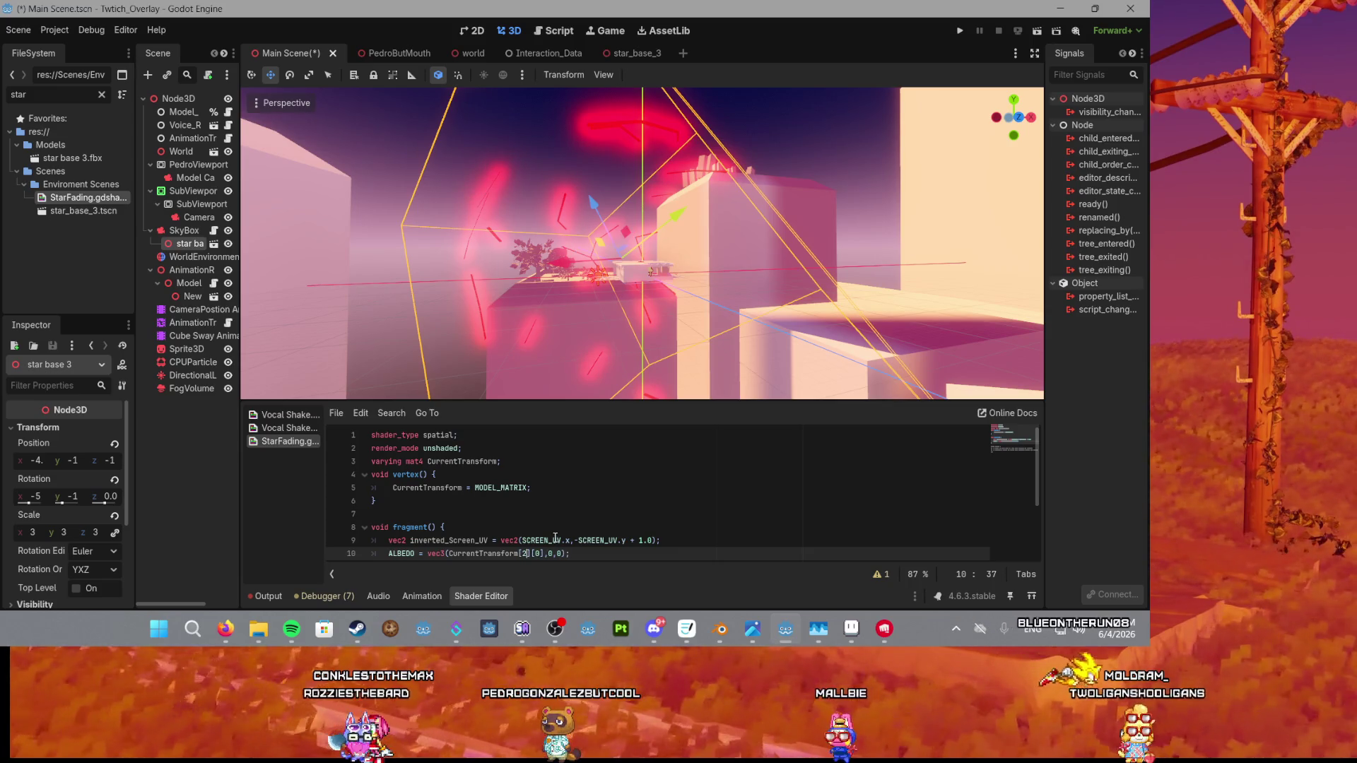
pyautogui.press('BackSpace')
pyautogui.write('3')
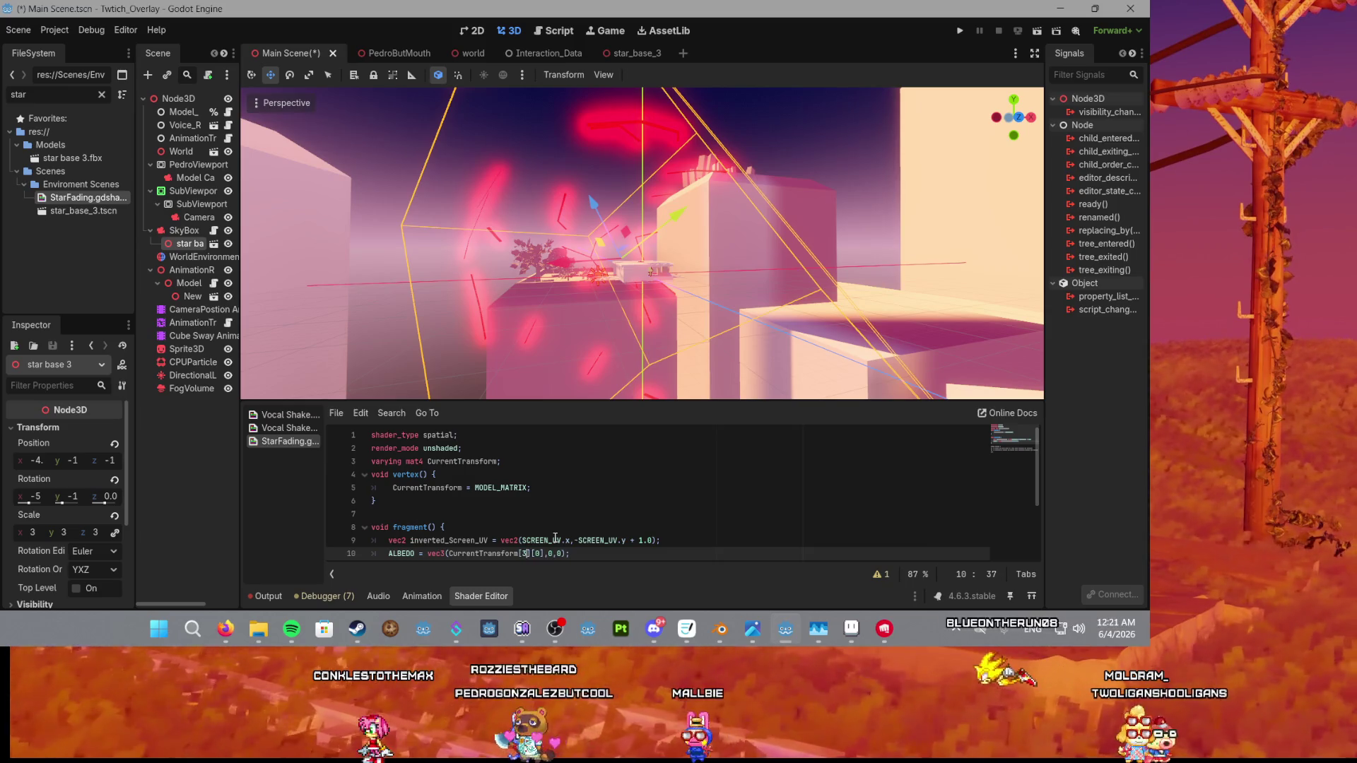
# Orbit around the star base to inspect the streak colour, then consult the web browser.
pyautogui.scroll(3, 523, 251)
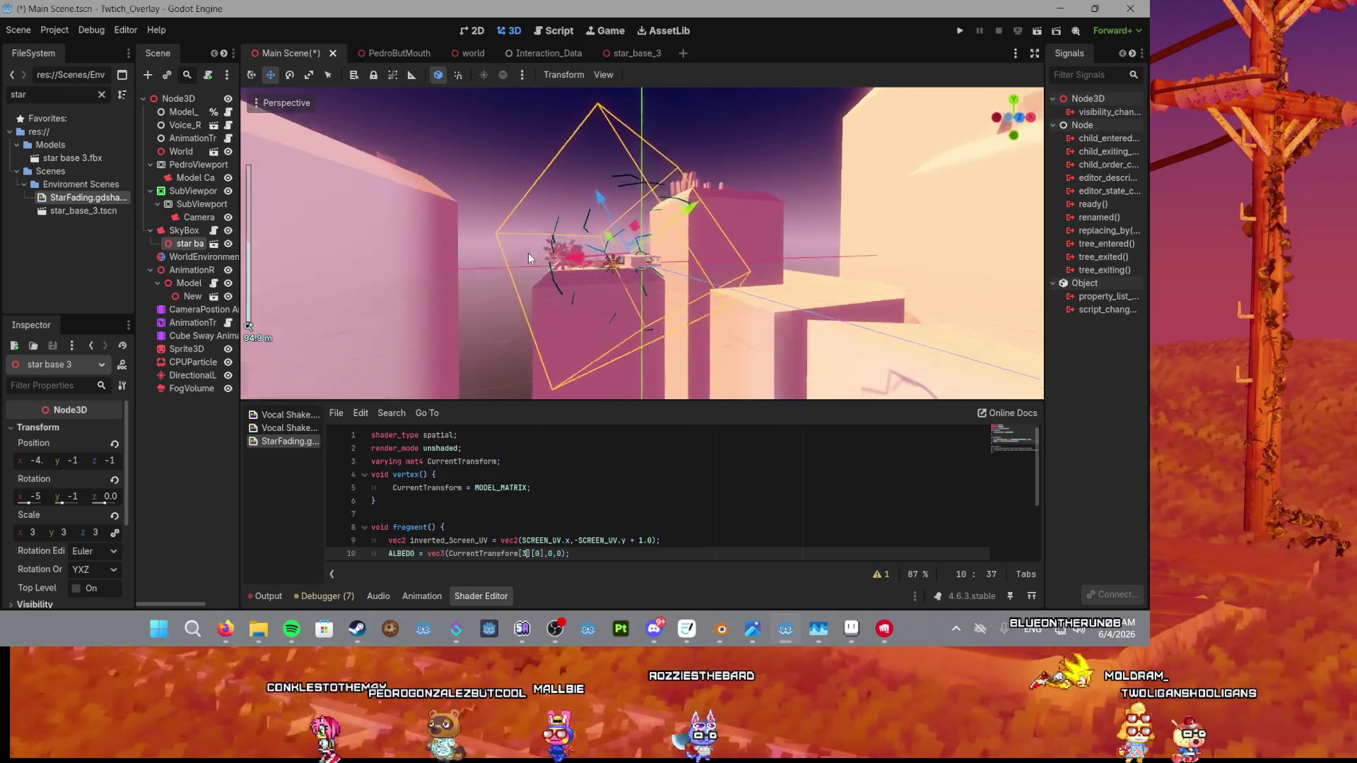
pyautogui.scroll(4, 528, 253)
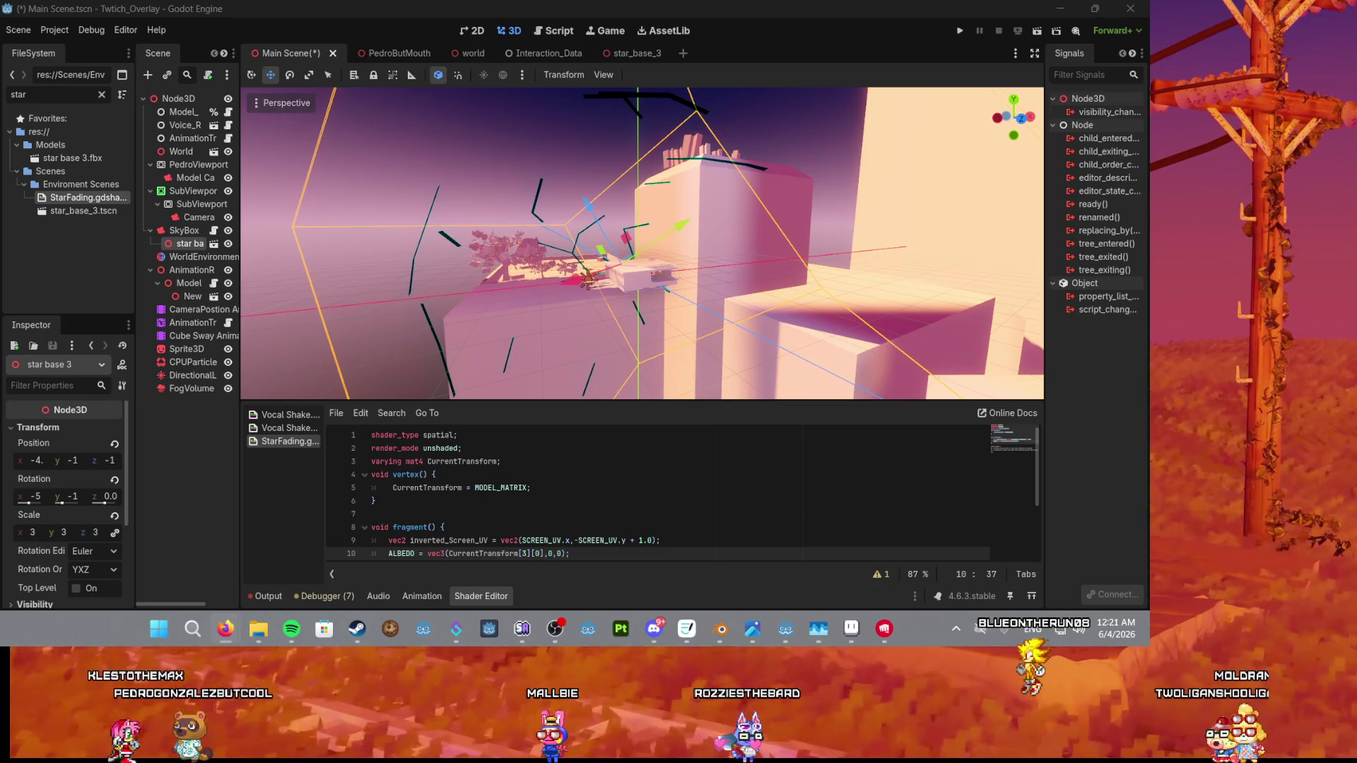
pyautogui.moveTo(608, 152)
pyautogui.mouseDown()
pyautogui.moveTo(524, 249)
pyautogui.moveTo(587, 379)
pyautogui.moveTo(587, 332)
pyautogui.mouseUp()
pyautogui.scroll(-2, 525, 249)
pyautogui.scroll(3, 566, 252)
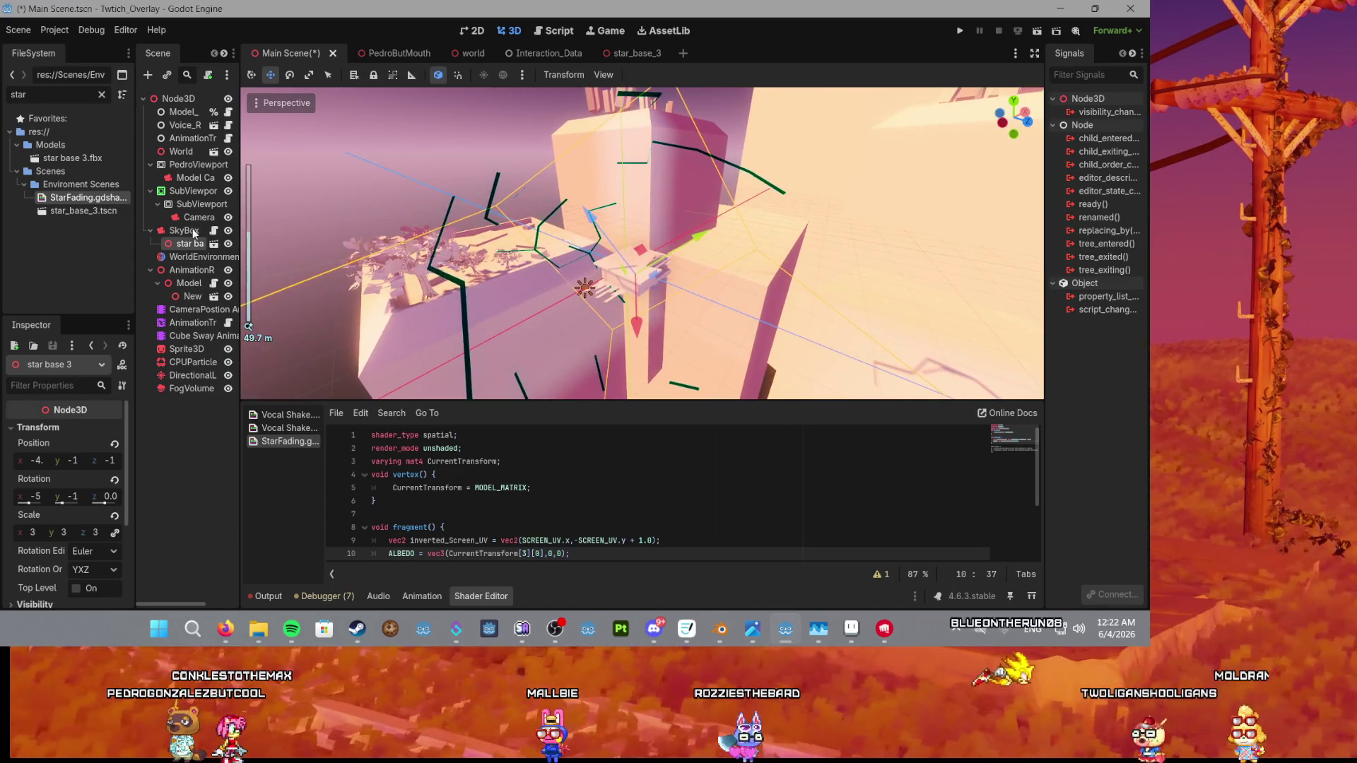
pyautogui.scroll(-2, 597, 347)
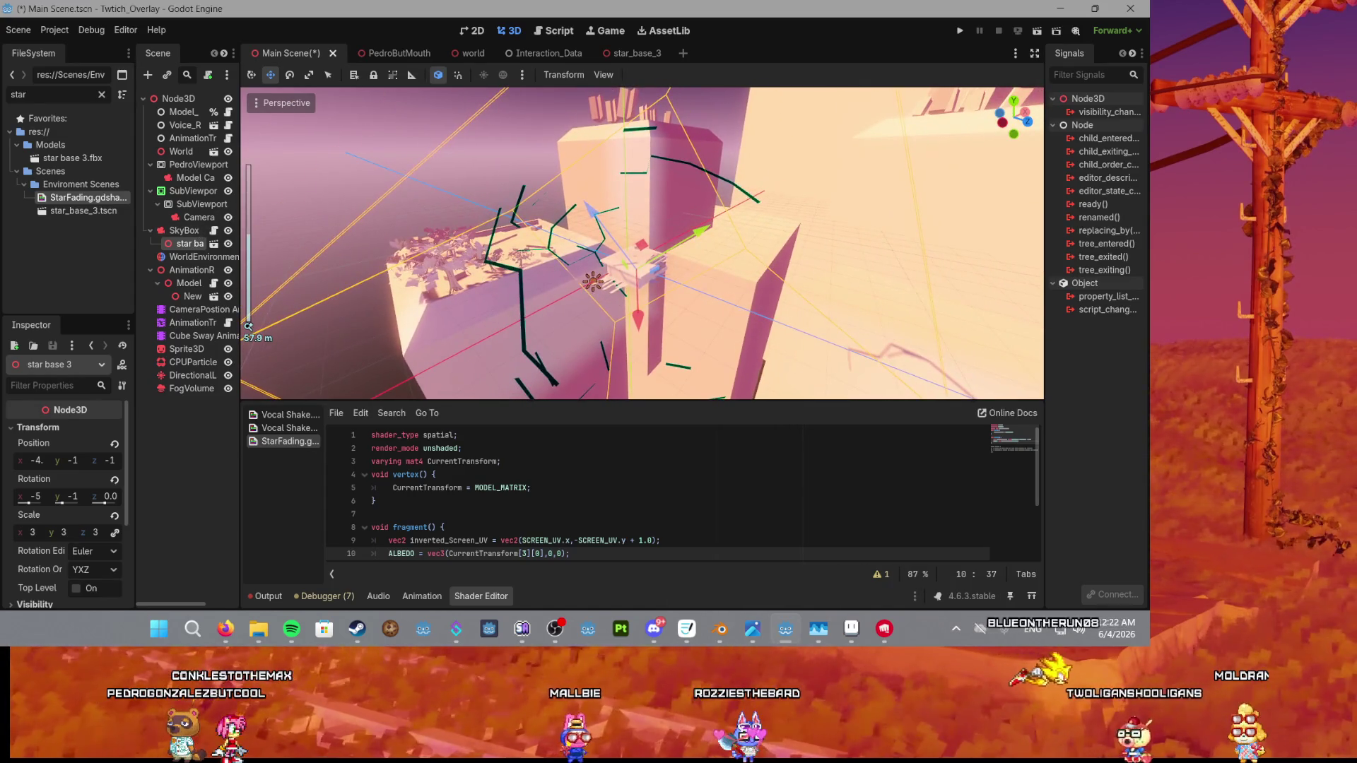
pyautogui.click(226, 629)
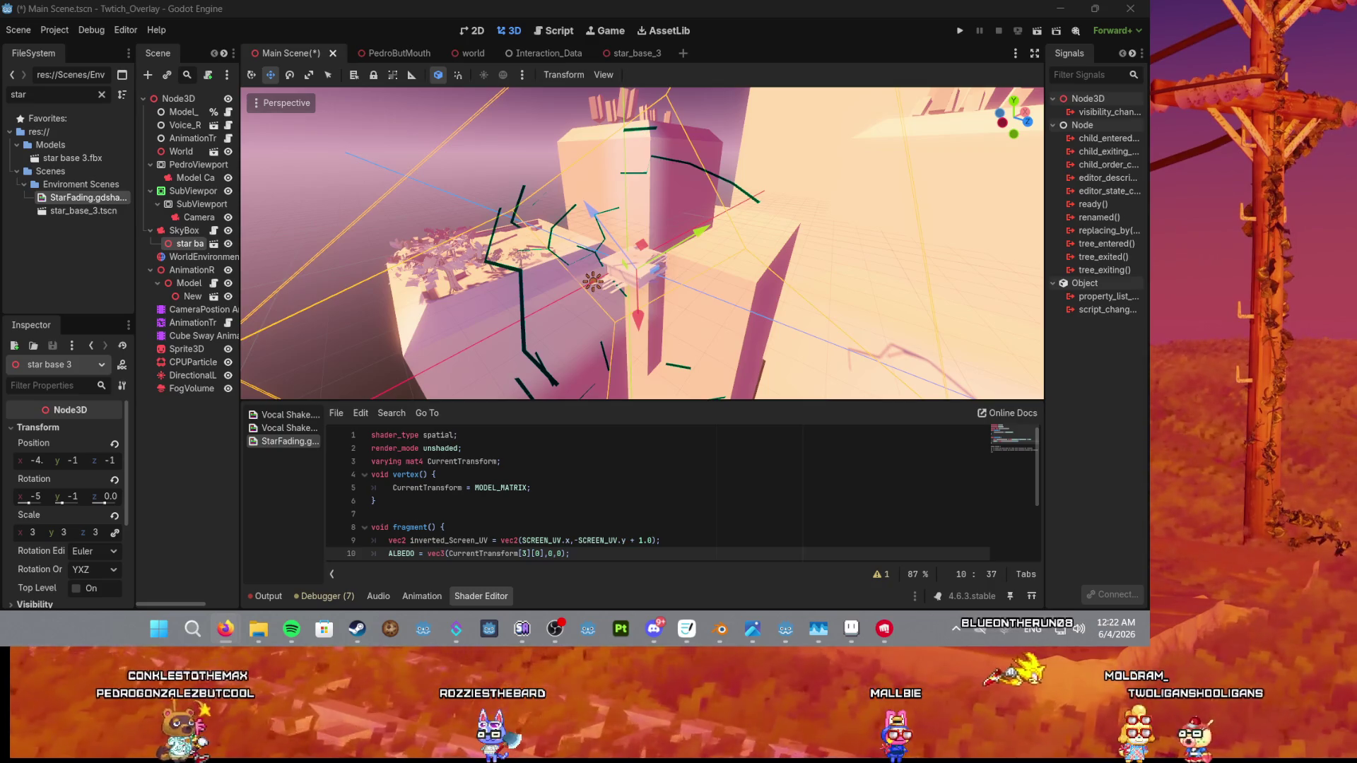
pyautogui.scroll(3, 599, 246)
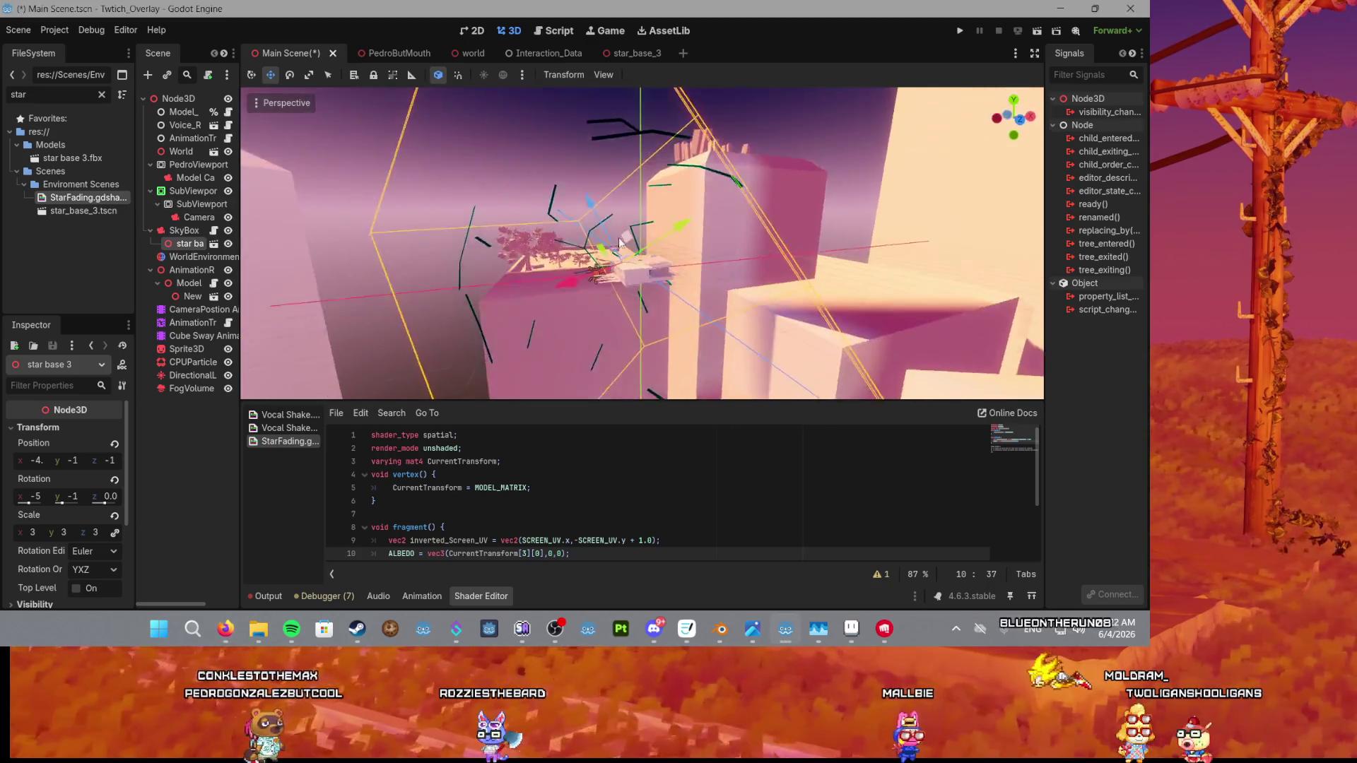
pyautogui.scroll(-2, 598, 246)
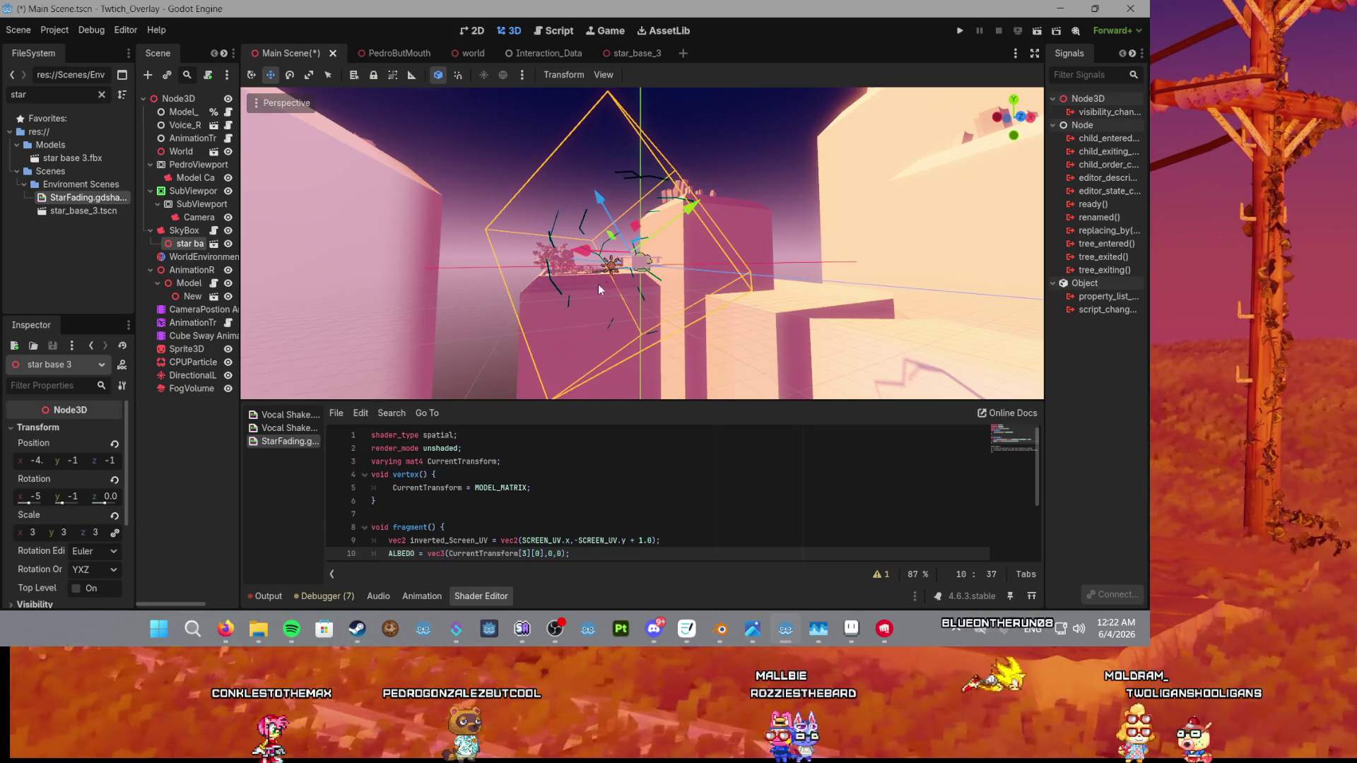
# Set ALBEDO back to CurrentTransform[1][0], inspect the block, and select MODEL_MATRIX on line 5.
pyautogui.press('BackSpace')
pyautogui.write('1')
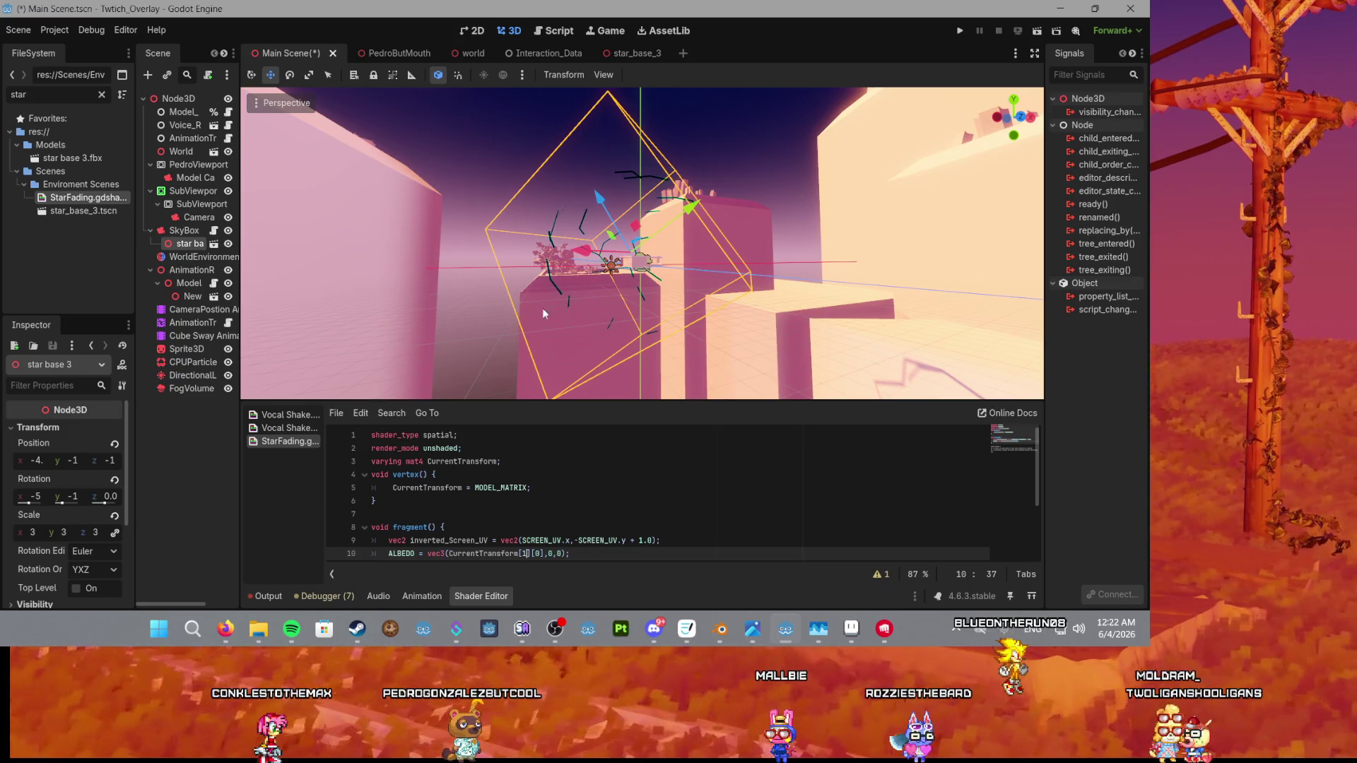
pyautogui.click(542, 307)
pyautogui.scroll(-3, 555, 270)
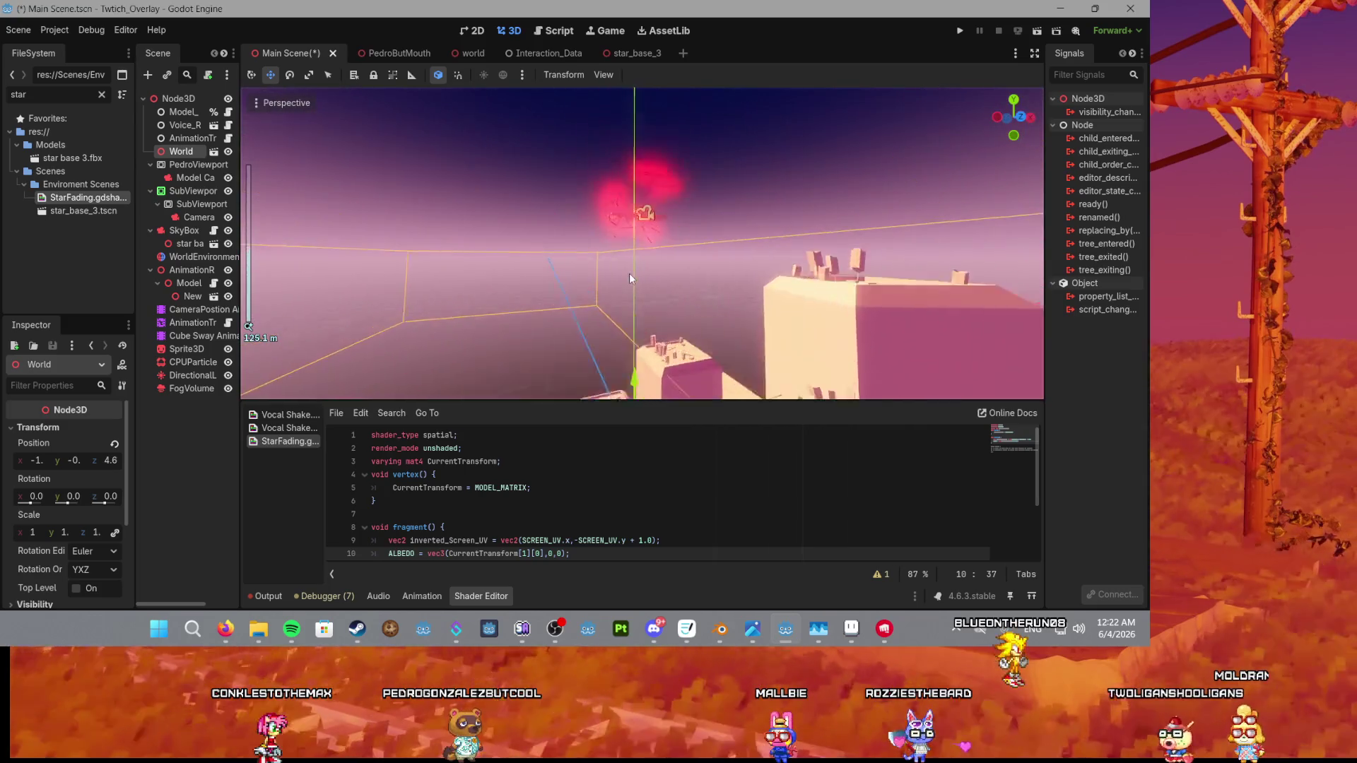
pyautogui.scroll(8, 629, 273)
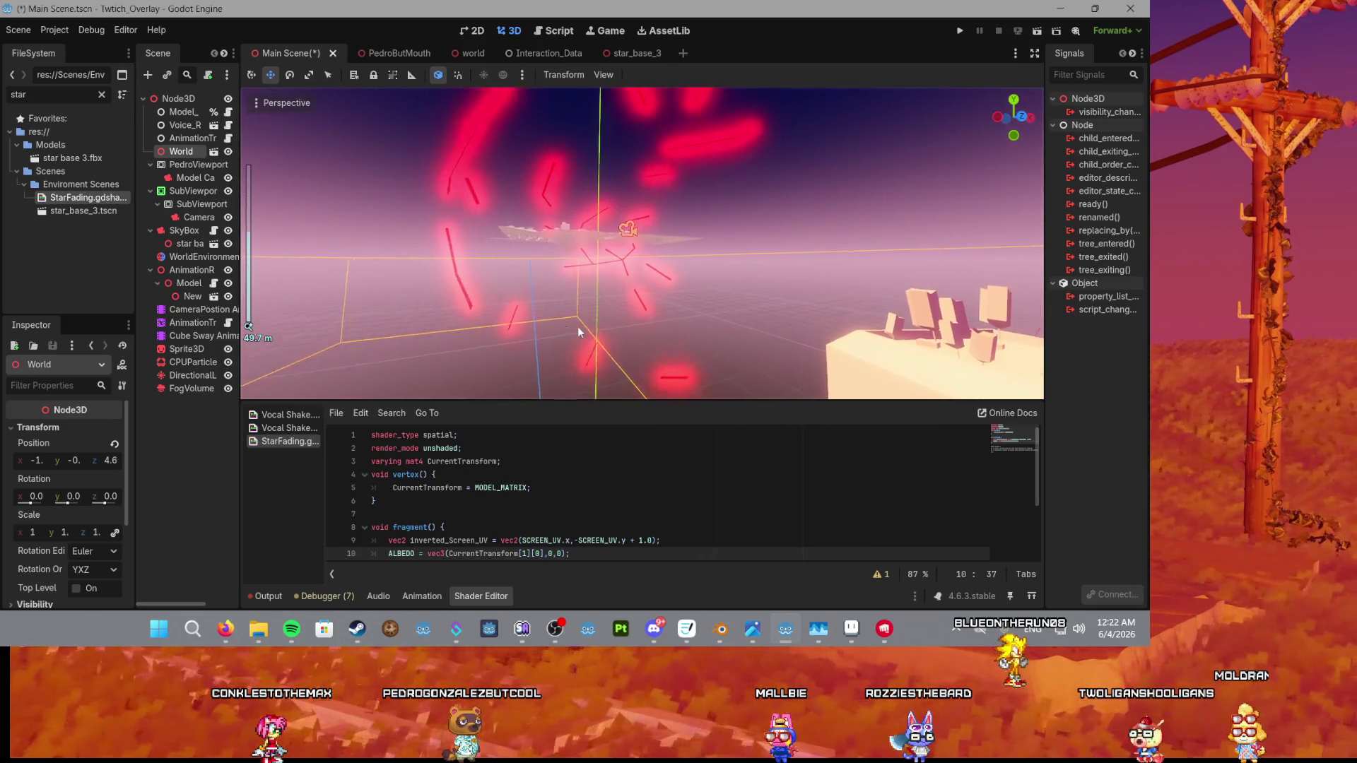
pyautogui.moveTo(579, 326)
pyautogui.mouseDown()
pyautogui.moveTo(717, 338)
pyautogui.moveTo(564, 338)
pyautogui.mouseUp()
pyautogui.scroll(-2, 564, 338)
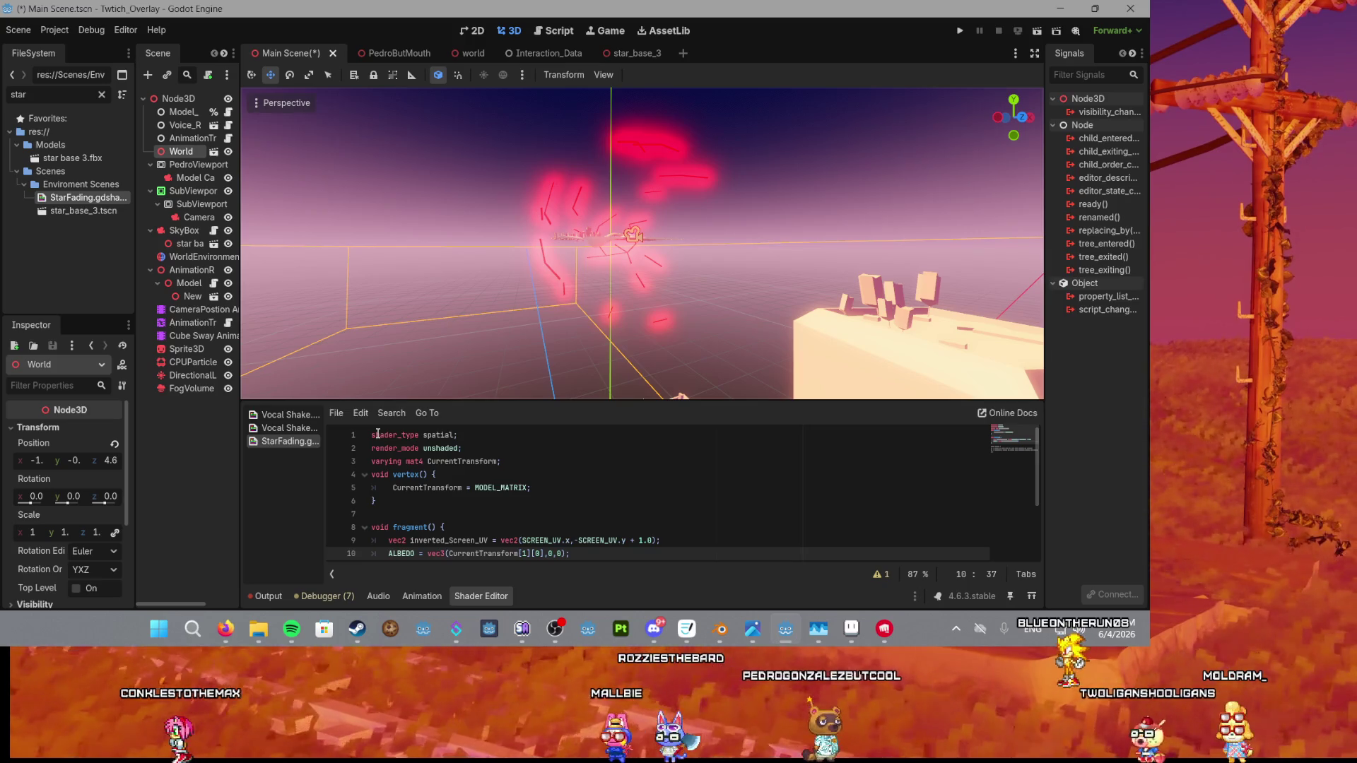
pyautogui.scroll(3, 618, 260)
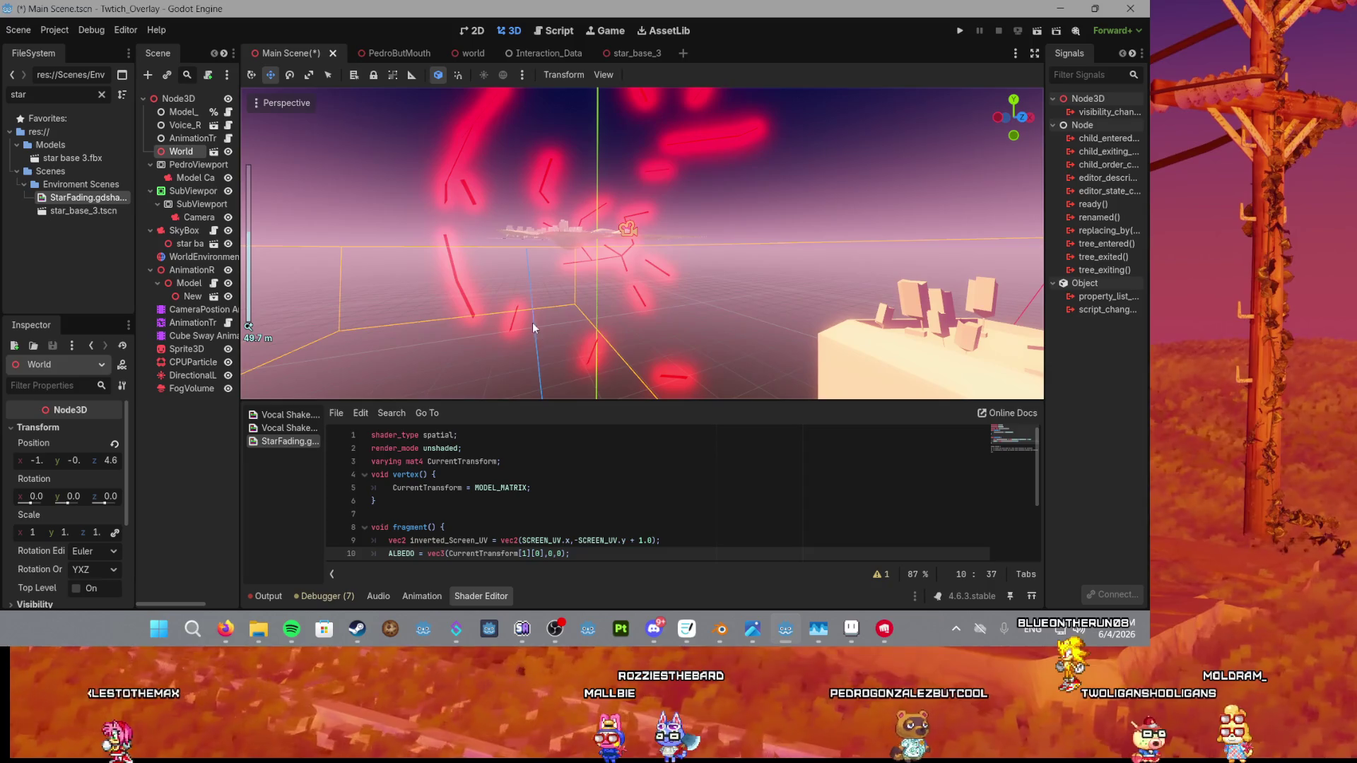
pyautogui.scroll(-5, 333, 318)
pyautogui.click(576, 264)
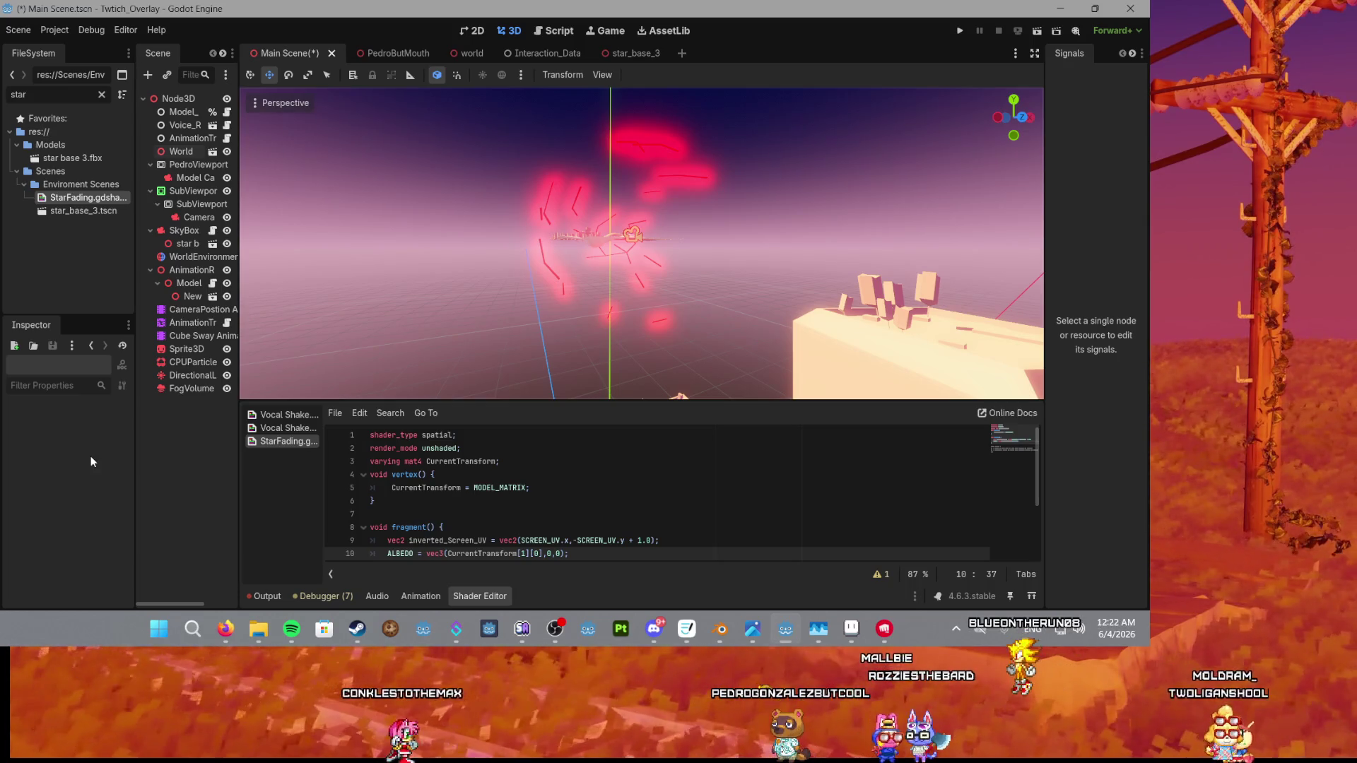
pyautogui.doubleClick(491, 488)
# Replace MODEL_MATRIX on line 5 with MODELVIEW_MATRIX via autocomplete and check the stars.
pyautogui.press('BackSpace')
pyautogui.write('mo')
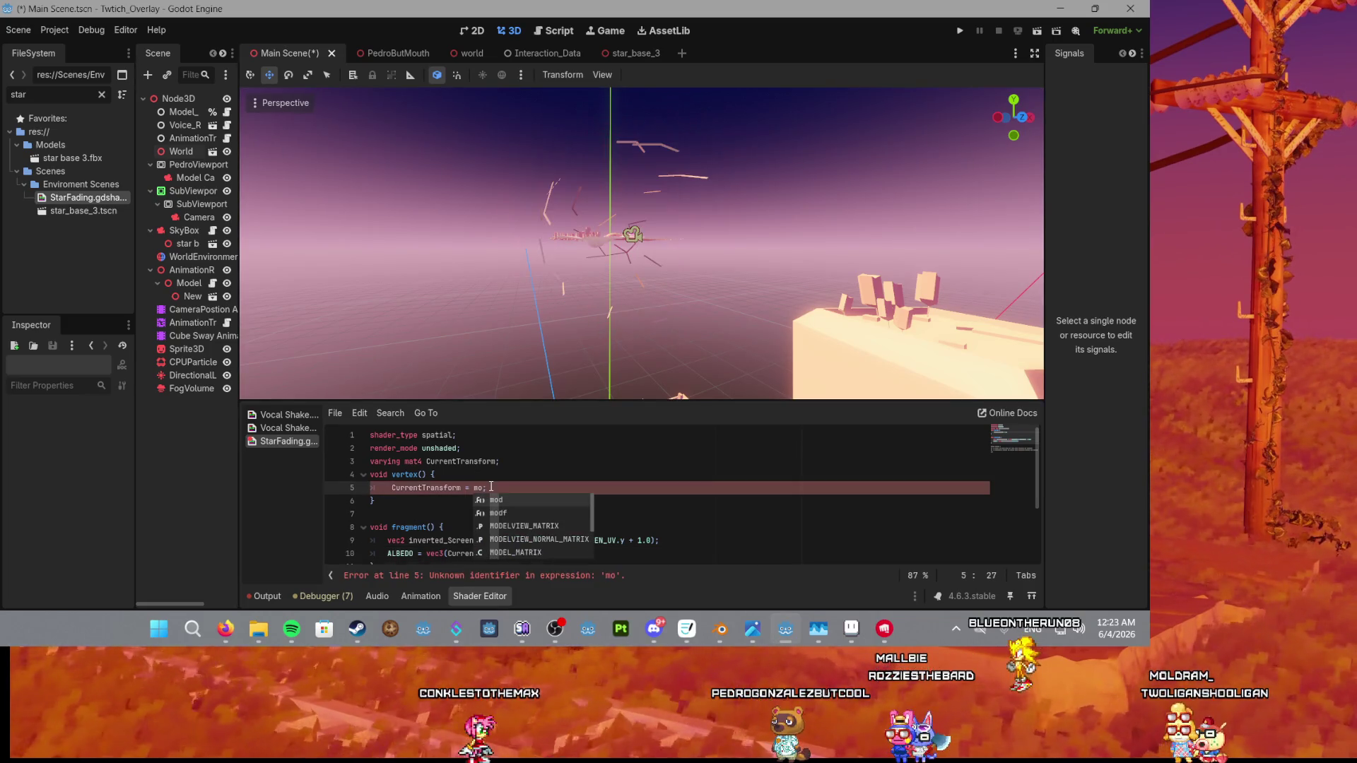
pyautogui.press('Down')
pyautogui.press('Down')
pyautogui.press('Return')
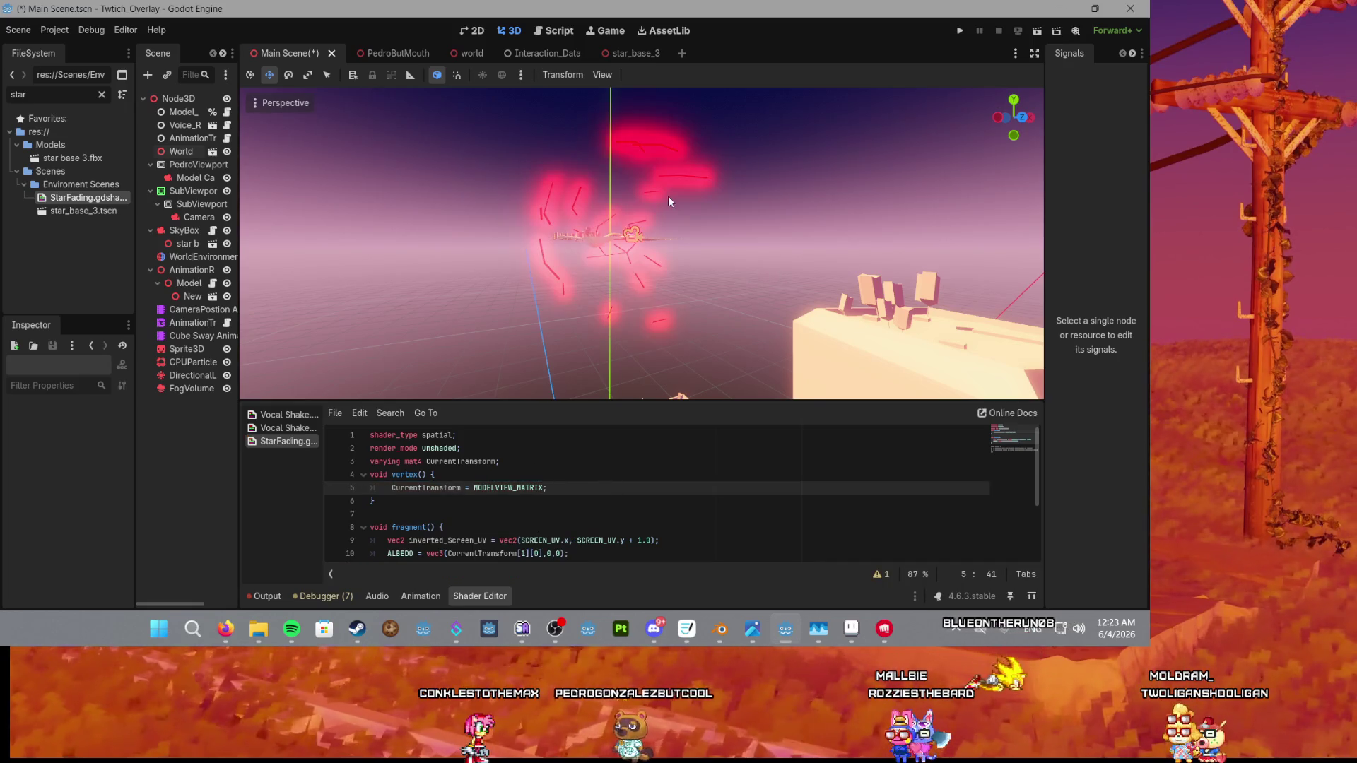
pyautogui.moveTo(668, 201)
pyautogui.mouseDown()
pyautogui.moveTo(641, 319)
pyautogui.moveTo(663, 181)
pyautogui.moveTo(656, 96)
pyautogui.moveTo(646, 290)
pyautogui.moveTo(646, 231)
pyautogui.mouseUp()
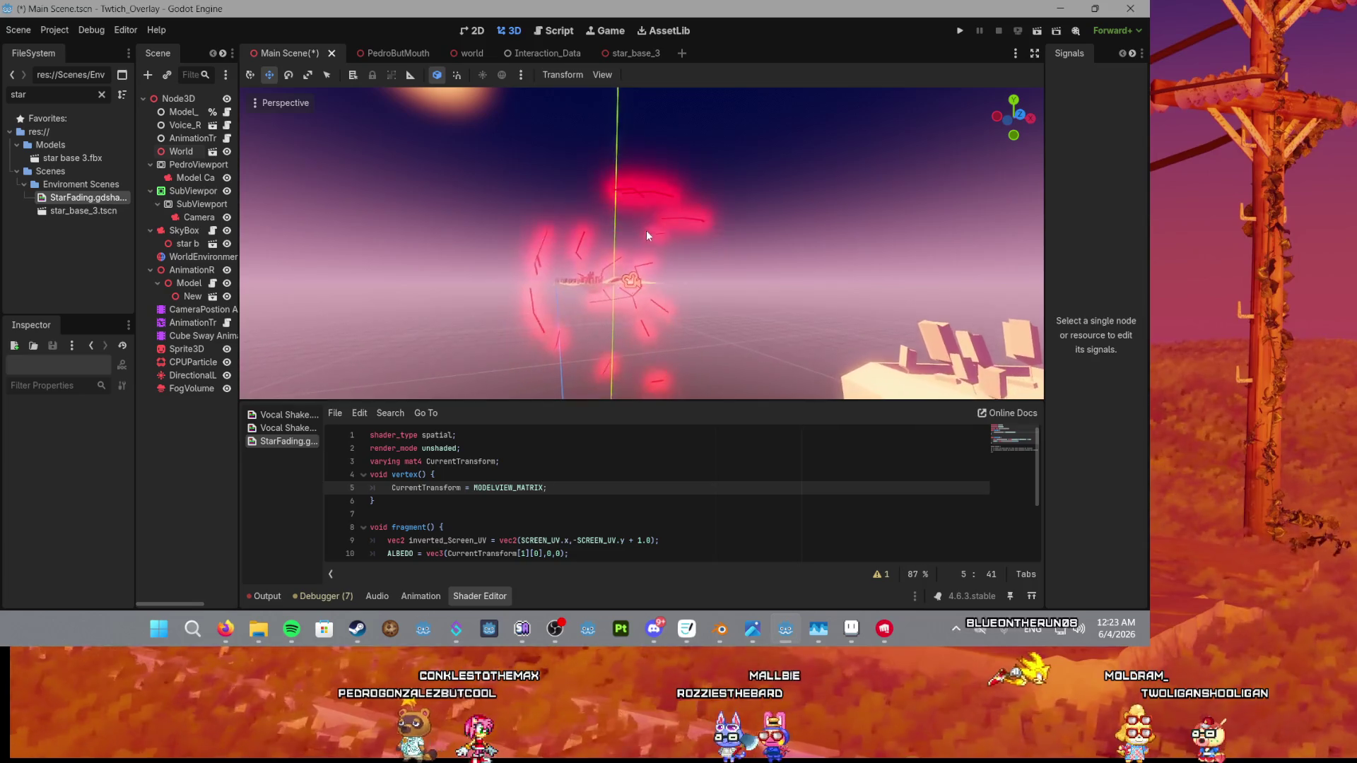
# Change the ALBEDO indices on line 10 to CurrentTransform[2][2].
pyautogui.click(540, 556)
pyautogui.press('BackSpace')
pyautogui.write('1')
pyautogui.click(527, 552)
pyautogui.press('BackSpace')
pyautogui.write('2')
pyautogui.click(538, 554)
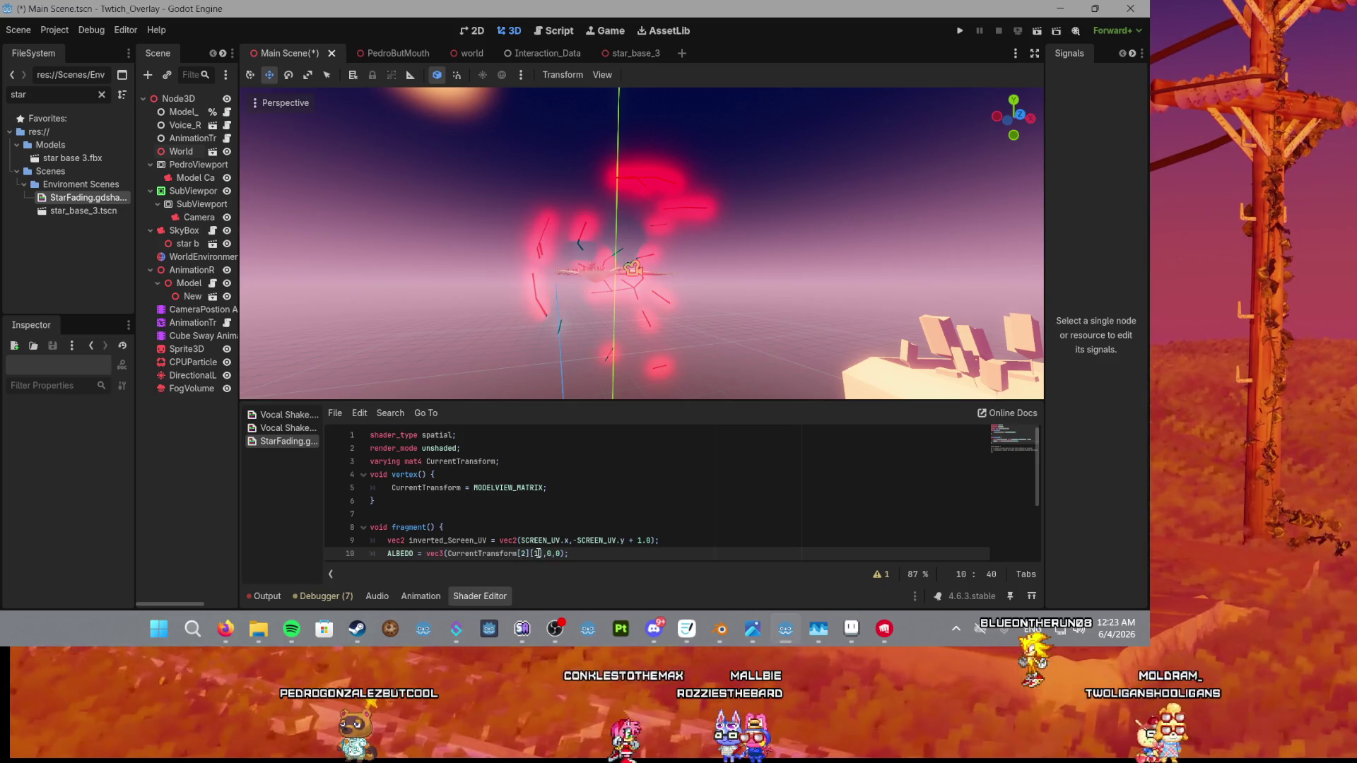
pyautogui.press('BackSpace')
pyautogui.write('2')
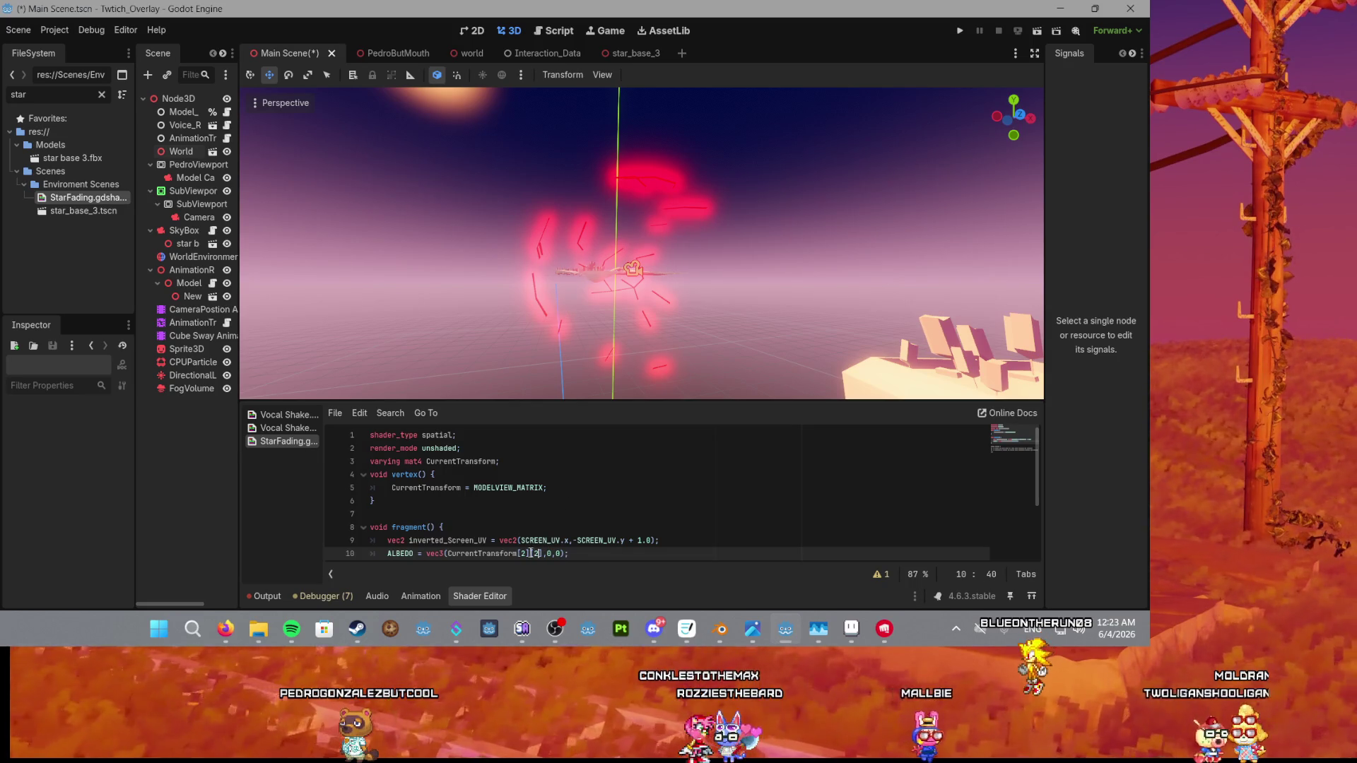
# Raise the ALBEDO indices on line 10 to CurrentTransform[3][3].
pyautogui.press('Left')
pyautogui.press('Left')
pyautogui.press('Left')
pyautogui.press('BackSpace')
pyautogui.write('3')
pyautogui.click(541, 553)
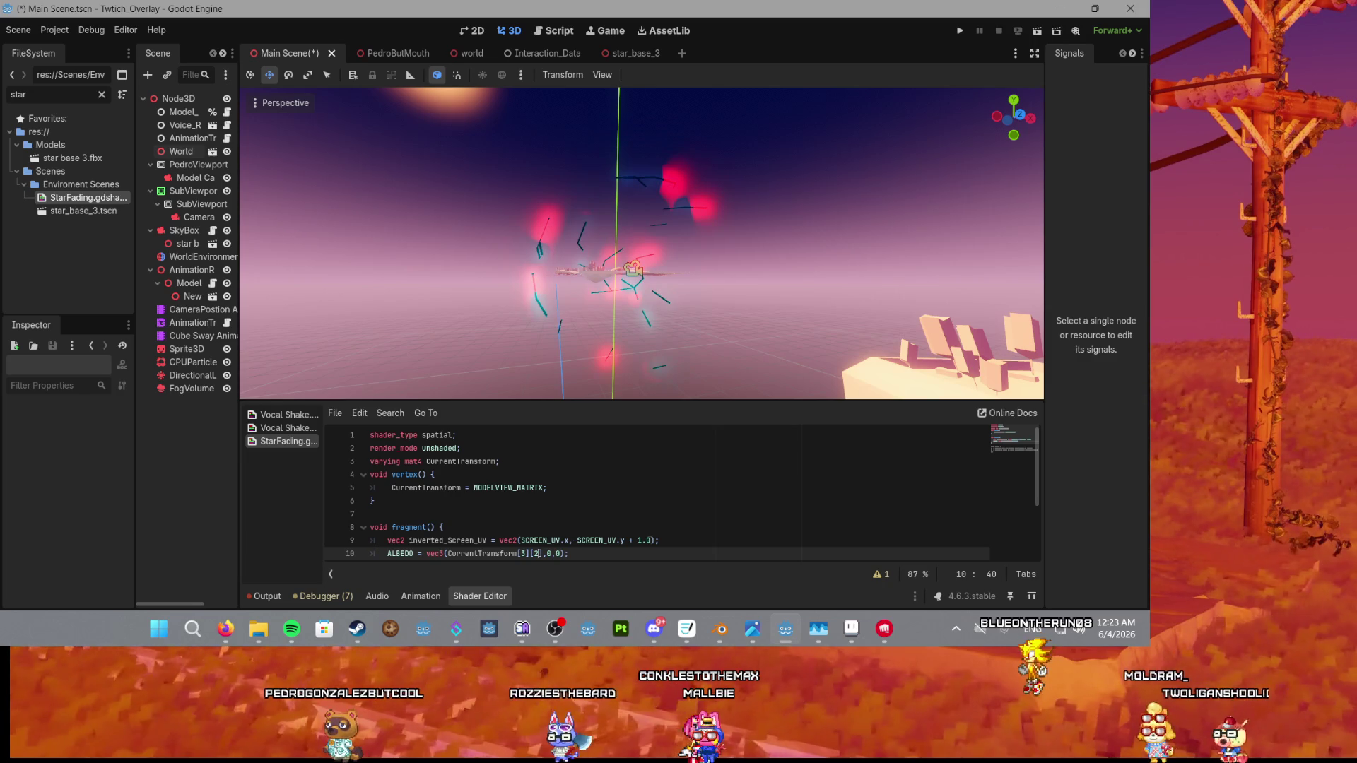
pyautogui.scroll(5, 651, 251)
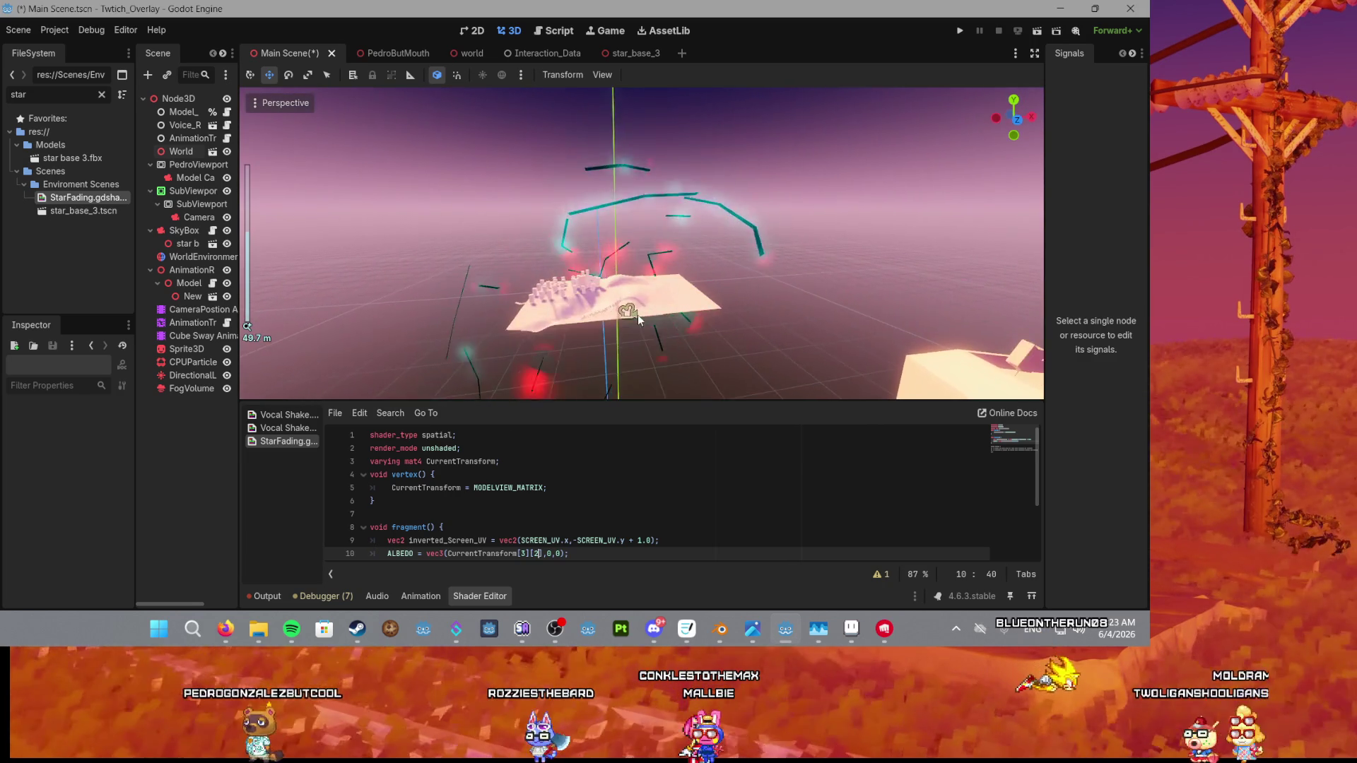
pyautogui.scroll(3, 632, 312)
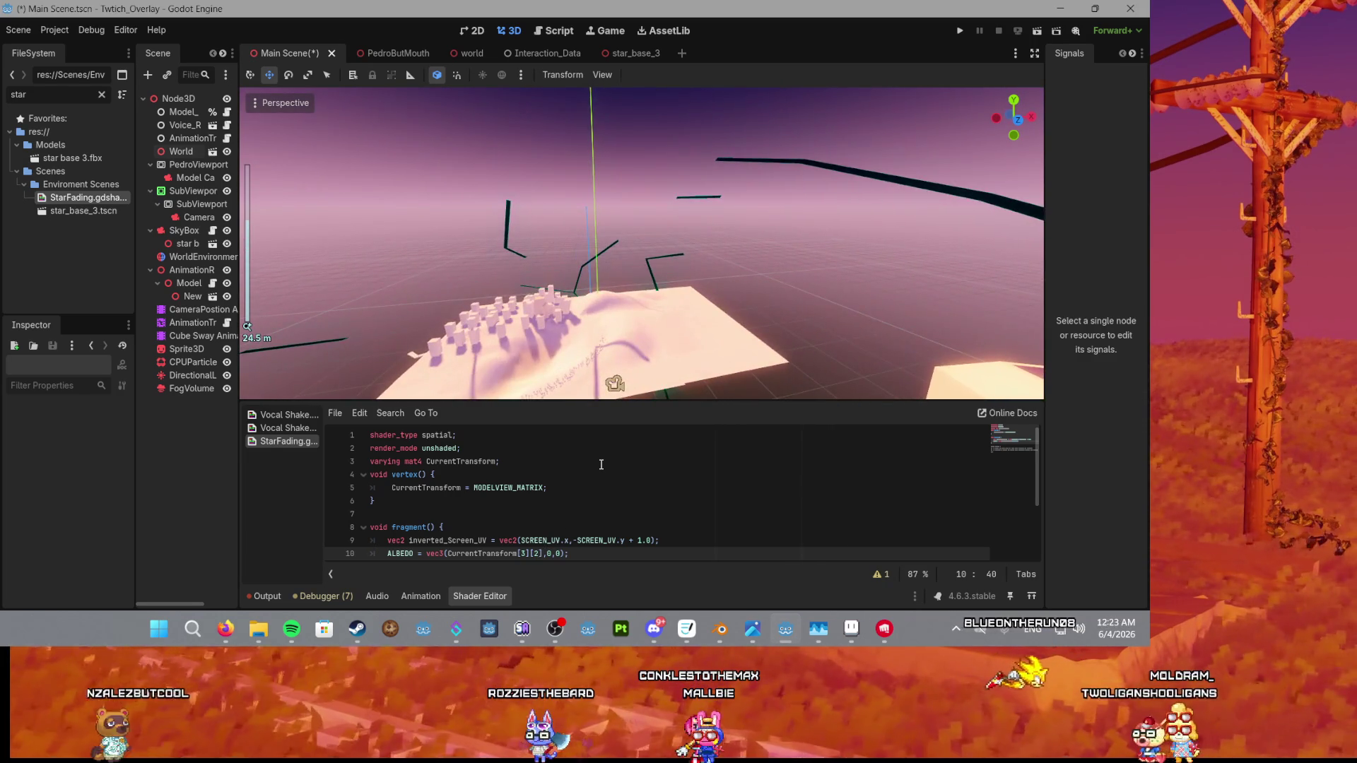
pyautogui.press('BackSpace')
pyautogui.write('3')
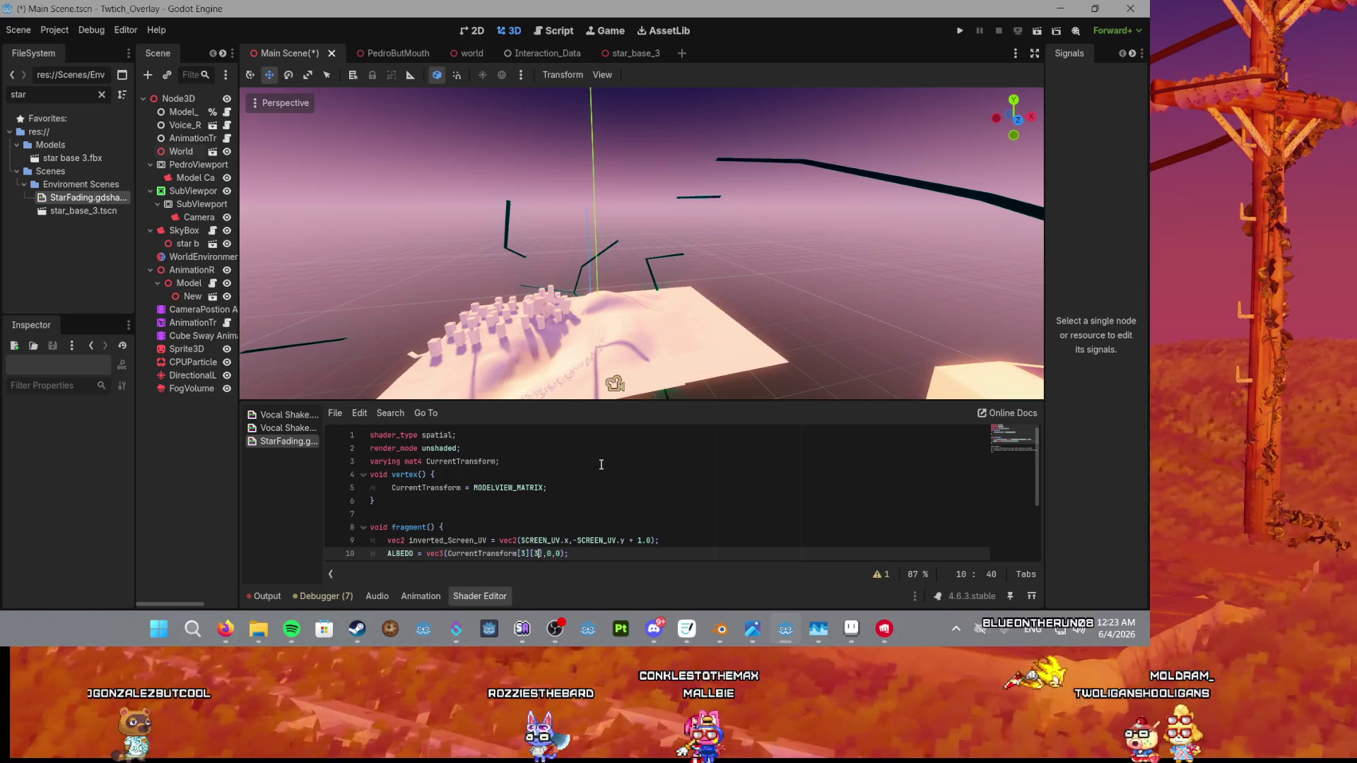
# Save the shader changes with Ctrl+S and select MODELVIEW_MATRIX on line 5.
pyautogui.scroll(-5, 648, 298)
pyautogui.hotkey('ctrl', 's')
pyautogui.scroll(-5, 649, 297)
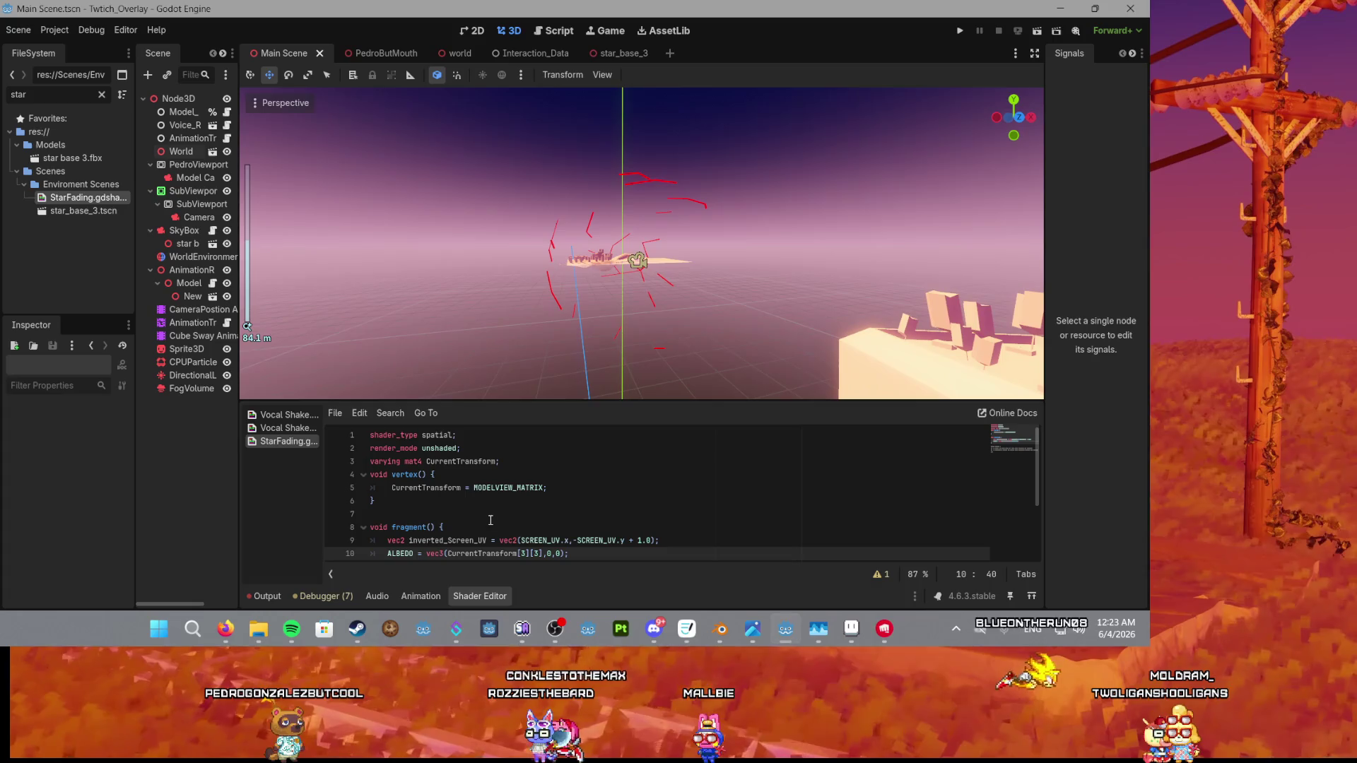
pyautogui.doubleClick(509, 488)
# Assign MODELVIEW_NORMAL_MATRIX on line 5 and change the varying's type from mat4 to mat3.
pyautogui.press('BackSpace')
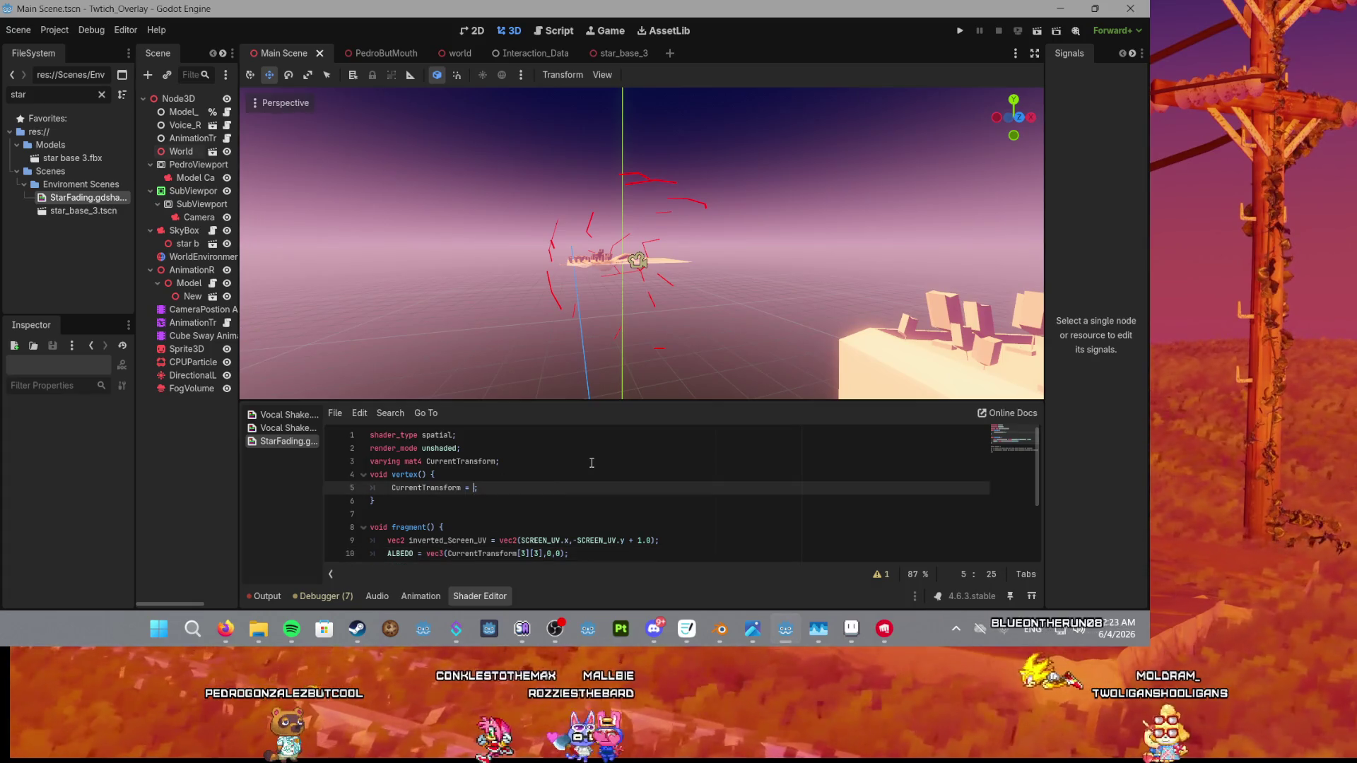
pyautogui.write('m')
pyautogui.hotkey('ctrl', 'space')
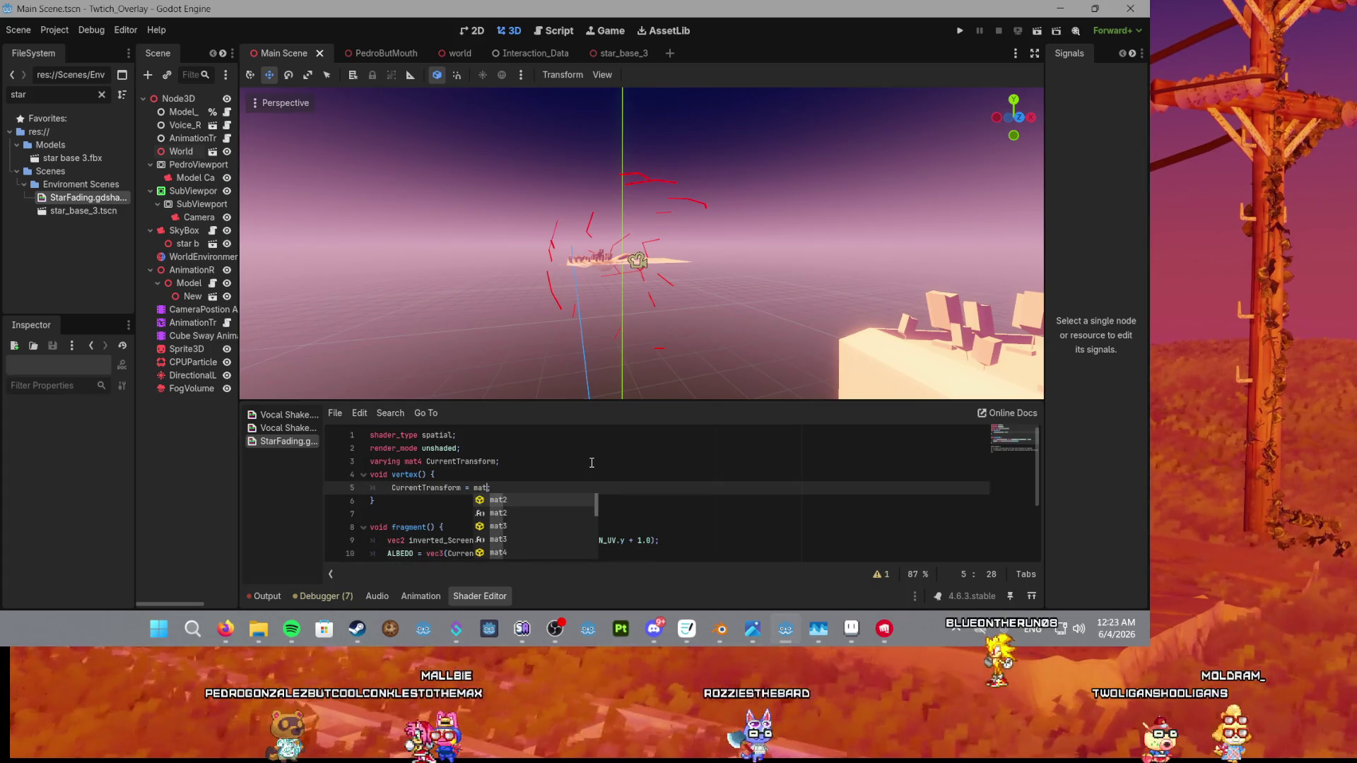
pyautogui.write('model')
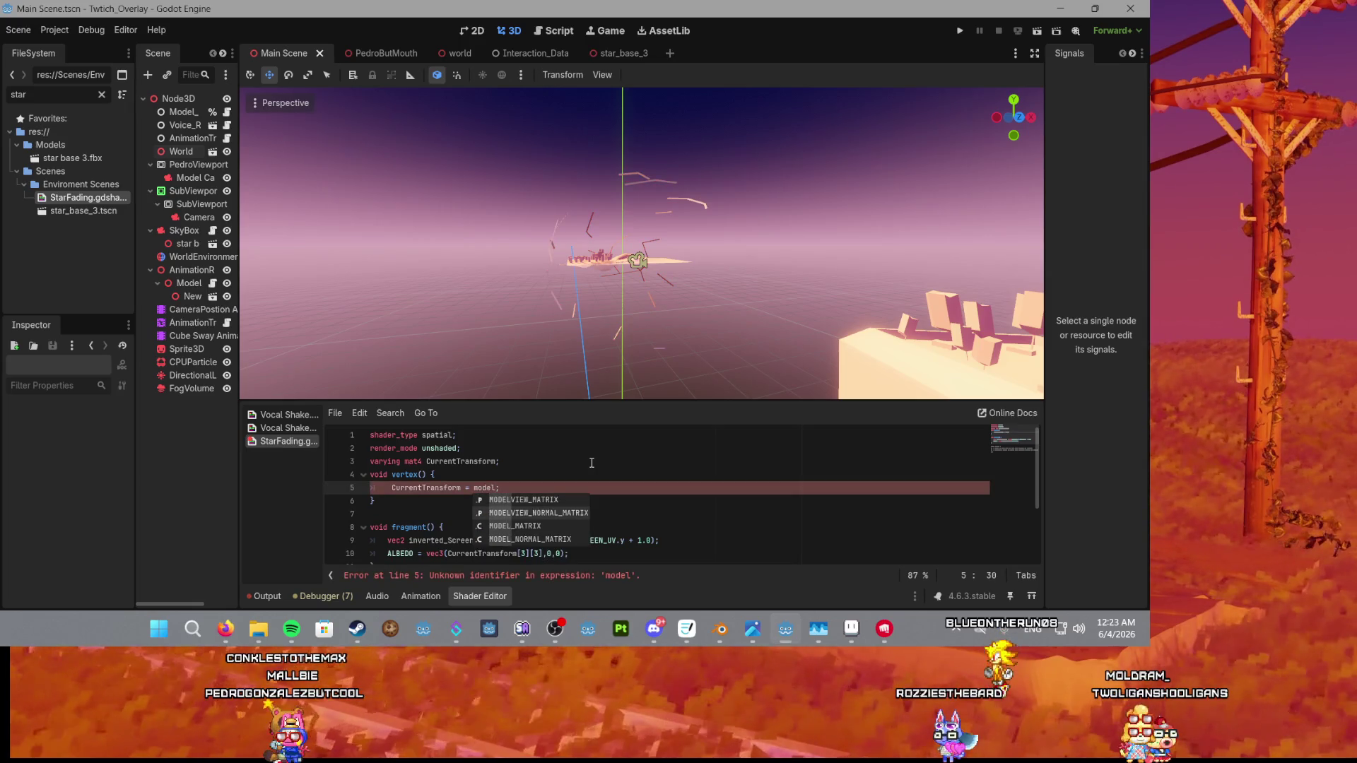
pyautogui.press('Down')
pyautogui.press('Down')
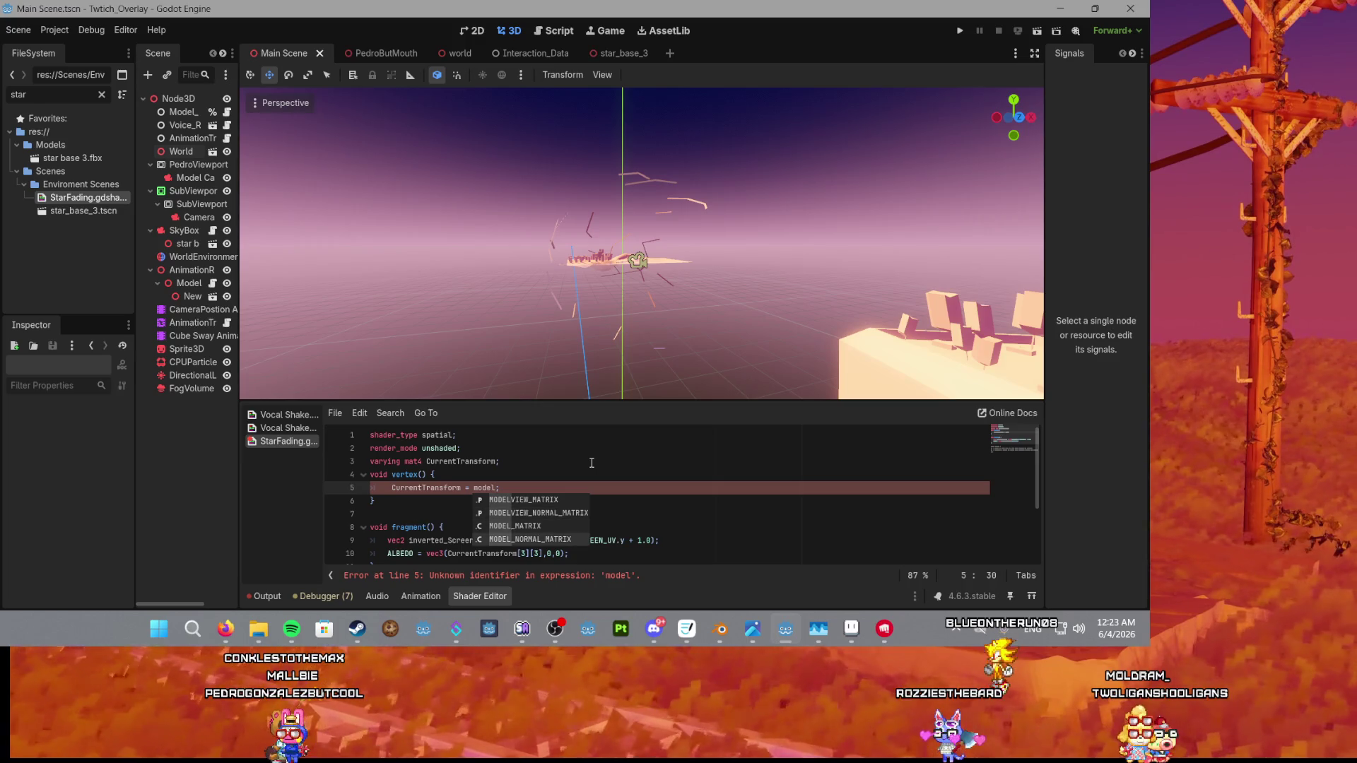
pyautogui.press('Up')
pyautogui.press('Up')
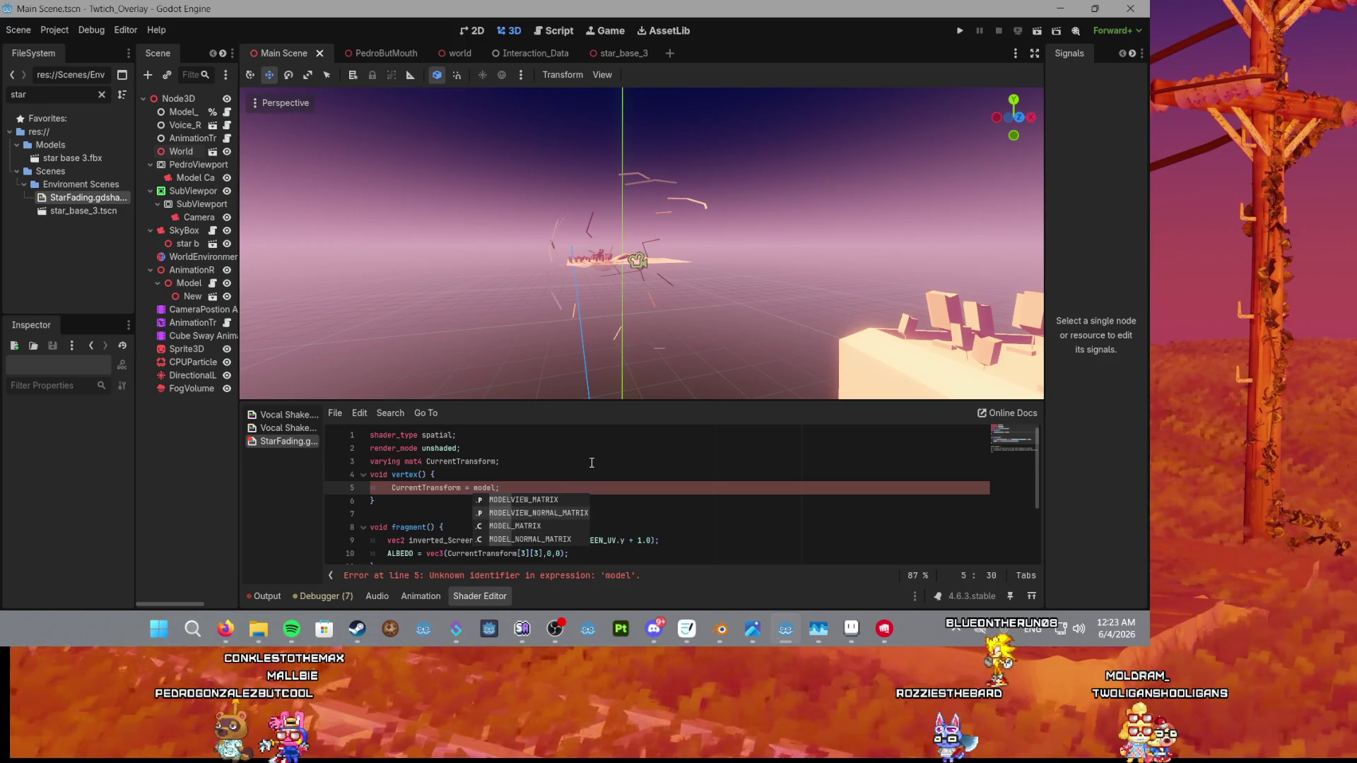
pyautogui.press('Return')
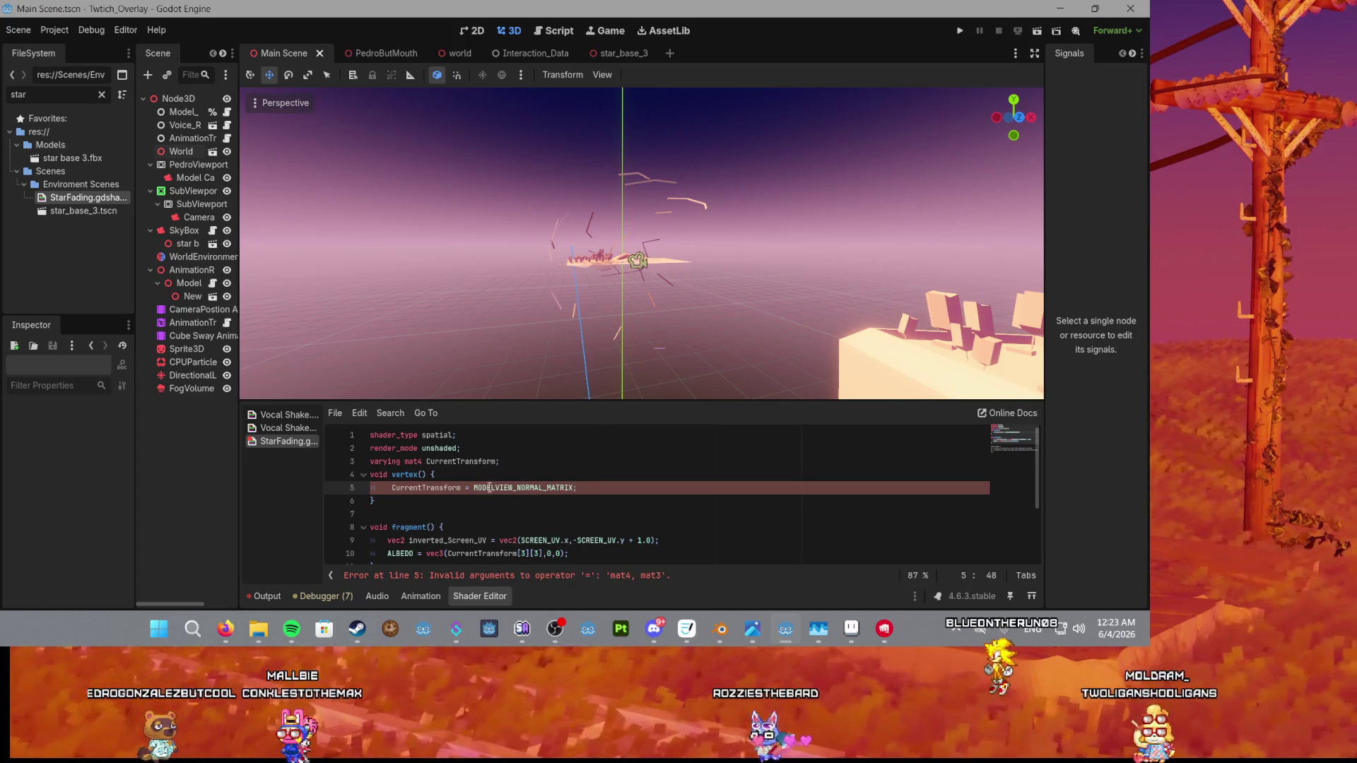
pyautogui.click(421, 462)
pyautogui.press('BackSpace')
pyautogui.write('3')
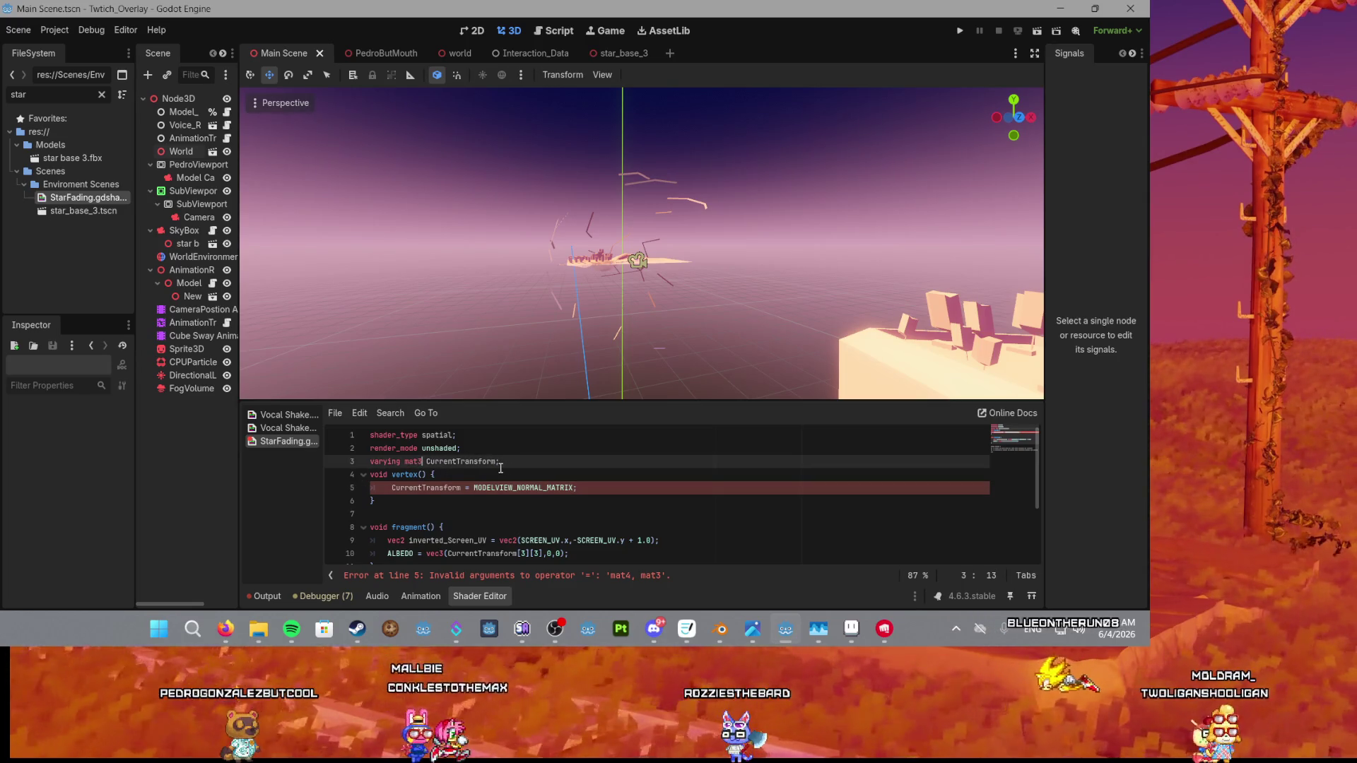
# Try line 10 indices [2][2], then [3][3], checking the star colour.
pyautogui.click(527, 558)
pyautogui.press('BackSpace')
pyautogui.write('2')
pyautogui.click(538, 555)
pyautogui.press('BackSpace')
pyautogui.write('2')
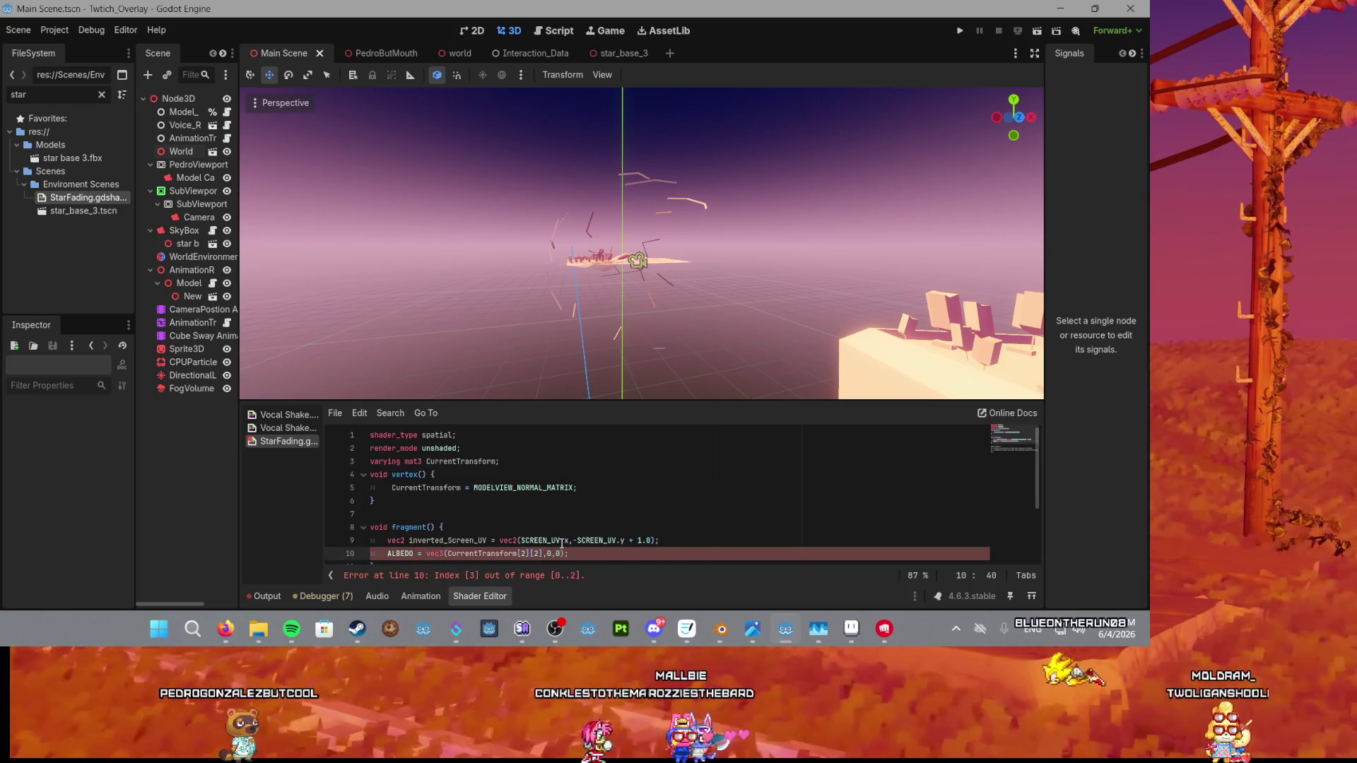
pyautogui.moveTo(622, 304)
pyautogui.mouseDown()
pyautogui.moveTo(654, 302)
pyautogui.moveTo(644, 294)
pyautogui.mouseUp()
pyautogui.press('BackSpace')
pyautogui.write('3')
pyautogui.press('Left')
pyautogui.press('Left')
pyautogui.press('Left')
pyautogui.press('BackSpace')
pyautogui.write('3')
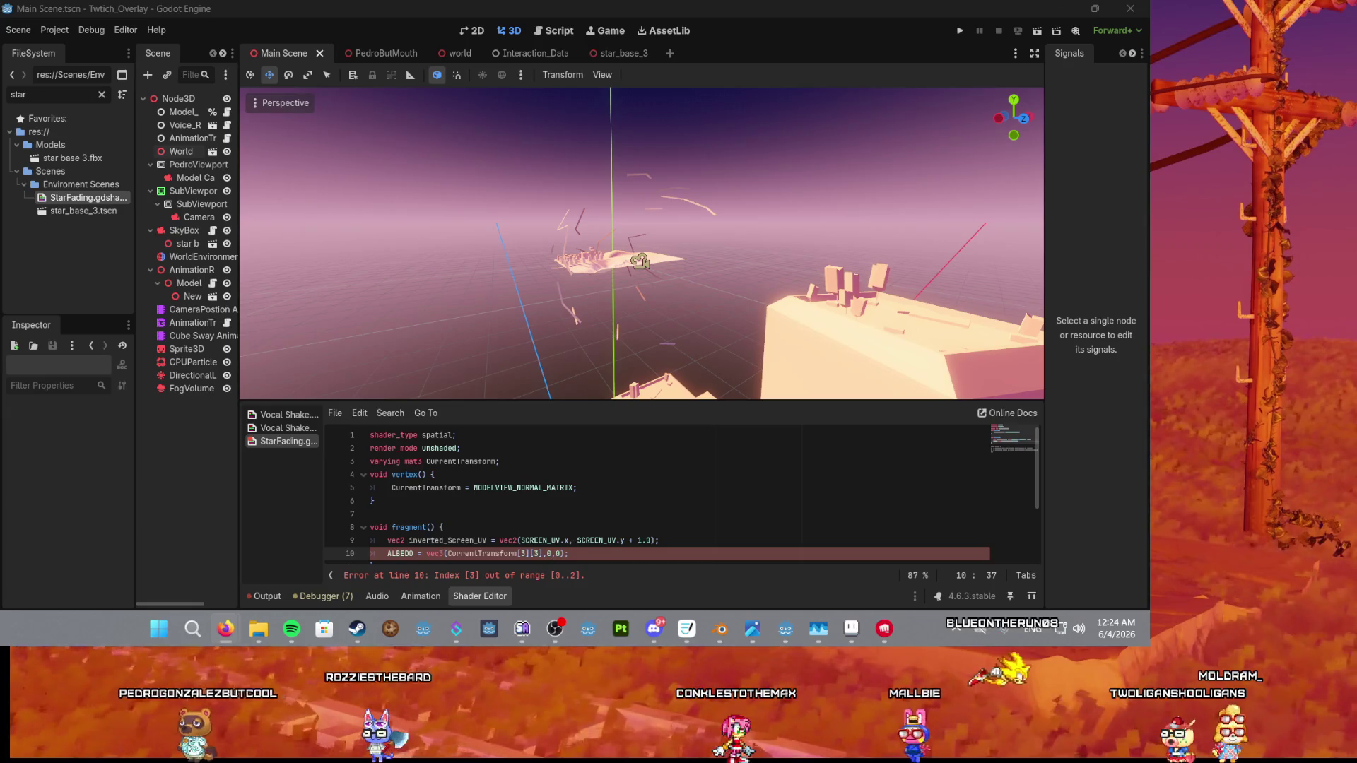
# Orbit the 3D viewport around the scene to inspect the stars.
pyautogui.scroll(2, 608, 326)
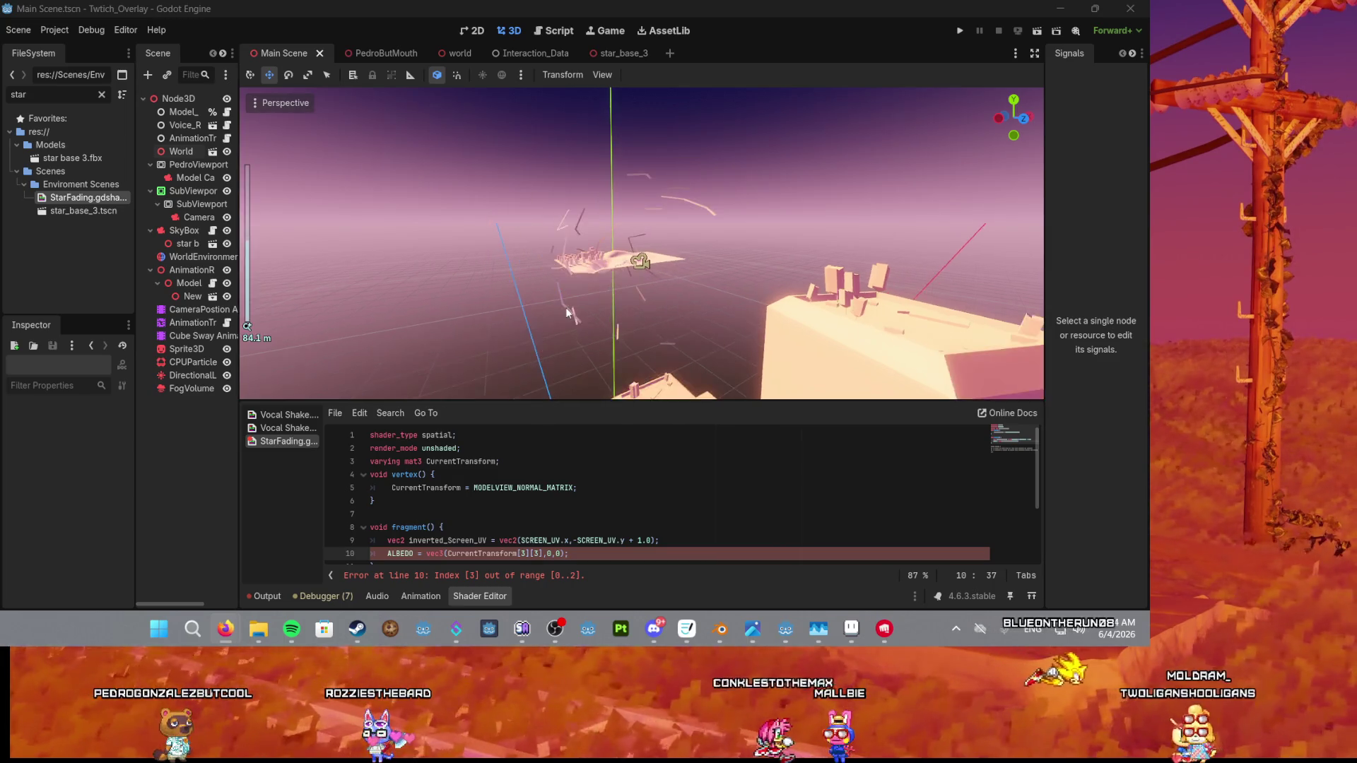
pyautogui.scroll(-4, 516, 282)
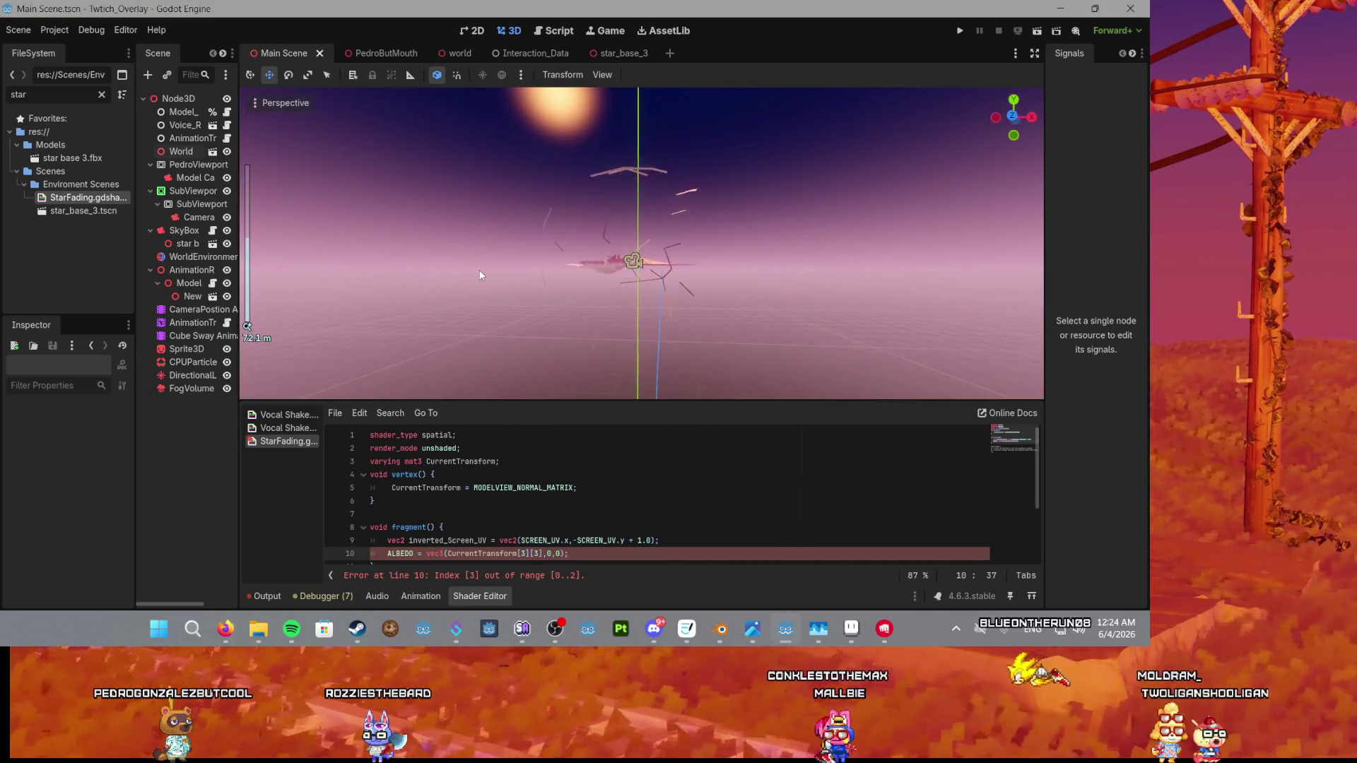
pyautogui.moveTo(480, 275); pyautogui.dragTo(661, 304)
pyautogui.scroll(-2, 661, 304)
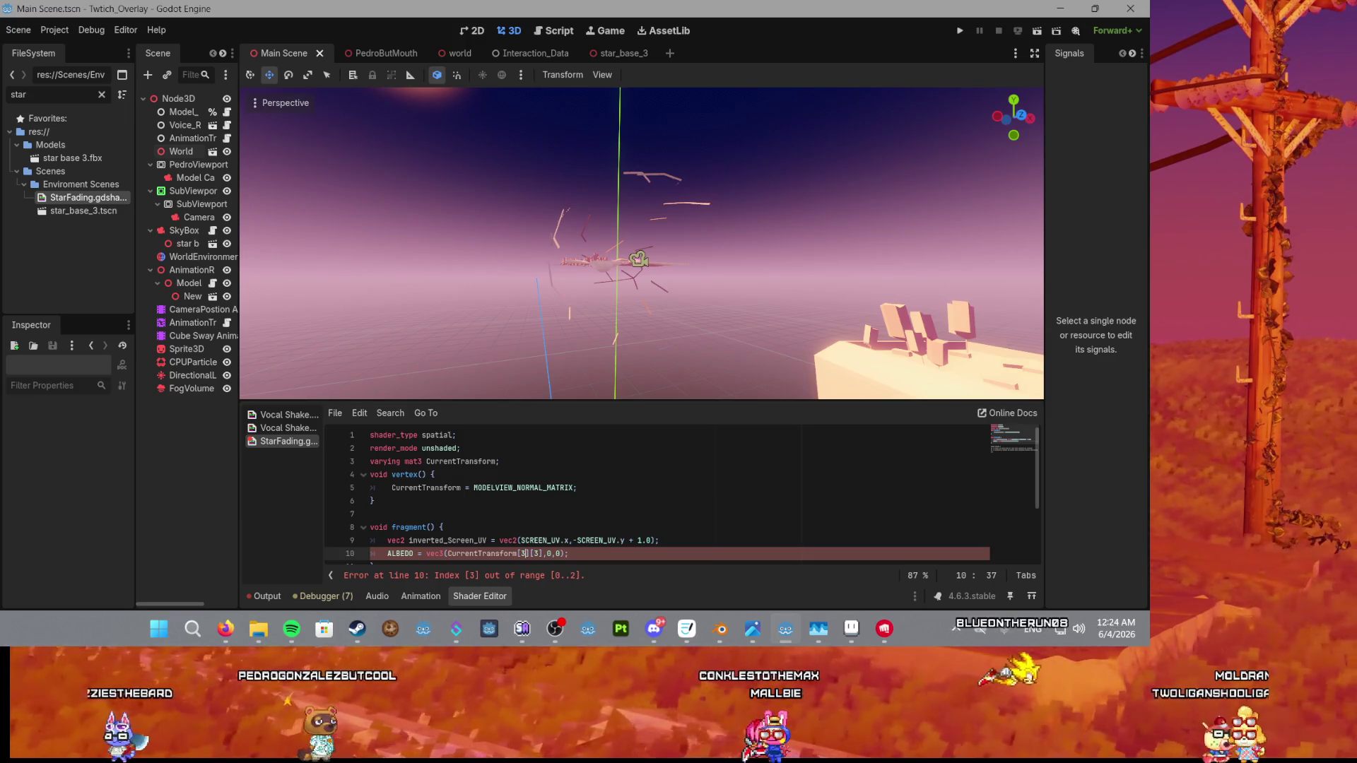
# Bring the browser's DuckDuckGo 'model view matrix' search results forward.
pyautogui.click(226, 628)
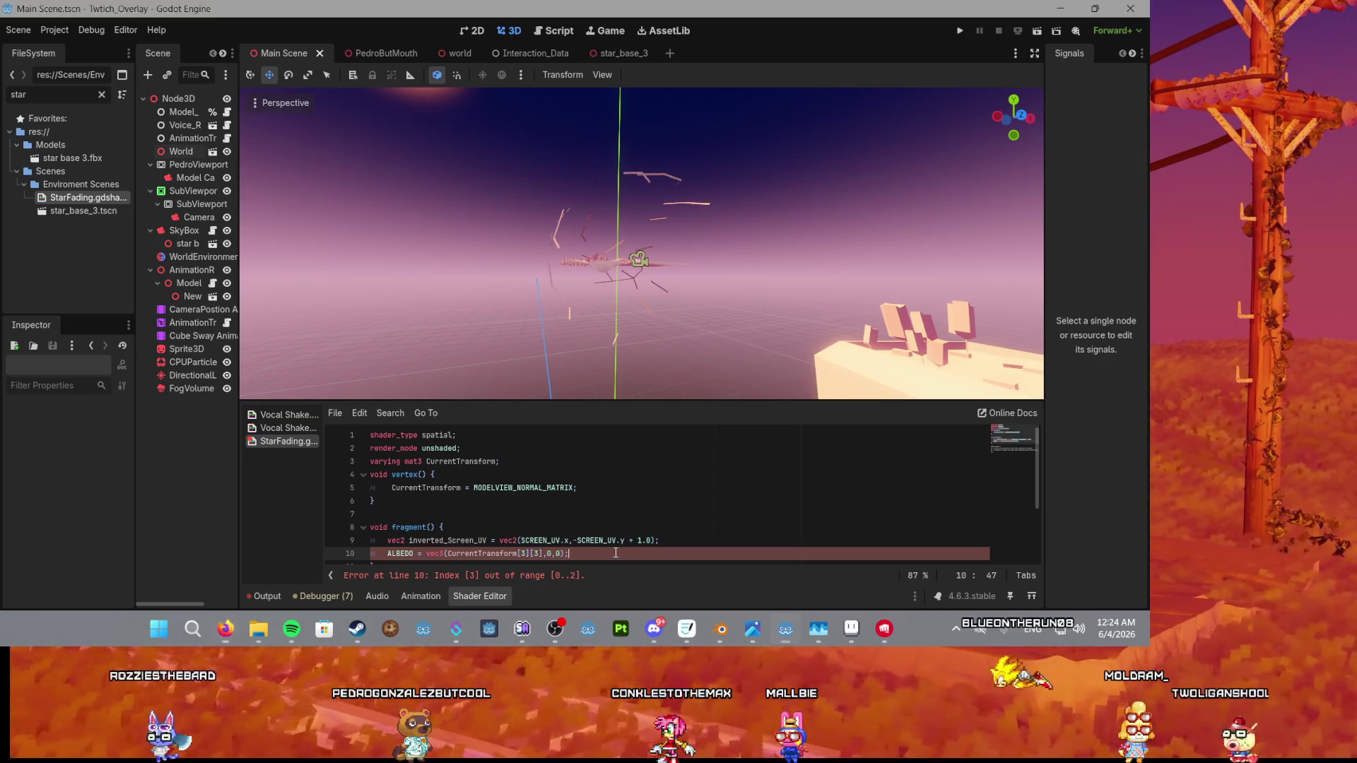
pyautogui.scroll(-1, 297, 318)
pyautogui.scroll(6, 683, 359)
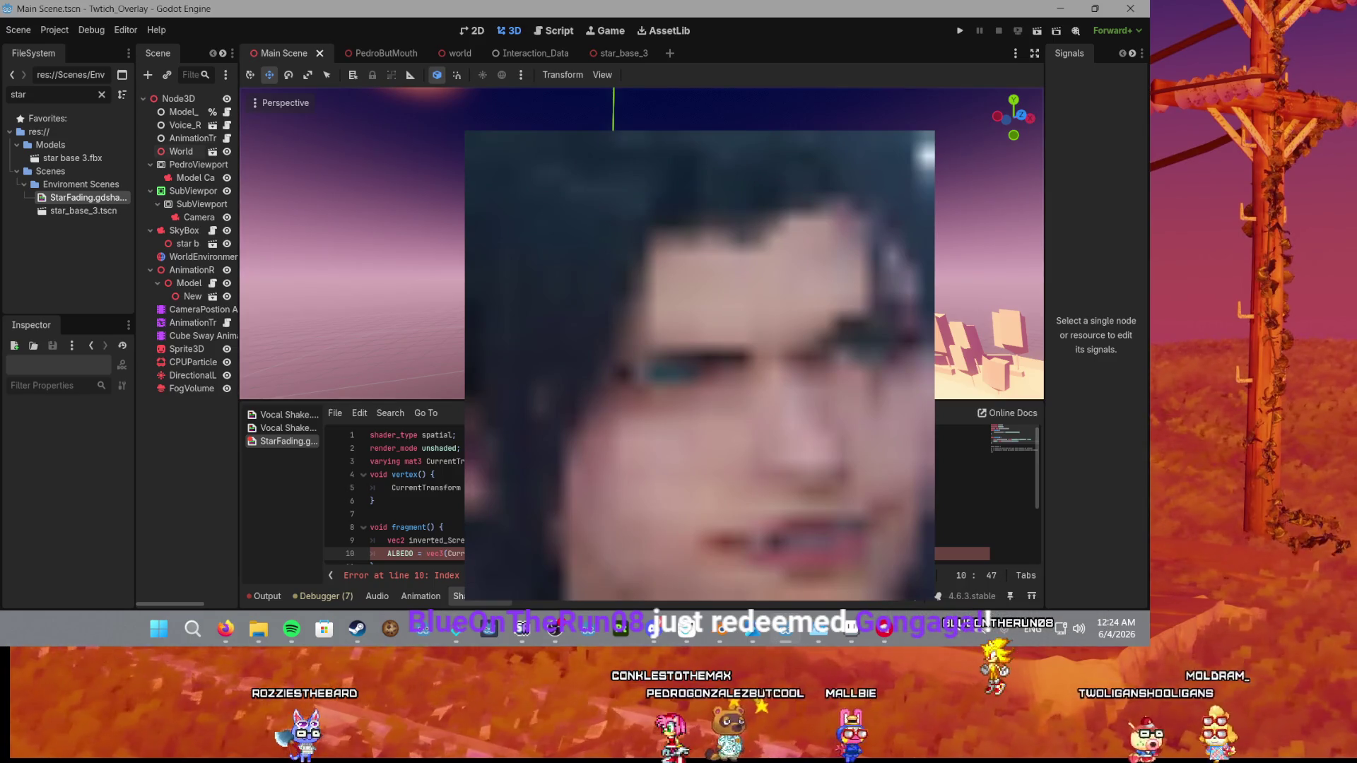
pyautogui.scroll(-5, 445, 261)
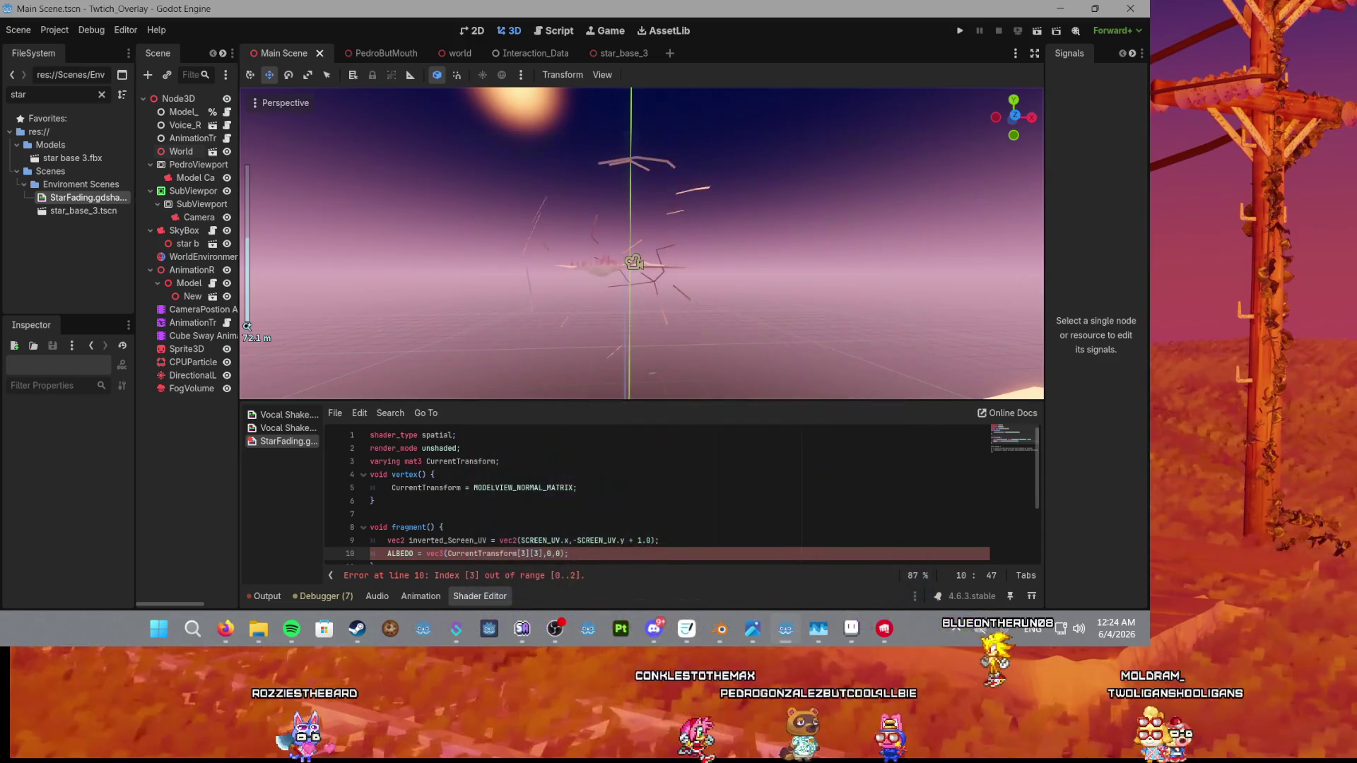
pyautogui.click(225, 628)
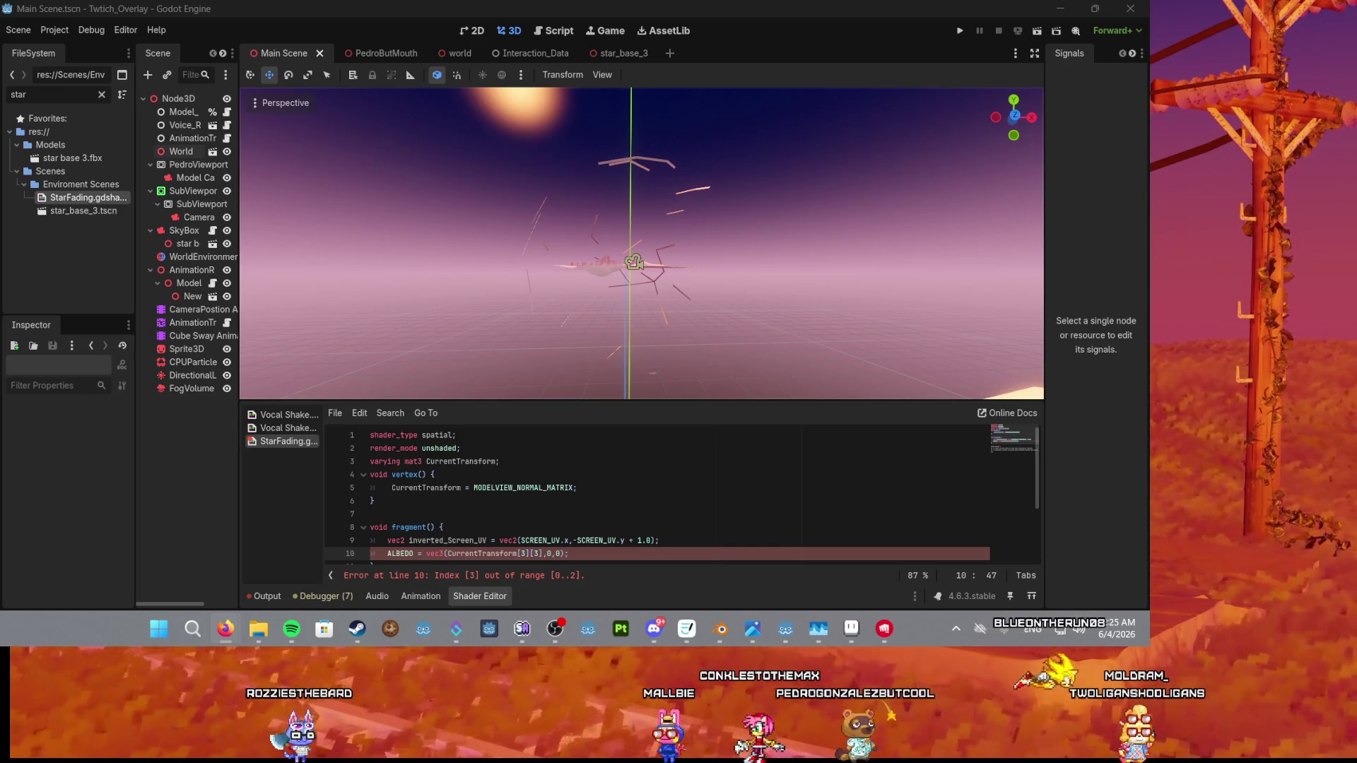
pyautogui.hotkey('alt', 'Tab')
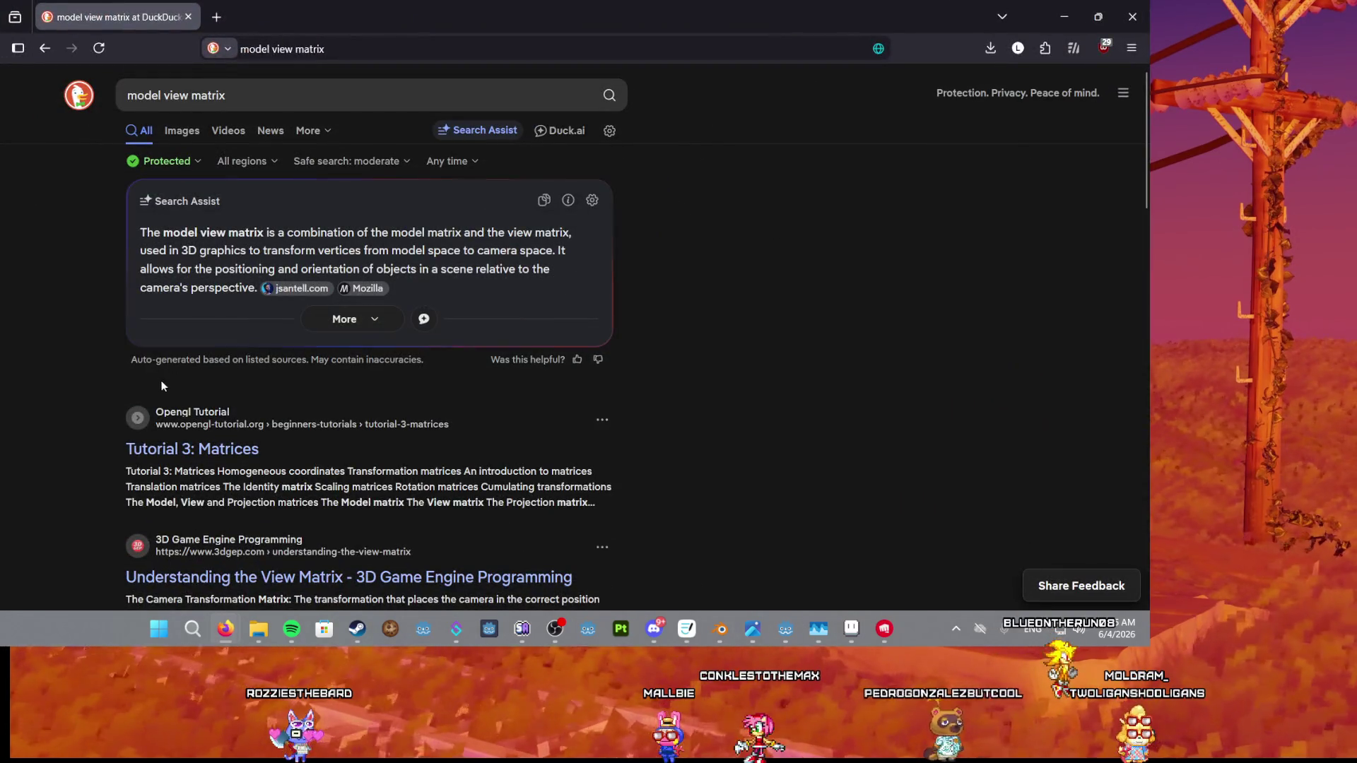
pyautogui.click(313, 92)
pyautogui.write('godot')
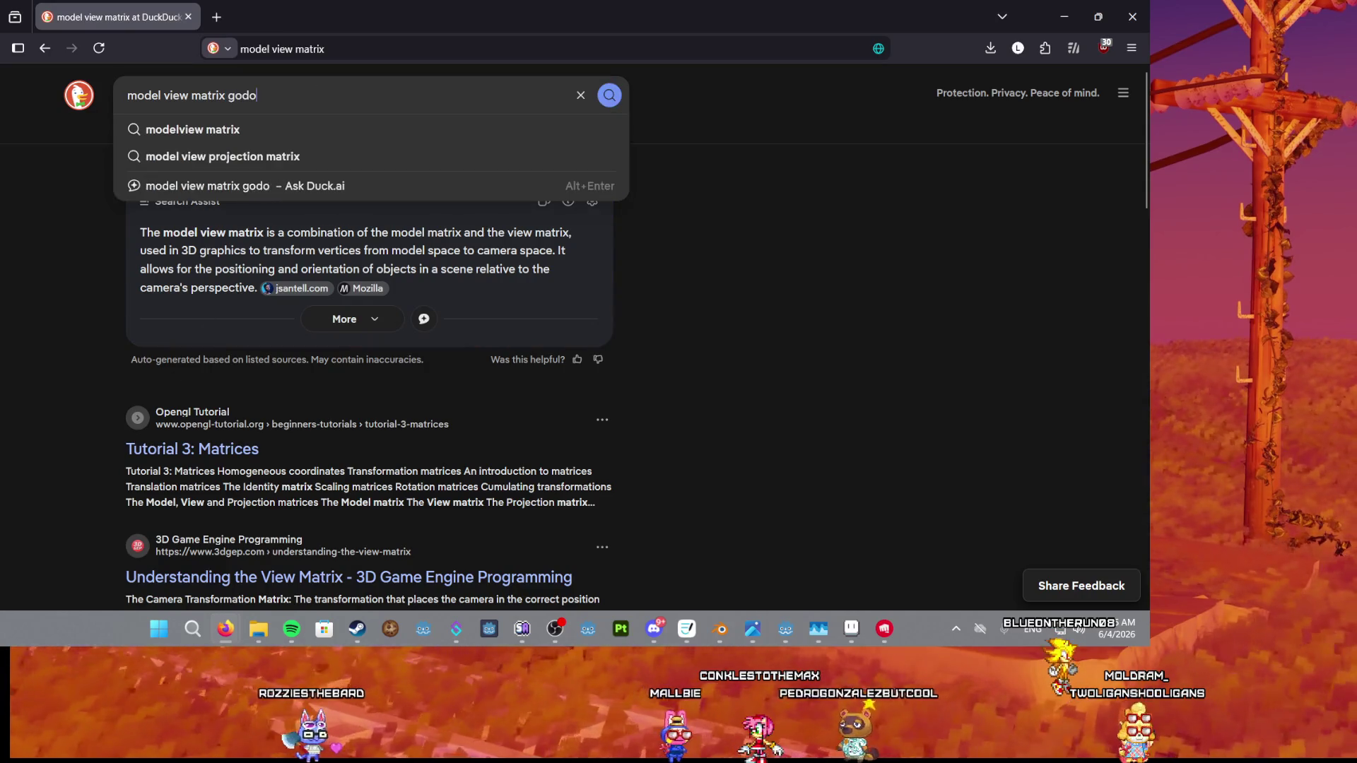
pyautogui.press('Return')
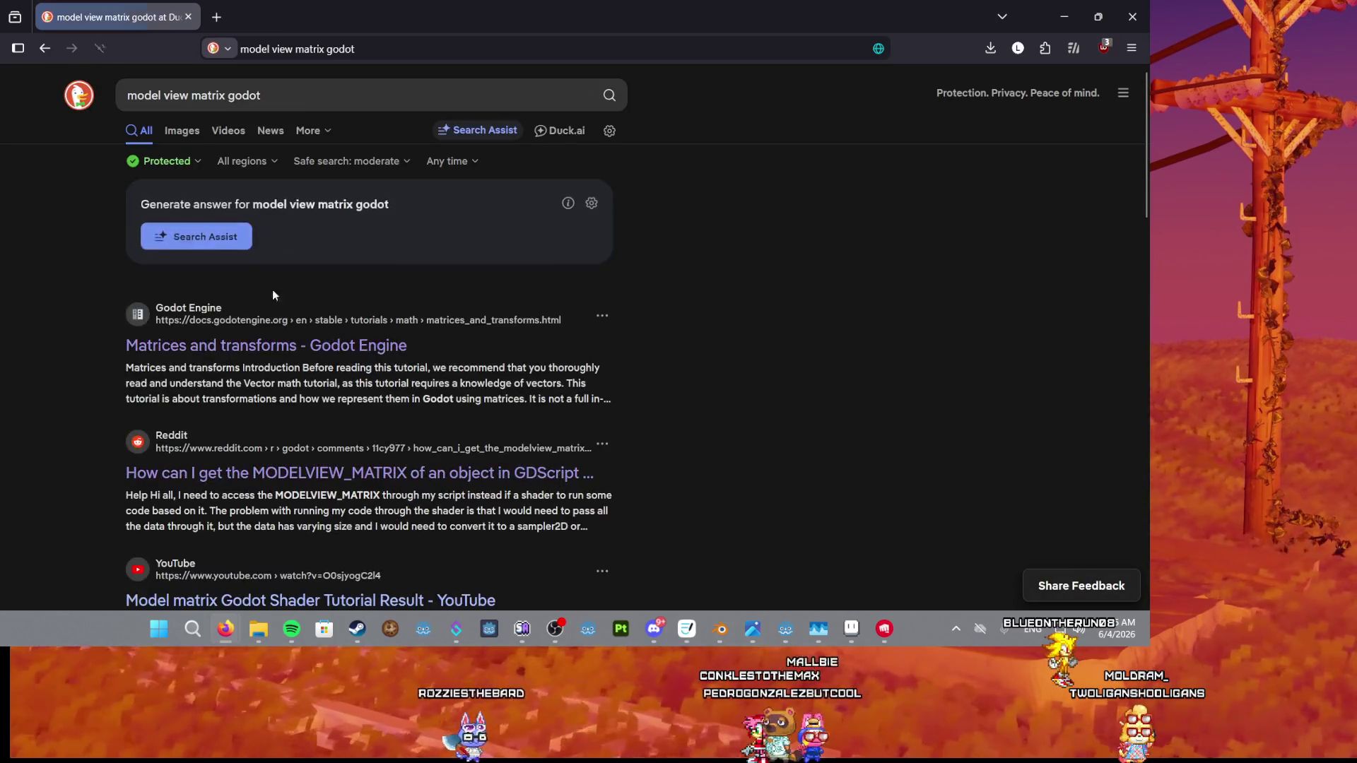
pyautogui.click(212, 346)
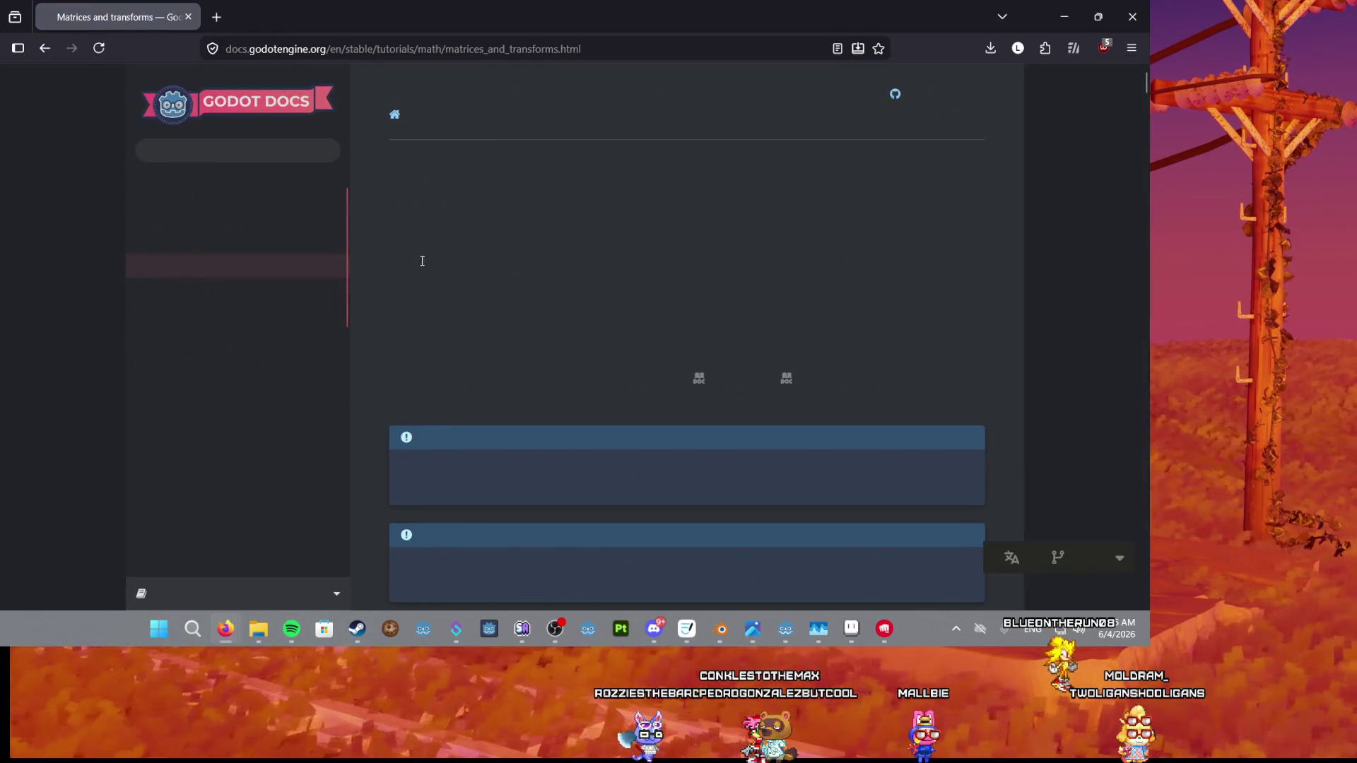
pyautogui.scroll(-4, 426, 274)
pyautogui.scroll(5, 438, 269)
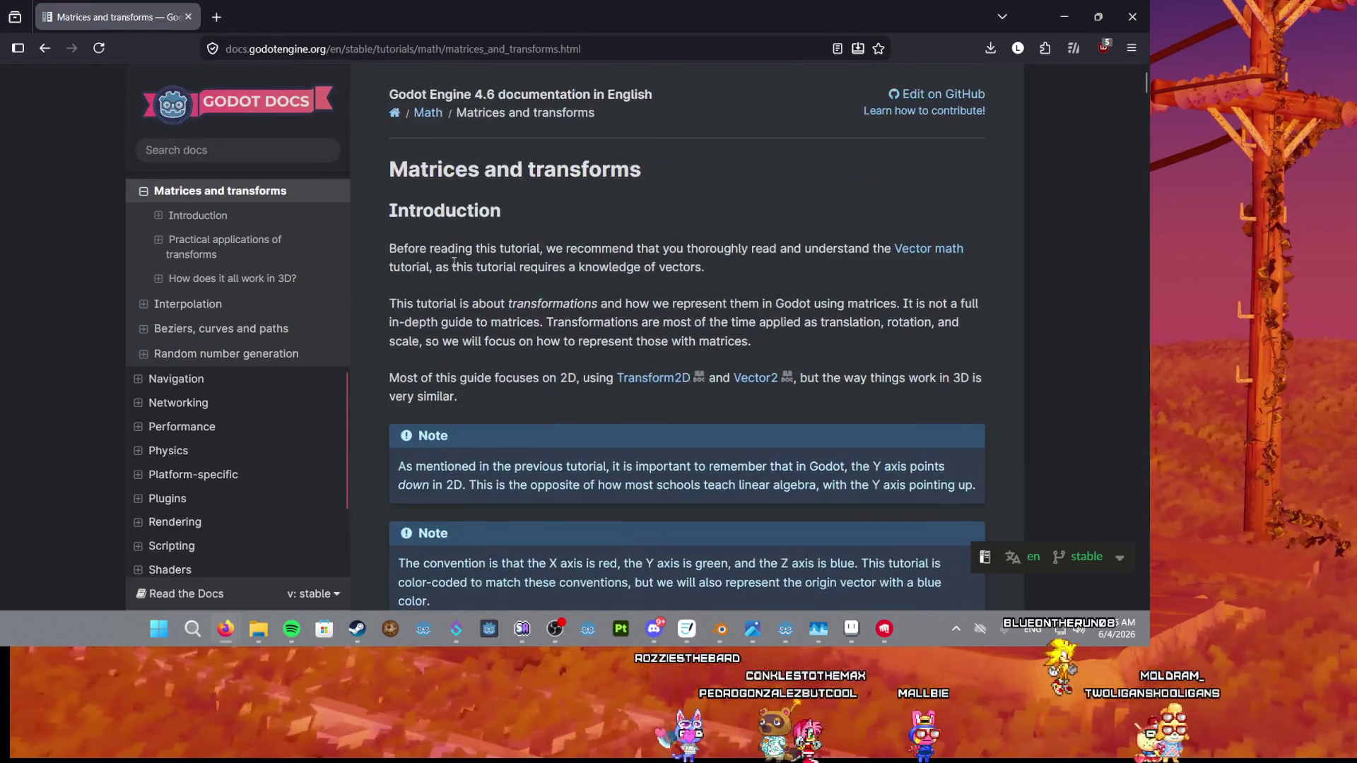
pyautogui.moveTo(393, 248)
pyautogui.mouseDown()
pyautogui.moveTo(692, 265)
pyautogui.moveTo(749, 249)
pyautogui.moveTo(947, 250)
pyautogui.moveTo(912, 250)
pyautogui.mouseUp()
pyautogui.click(868, 283)
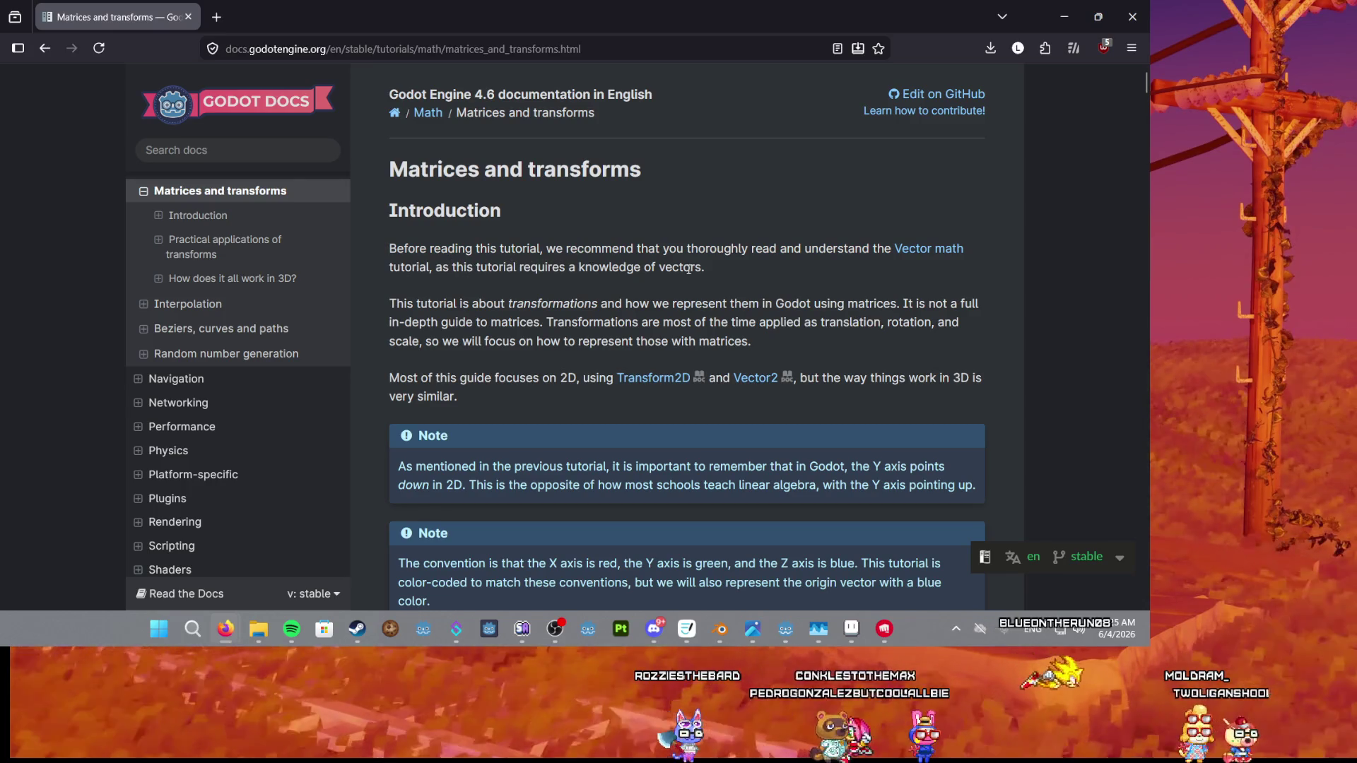
pyautogui.scroll(-2, 429, 306)
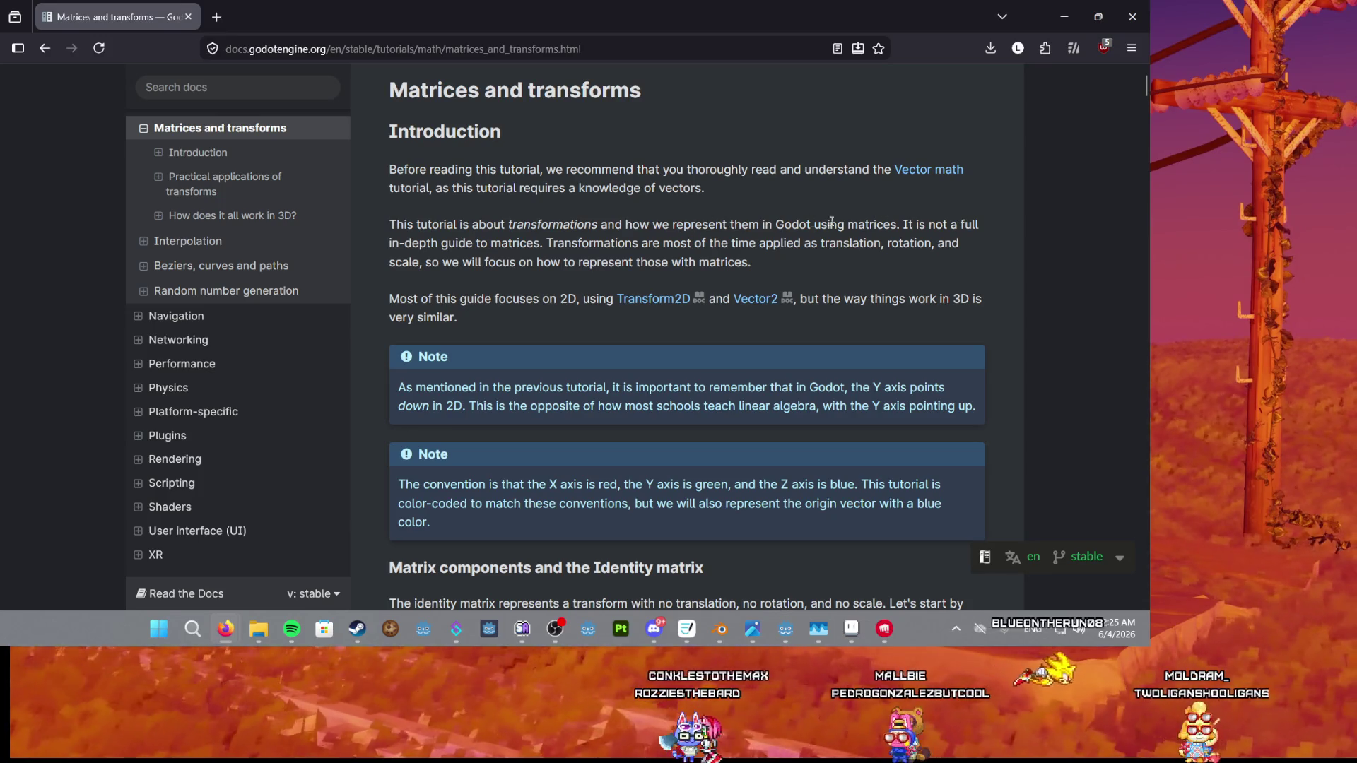
pyautogui.moveTo(831, 224); pyautogui.dragTo(928, 225)
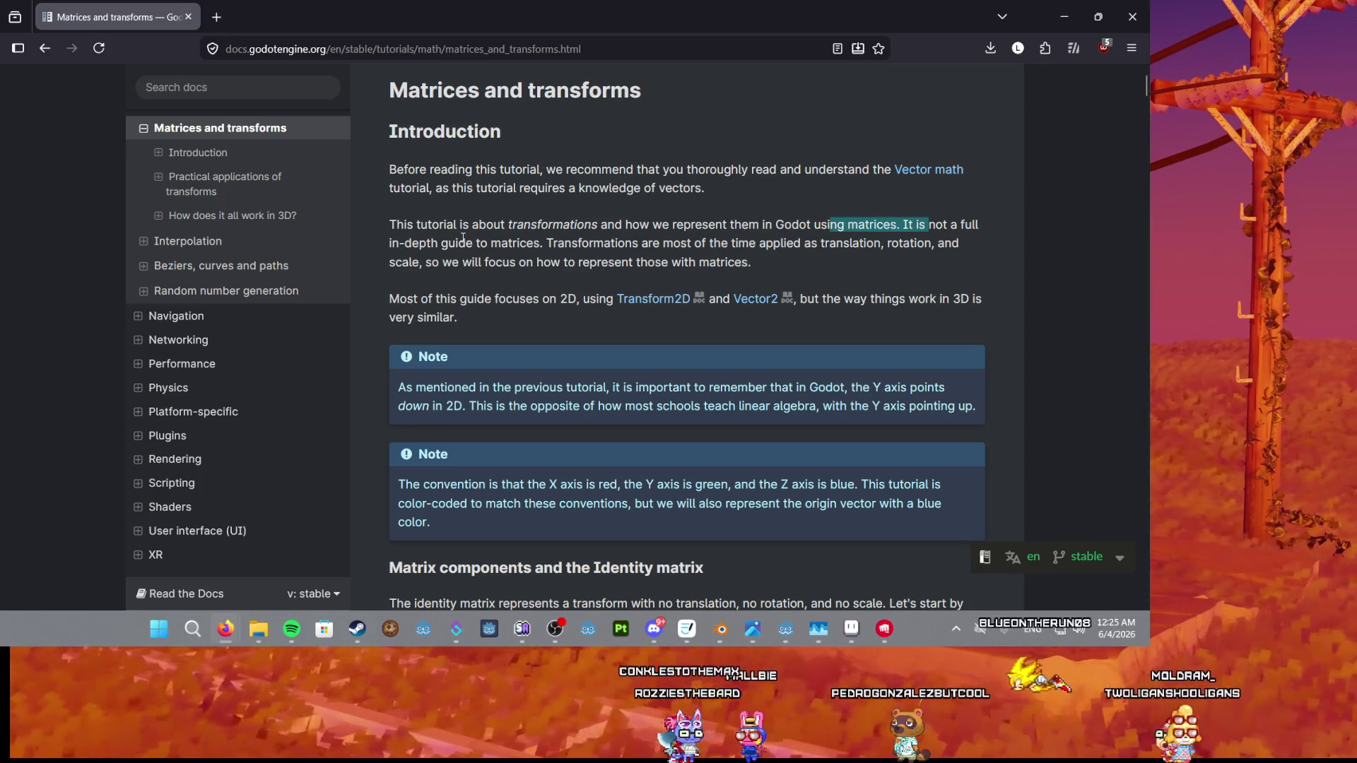
pyautogui.moveTo(387, 249); pyautogui.dragTo(554, 247)
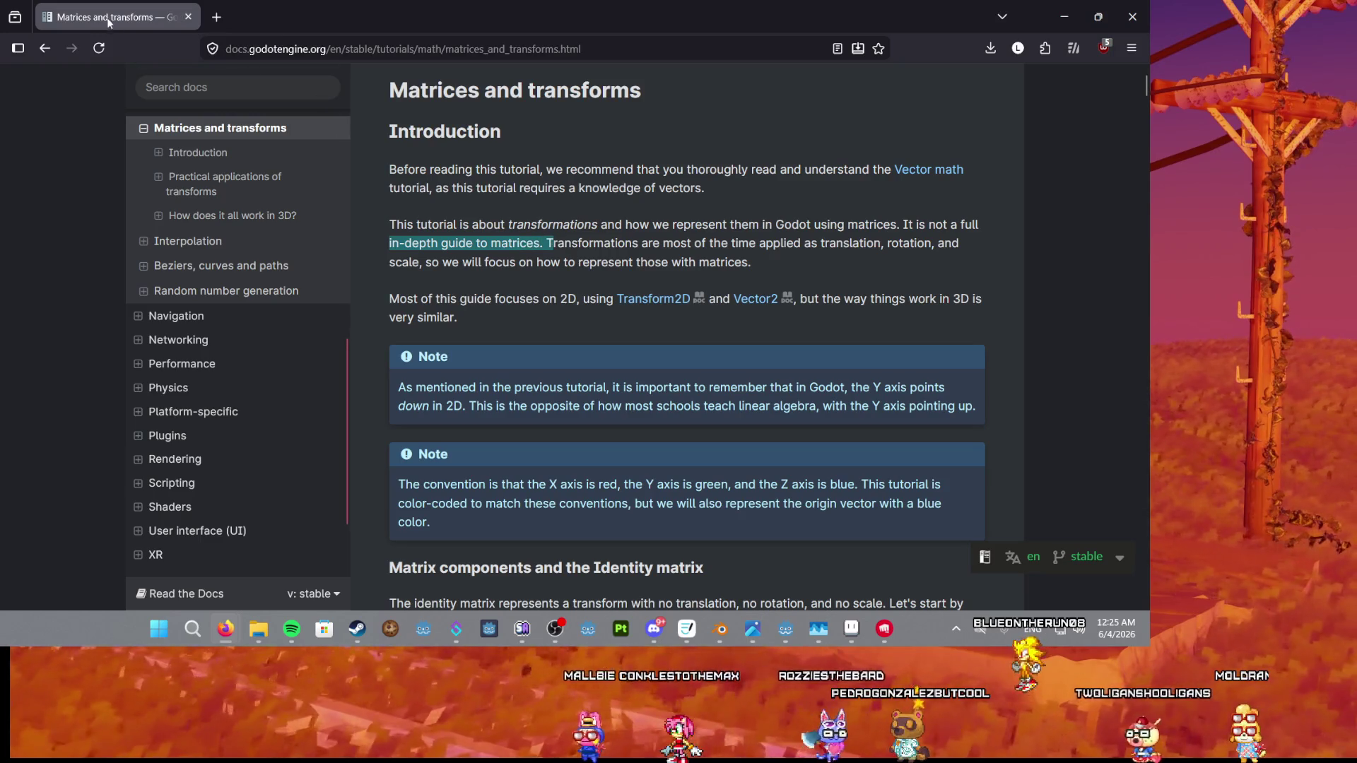
pyautogui.scroll(2, 70, 73)
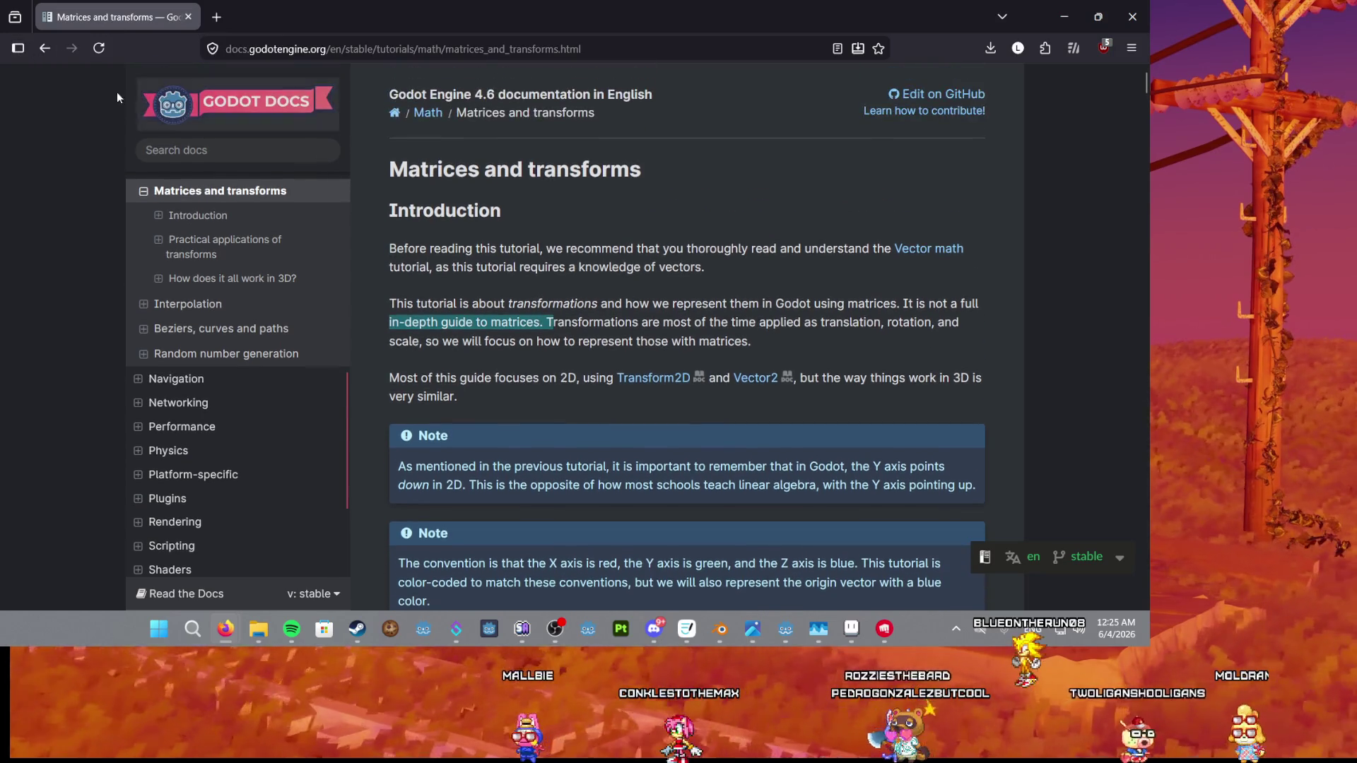
pyautogui.click(47, 48)
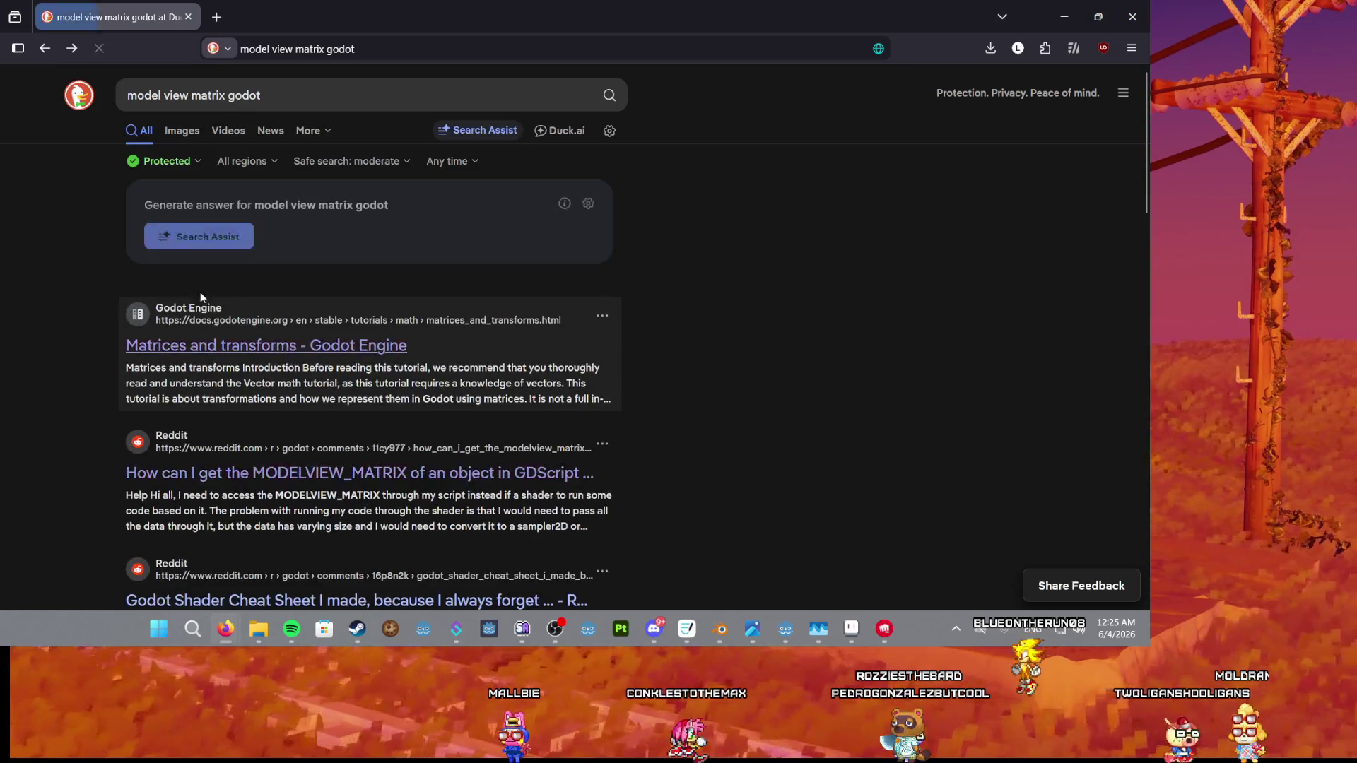
pyautogui.middleClick(181, 345)
pyautogui.scroll(-3, 182, 333)
# Read the Reddit MODELVIEW_MATRIX thread's answer and follow its Camera3D get_camera_transform docs link.
pyautogui.click(181, 242)
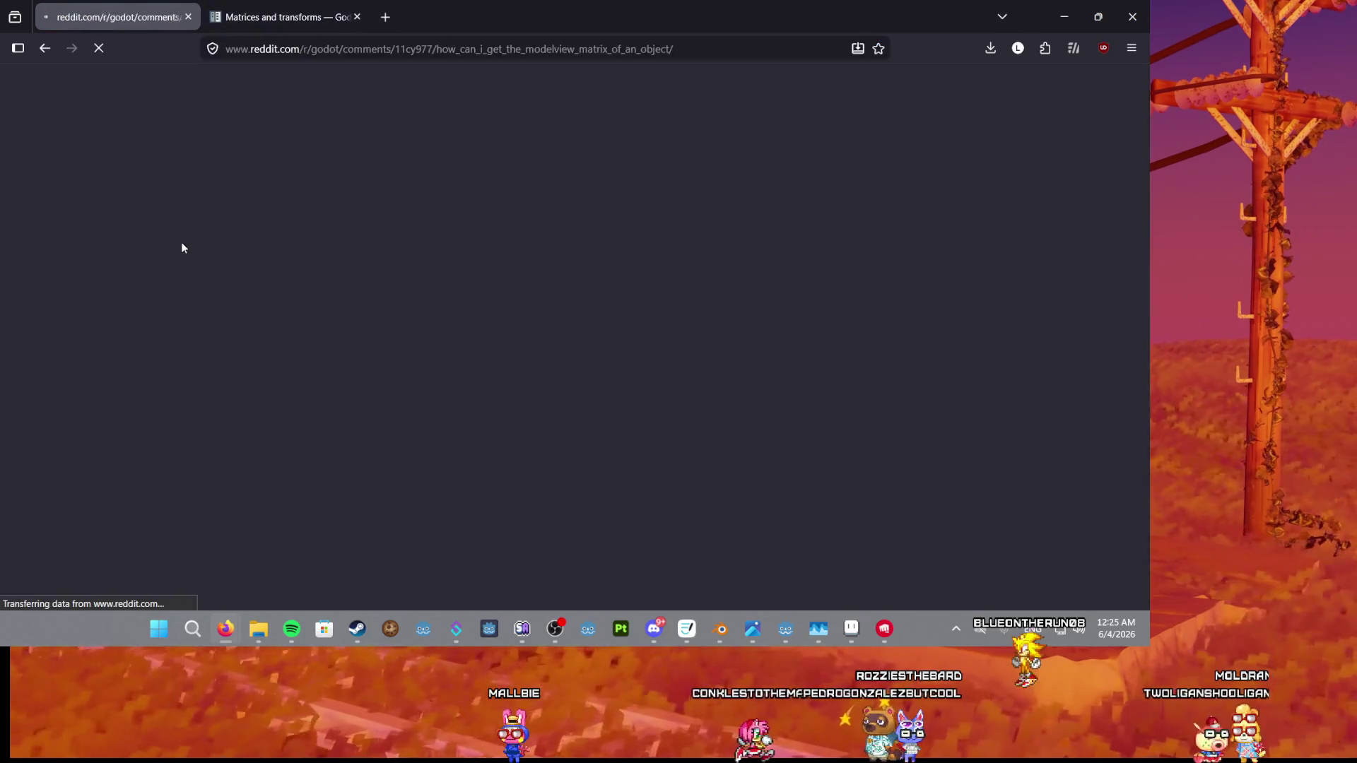
pyautogui.moveTo(286, 222)
pyautogui.mouseDown()
pyautogui.moveTo(421, 251)
pyautogui.moveTo(492, 222)
pyautogui.moveTo(644, 219)
pyautogui.mouseUp()
pyautogui.click(628, 226)
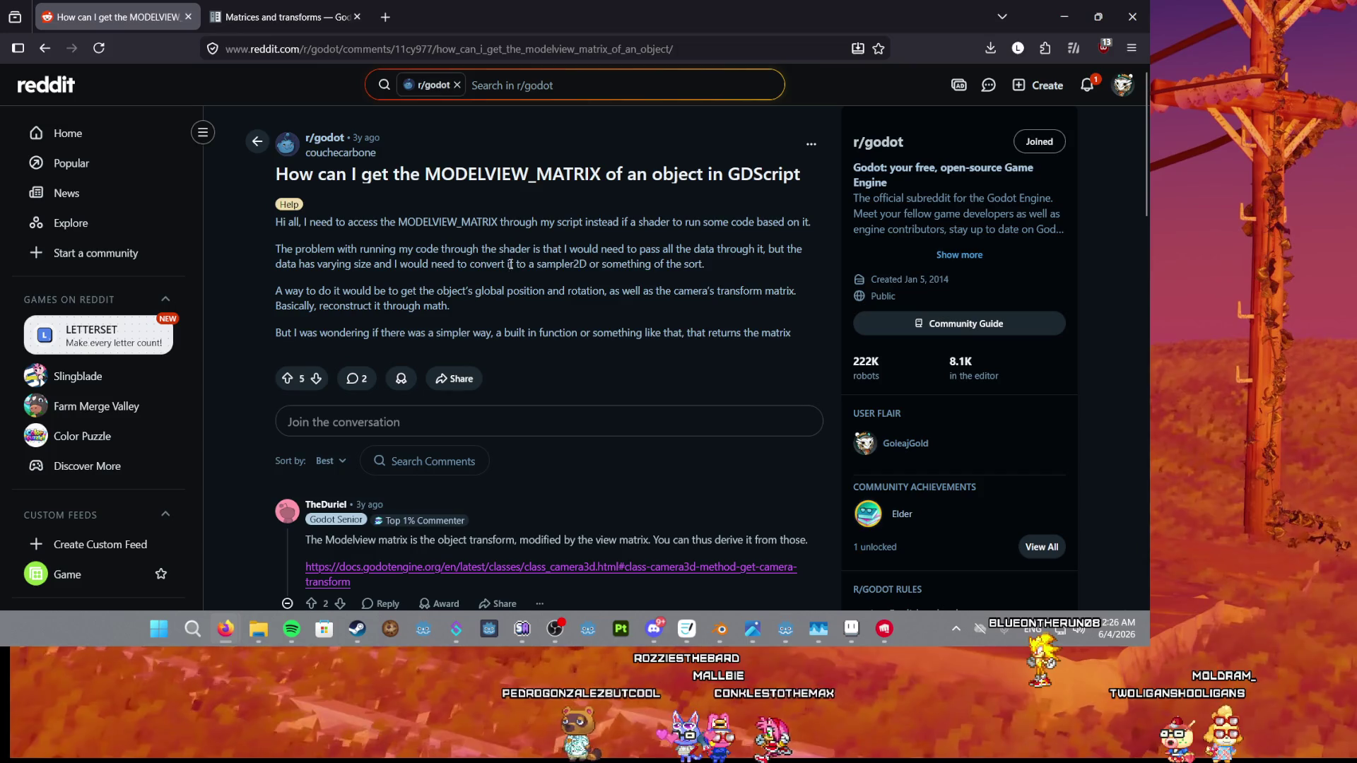
pyautogui.scroll(-2, 446, 233)
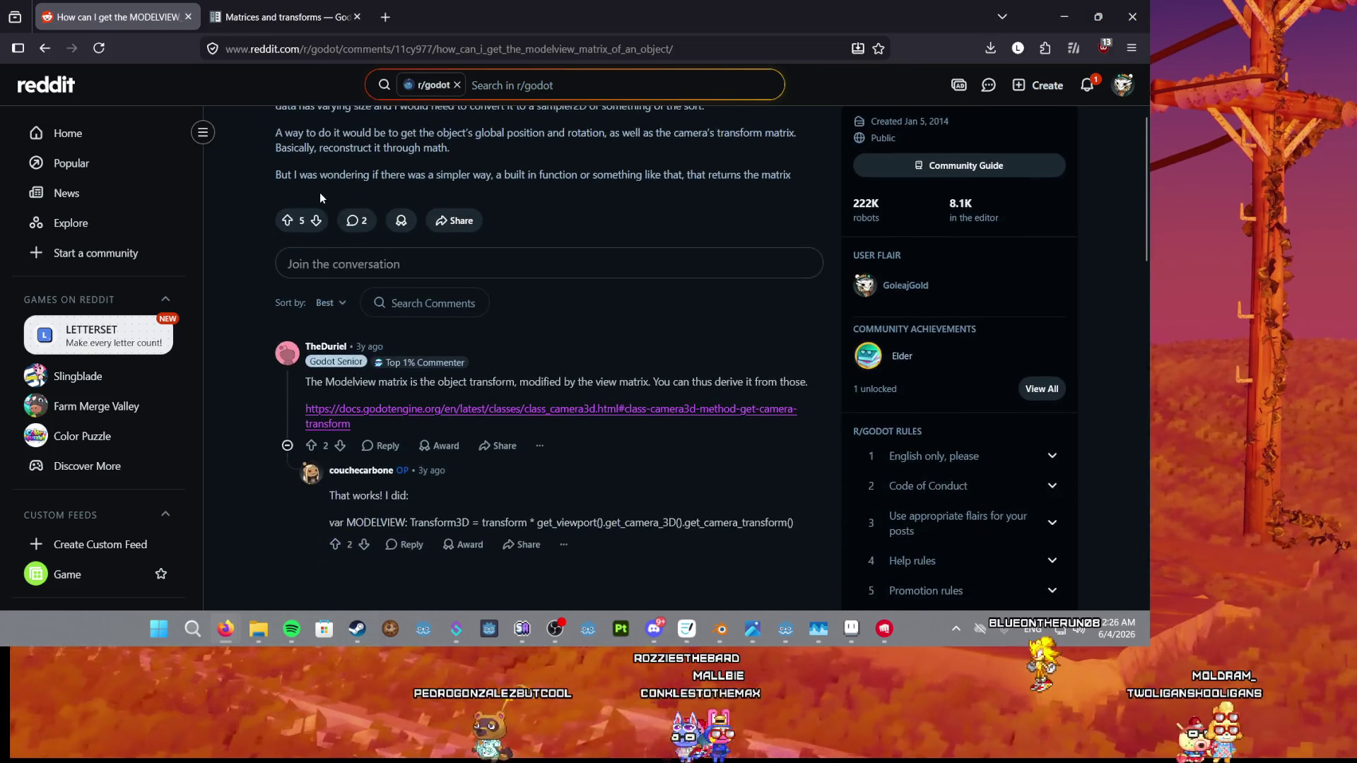
pyautogui.scroll(1, 286, 190)
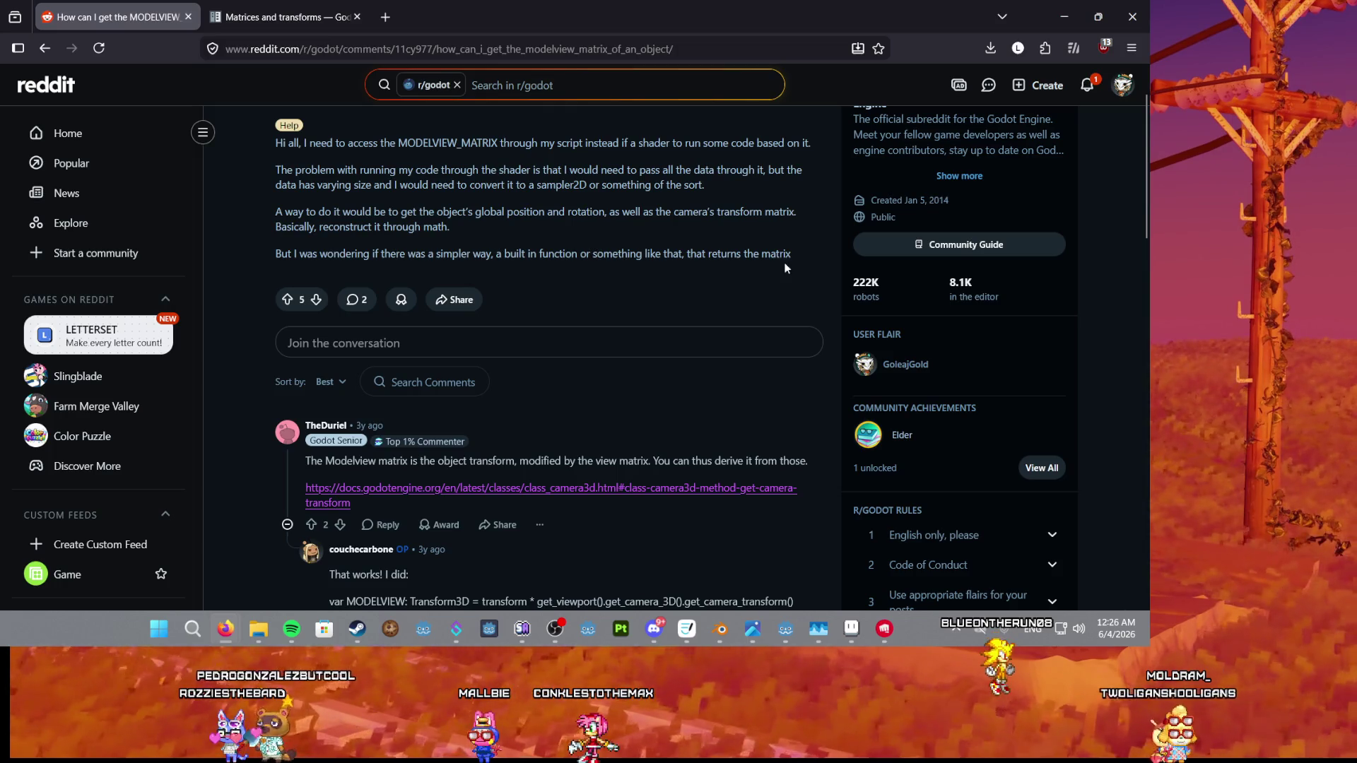
pyautogui.scroll(-2, 758, 258)
pyautogui.moveTo(317, 305); pyautogui.dragTo(602, 309)
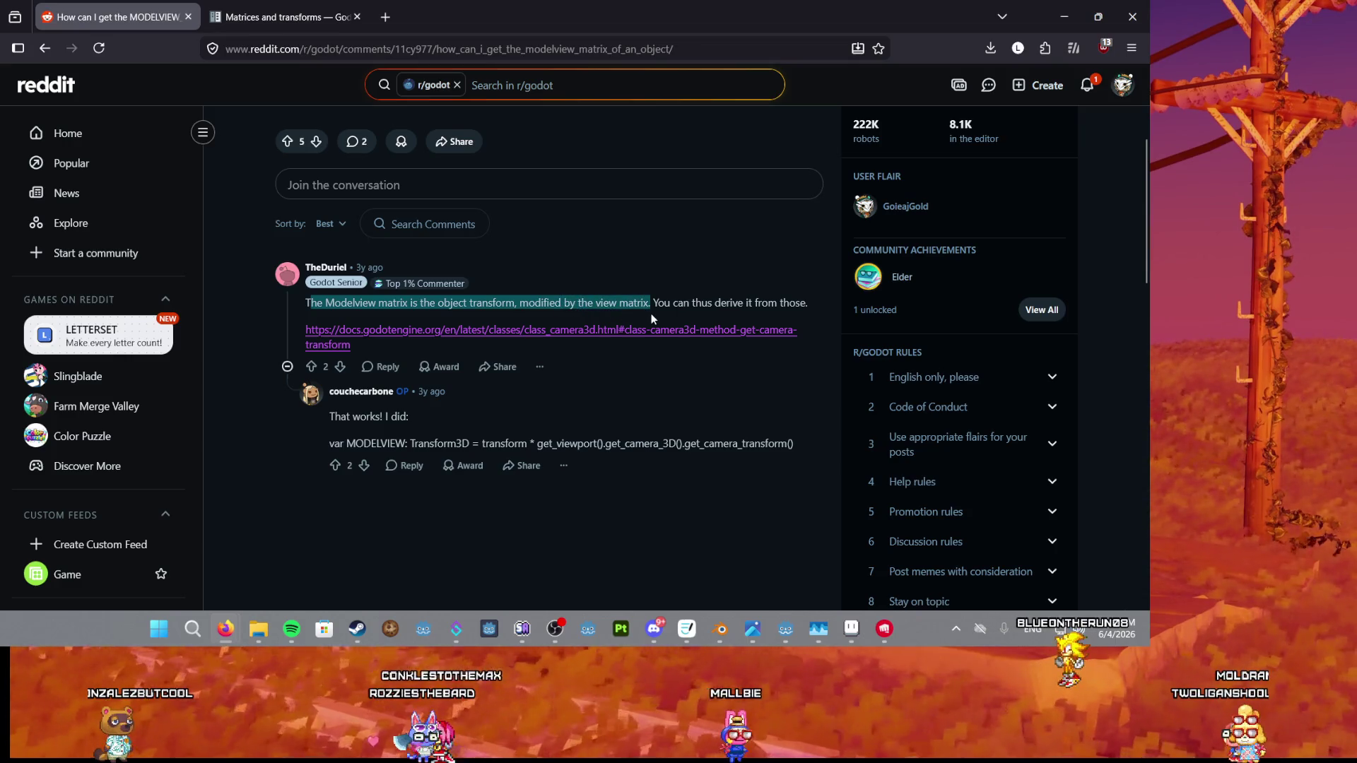
pyautogui.moveTo(651, 315); pyautogui.dragTo(655, 321)
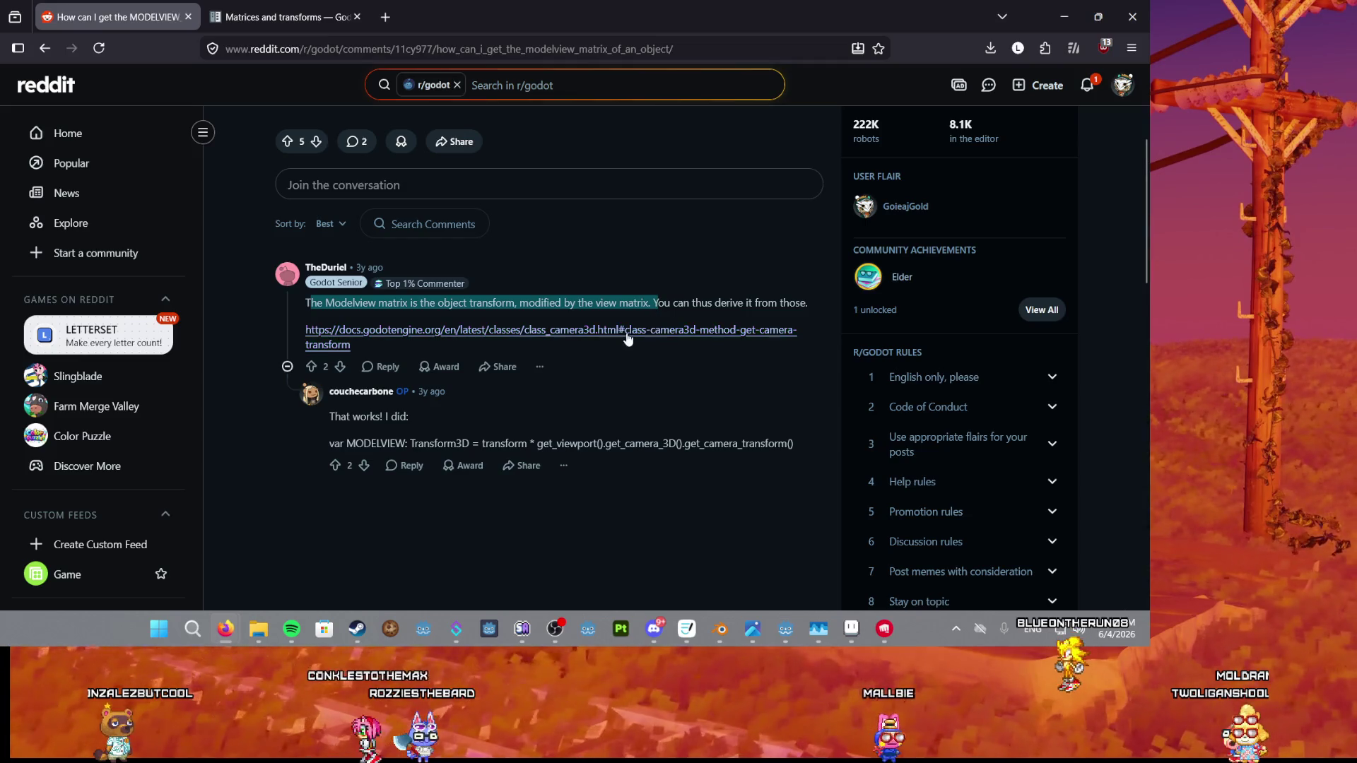
pyautogui.click(627, 333)
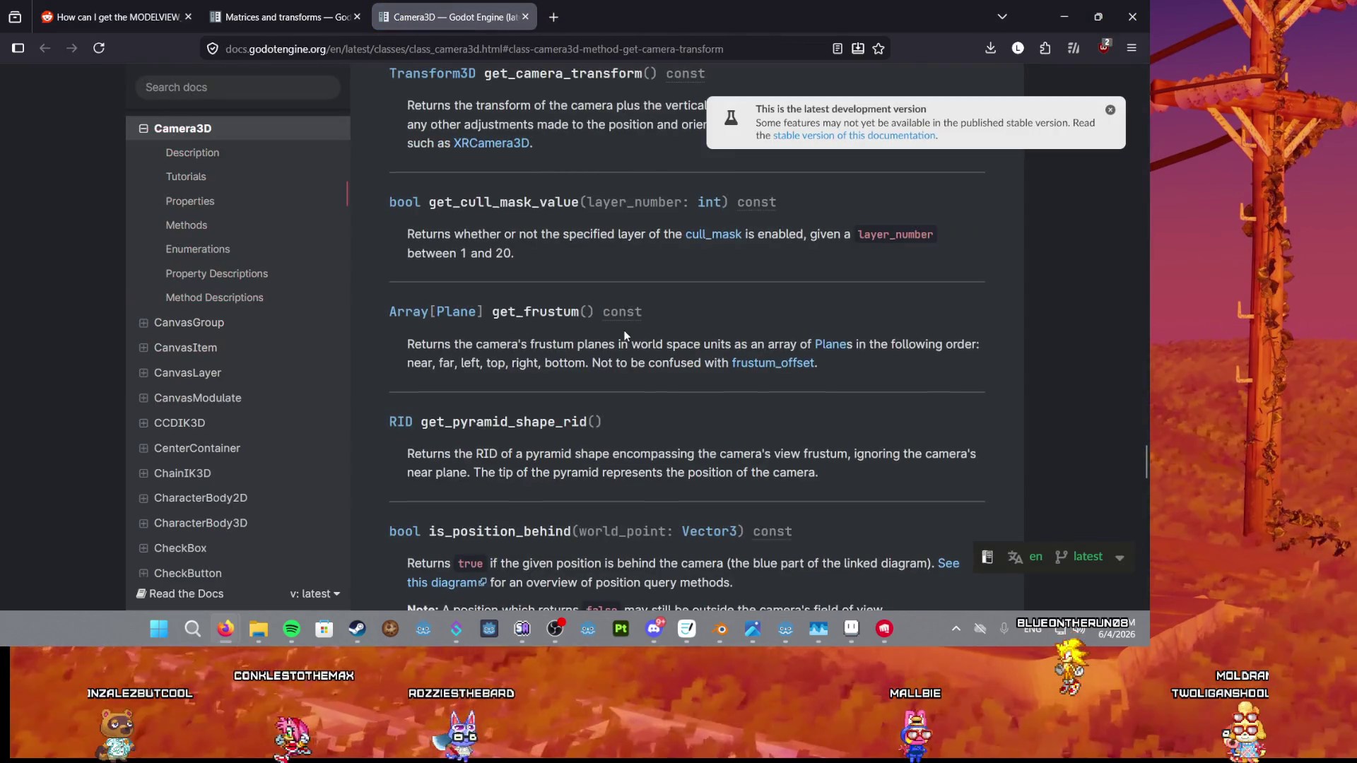
# Search the Camera3D docs page for 'model'.
pyautogui.click(258, 10)
pyautogui.click(120, 17)
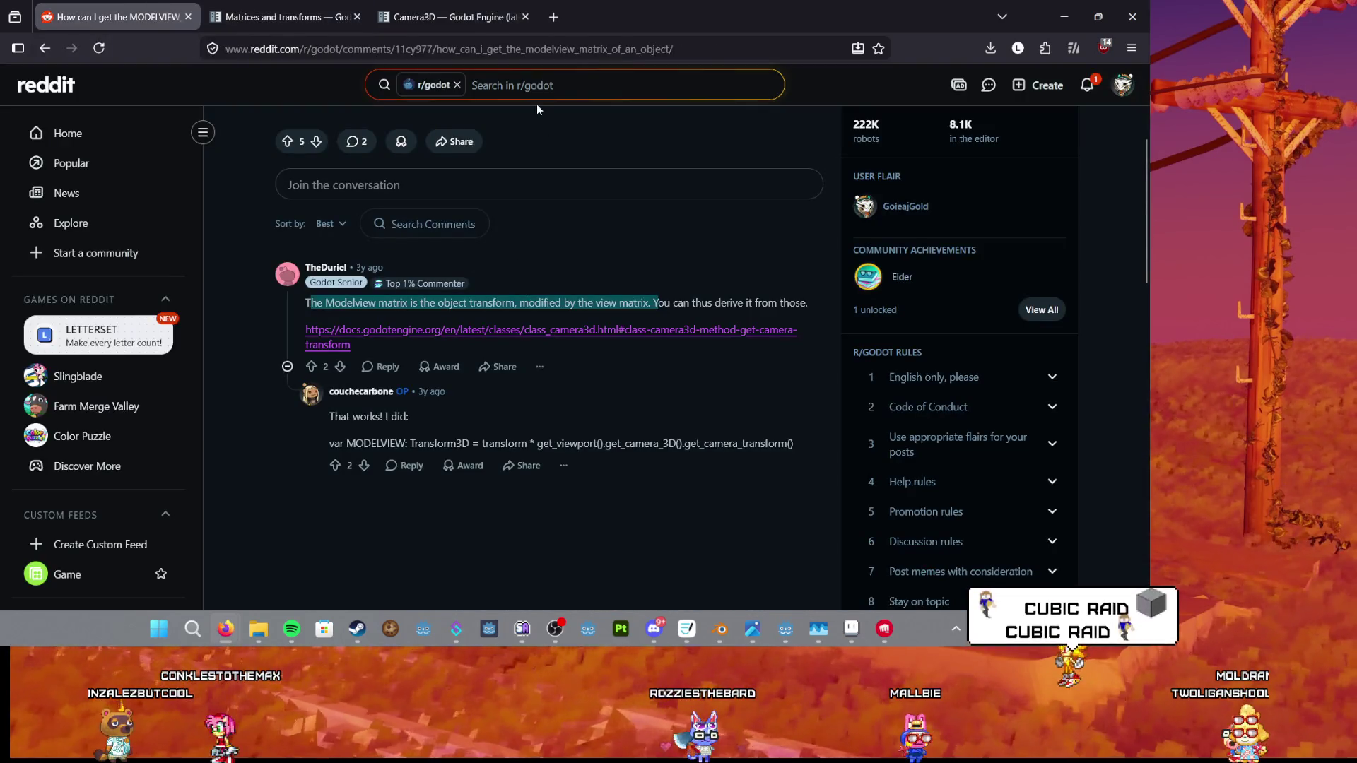
pyautogui.click(463, 5)
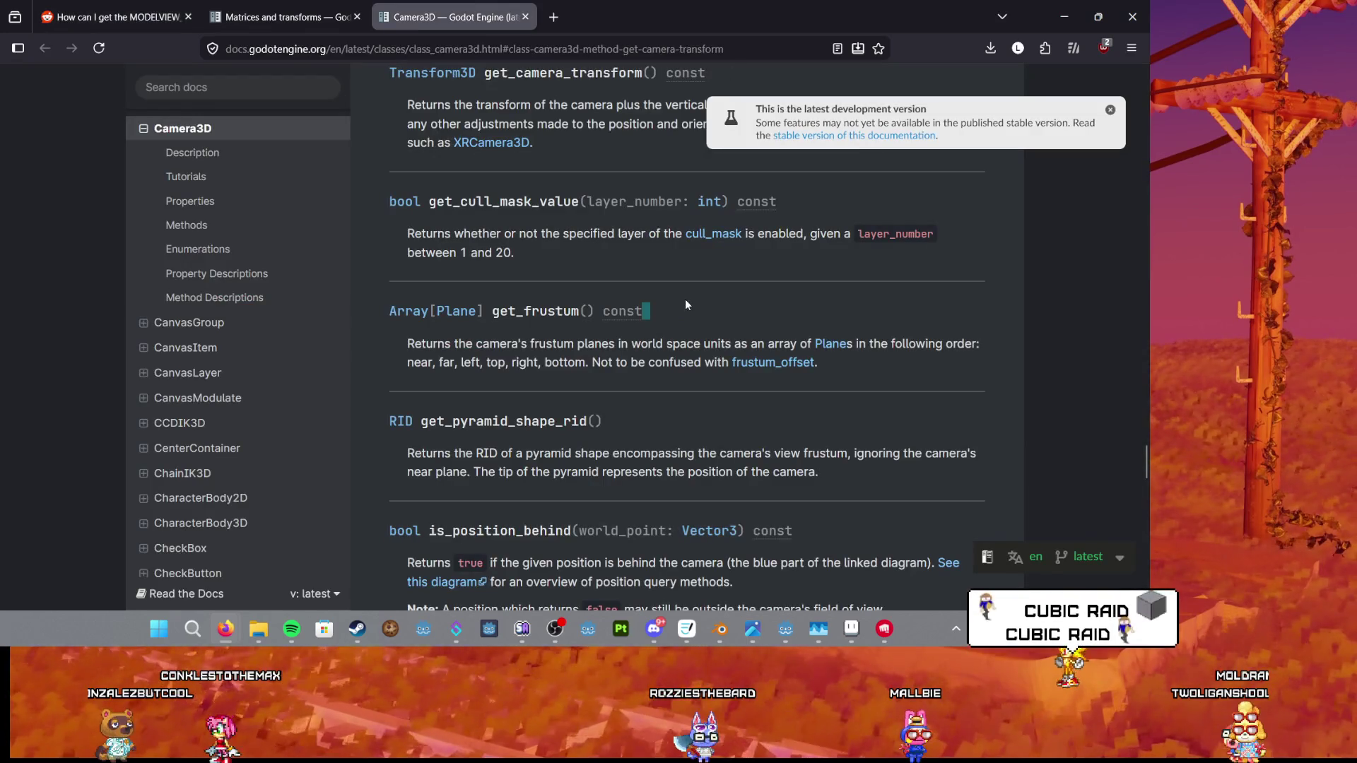
pyautogui.hotkey('ctrl', 'f')
pyautogui.write('odel')
pyautogui.press('BackSpace')
pyautogui.press('BackSpace')
pyautogui.press('BackSpace')
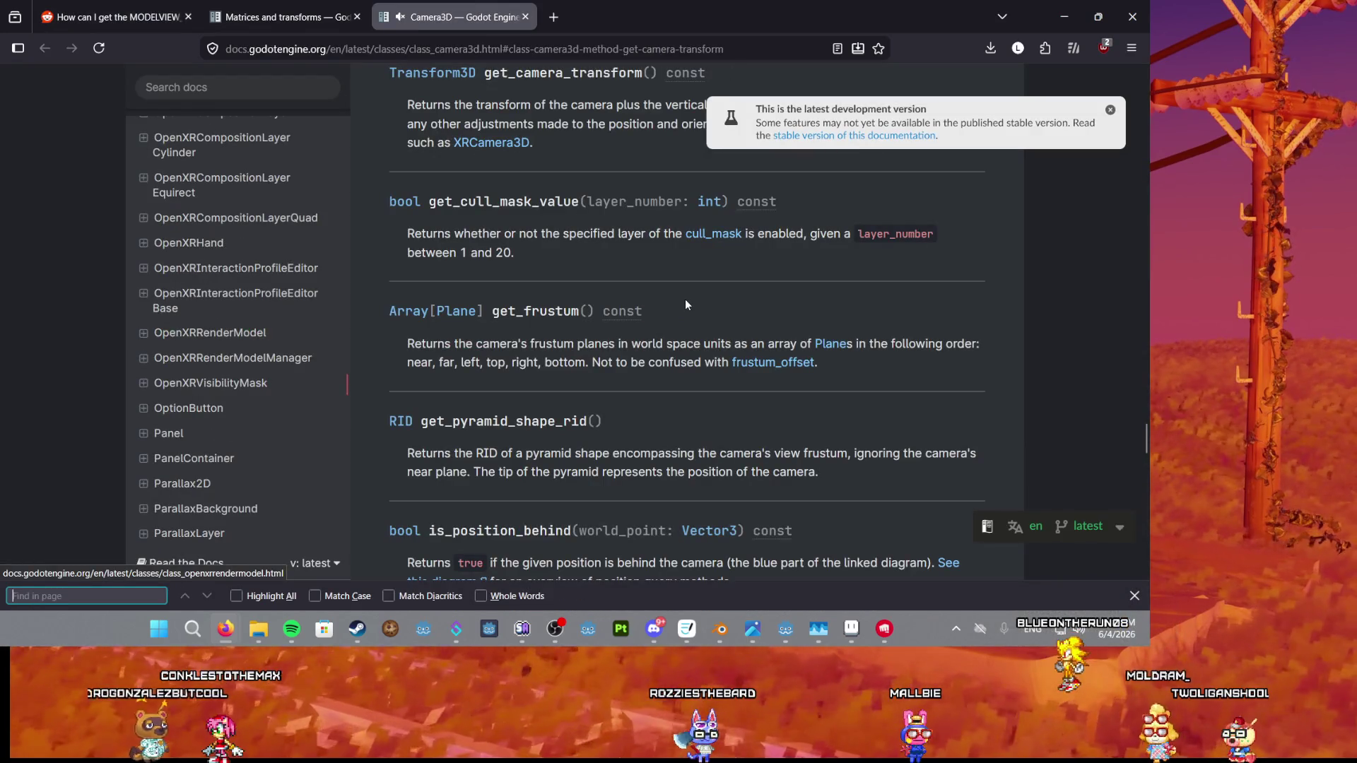
pyautogui.write('model_')
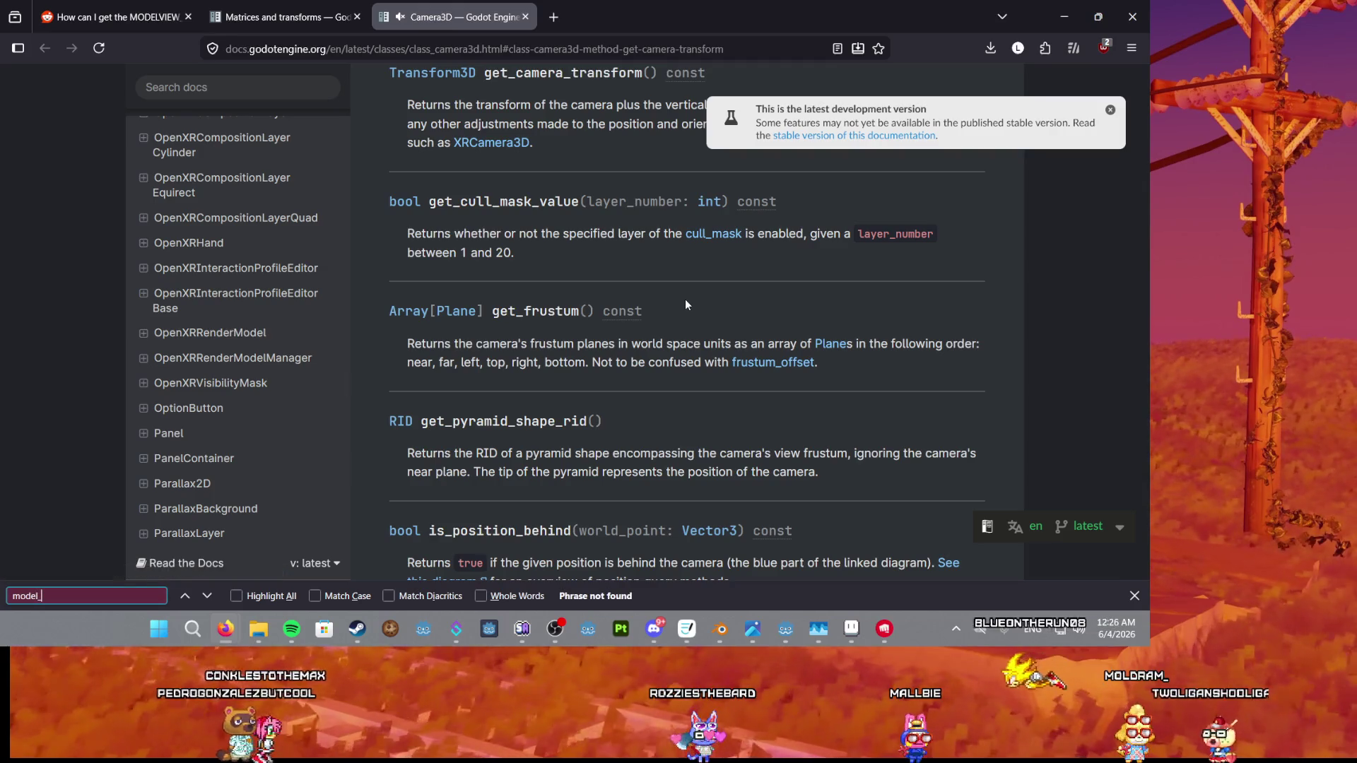
pyautogui.press('BackSpace')
pyautogui.write('v')
pyautogui.press('BackSpace')
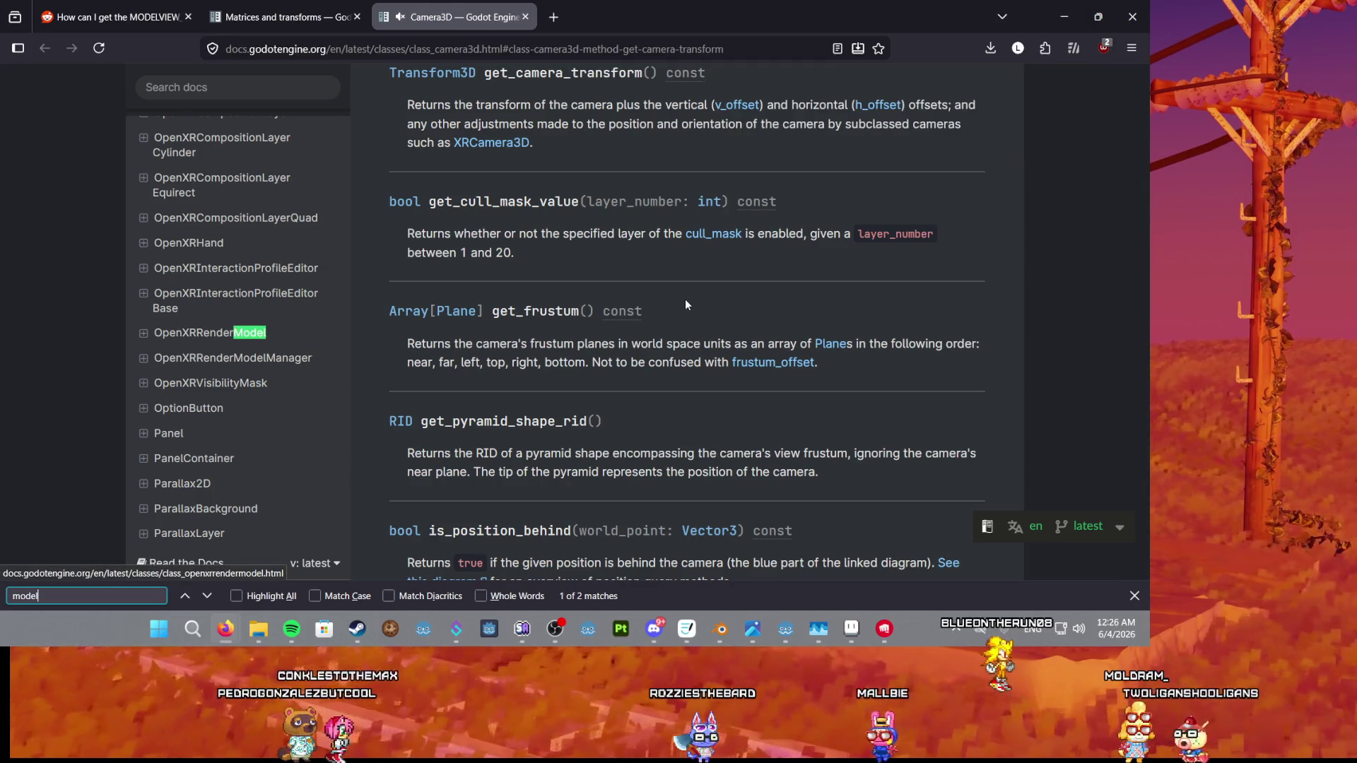
# Return to the Reddit thread, review the answer, and reopen the closed search results tab.
pyautogui.click(346, 17)
pyautogui.click(453, 16)
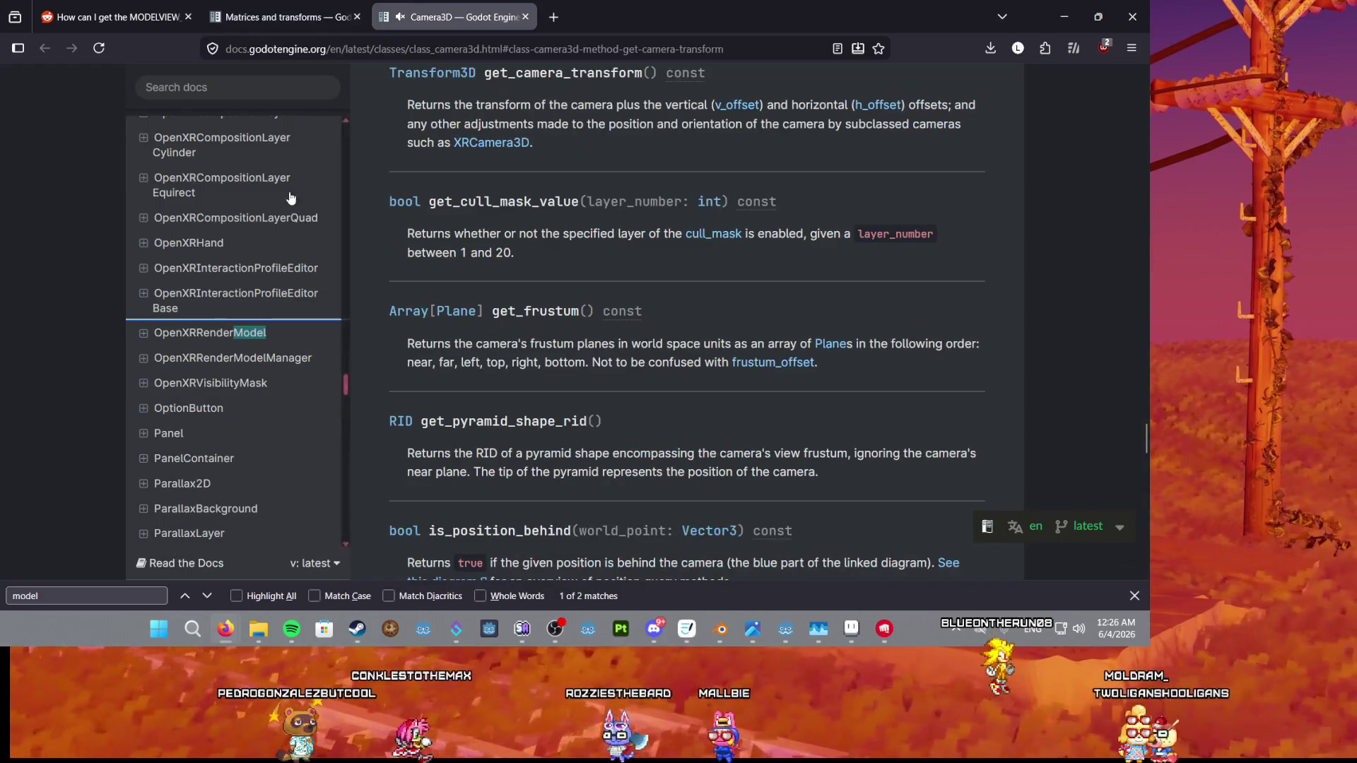
pyautogui.click(232, 19)
pyautogui.click(113, 17)
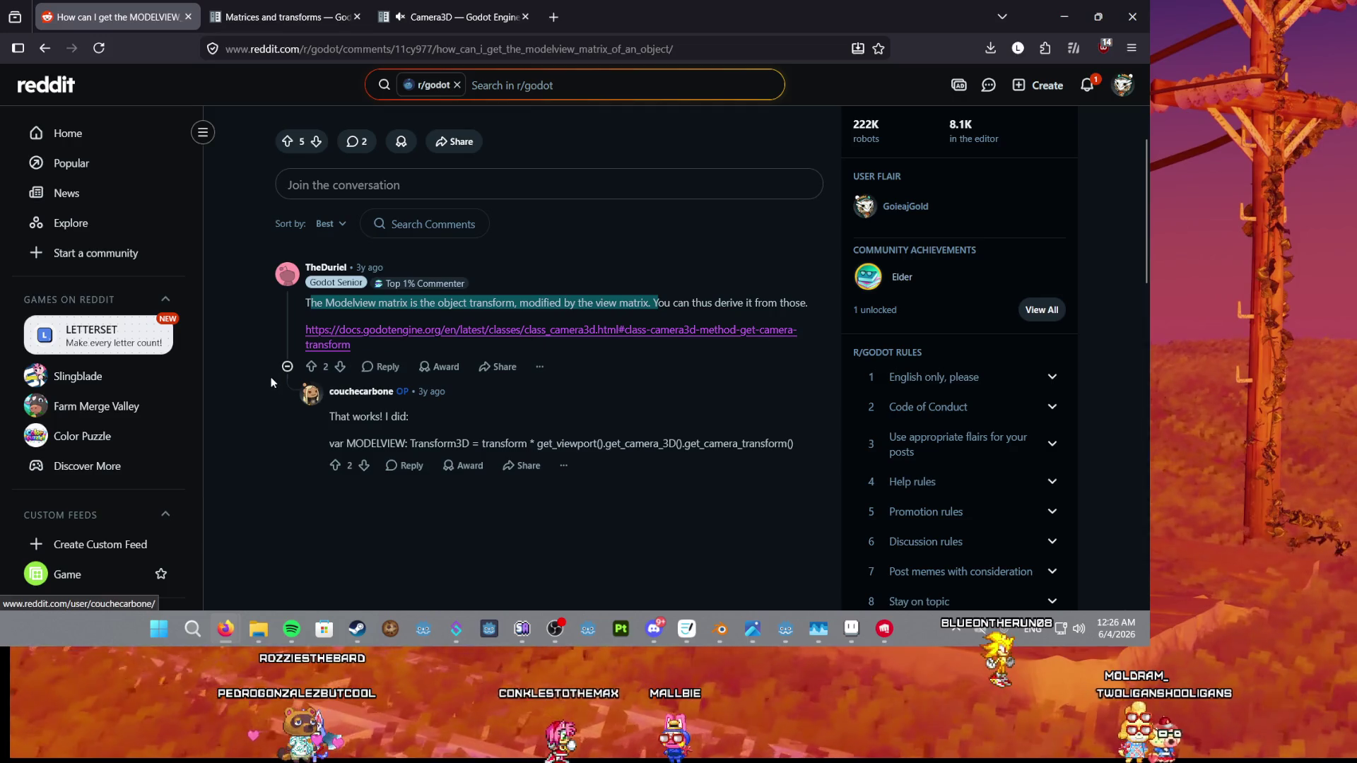
pyautogui.scroll(-2, 276, 392)
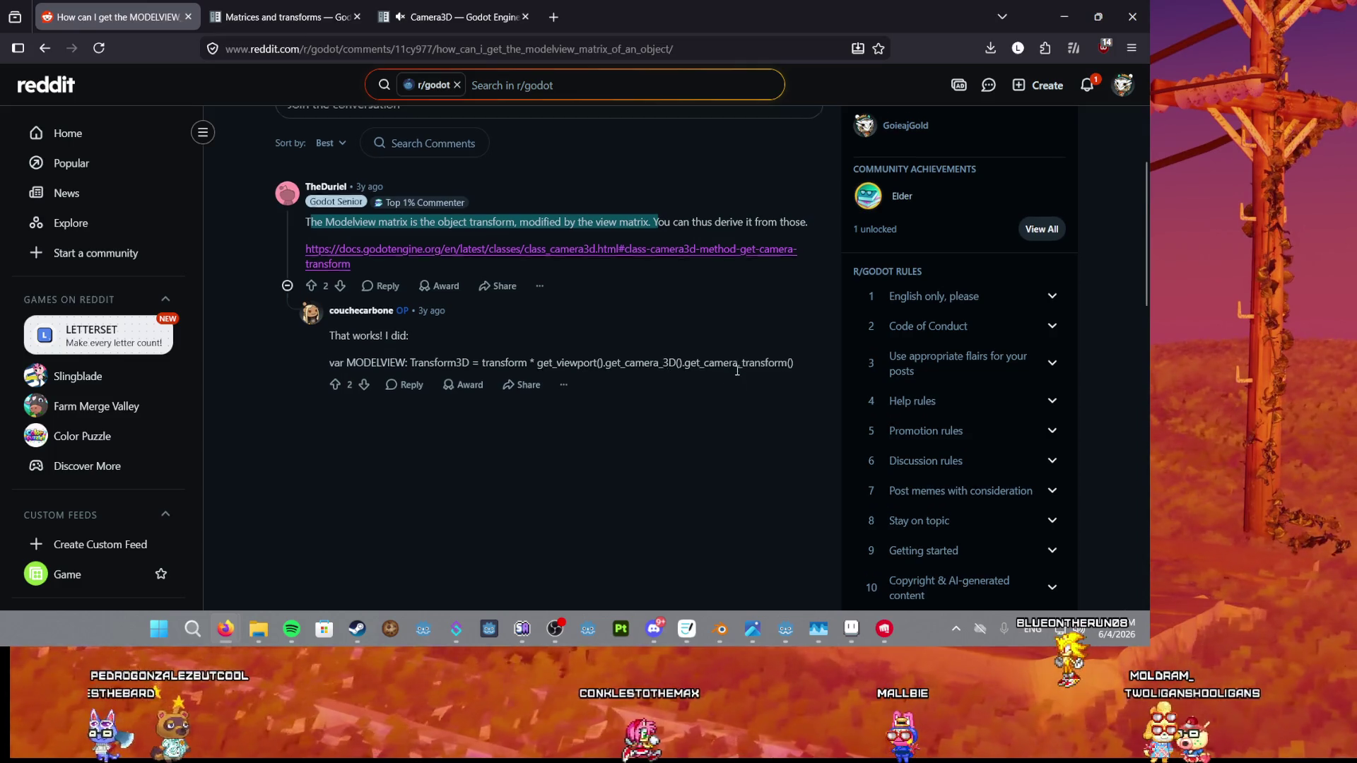
pyautogui.scroll(-2, 384, 273)
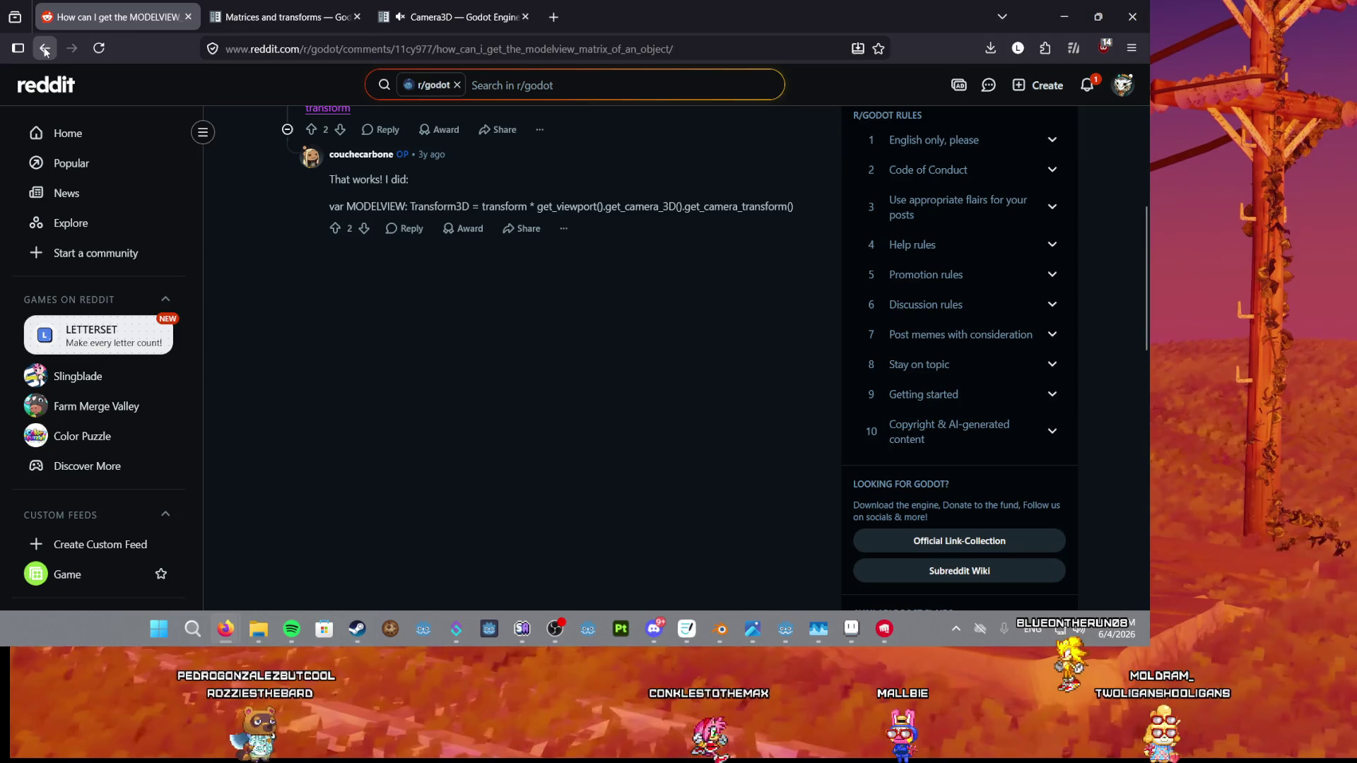
pyautogui.hotkey('ctrl', 'shift', 't')
pyautogui.click(150, 364)
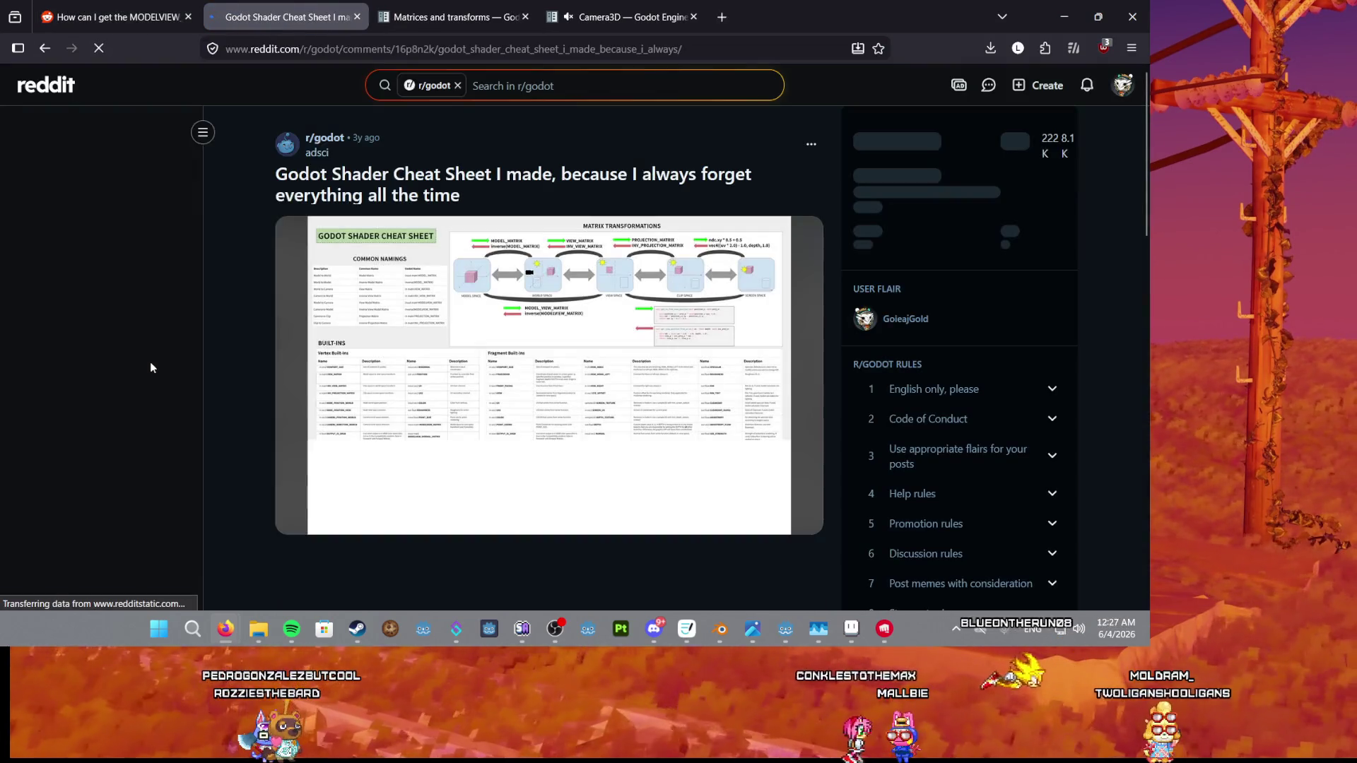
pyautogui.click(543, 290)
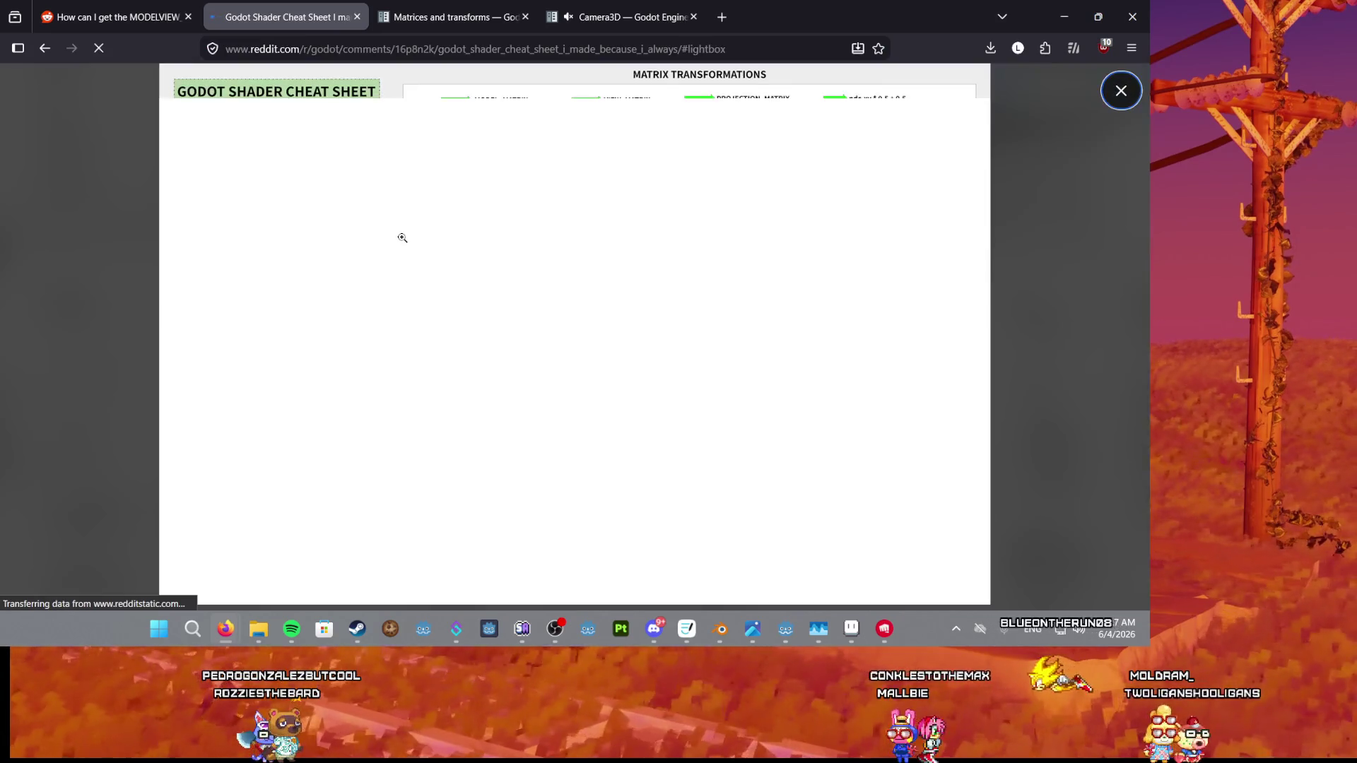
pyautogui.click(478, 144)
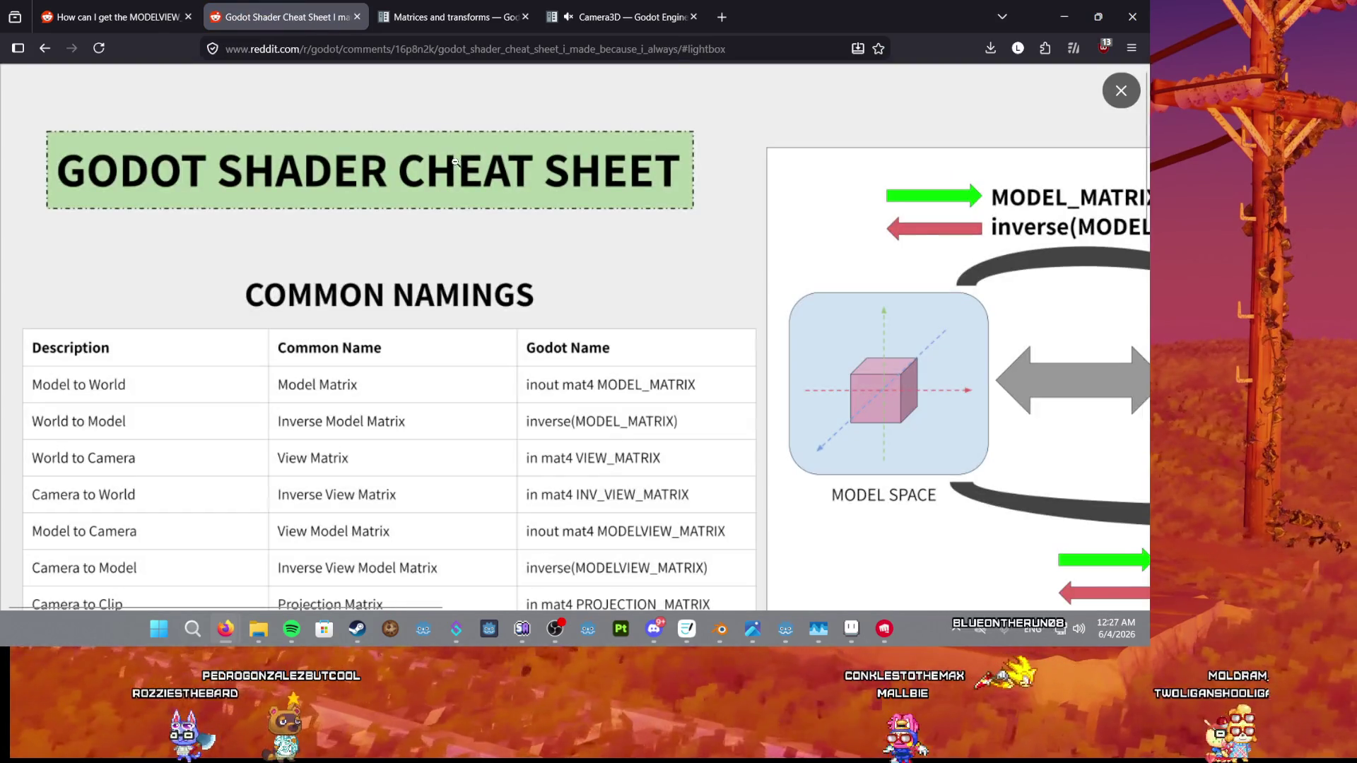
pyautogui.hscroll(10, 509, 375)
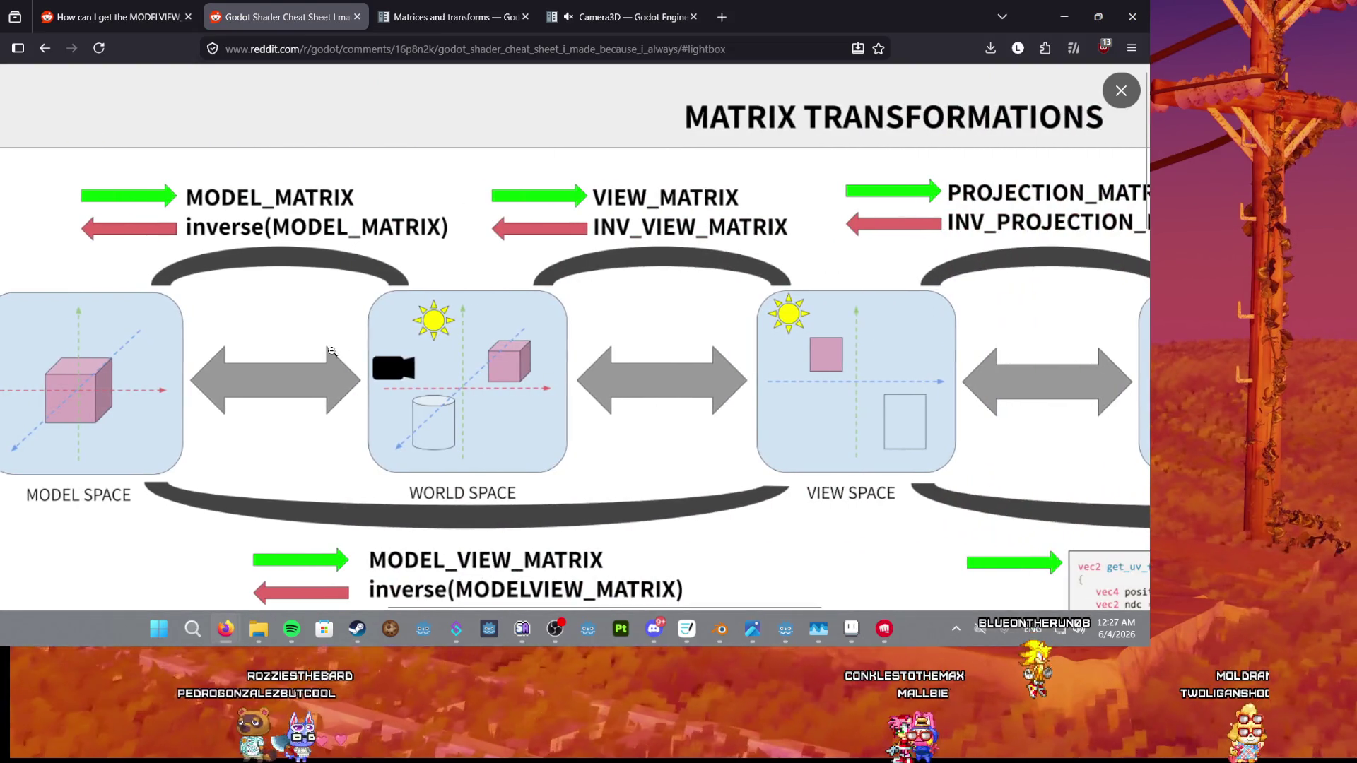
pyautogui.moveTo(477, 602)
pyautogui.hscroll(-2, 477, 602)
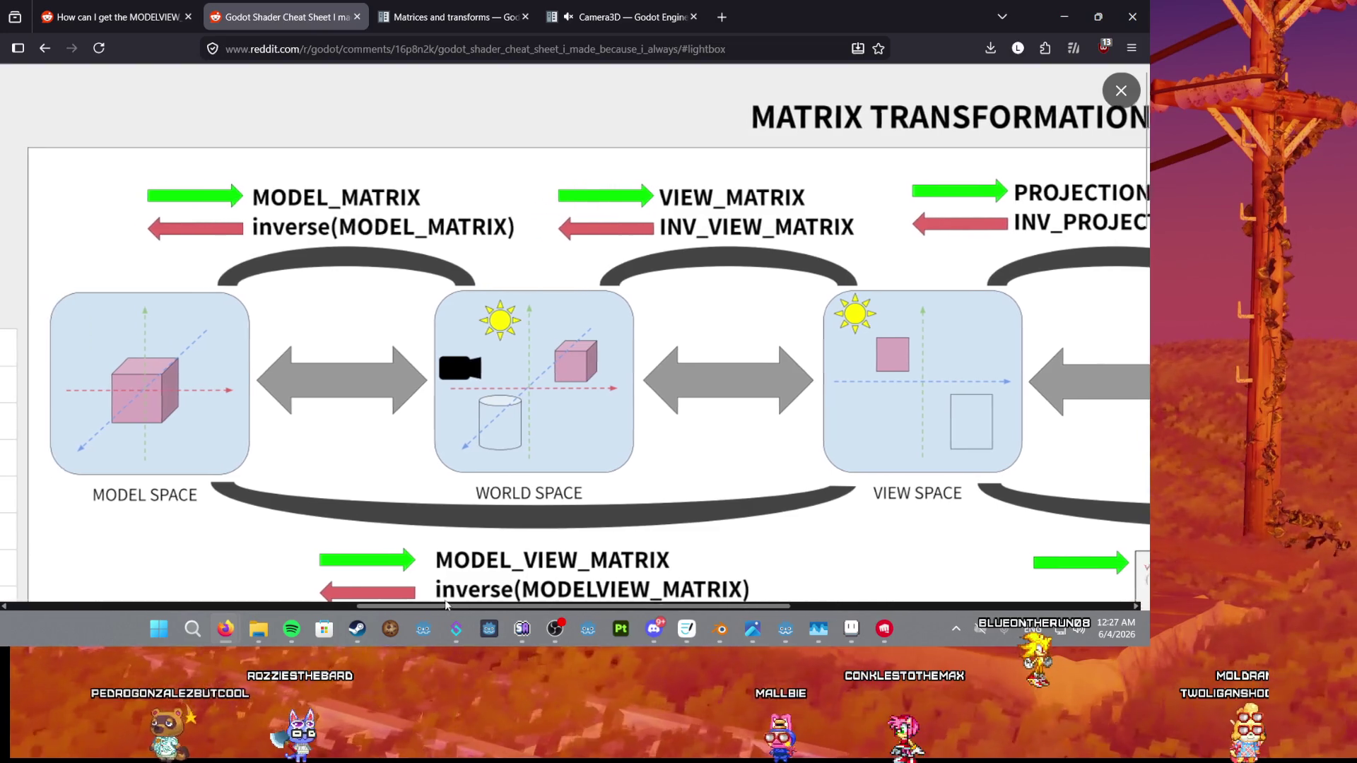
pyautogui.scroll(-3, 390, 487)
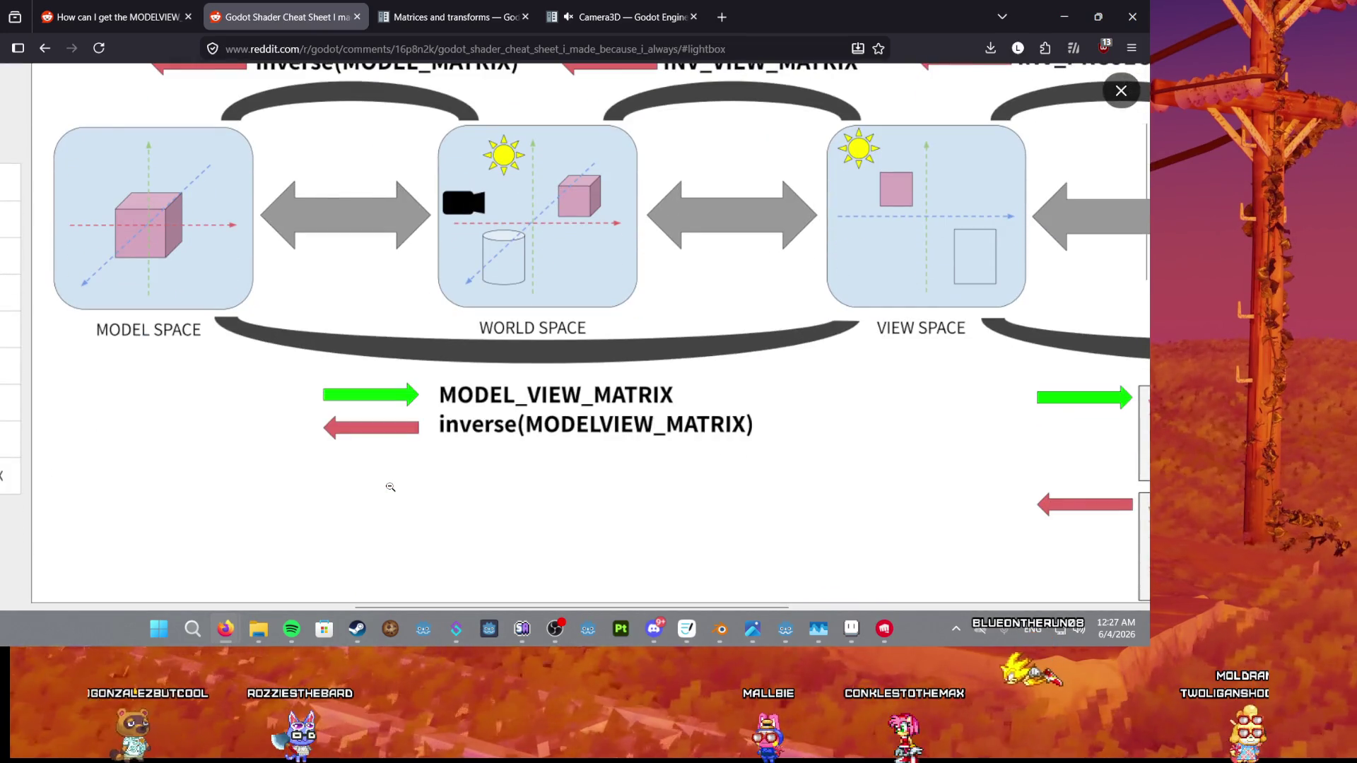
pyautogui.scroll(3, 132, 299)
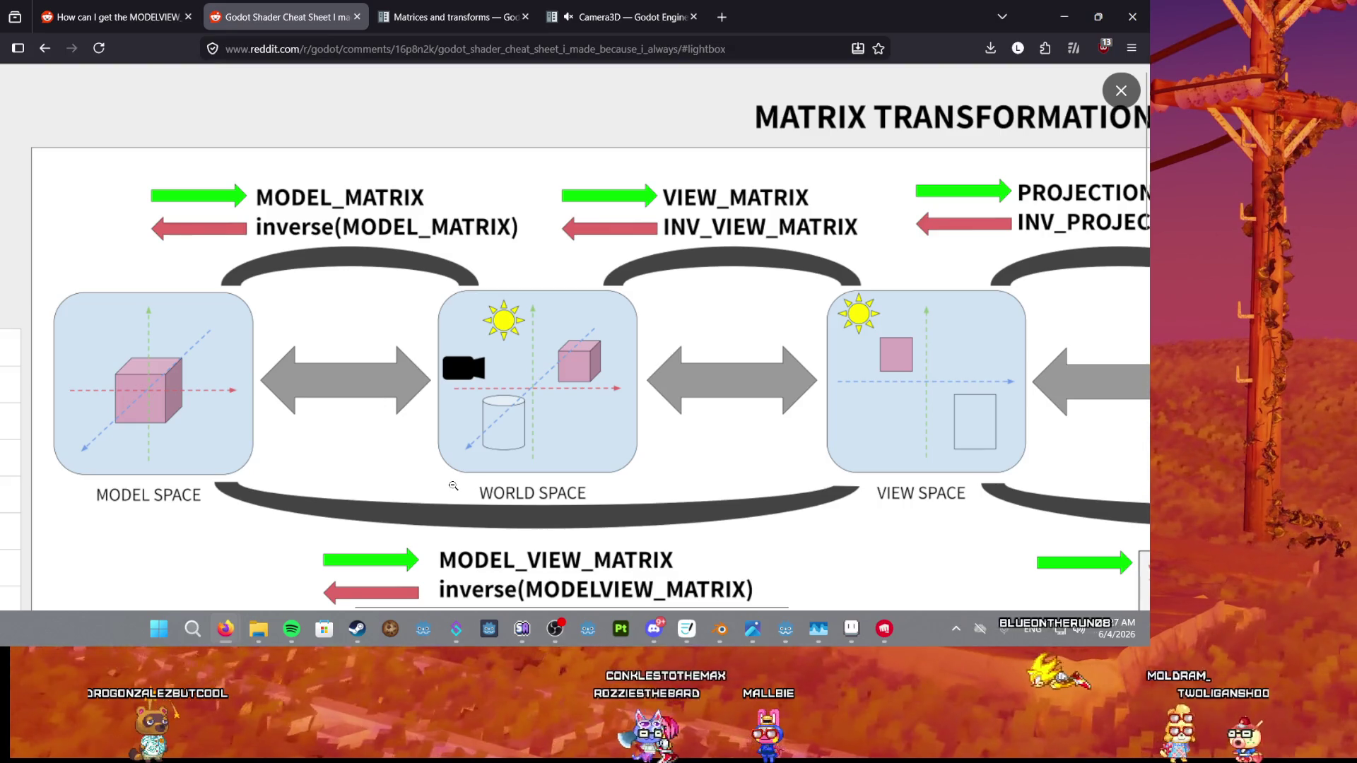
pyautogui.scroll(-1, 495, 453)
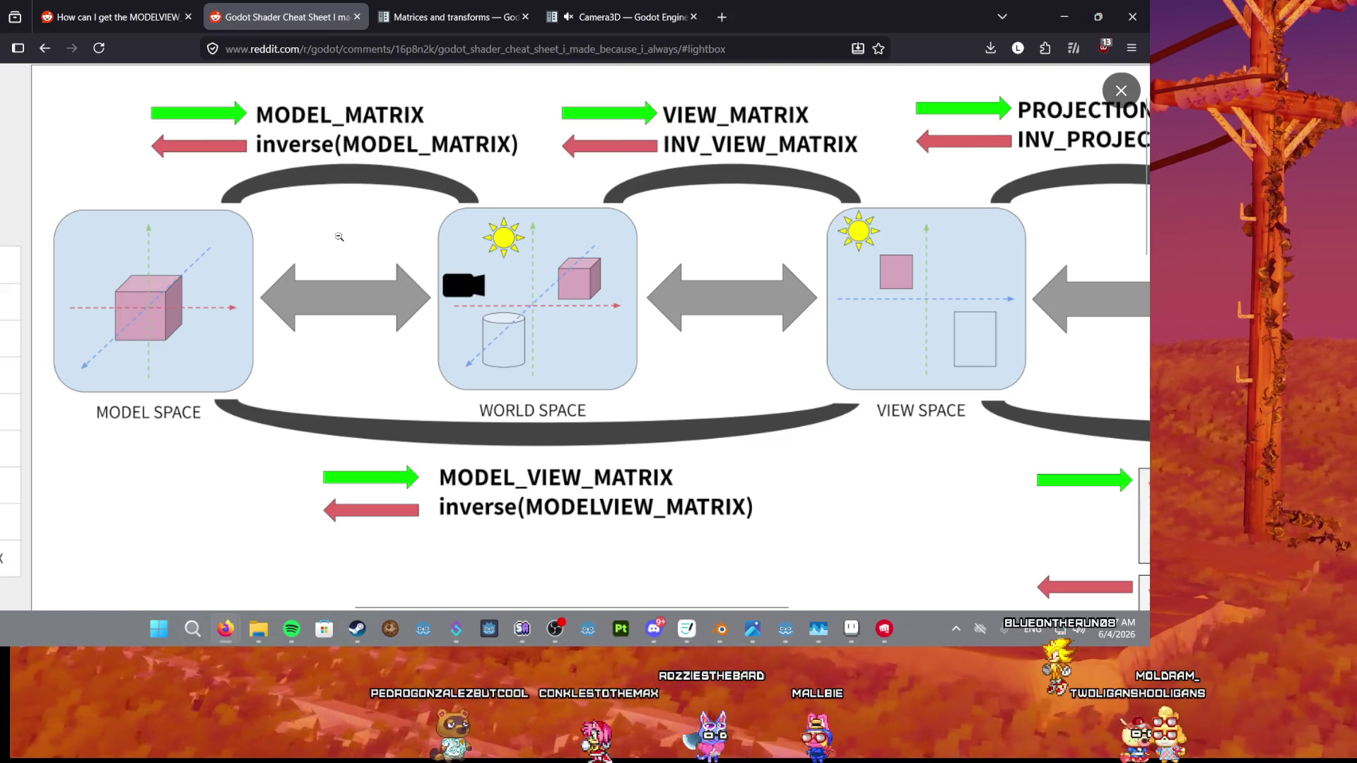
pyautogui.scroll(2, 410, 339)
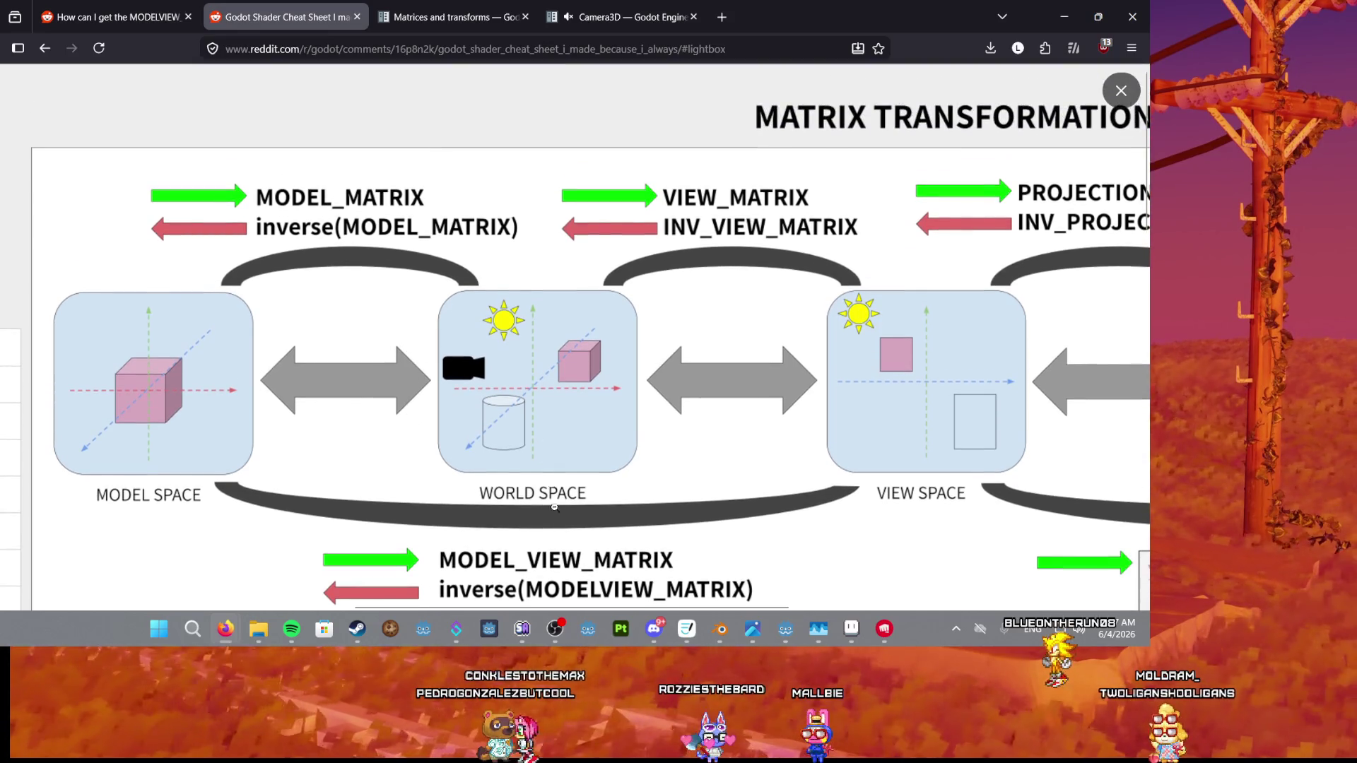
pyautogui.moveTo(574, 603); pyautogui.dragTo(919, 605)
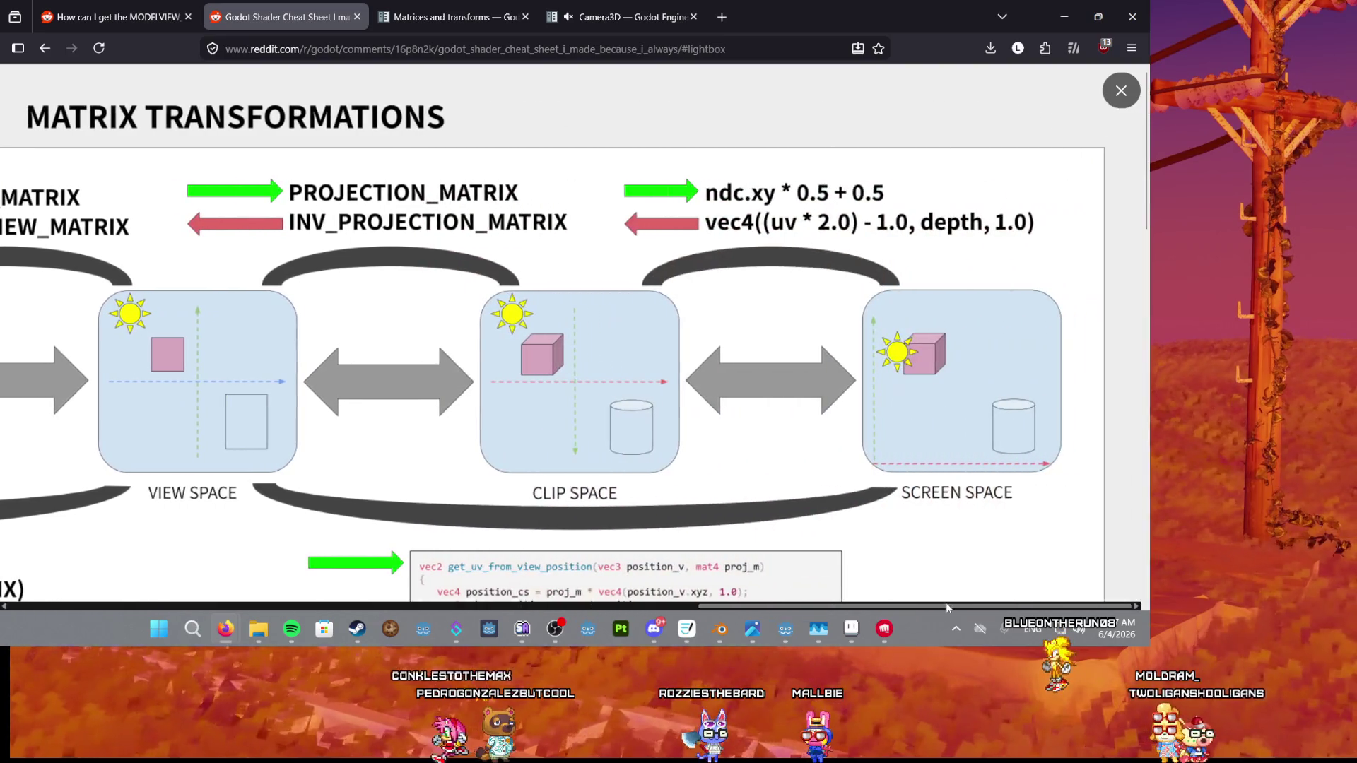
pyautogui.scroll(-3, 663, 427)
pyautogui.scroll(-2, 663, 427)
pyautogui.click(568, 607)
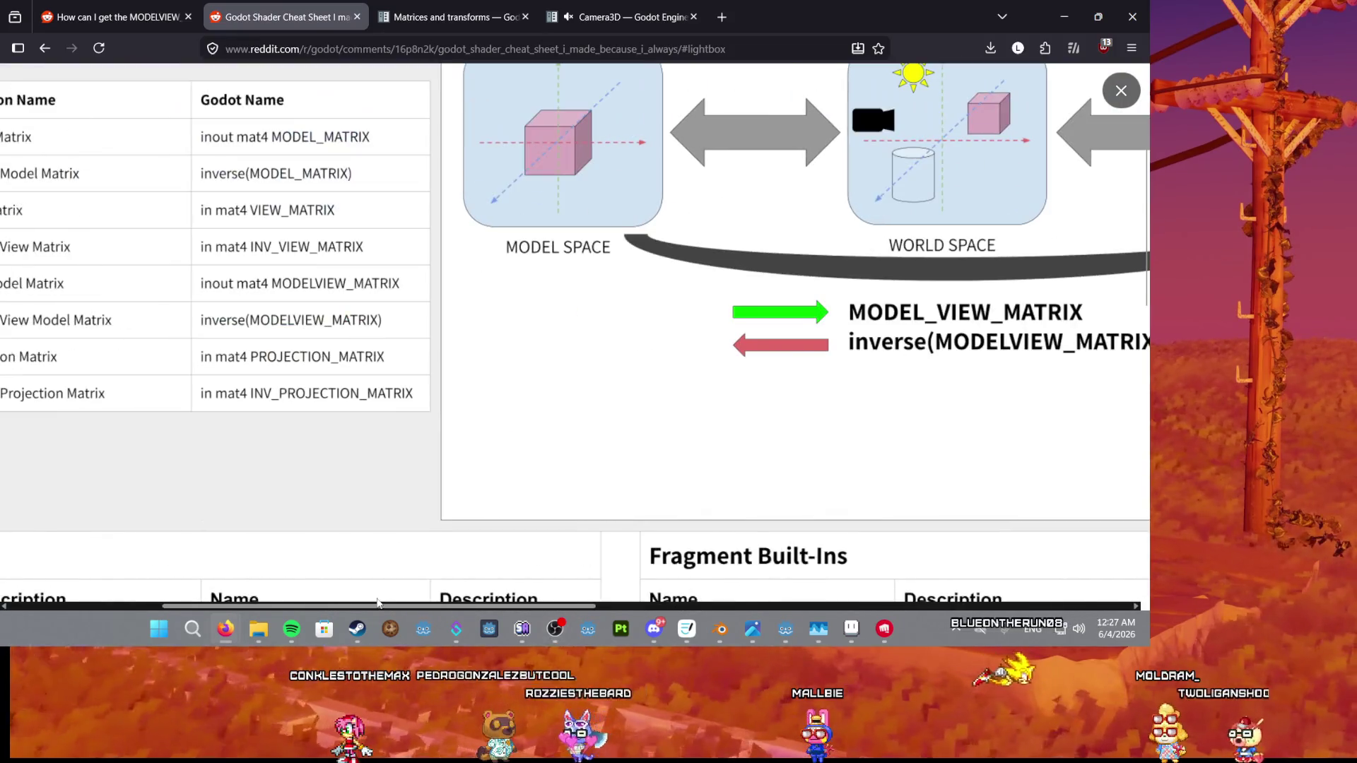
pyautogui.moveTo(513, 610)
pyautogui.mouseDown()
pyautogui.moveTo(863, 610)
pyautogui.moveTo(340, 608)
pyautogui.moveTo(303, 478)
pyautogui.mouseUp()
pyautogui.scroll(2, 303, 479)
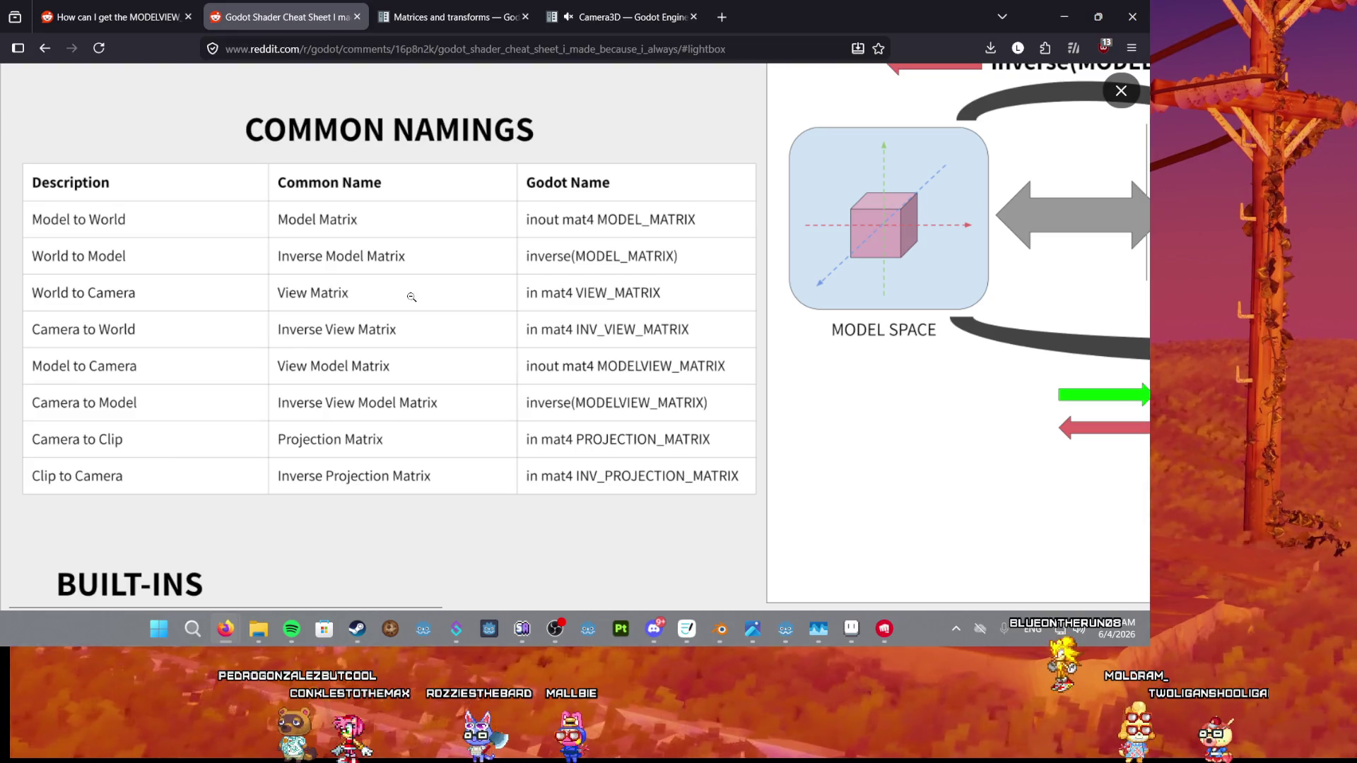
pyautogui.scroll(2, 451, 323)
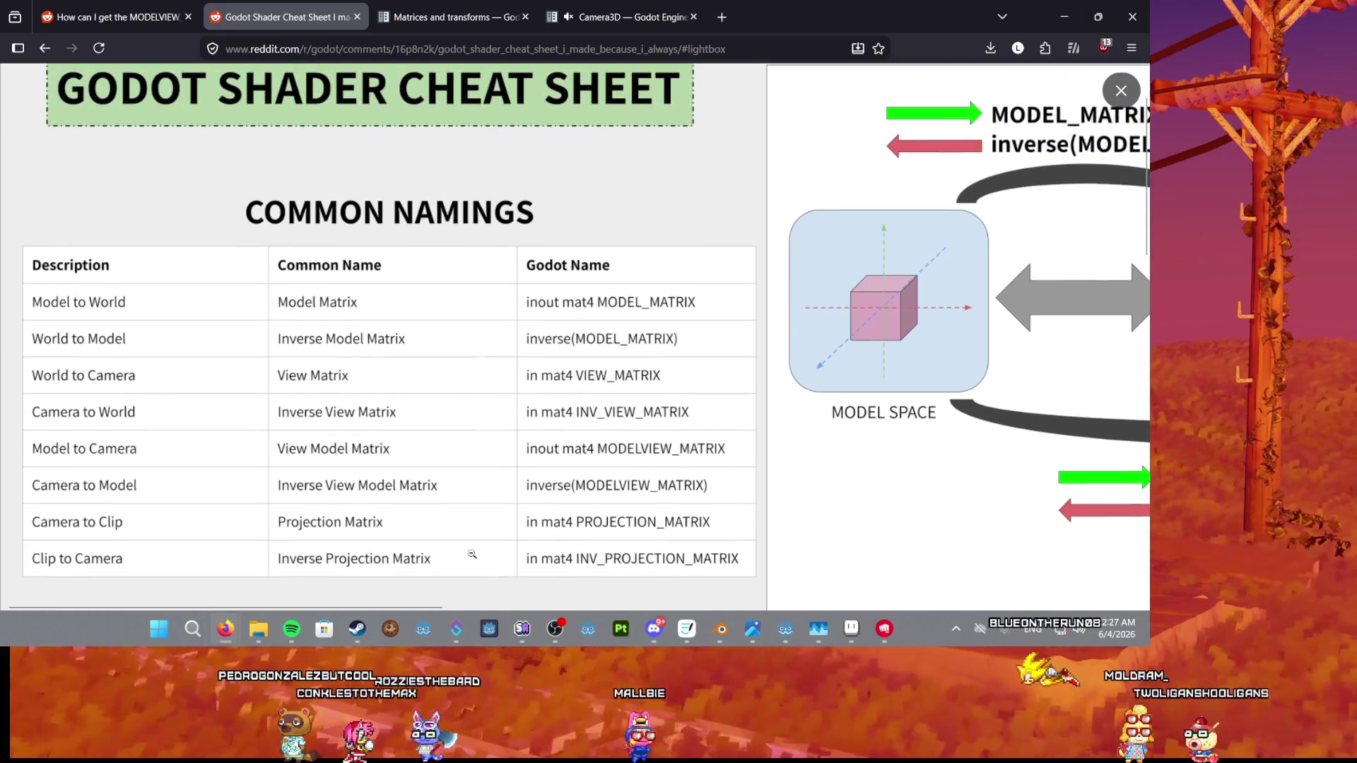
pyautogui.moveTo(429, 601)
pyautogui.mouseDown()
pyautogui.moveTo(523, 612)
pyautogui.moveTo(367, 598)
pyautogui.mouseUp()
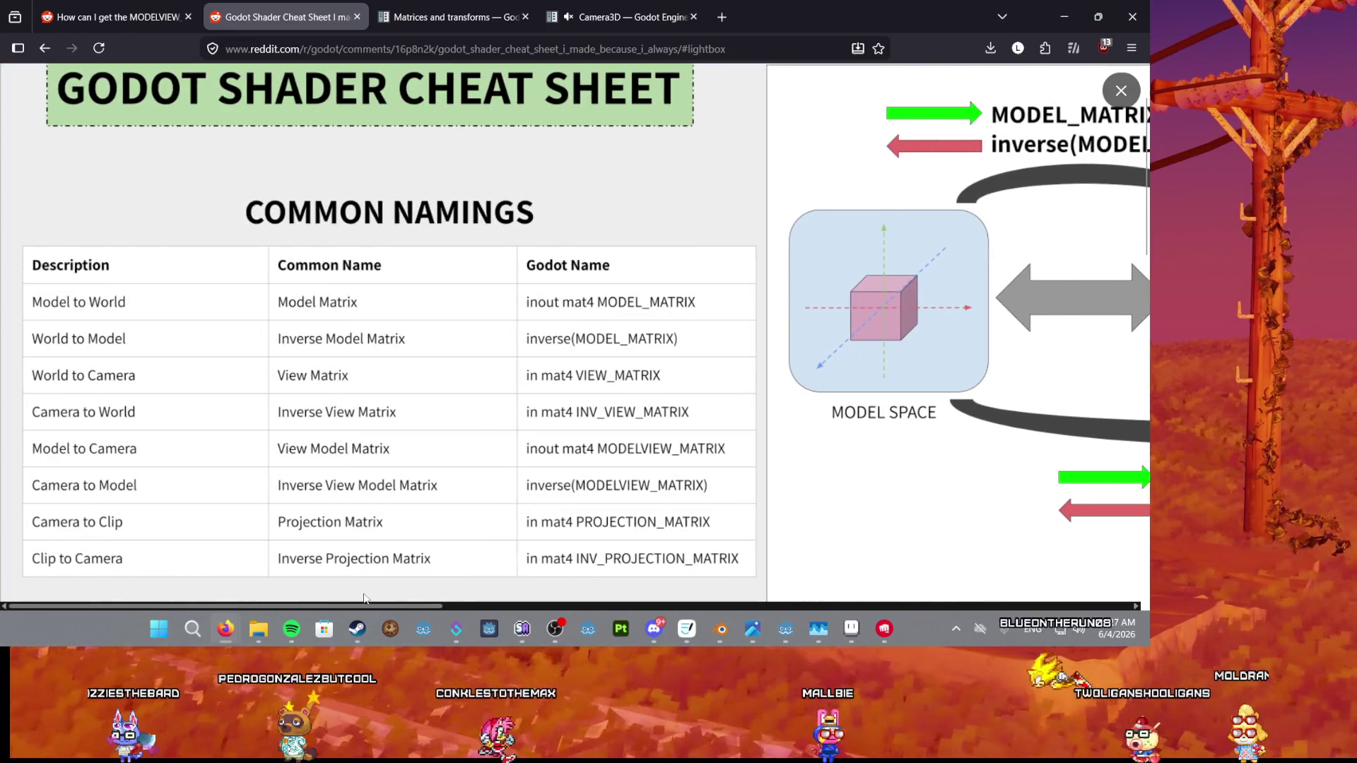
pyautogui.moveTo(417, 599); pyautogui.dragTo(580, 605)
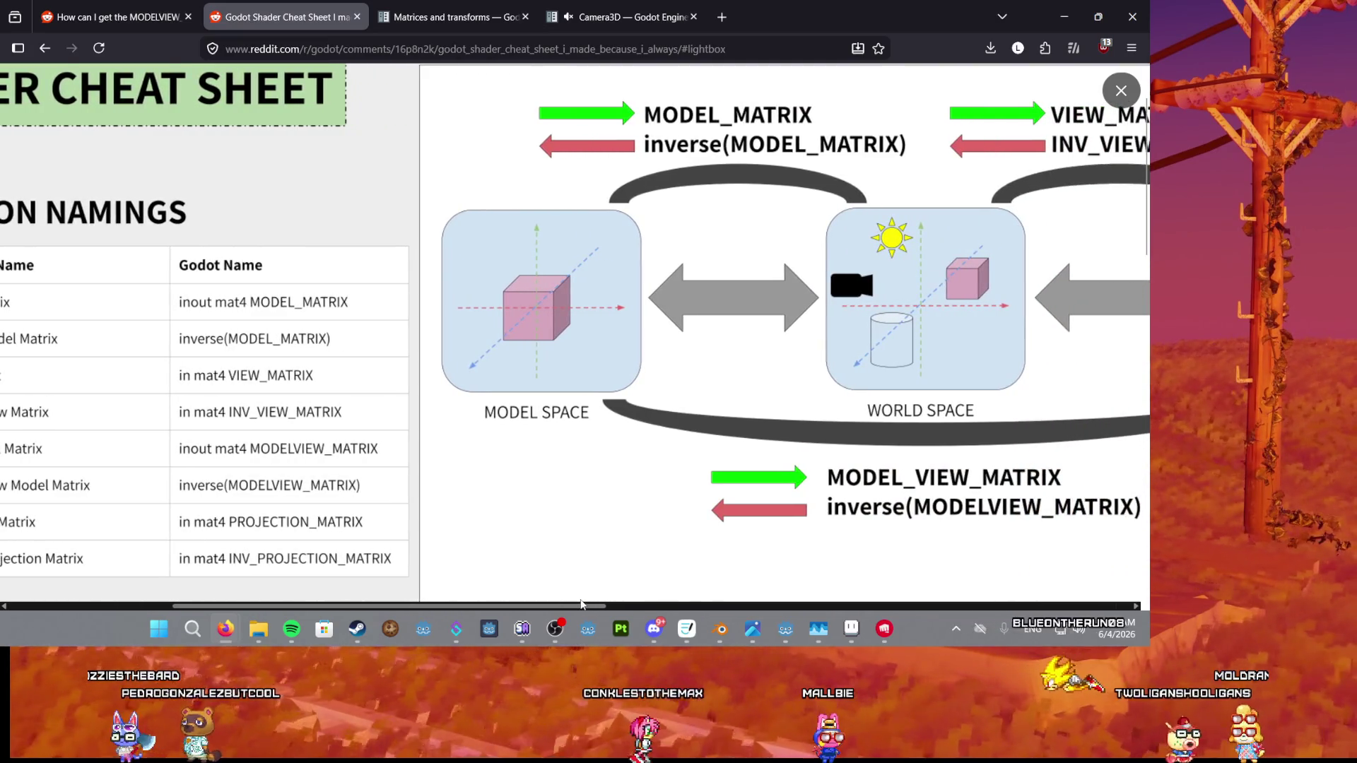
pyautogui.moveTo(581, 604); pyautogui.dragTo(417, 603)
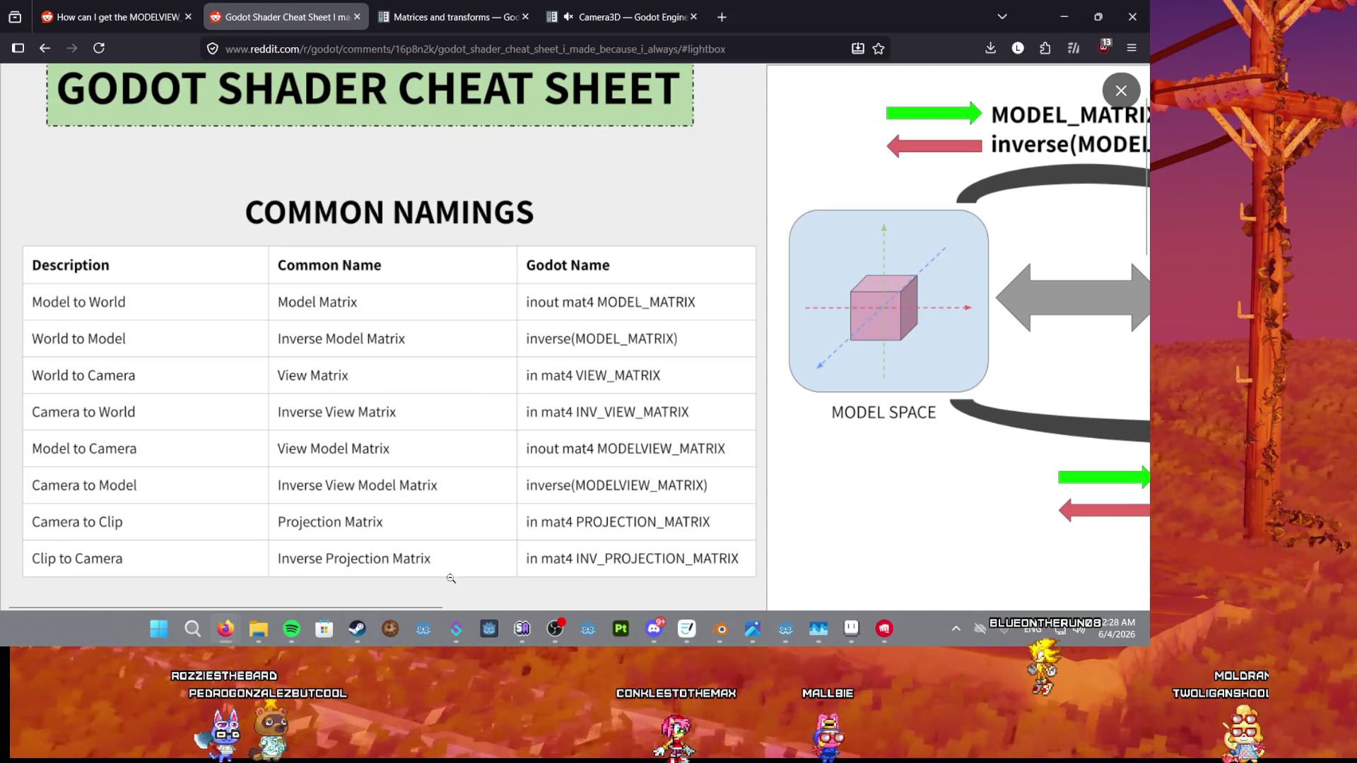
pyautogui.scroll(-1, 507, 399)
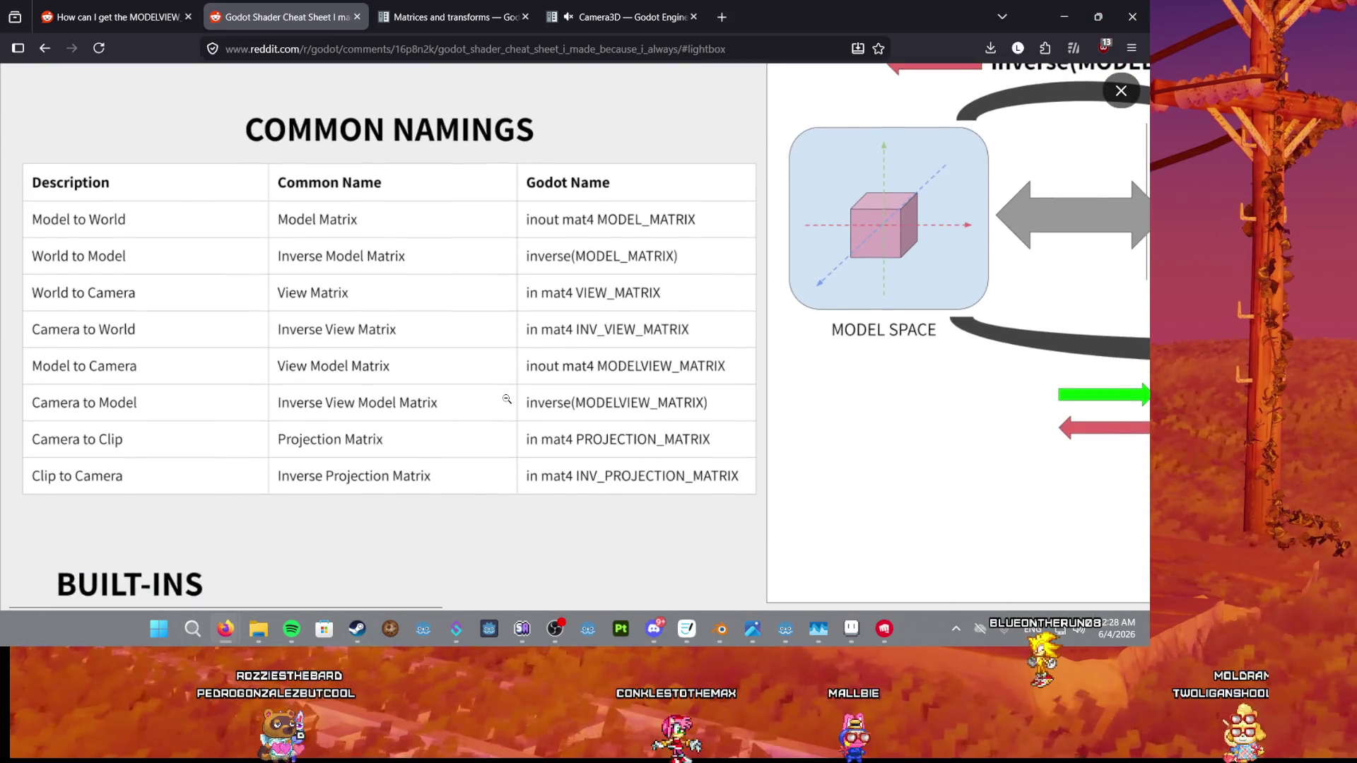
# Pan across the shader cheat sheet's code boxes and built-ins tables.
pyautogui.moveTo(430, 603); pyautogui.dragTo(1046, 597)
pyautogui.scroll(-1, 919, 442)
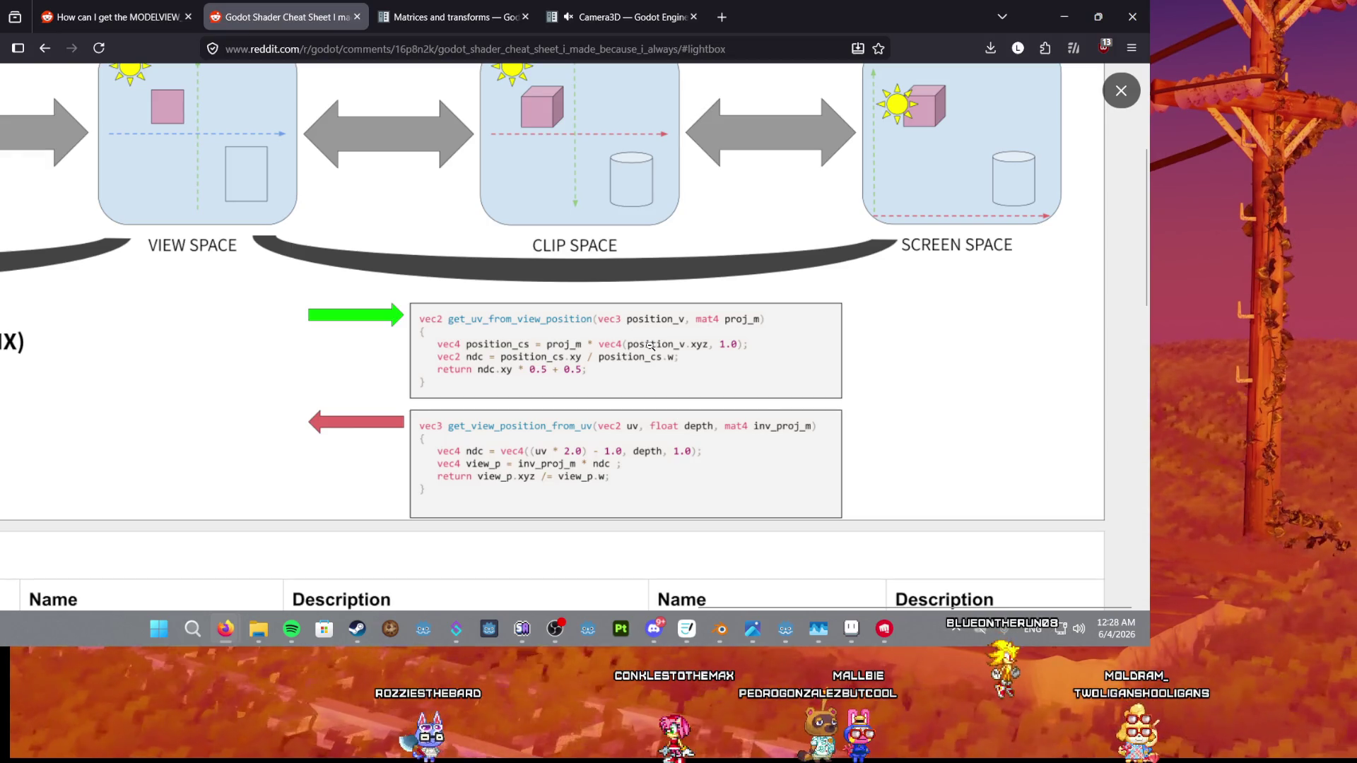
pyautogui.scroll(-1, 484, 394)
pyautogui.moveTo(846, 608); pyautogui.dragTo(283, 606)
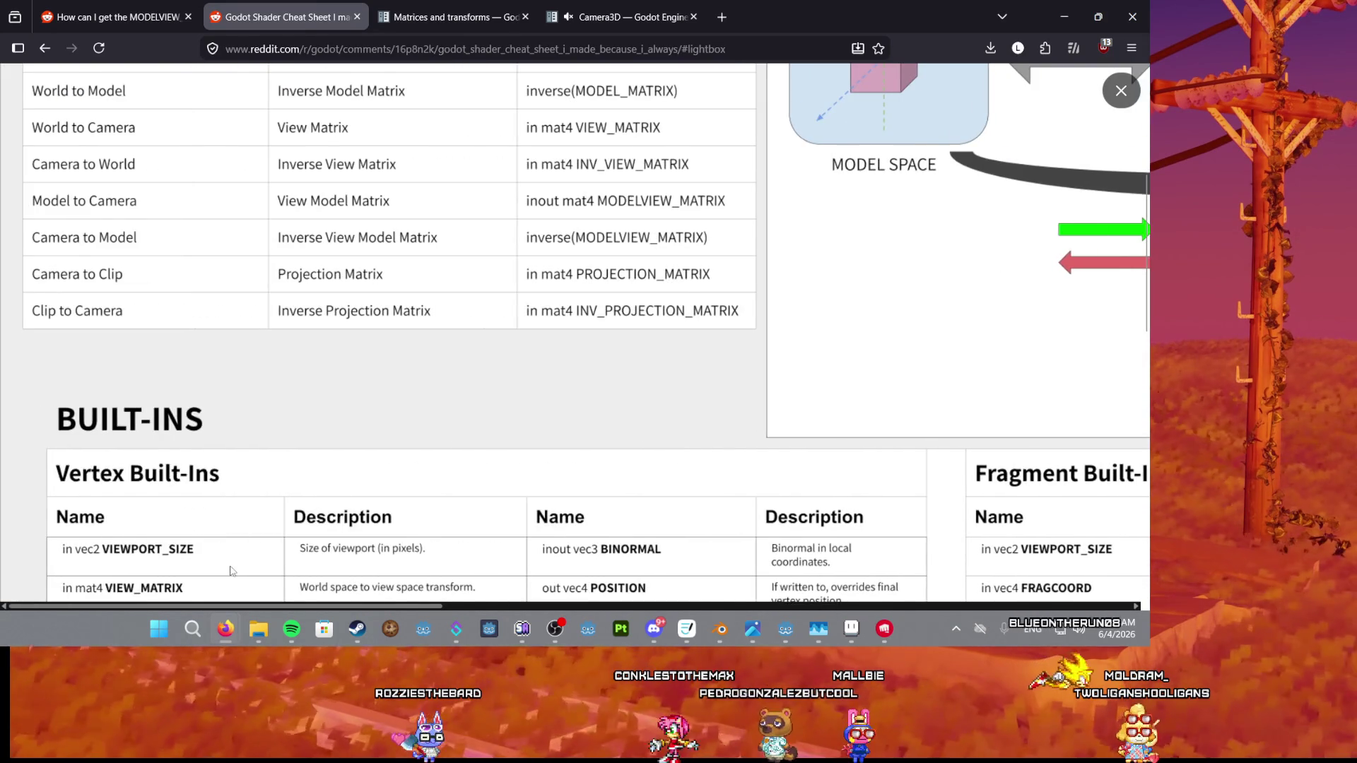
pyautogui.scroll(-3, 234, 566)
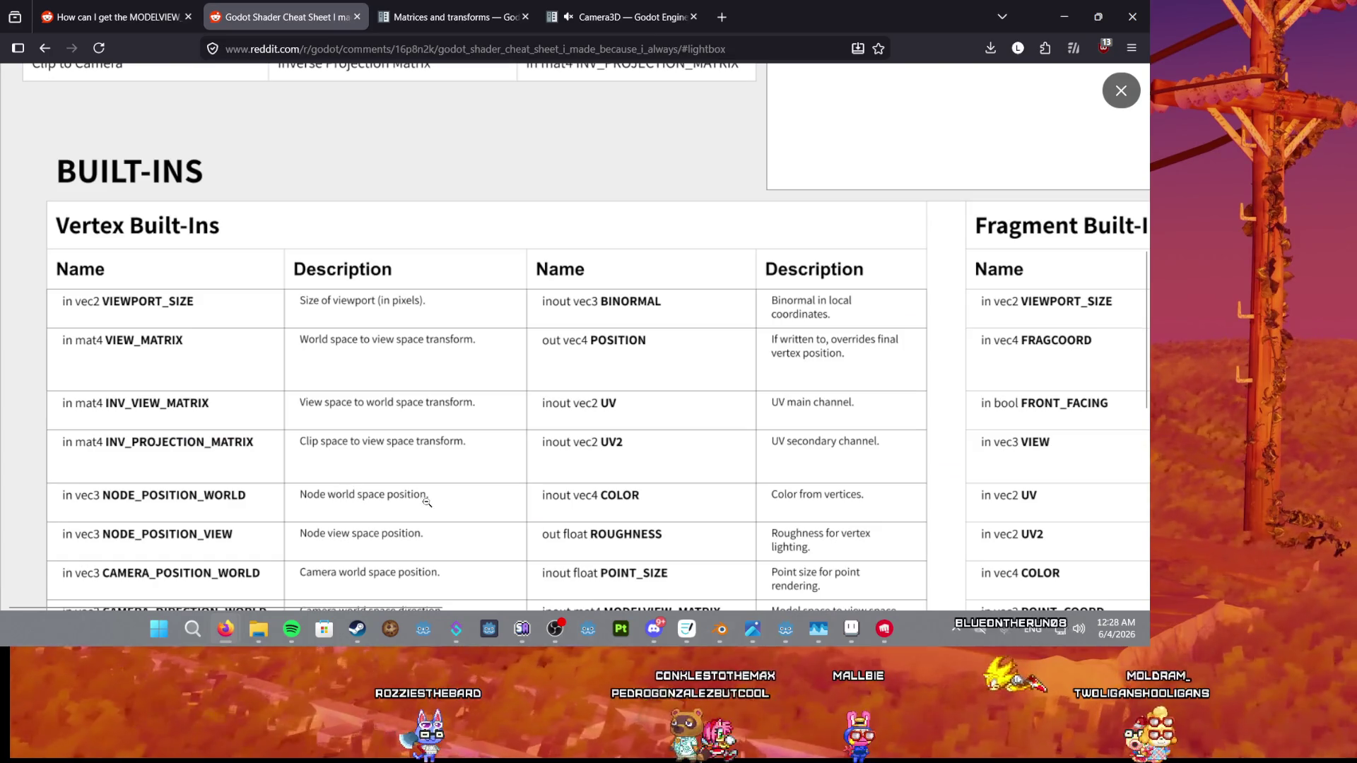
pyautogui.scroll(5, 427, 502)
pyautogui.moveTo(441, 605); pyautogui.dragTo(813, 605)
pyautogui.scroll(-5, 627, 397)
pyautogui.scroll(4, 587, 537)
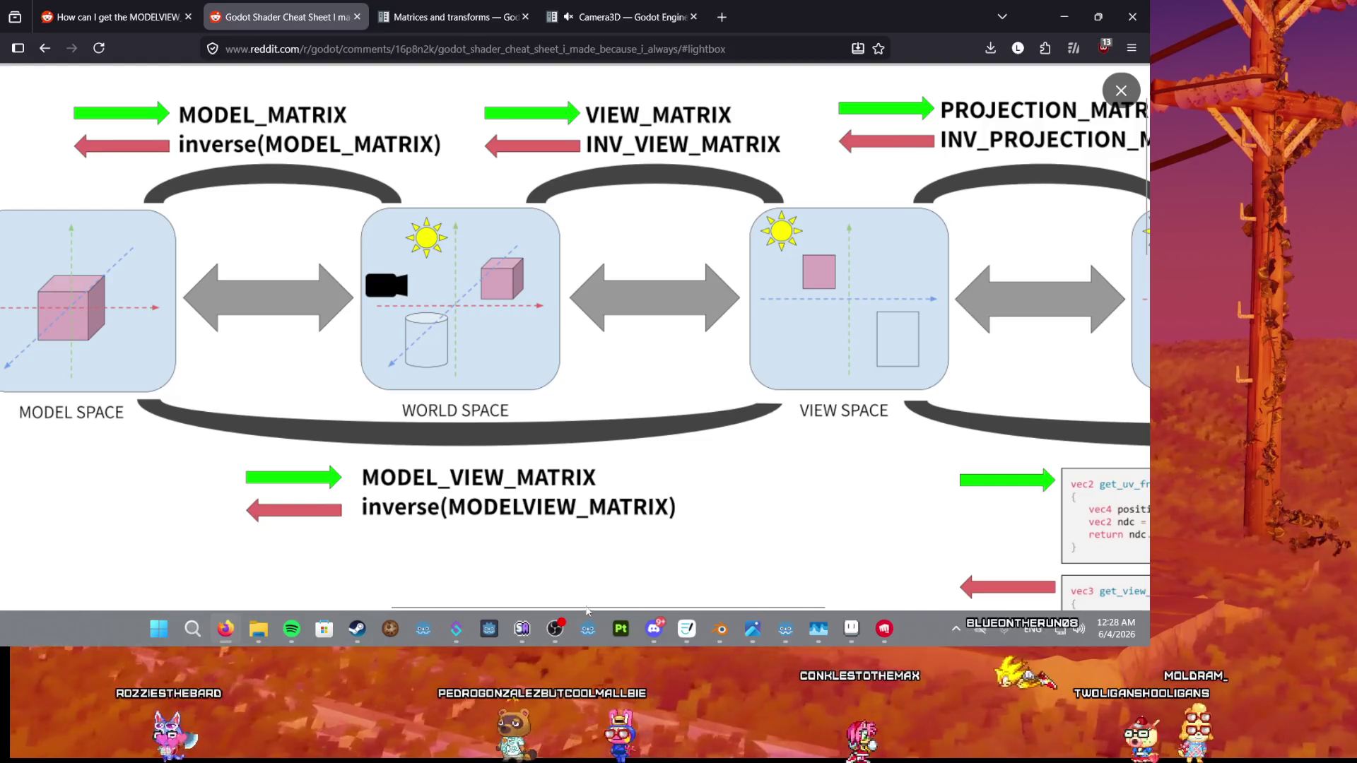
# Finish scanning the remaining cheat sheet tables and switch back to the Godot editor.
pyautogui.moveTo(587, 609); pyautogui.dragTo(791, 608)
pyautogui.scroll(-3, 684, 362)
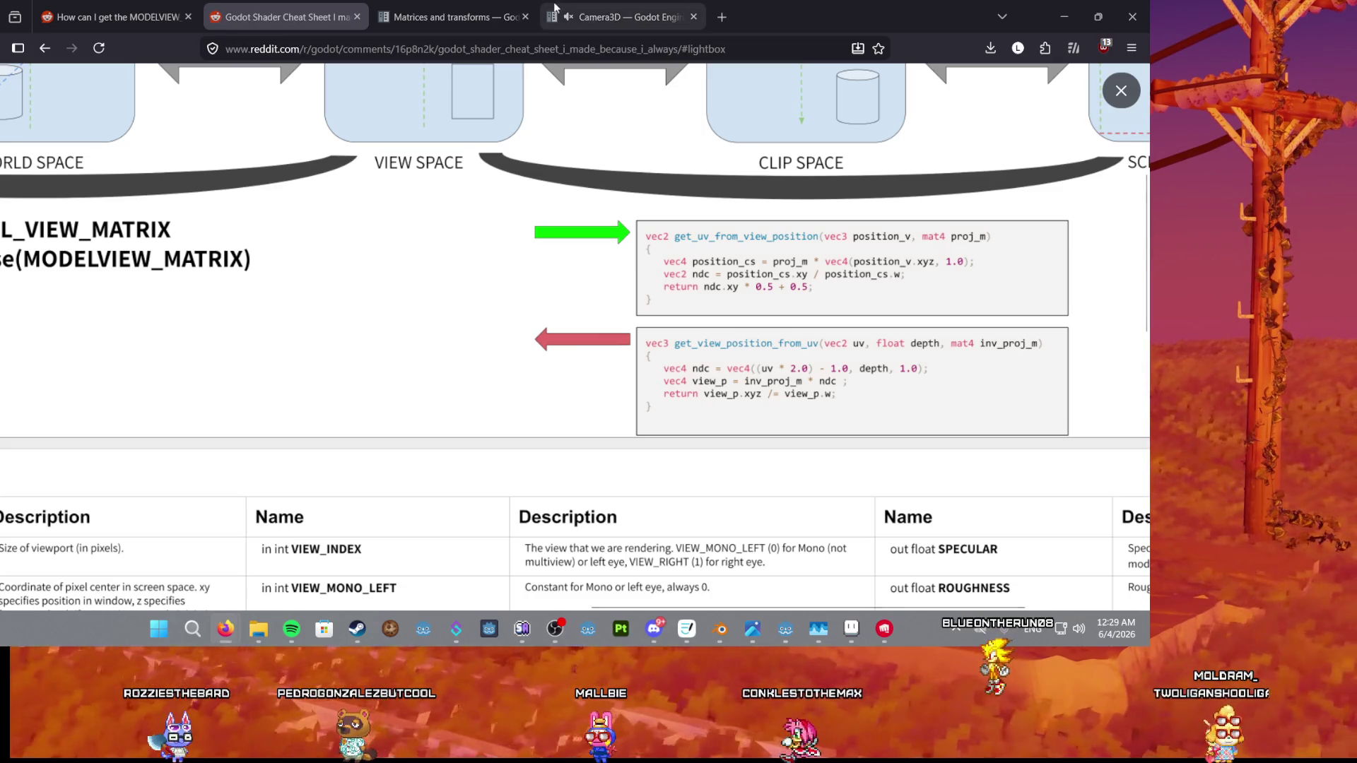
pyautogui.hscroll(-5, 587, 609)
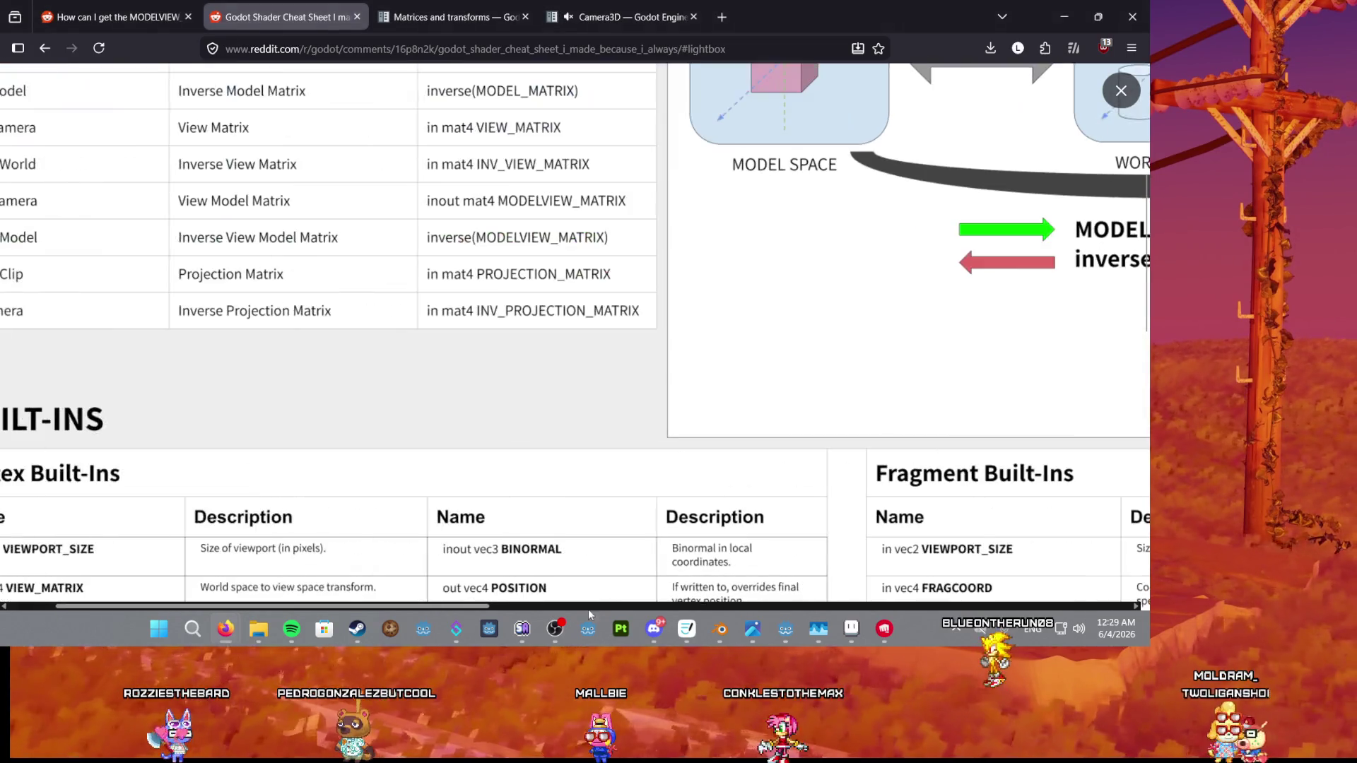
pyautogui.moveTo(460, 606)
pyautogui.mouseDown()
pyautogui.moveTo(919, 606)
pyautogui.moveTo(1124, 623)
pyautogui.mouseUp()
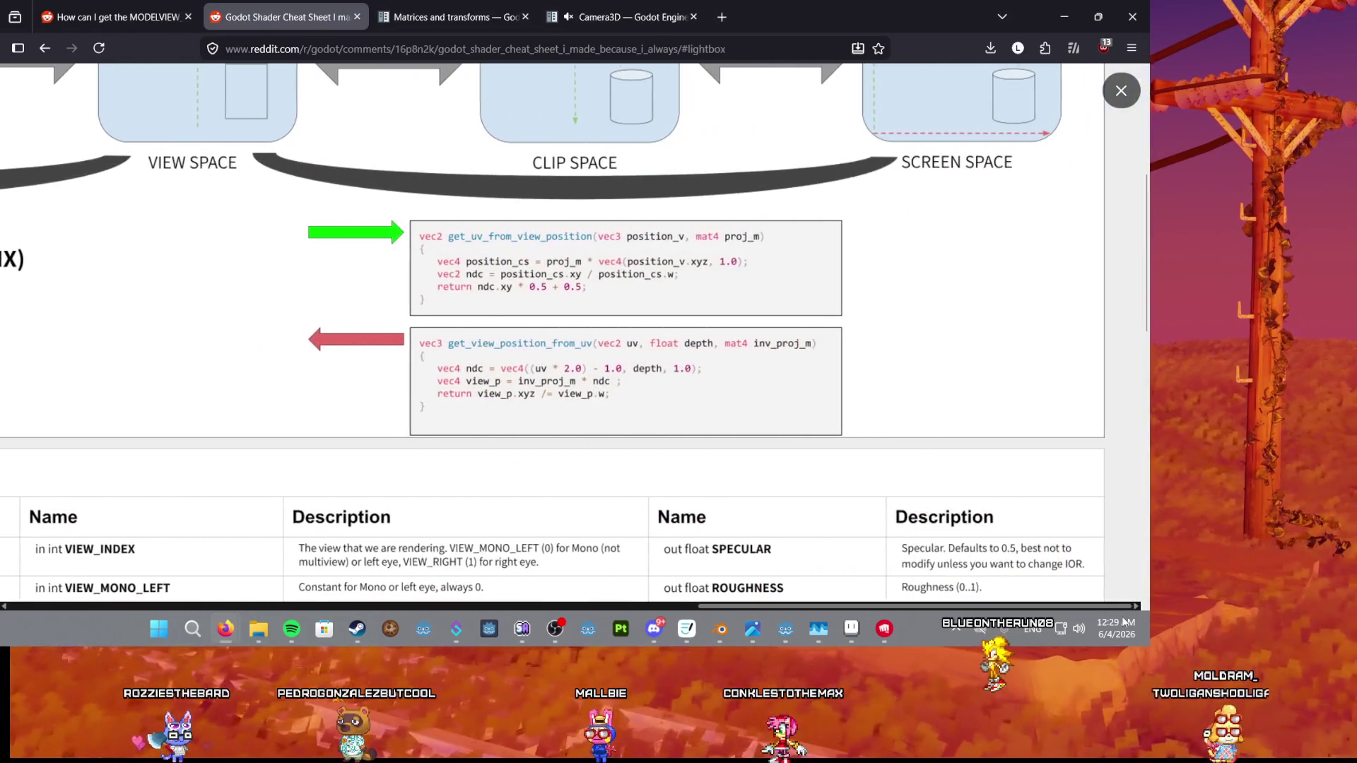
pyautogui.moveTo(282, 17); pyautogui.dragTo(475, 150)
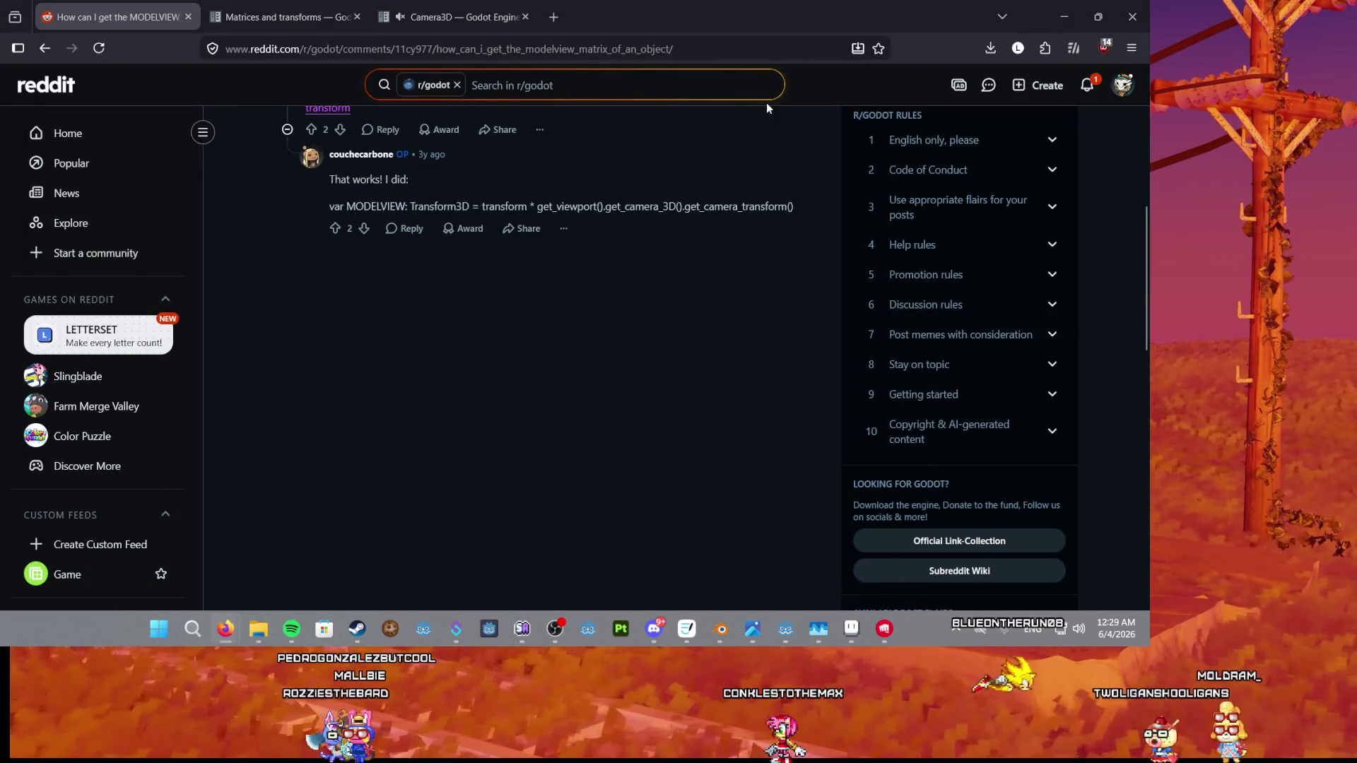
pyautogui.click(1064, 17)
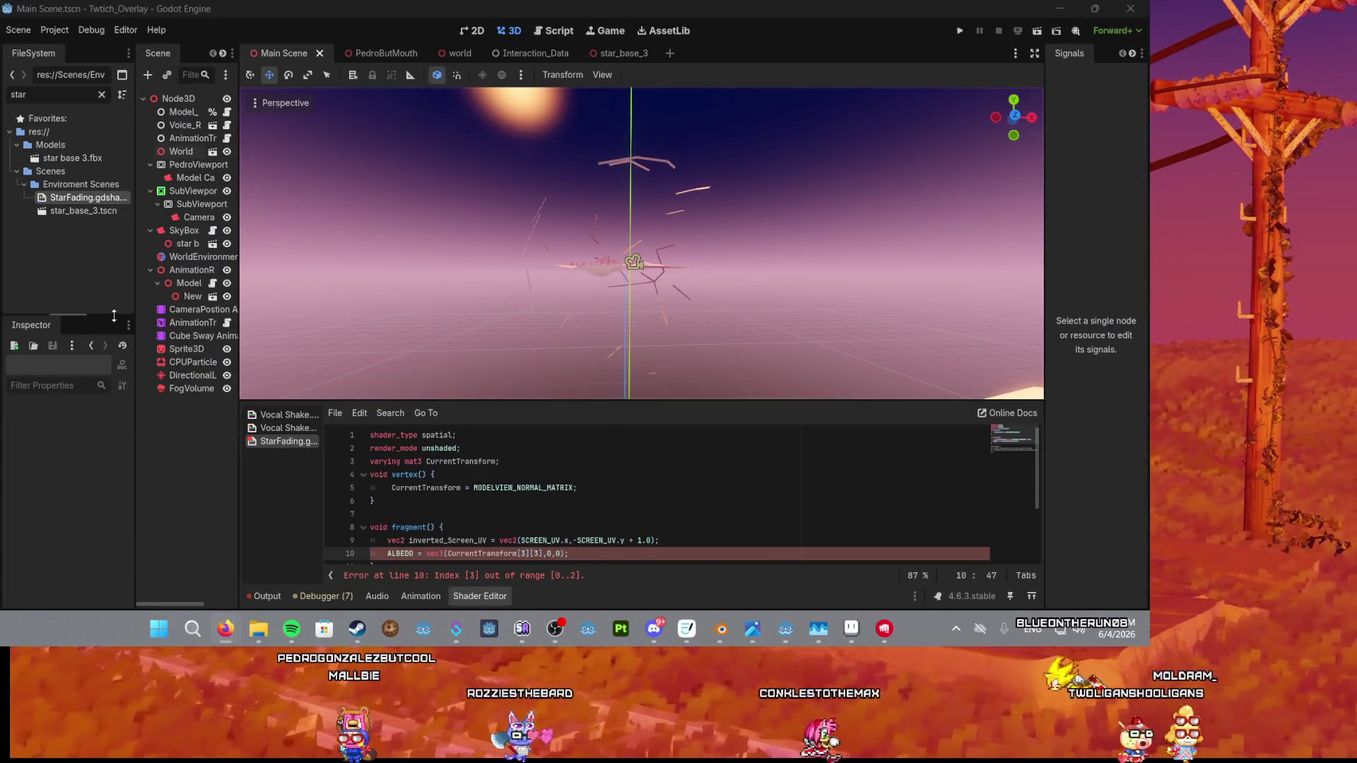